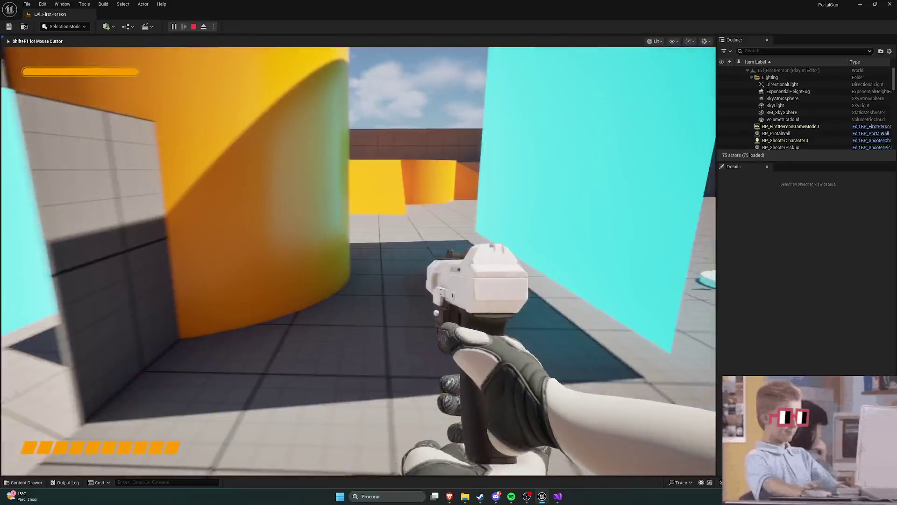
- Walk through the cyan portals and toward the white pickup disk, then end the Play-in-Editor session
key("w")
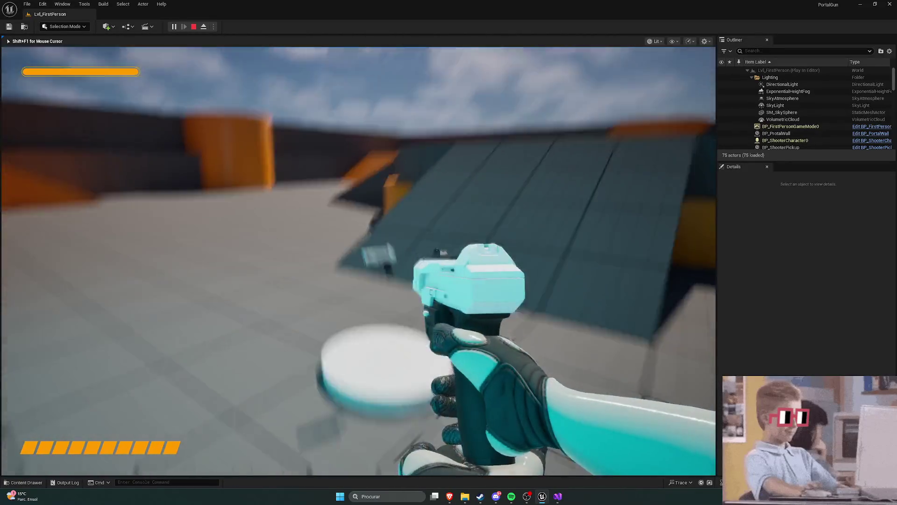
key("w")
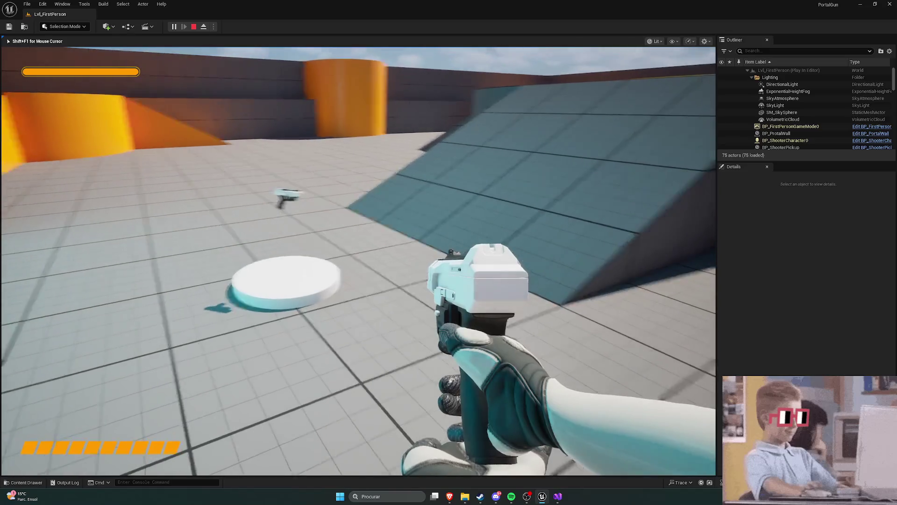
key("w")
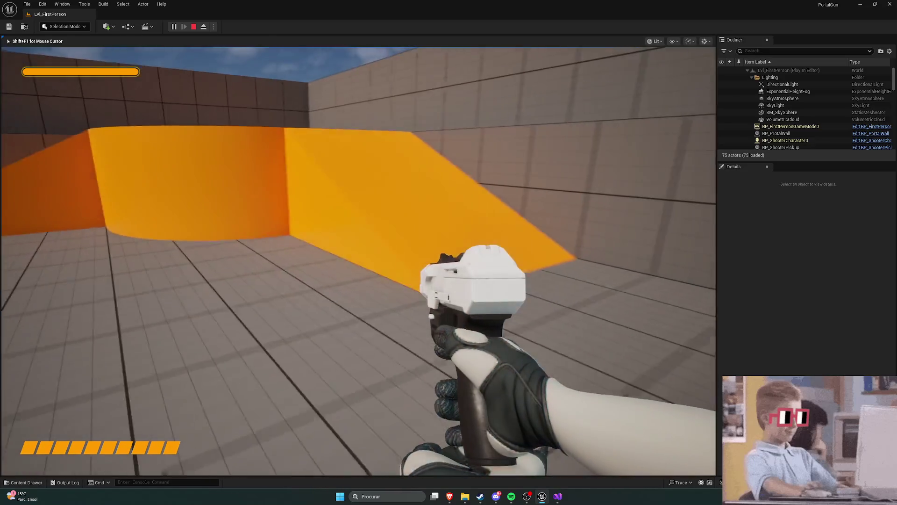
key("w")
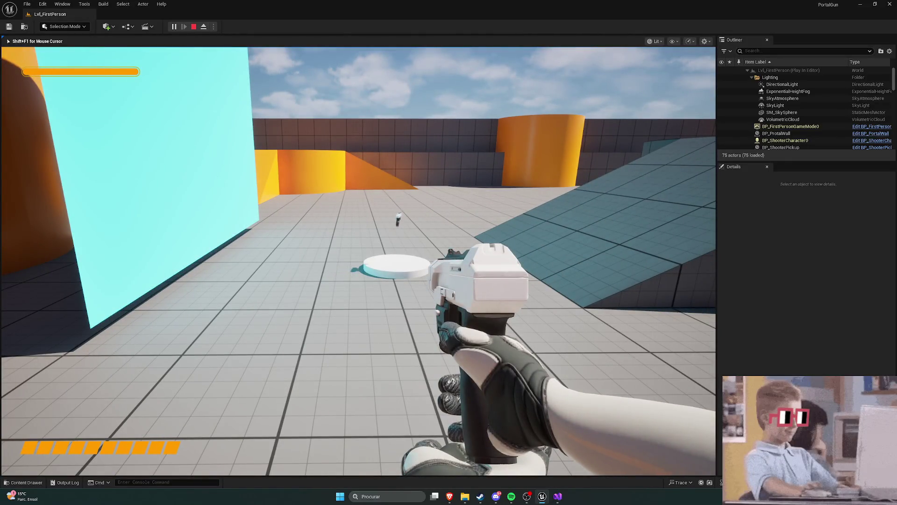
key("w")
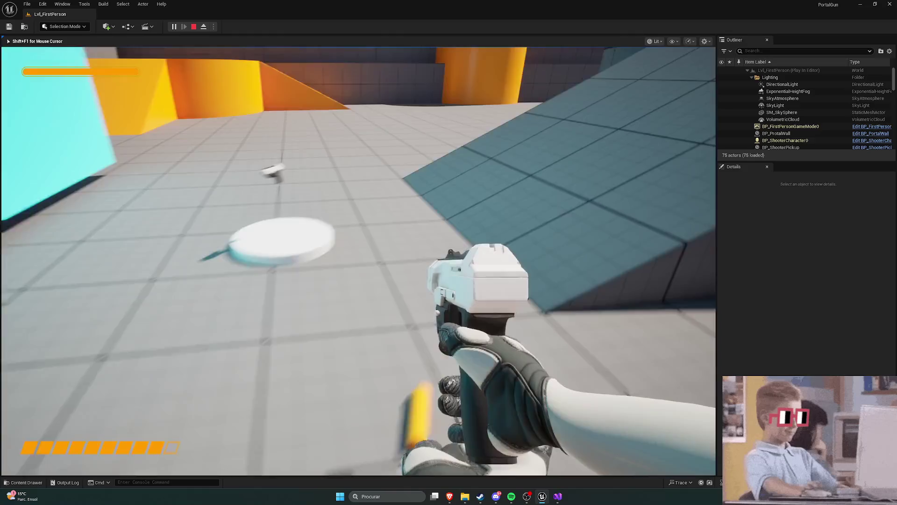
key("Escape")
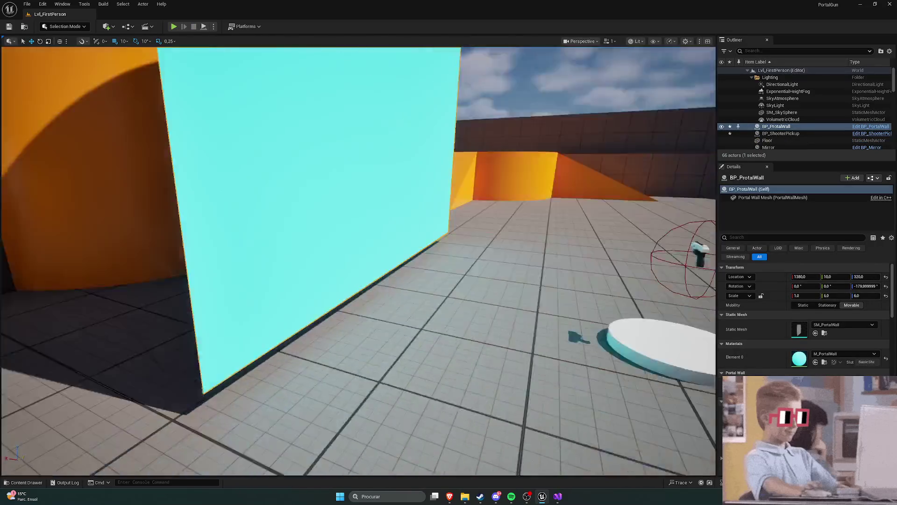
- Fly the editor camera to the pistol pickup on its white base, then switch to PortalWall.cpp in Visual Studio
key("w")
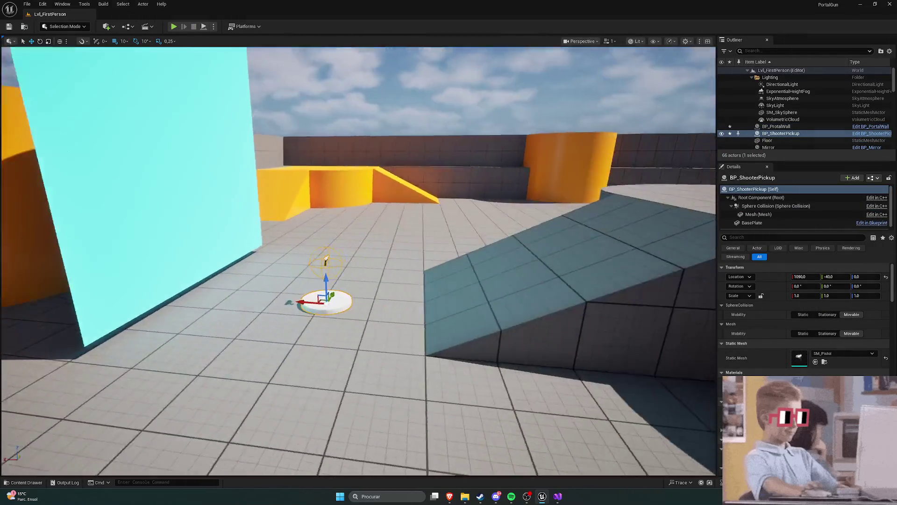
key("w")
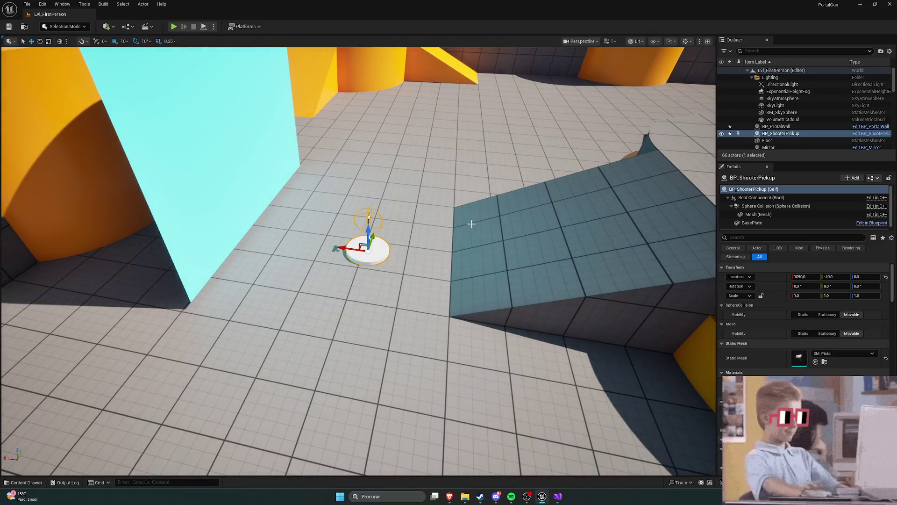
left_click_drag(469, 223, 461, 214)
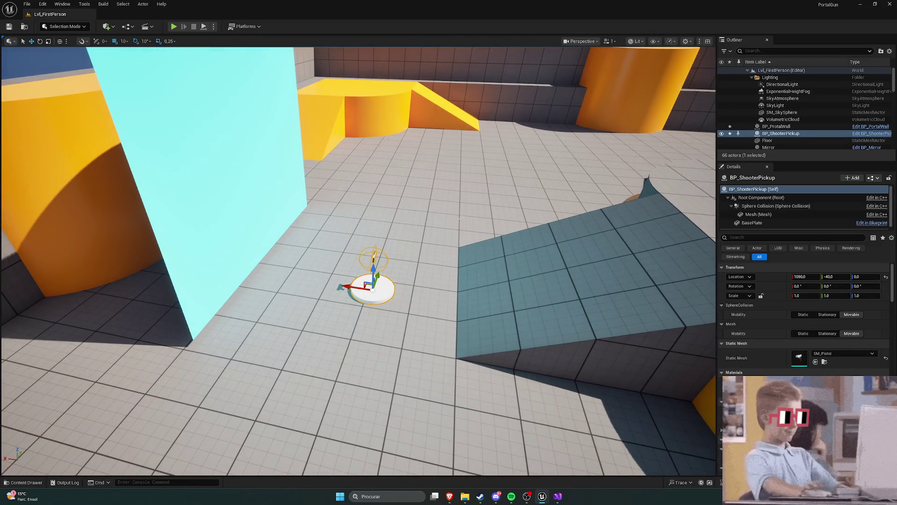
key("alt+Tab")
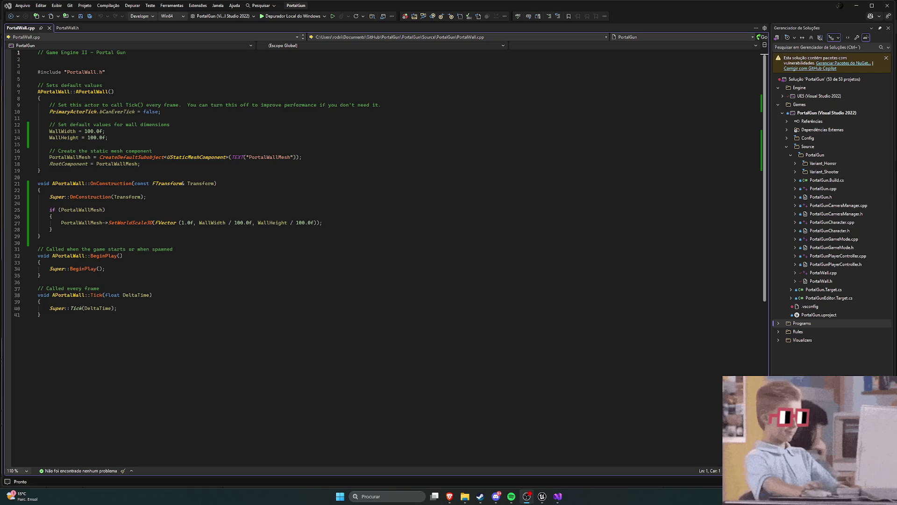
- Switch from Visual Studio to the Brave browser showing the 7TV emote page
key("alt+Tab")
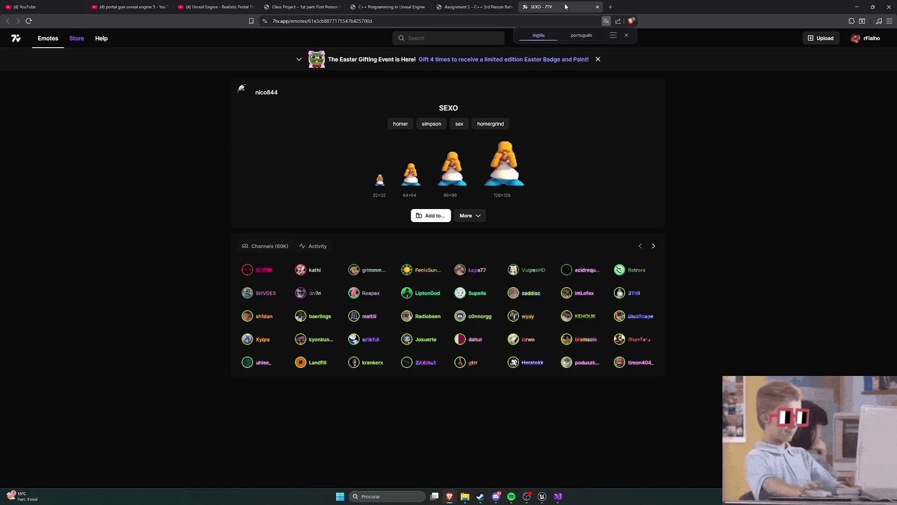
- Close the 7TV emote tab and go back to the Unreal Editor
left_click(596, 7)
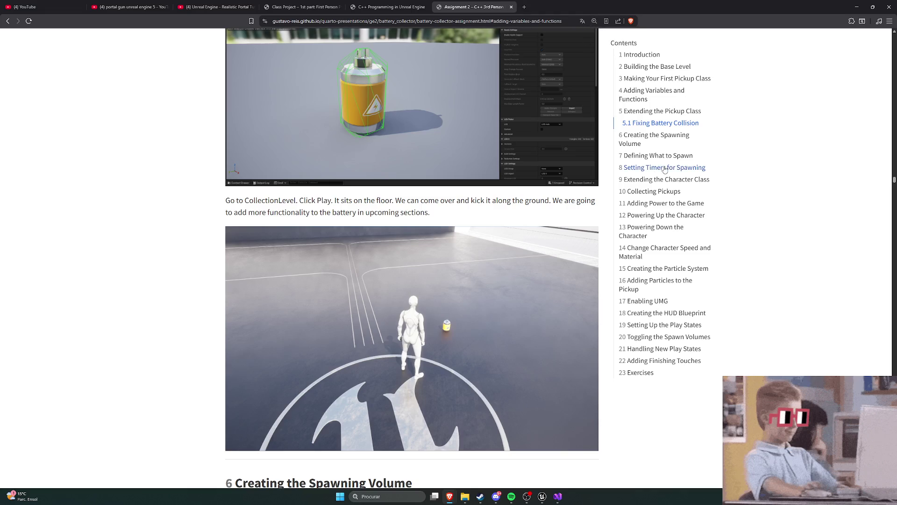
left_click(543, 496)
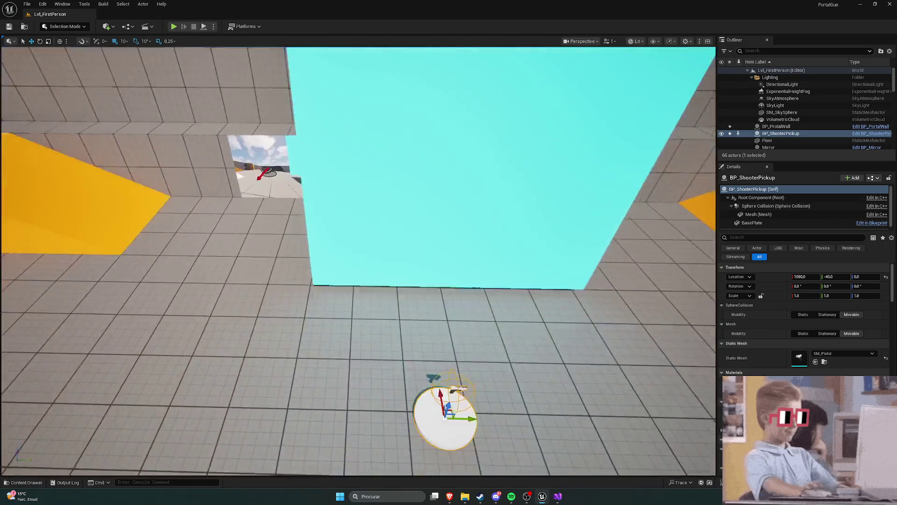
- Slide the cyan portal wall BP_ProtalWall along X to location 1640 and frame it
left_click(521, 154)
mouse_move(360, 278)
left_mouse_down()
mouse_move(416, 280)
mouse_move(276, 264)
mouse_move(285, 263)
left_mouse_up()
key("f")
scroll(359, 262, "up", 3)
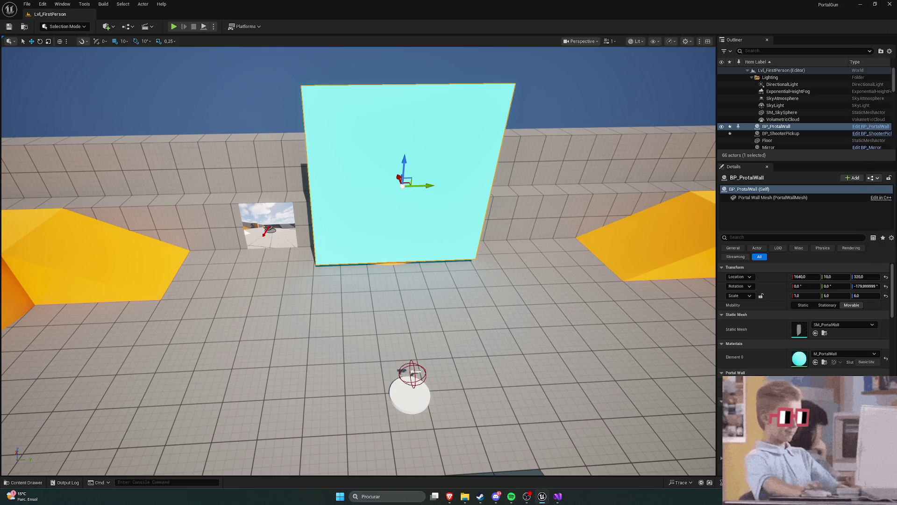
- Select the floor, adjust the camera view, and bring Spotify to the front
left_click(767, 140)
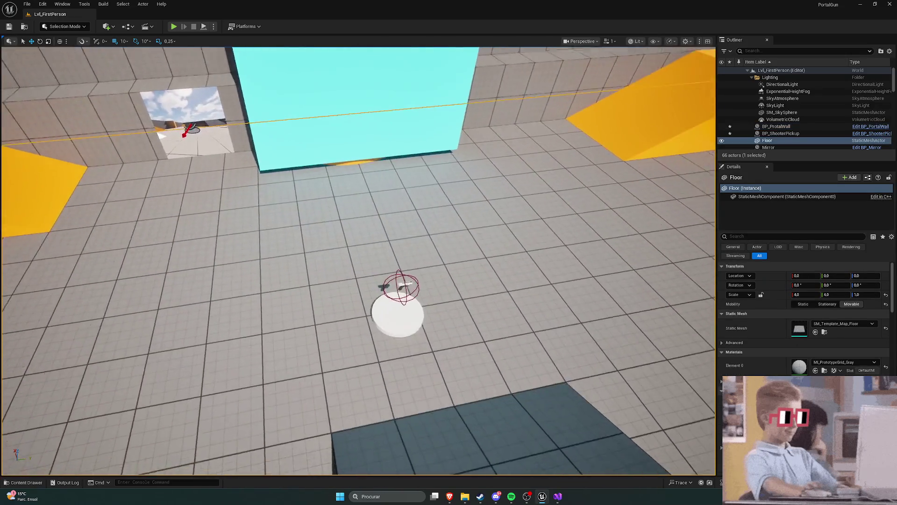
left_click_drag(523, 250, 522, 250)
key("alt+Tab")
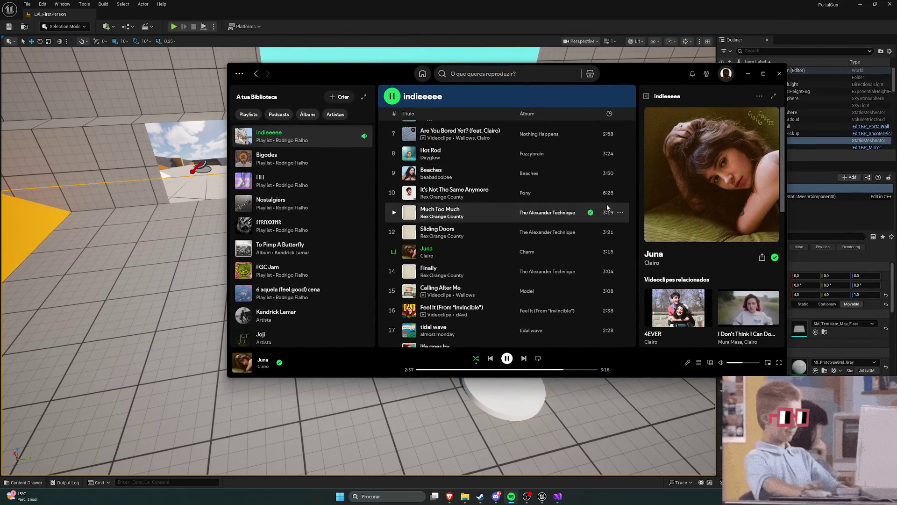
- Play Selfless by The Strokes from the indieeeee playlist and move the Spotify window aside
scroll(539, 205, "down", 4)
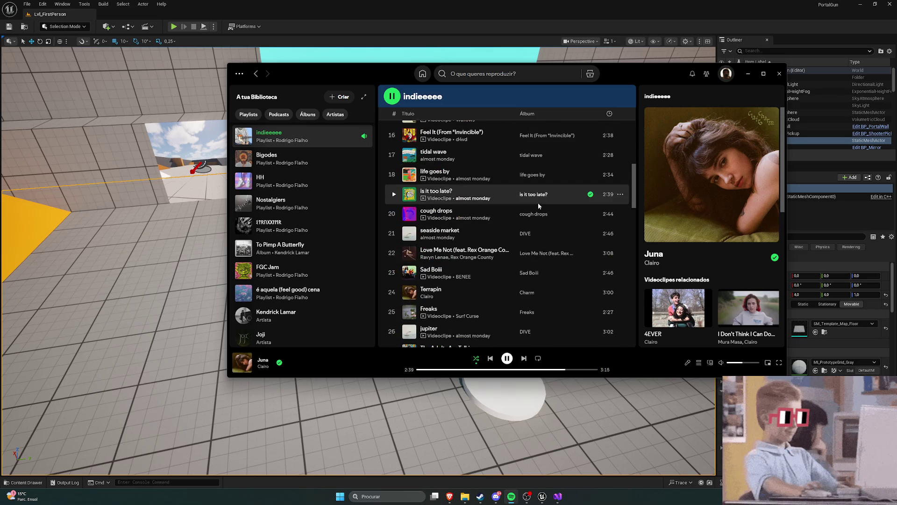
scroll(539, 205, "down", 2)
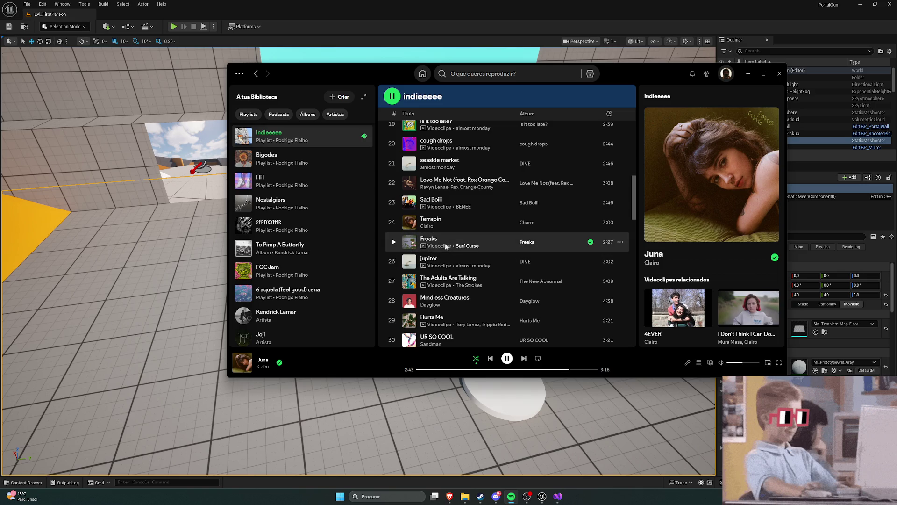
scroll(480, 234, "down", 3)
scroll(481, 232, "down", 2)
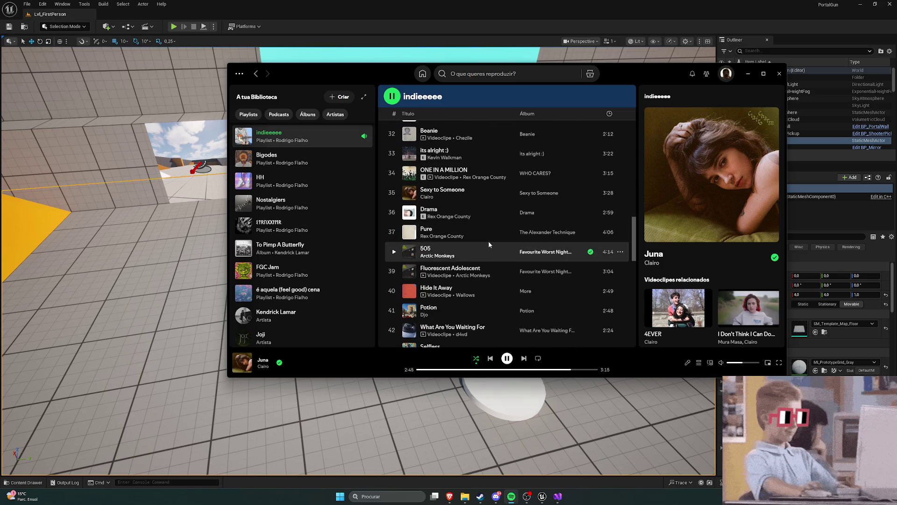
scroll(503, 242, "down", 2)
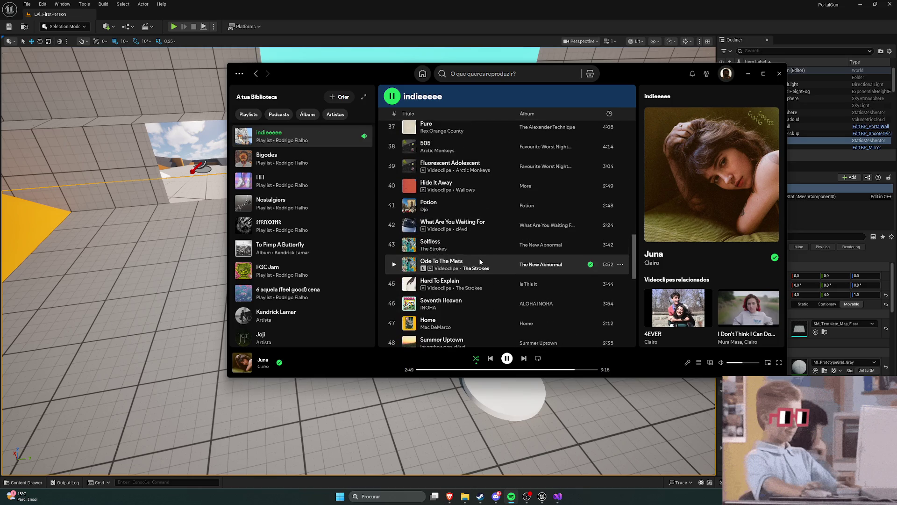
left_click(394, 247)
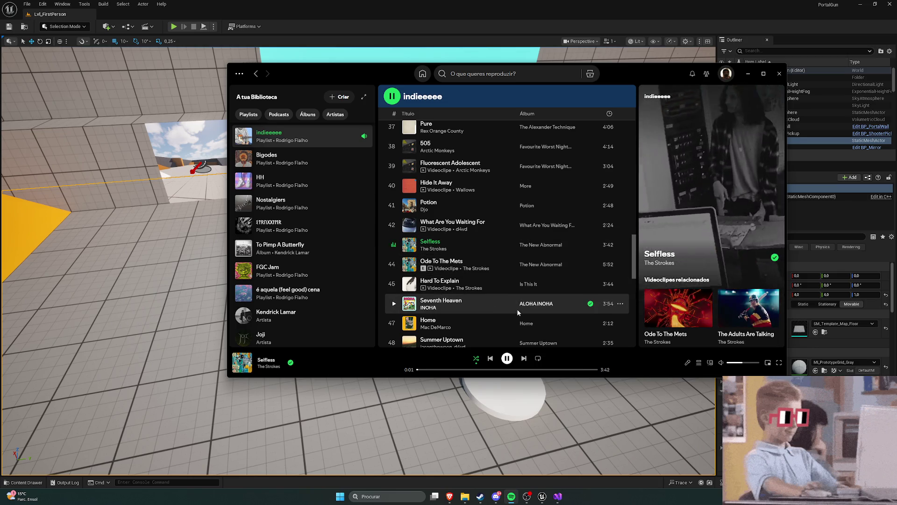
mouse_move(624, 74)
left_mouse_down()
mouse_move(669, 70)
mouse_move(873, 94)
mouse_move(682, 91)
mouse_move(896, 92)
left_mouse_up()
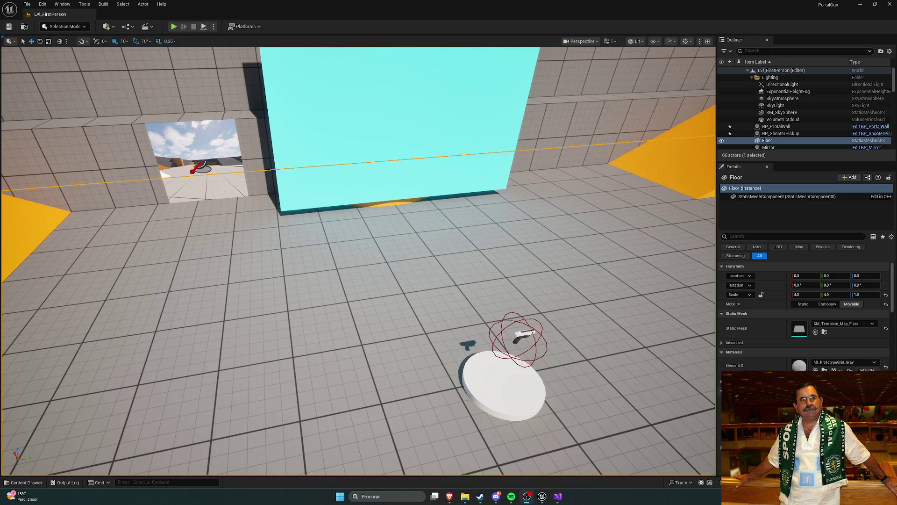
- Select the portal wall and floor while swinging the view toward the ramp, then open the Content Drawer
left_click(486, 186)
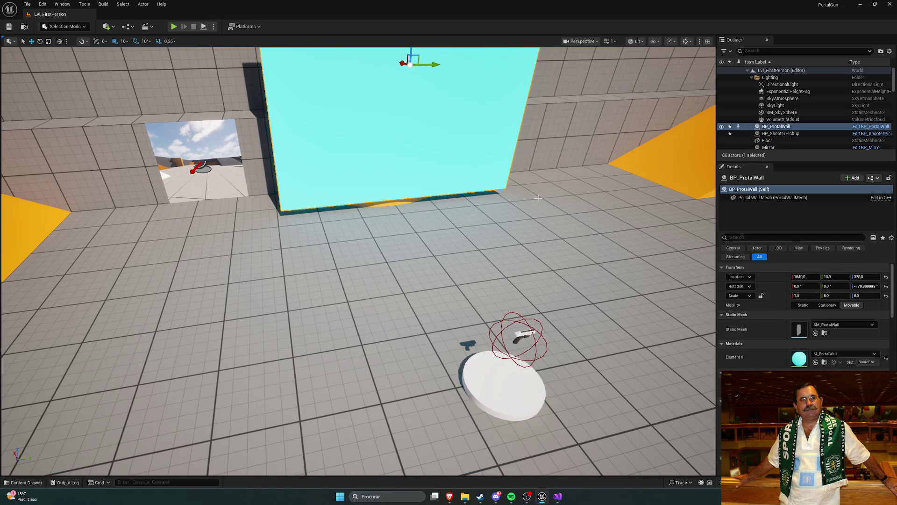
left_click_drag(538, 198, 268, 81)
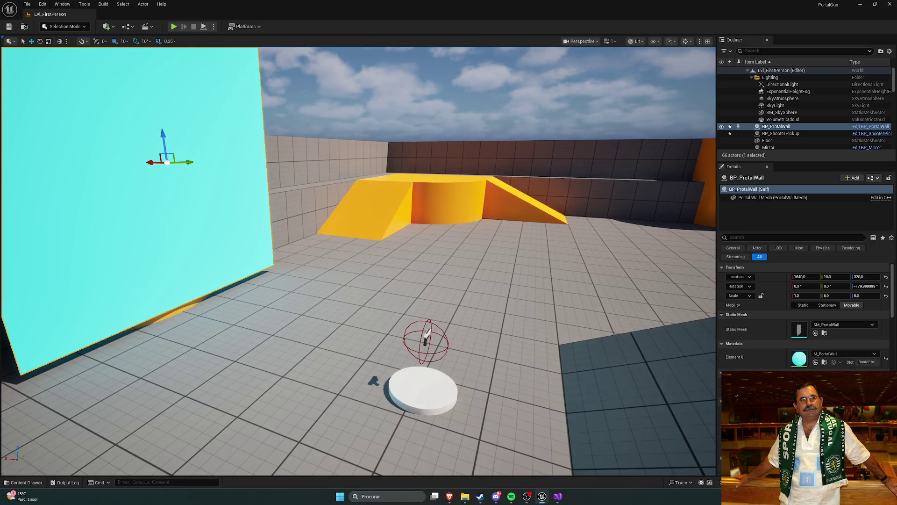
key("alt+Tab")
left_click(430, 224)
left_click_drag(431, 224, 374, 154)
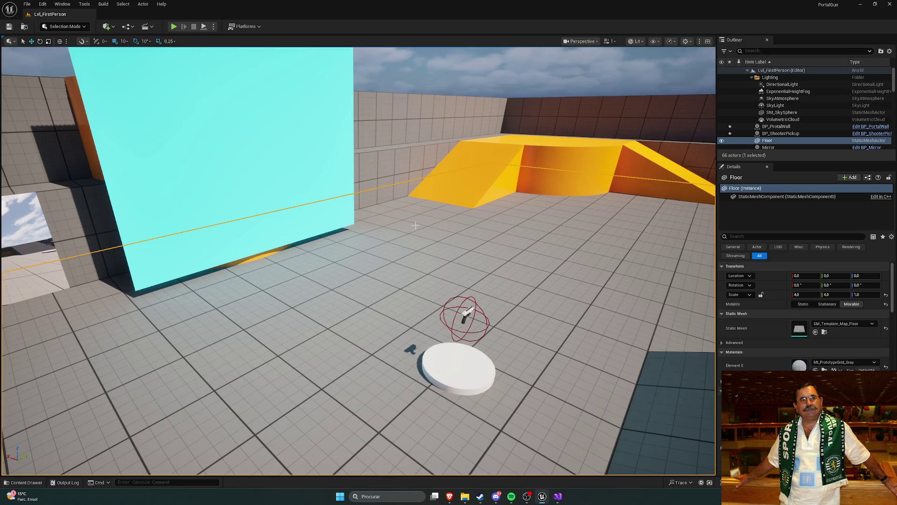
key("ctrl+space")
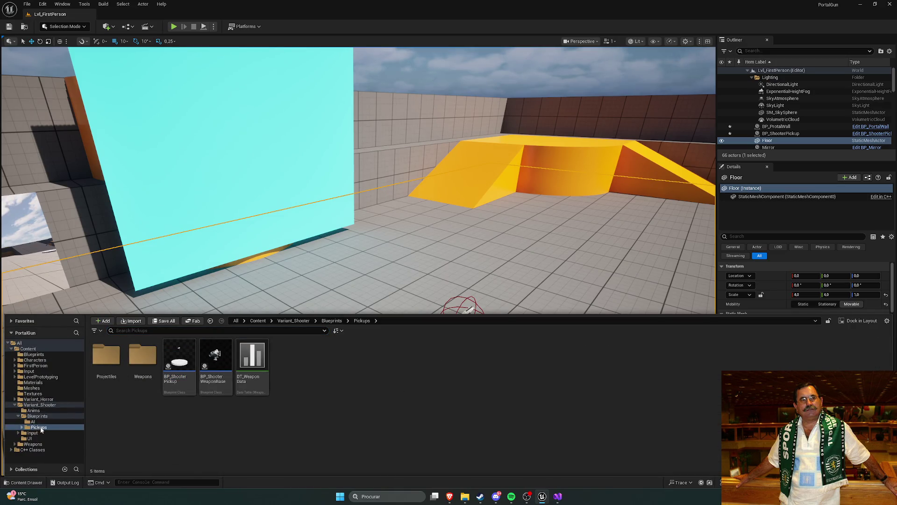
- Browse C++ Classes to the Variant_Shooter folder and open ShooterCharacter.cpp in Visual Studio
left_click(33, 450)
left_click(102, 356)
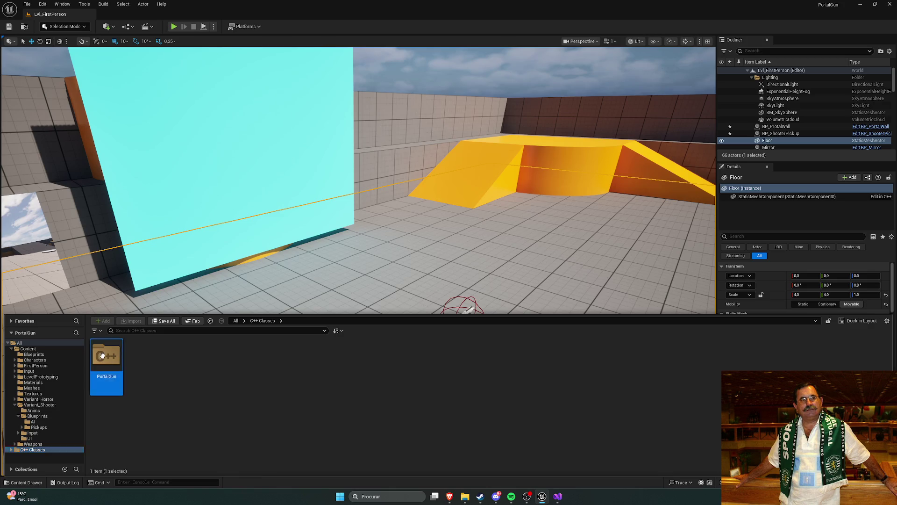
double_click(102, 356)
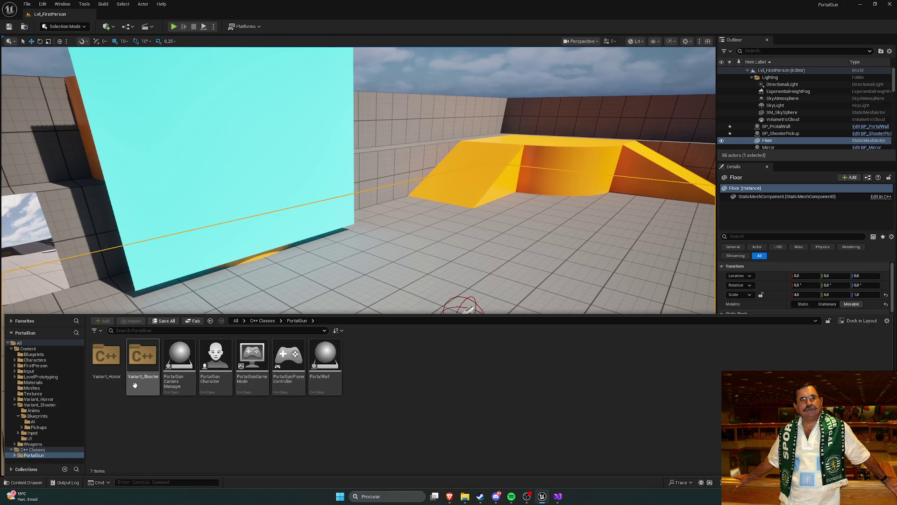
double_click(143, 368)
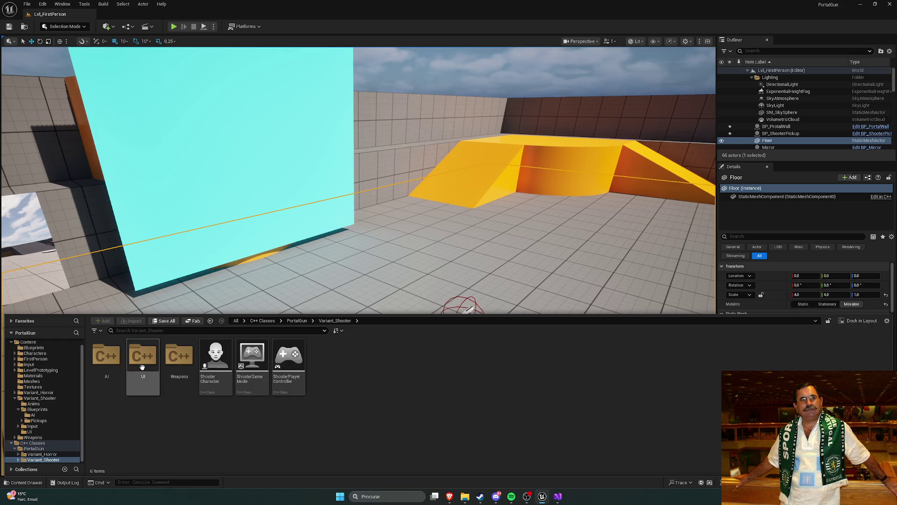
left_click(215, 367)
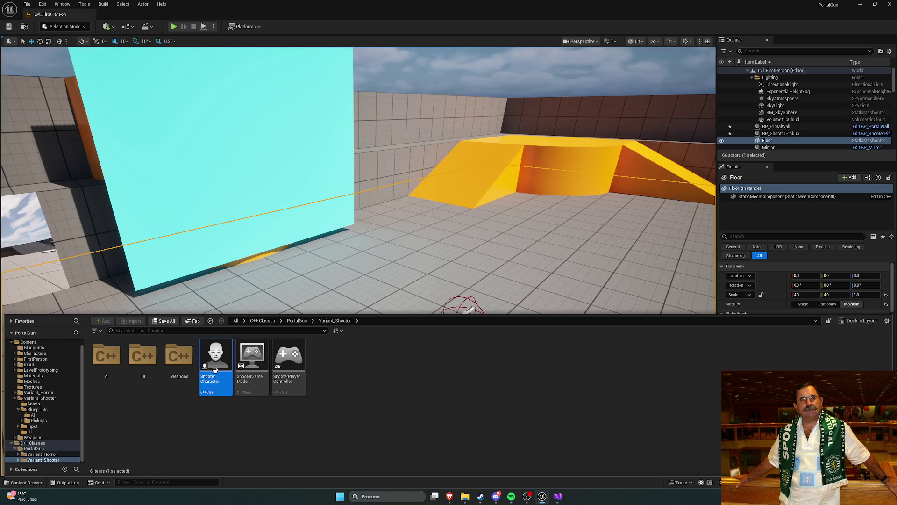
left_click(557, 496)
scroll(294, 202, "down", 5)
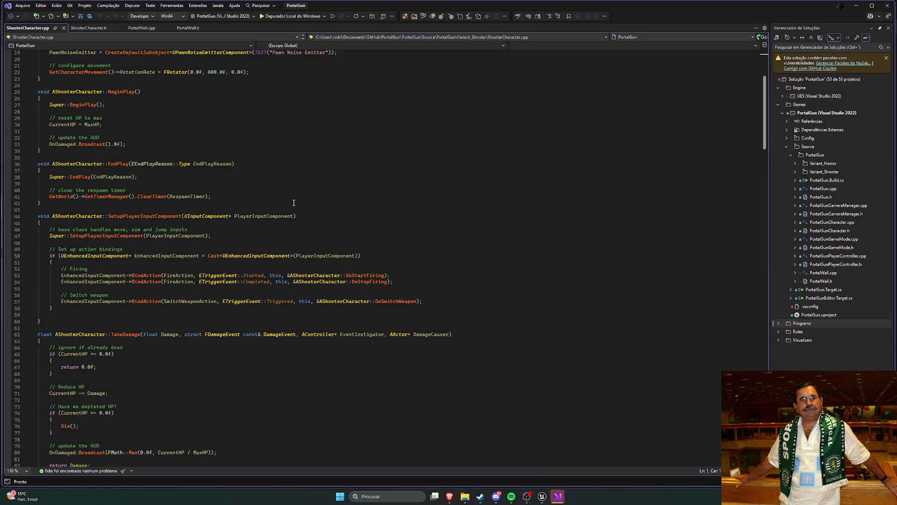
- Scroll through ShooterCharacter.cpp's firing and weapon-switching code, then minimize Visual Studio
scroll(302, 206, "up", 3, "ctrl")
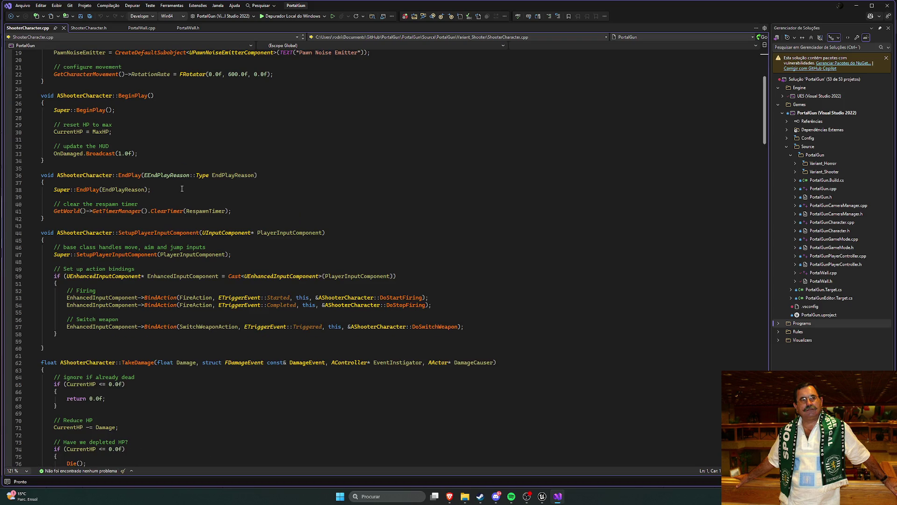
scroll(182, 189, "down", 7)
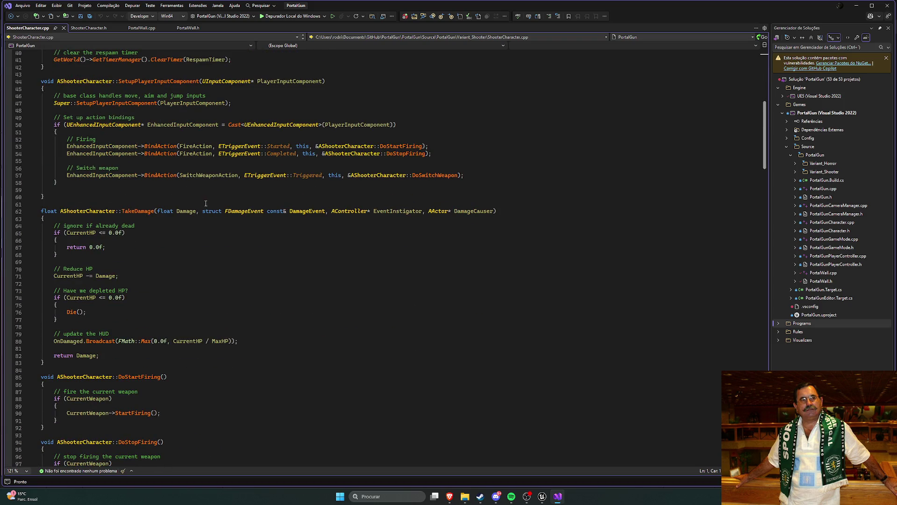
scroll(206, 203, "down", 5)
scroll(223, 212, "down", 3)
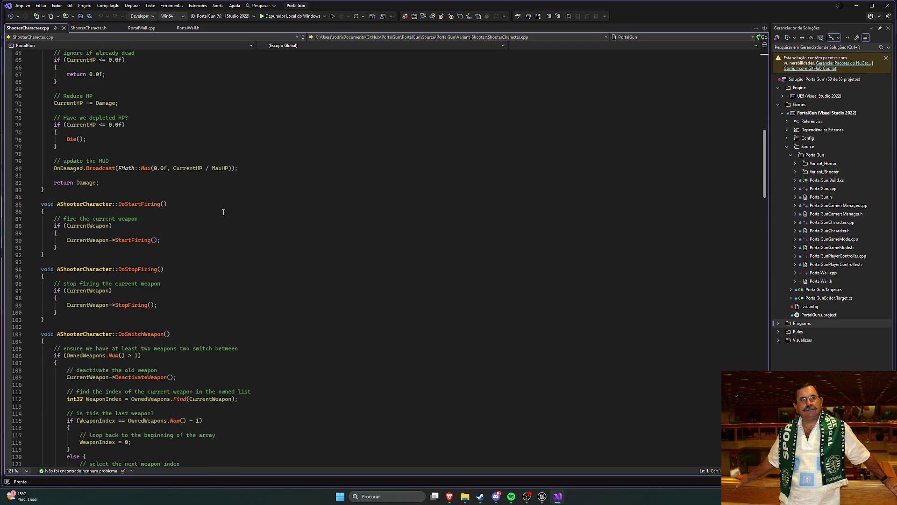
scroll(221, 216, "up", 20)
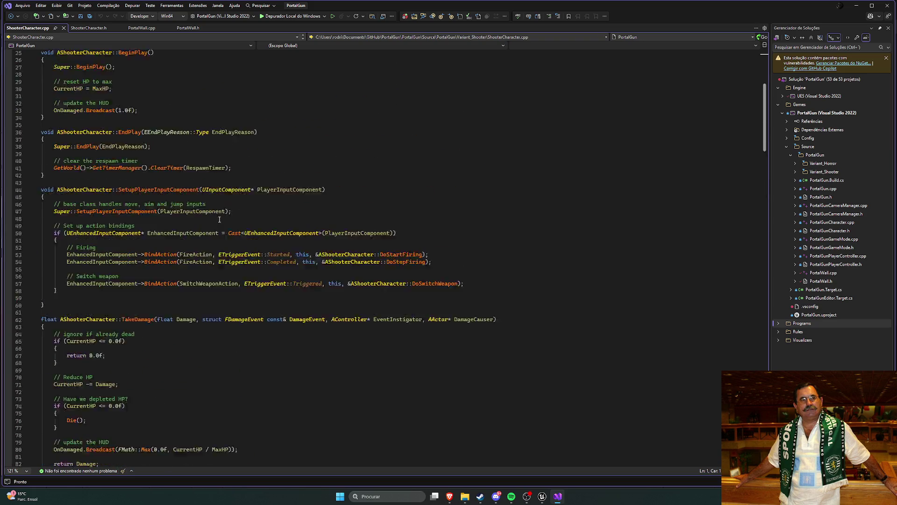
left_click(558, 497)
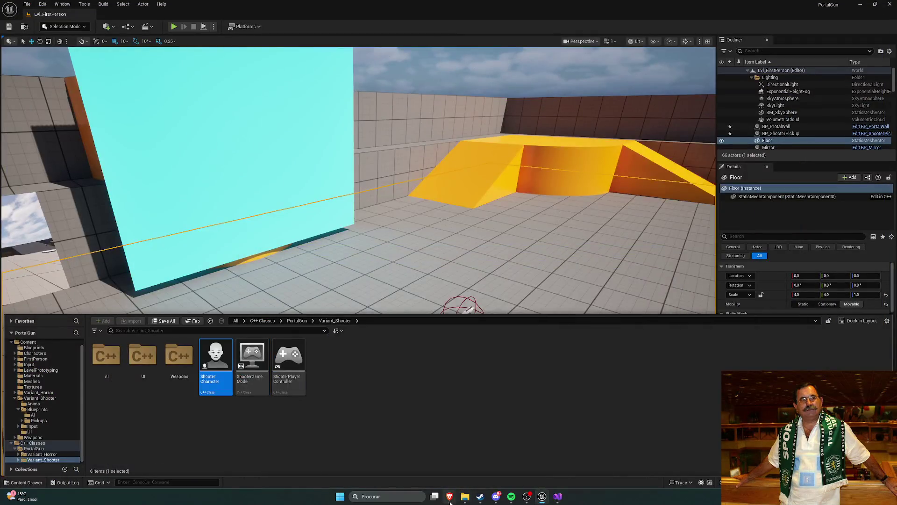
- Search Google for 'portal gun mesh' and open the Sketchfab Portal Gun (Not Mine) result in a new tab
mouse_move(450, 496)
left_click(446, 464)
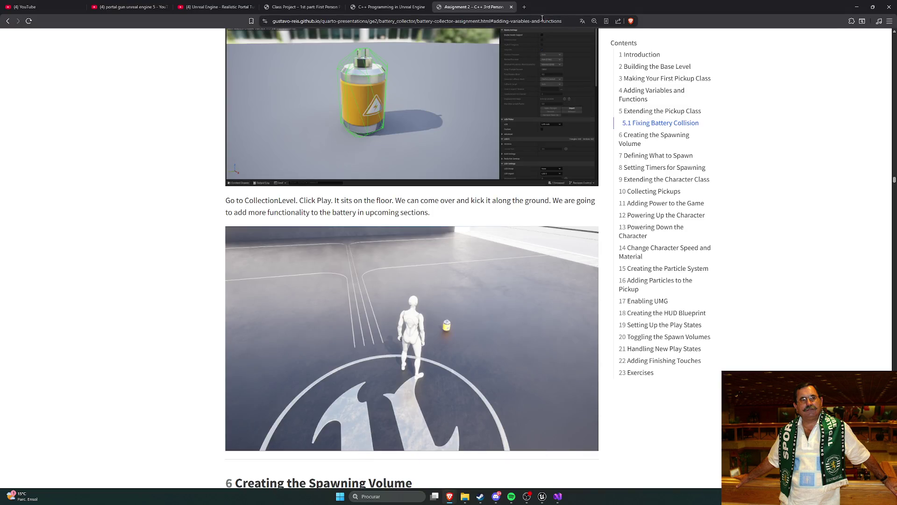
key("ctrl+t")
type("portal g")
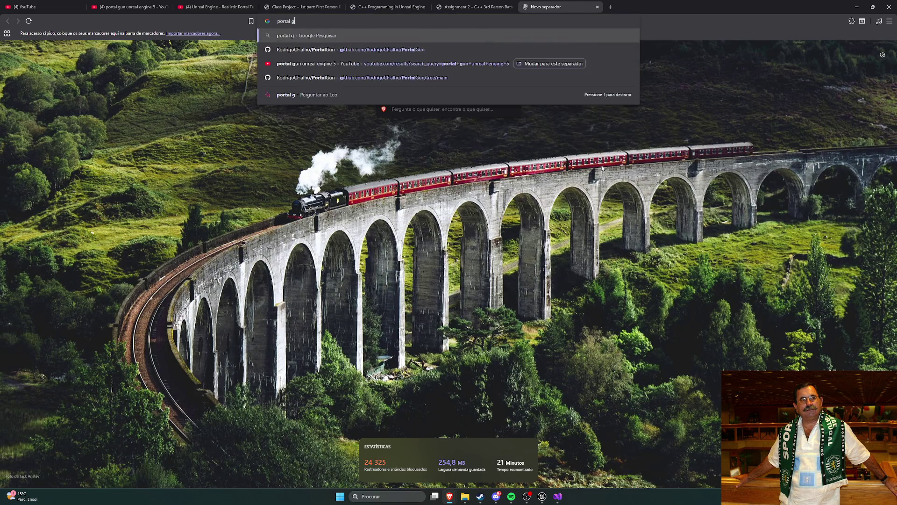
type("un mesh")
key("Return")
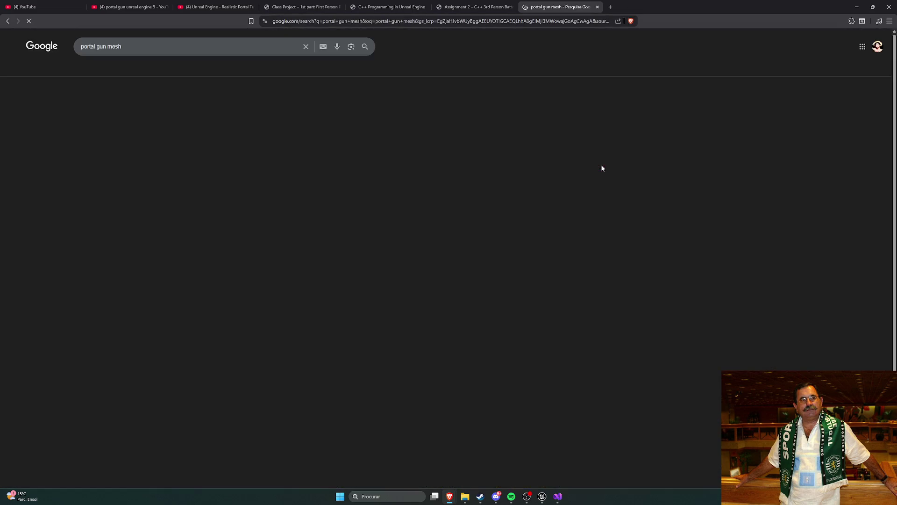
right_click(171, 108)
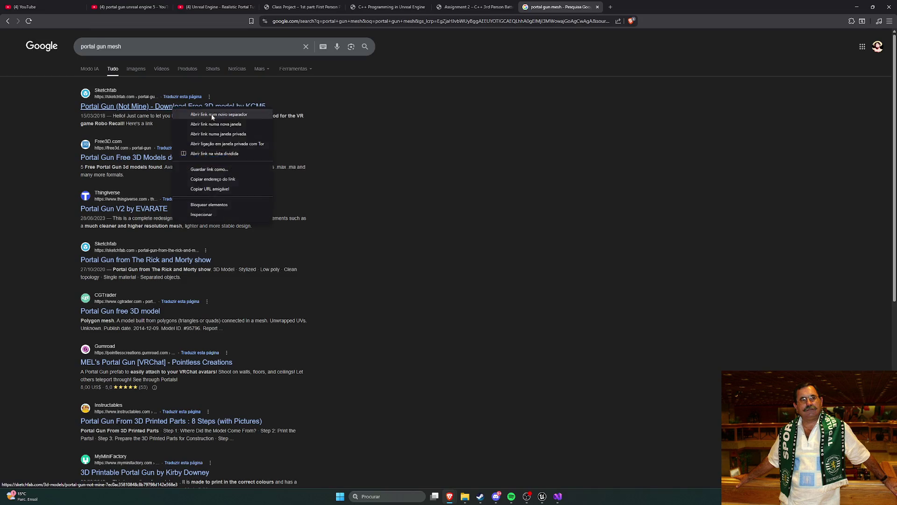
left_click(196, 114)
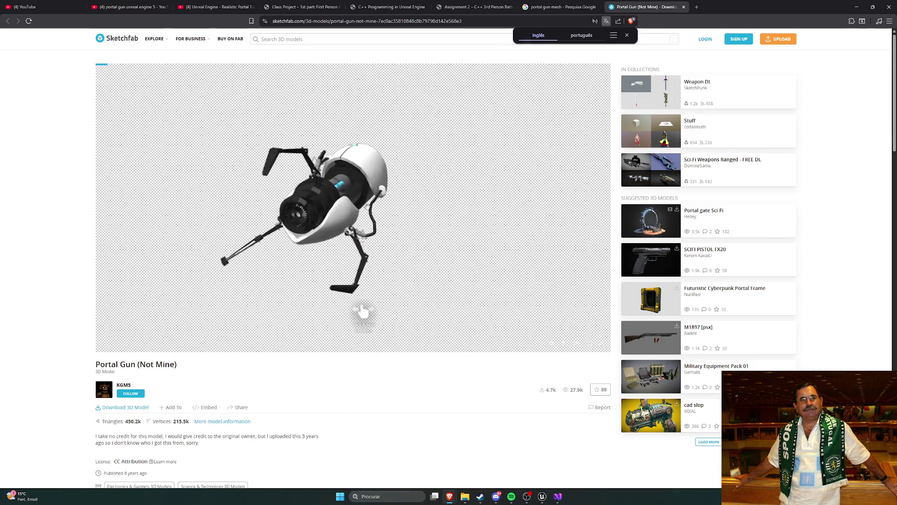
- Orbit the Portal Gun (Not Mine) model in the Sketchfab viewer and zoom in on it
mouse_move(357, 189)
left_mouse_down()
mouse_move(272, 200)
mouse_move(383, 206)
mouse_move(355, 211)
mouse_move(414, 219)
mouse_move(393, 217)
left_mouse_up()
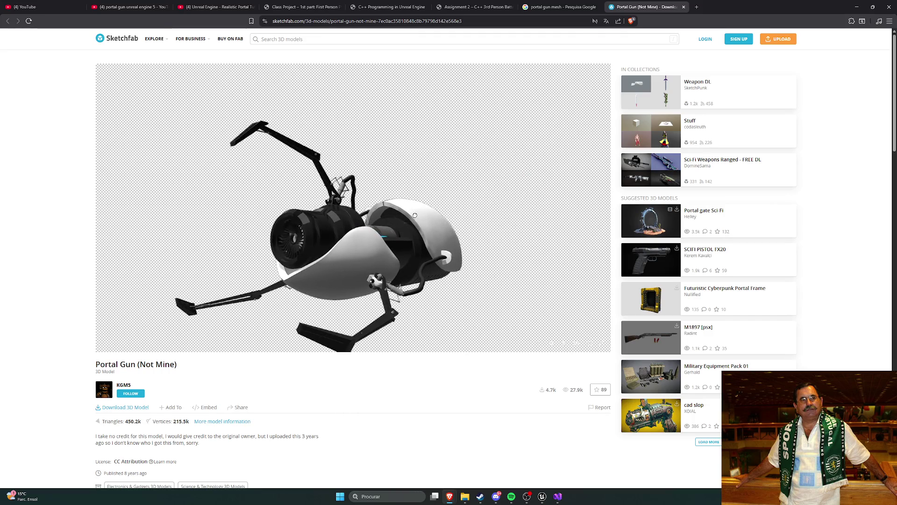
scroll(391, 217, "up", 5)
- Open the Free3D portal gun result from Google in a new tab and view it
left_click_drag(392, 217, 412, 219)
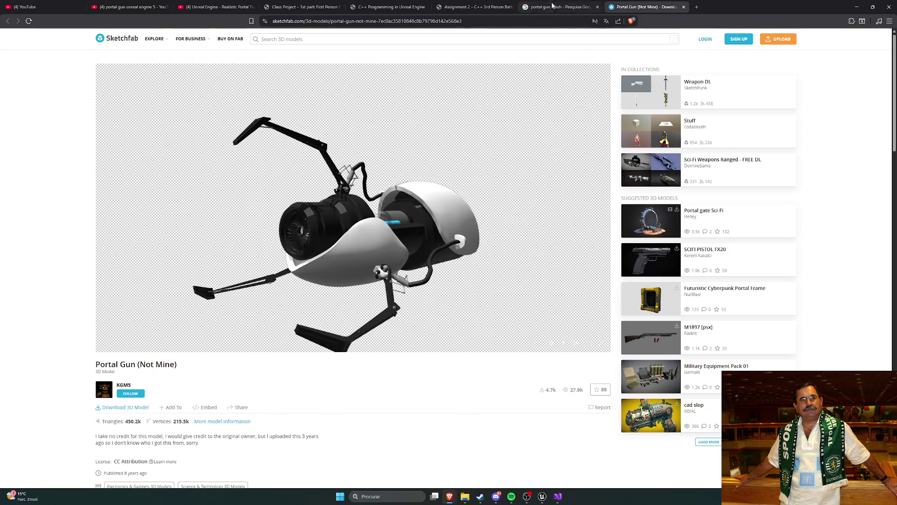
key("ctrl+shift+Tab")
right_click(152, 124)
left_click(168, 129)
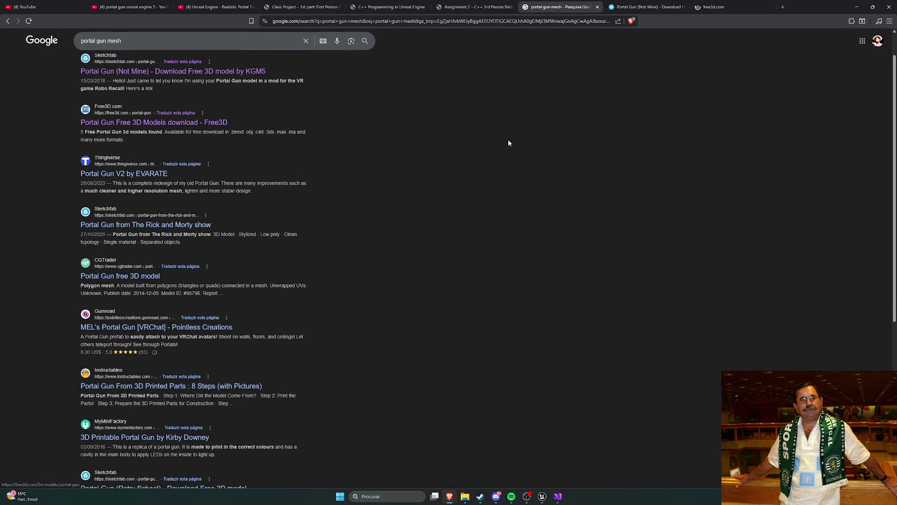
scroll(508, 141, "up", 2)
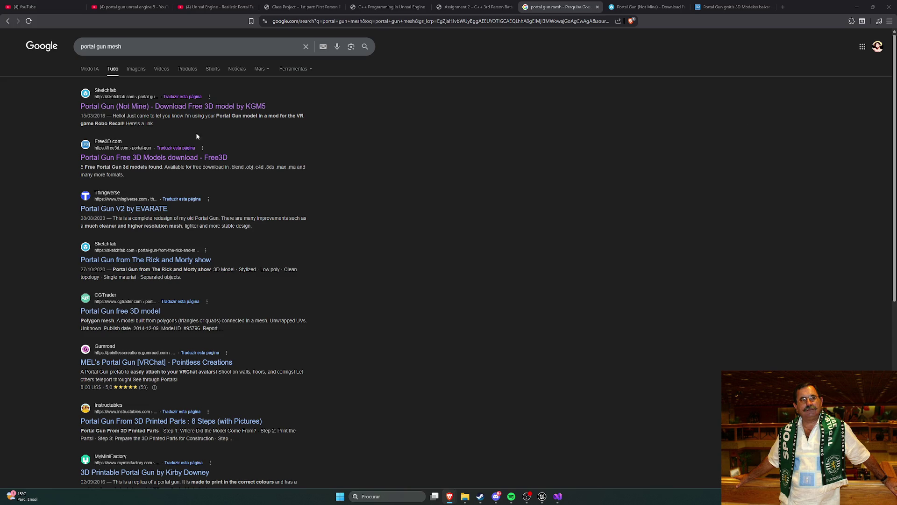
left_click(720, 7)
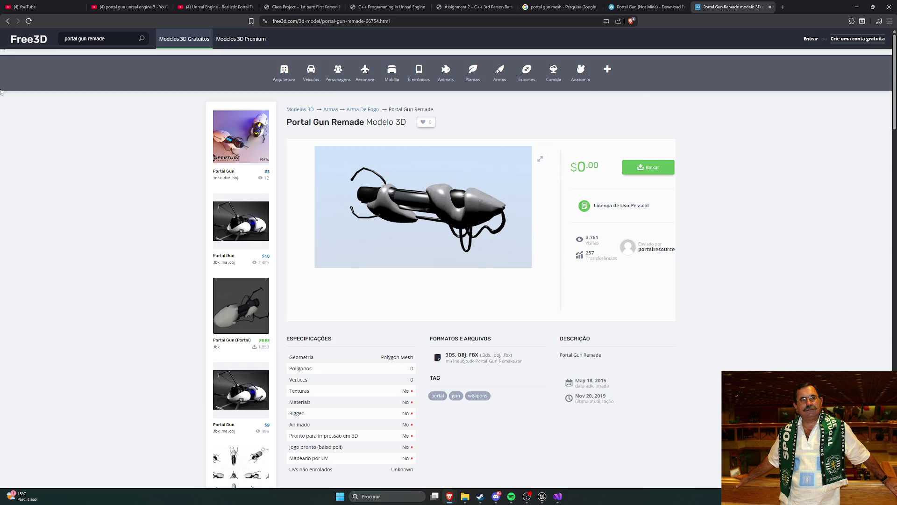
- Check the free Portal Gun obj model on Free3D, then close the Free3D tab
key("alt+Left")
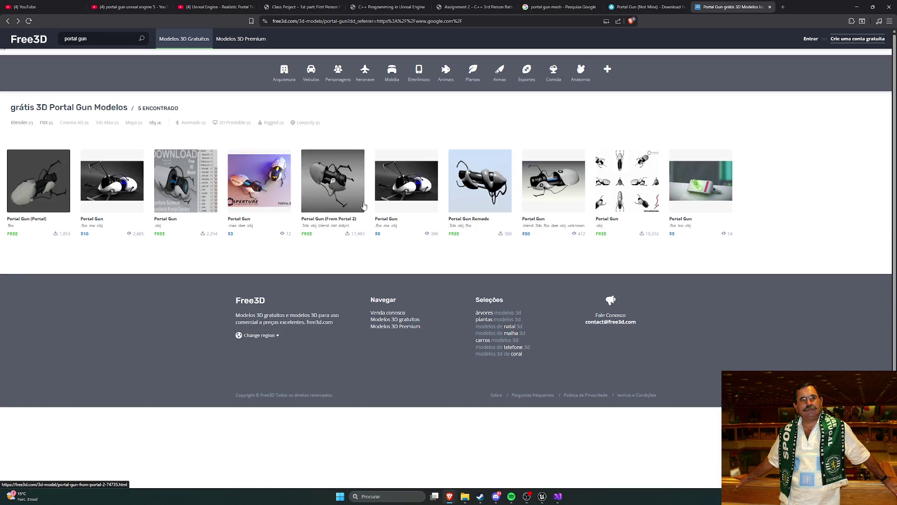
left_click(201, 170)
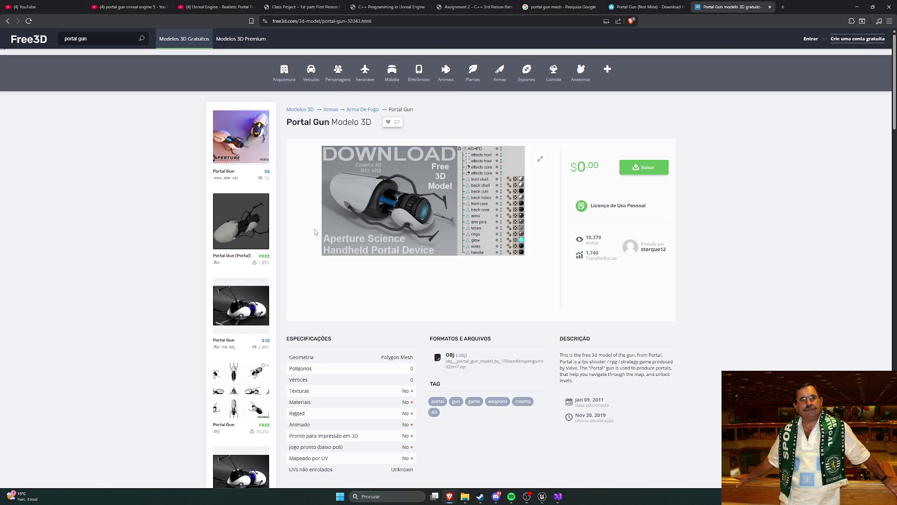
left_click(645, 7)
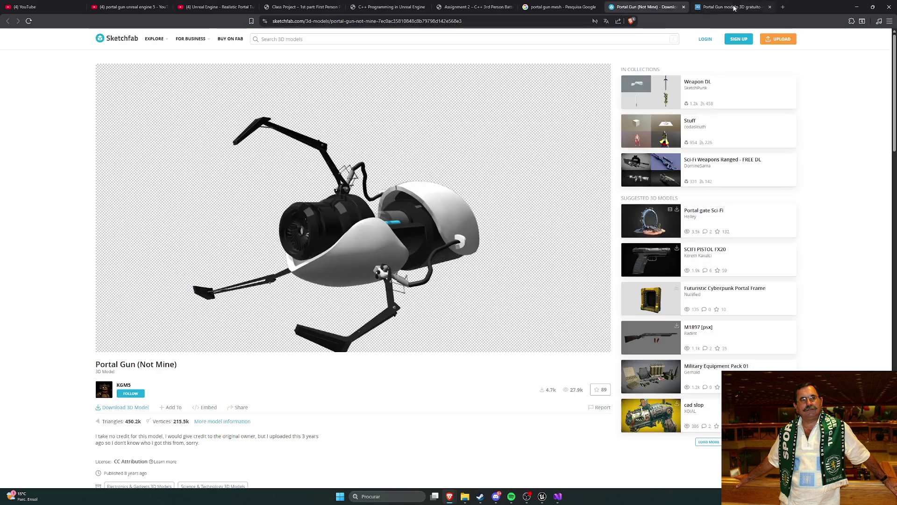
left_click(770, 6)
- Open the Rick and Morty portal gun result from Google in a new tab
left_click(559, 7)
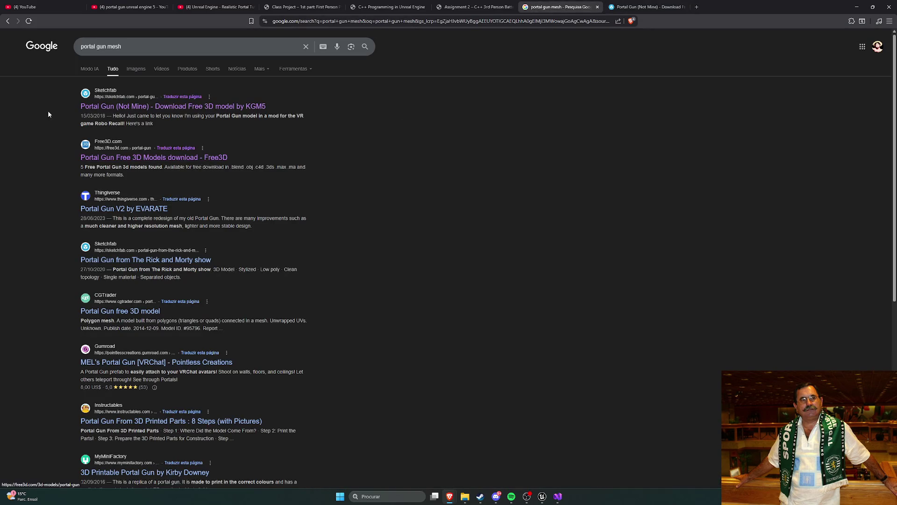
right_click(141, 260)
left_click(173, 264)
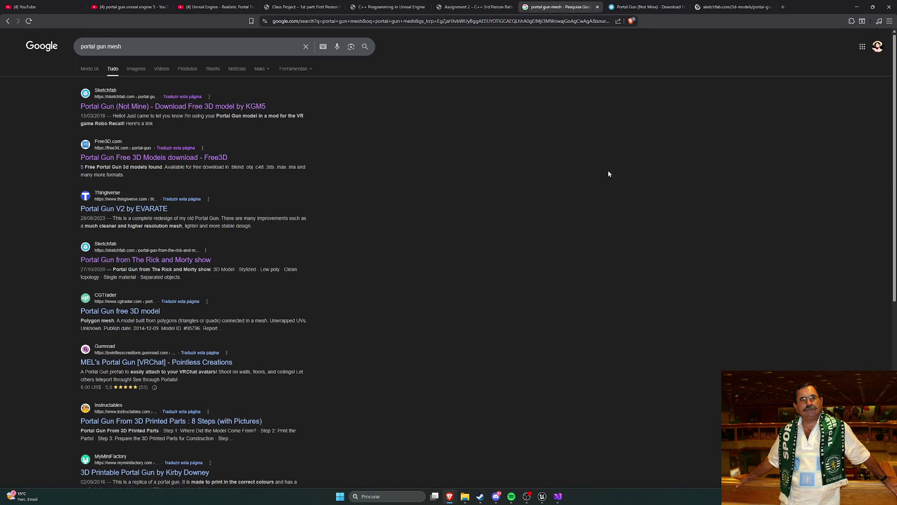
left_click(719, 7)
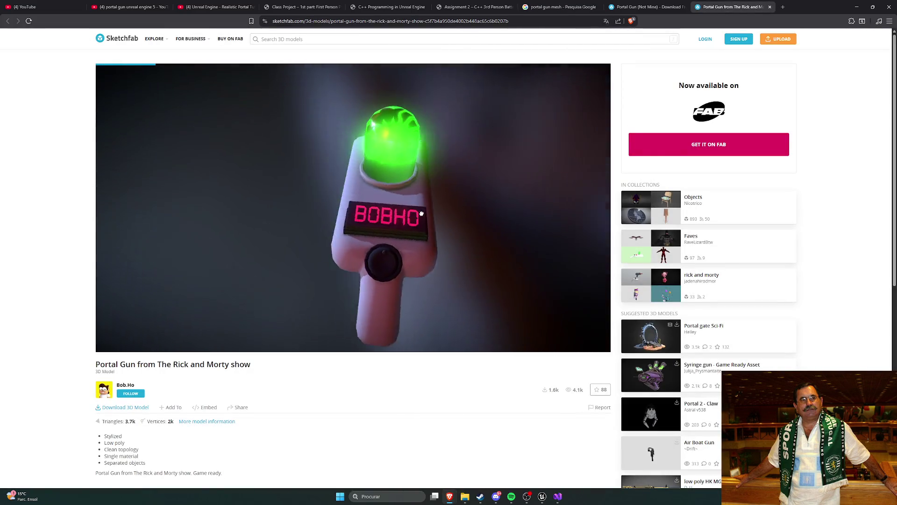
- Rotate the Rick and Morty portal gun to face front, then return to the Portal Gun (Not Mine) tab
mouse_move(501, 183)
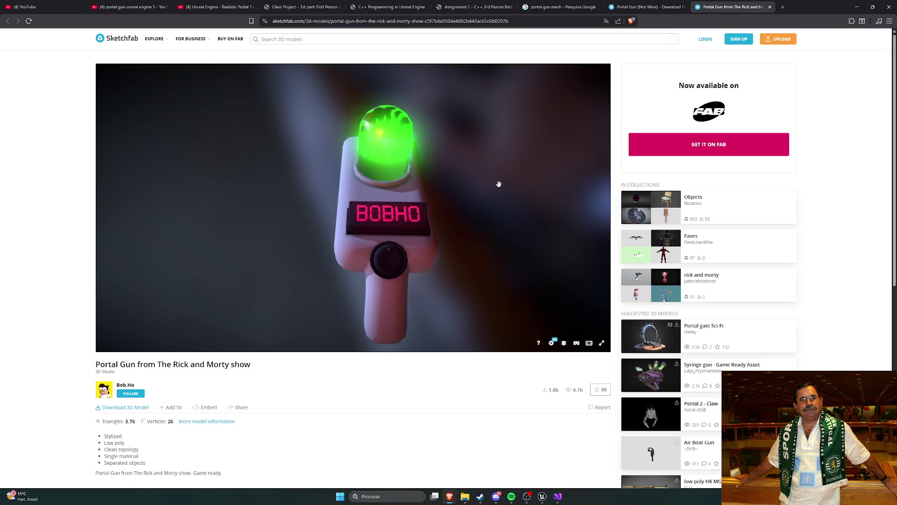
left_click_drag(477, 186, 375, 194)
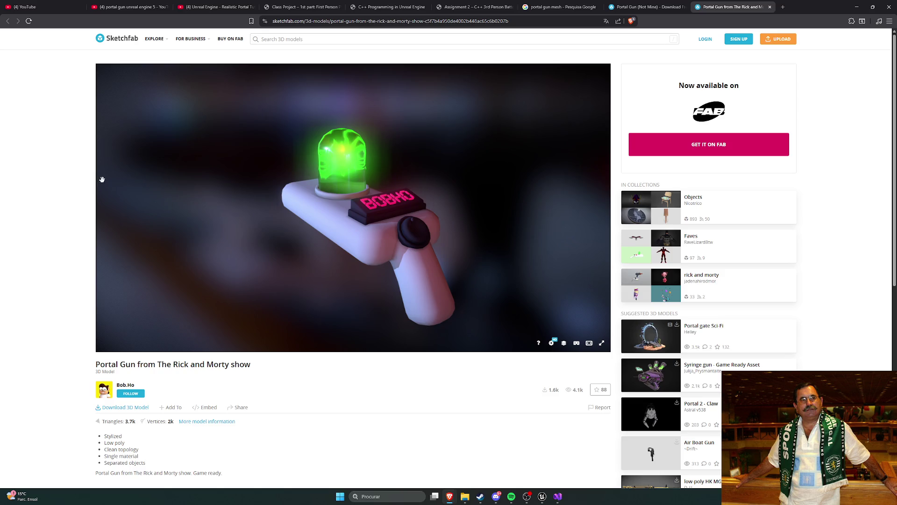
mouse_move(402, 233)
left_mouse_down()
mouse_move(415, 240)
mouse_move(401, 235)
left_mouse_up()
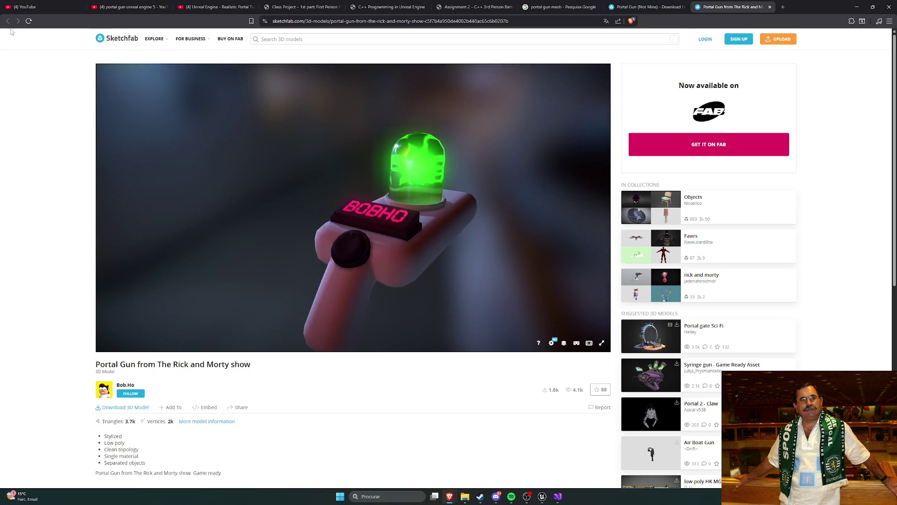
left_click(647, 7)
left_click(732, 7)
mouse_move(497, 180)
left_mouse_down()
mouse_move(362, 205)
mouse_move(489, 208)
mouse_move(425, 231)
mouse_move(347, 219)
mouse_move(395, 234)
mouse_move(384, 162)
mouse_move(575, 142)
left_mouse_up()
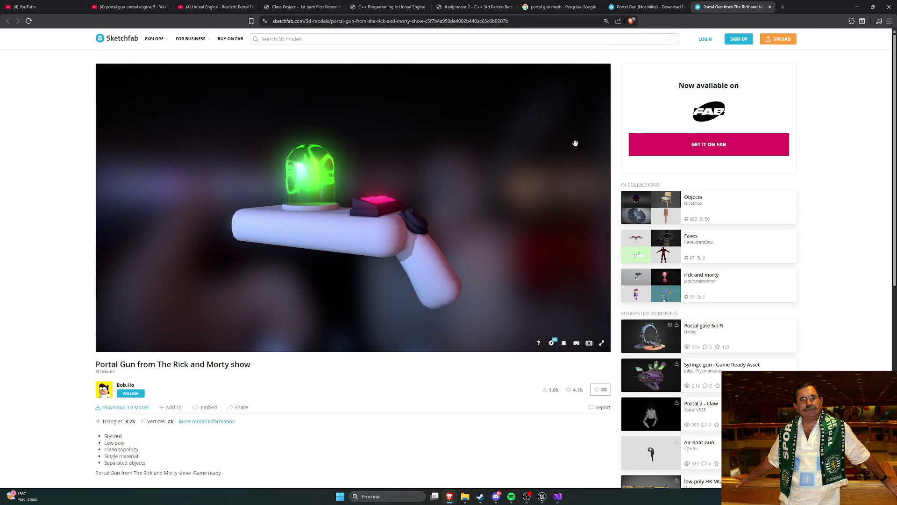
key("ctrl+shift+Tab")
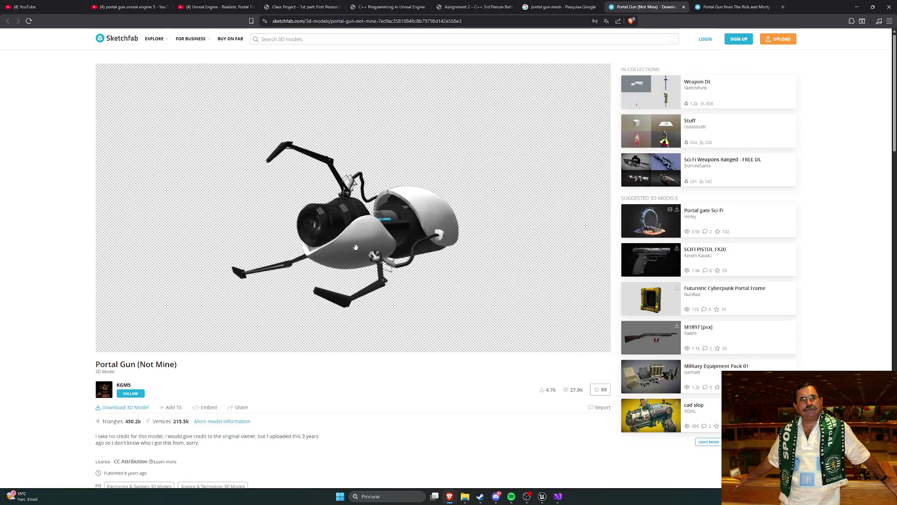
scroll(430, 395, "down", 5)
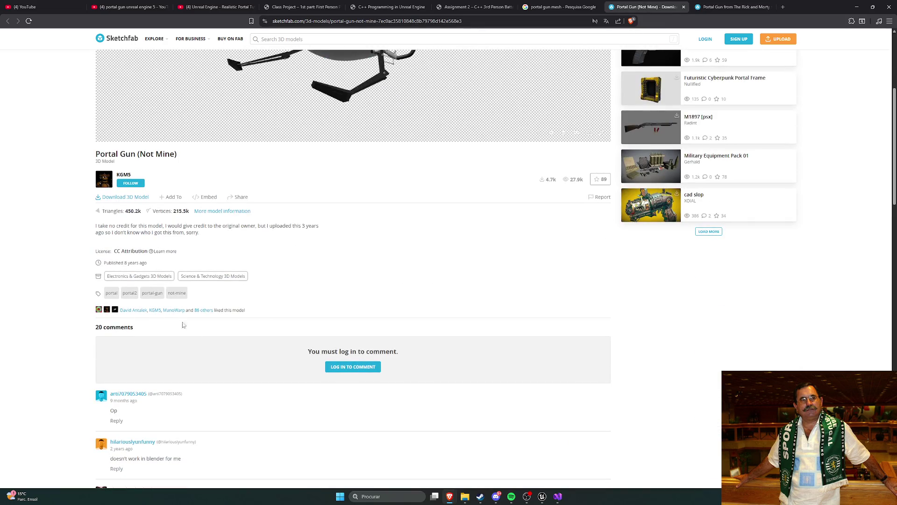
scroll(320, 299, "down", 3)
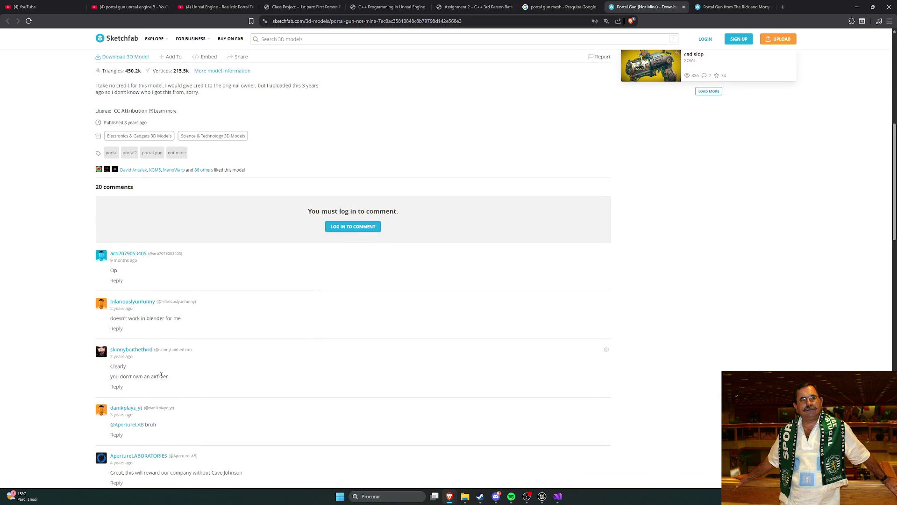
scroll(161, 375, "up", 7)
scroll(412, 399, "down", 1)
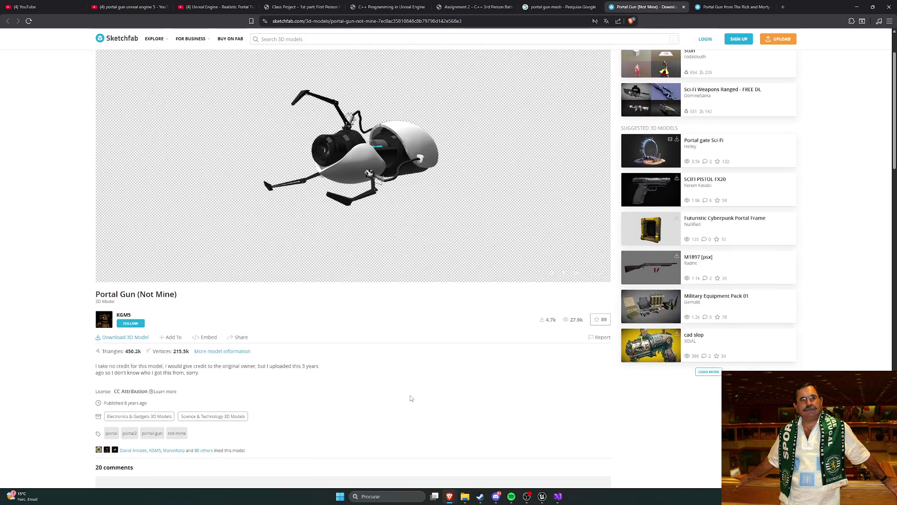
scroll(388, 206, "up", 5)
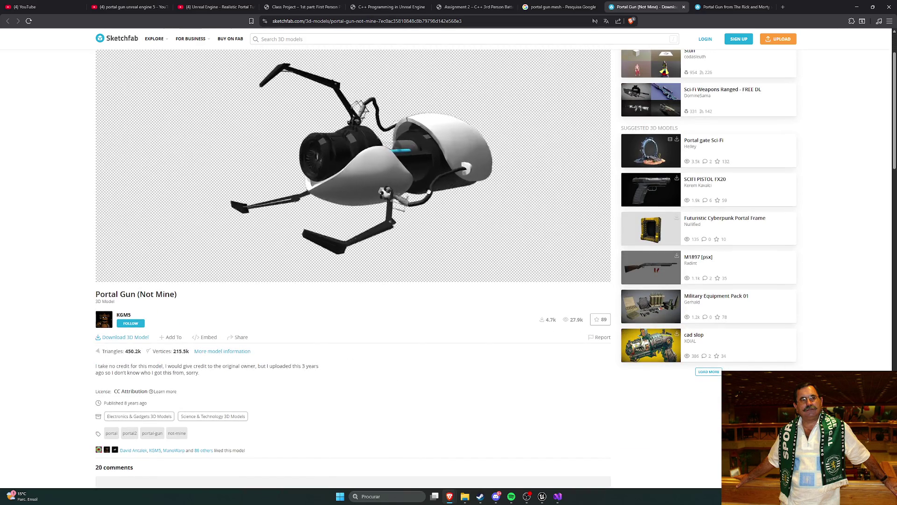
scroll(465, 195, "down", 5)
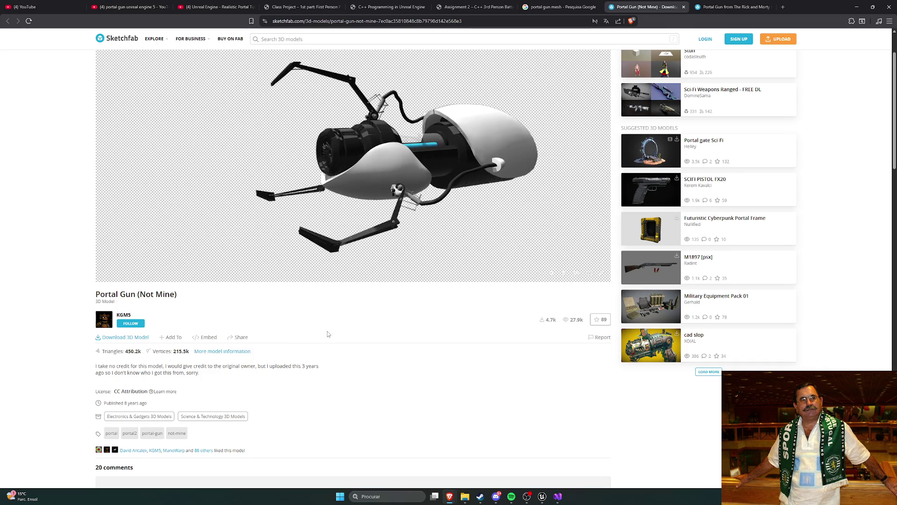
scroll(326, 333, "up", 2)
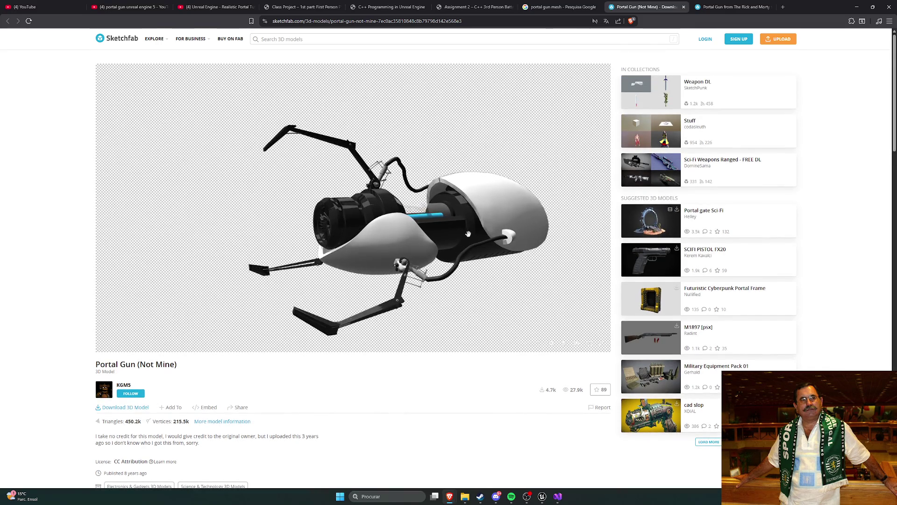
- Start extending the portal gun mesh search query with 'sketch'
left_click(559, 6)
left_click(122, 46)
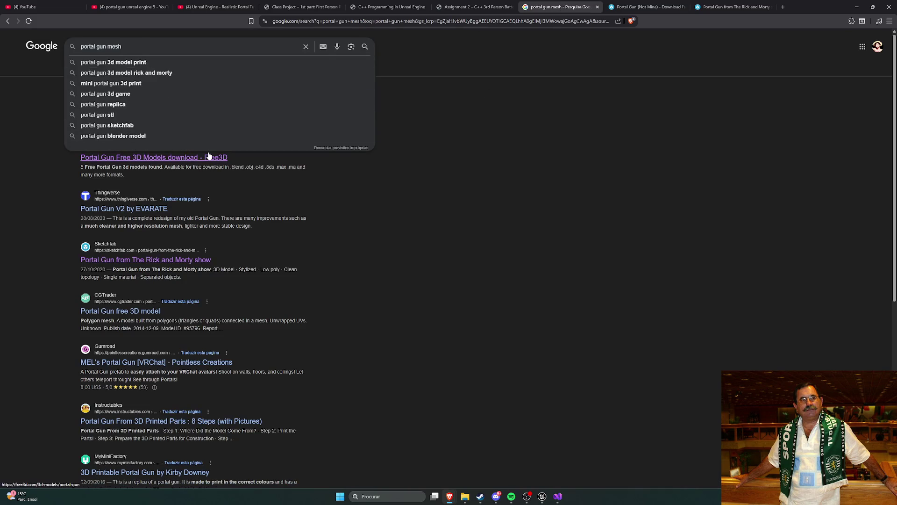
type(" sketch")
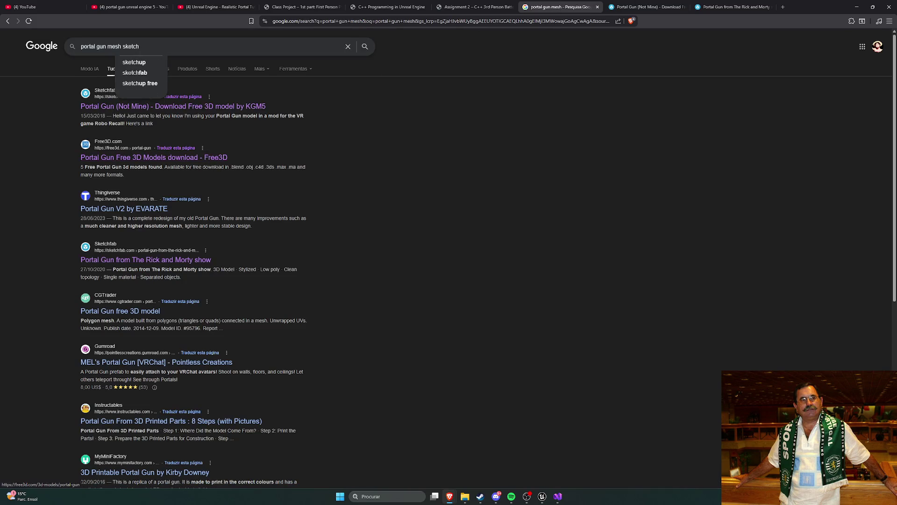
key("alt+Tab")
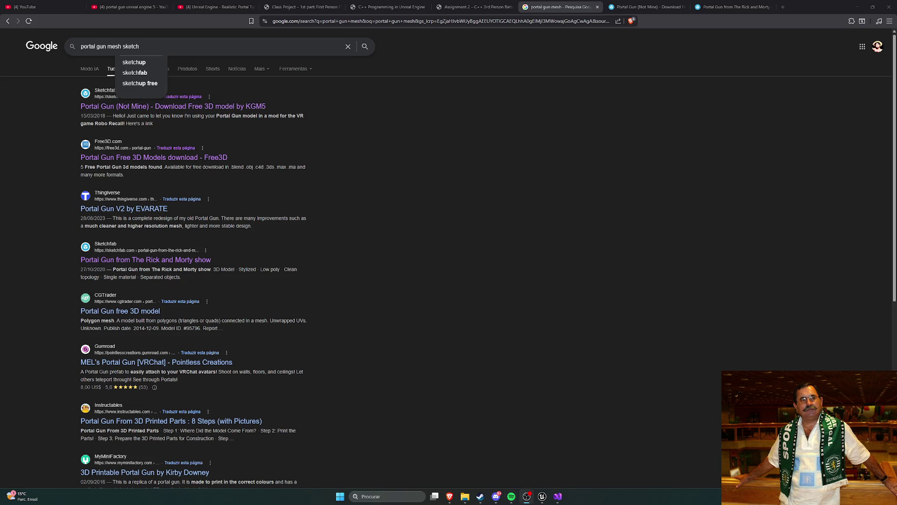
key("alt+Tab")
key("alt+Tab")
- Compare the Portal Gun (Not Mine) and Rick and Morty pages with the search results
left_click(673, 6)
left_click(724, 7)
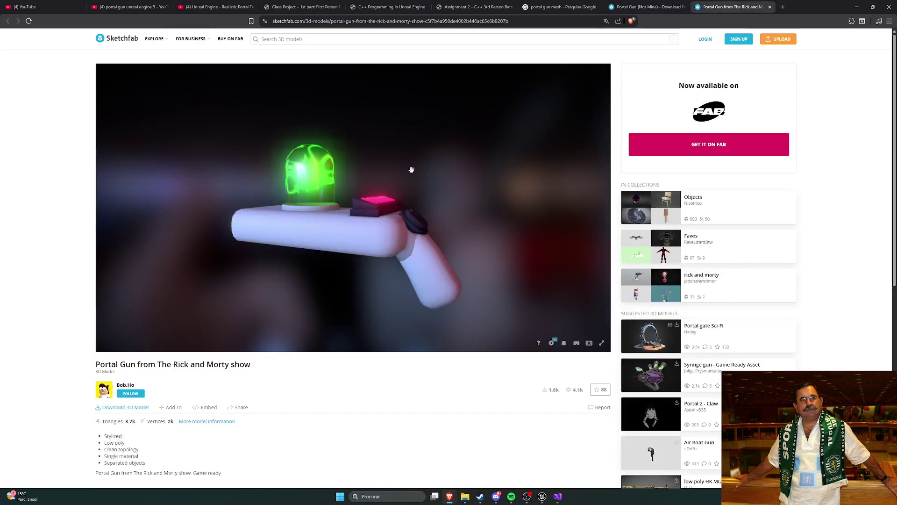
left_click(537, 7)
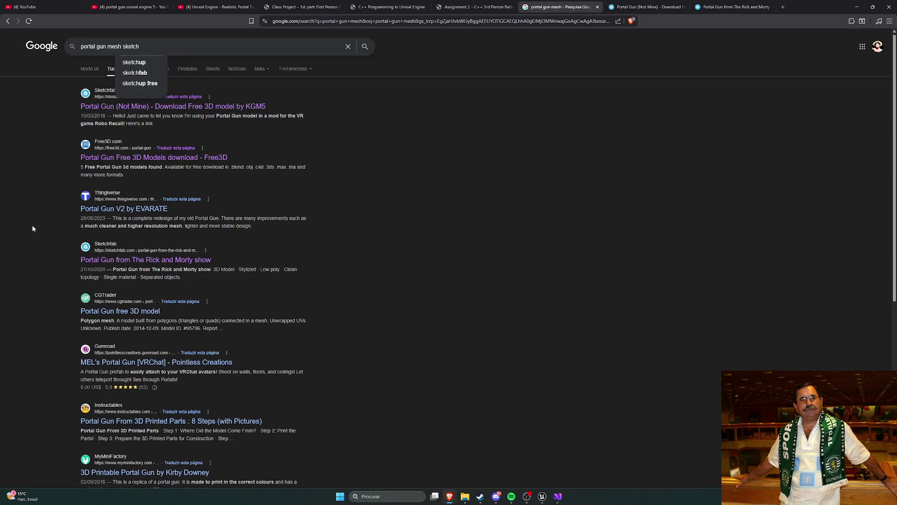
scroll(29, 225, "down", 1)
scroll(29, 225, "up", 1)
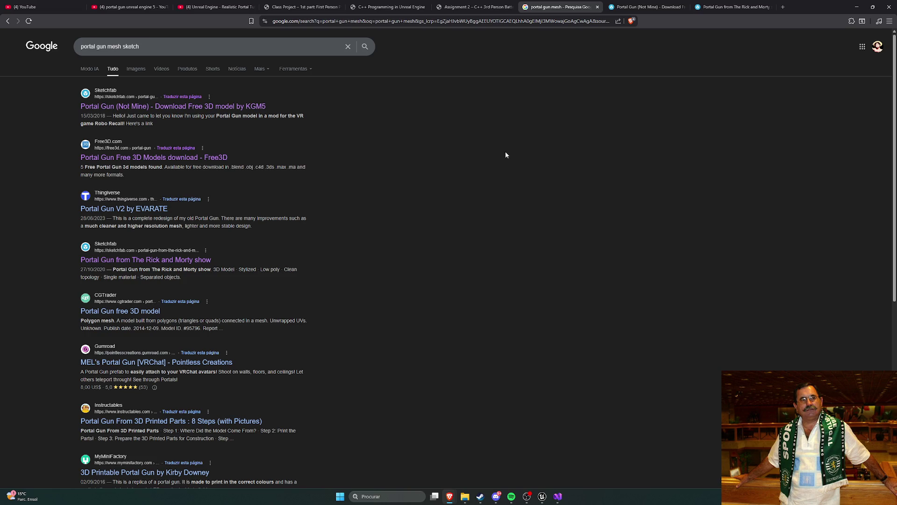
left_click(650, 6)
left_click(720, 6)
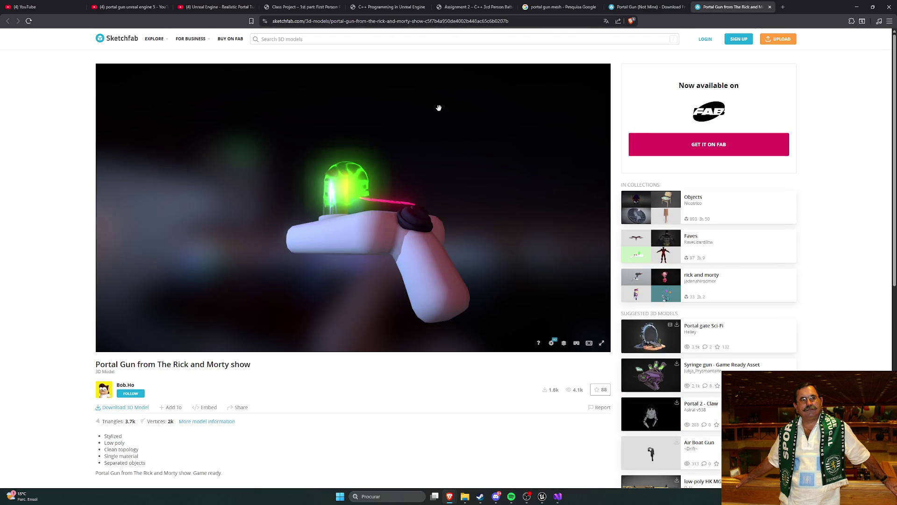
left_click(559, 6)
- Complete and run the search 'portal gun mesh sketchfab'
left_click(163, 48)
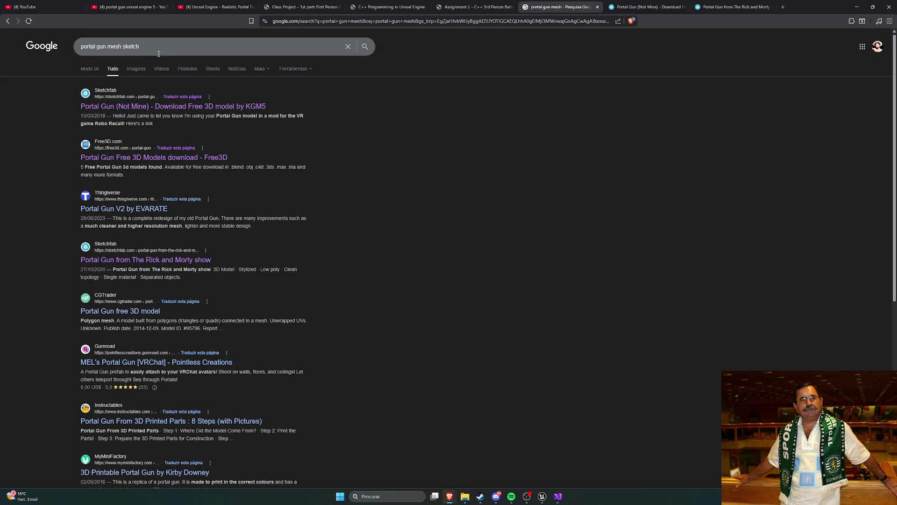
type("fab")
key("Return")
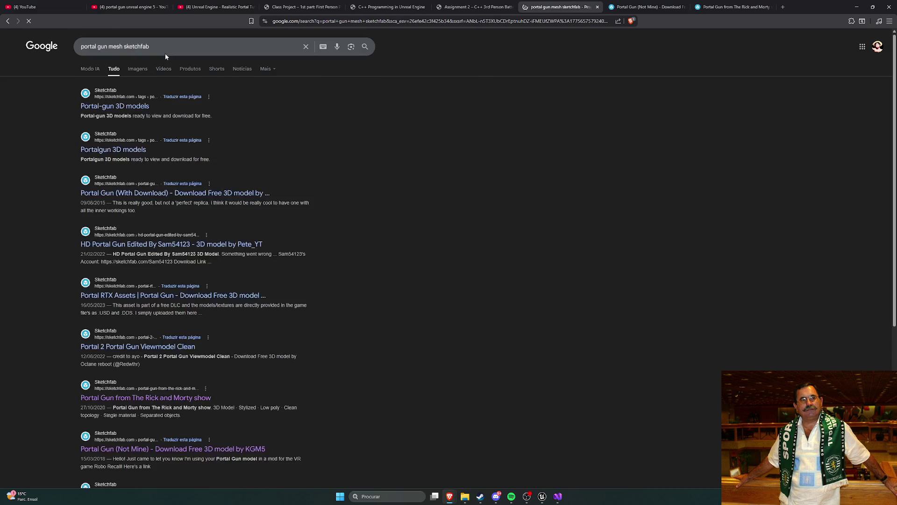
- Open the Portal-gun tag result in a new tab and close it after a Too many requests error
right_click(116, 109)
left_click(155, 113)
key("ctrl+9")
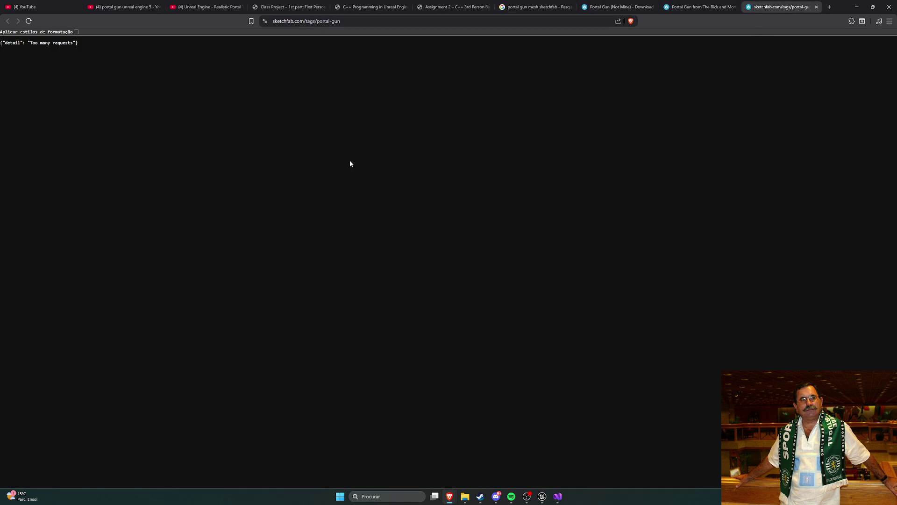
key("ctrl+w")
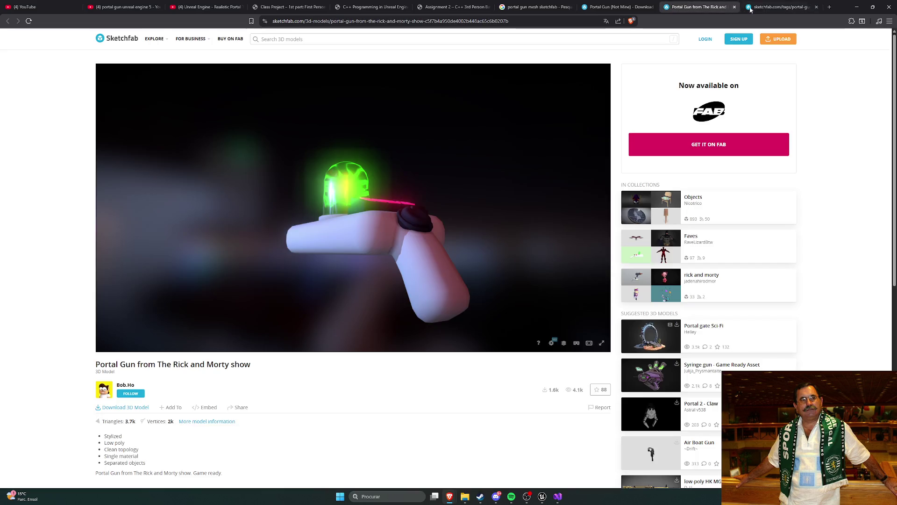
key("ctrl+shift+Tab")
- Open the Portalgun tag result, close its Too many requests page, and return to Portal Gun (Not Mine)
left_click(550, 4)
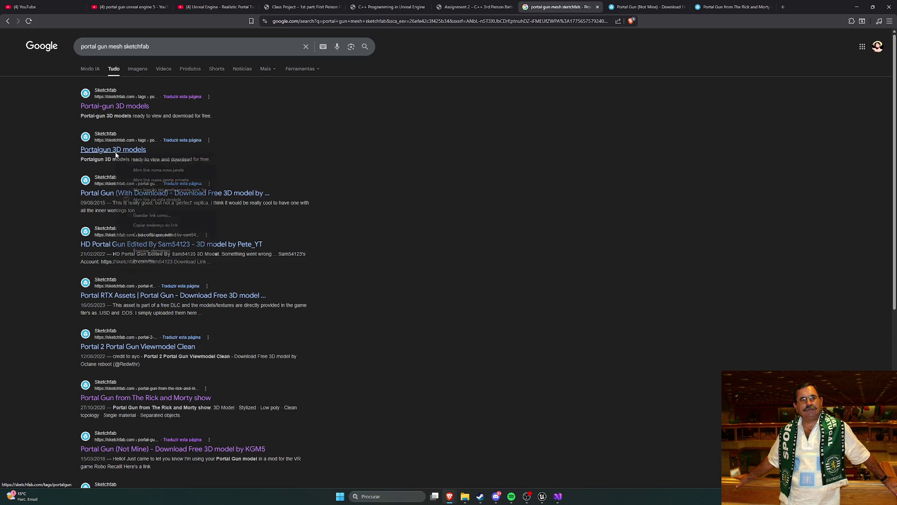
middle_click(136, 150)
left_click(758, 5)
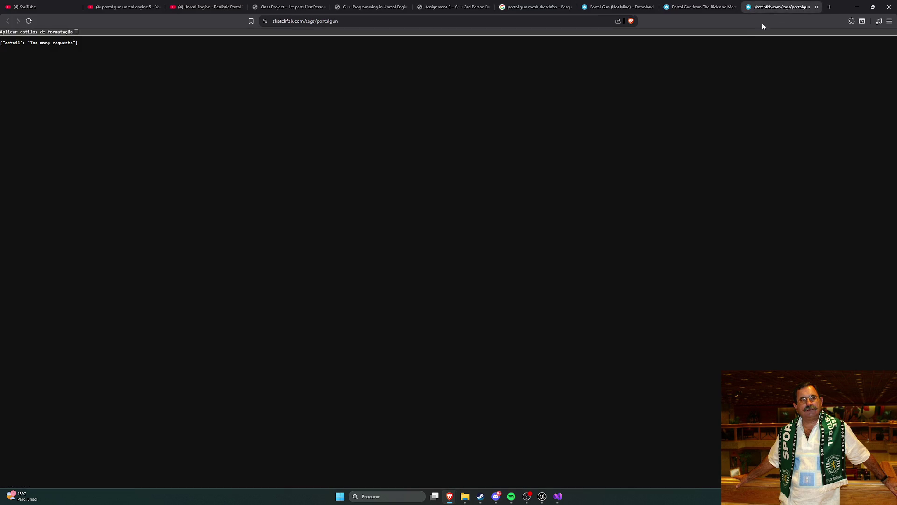
left_click(817, 6)
left_click(645, 7)
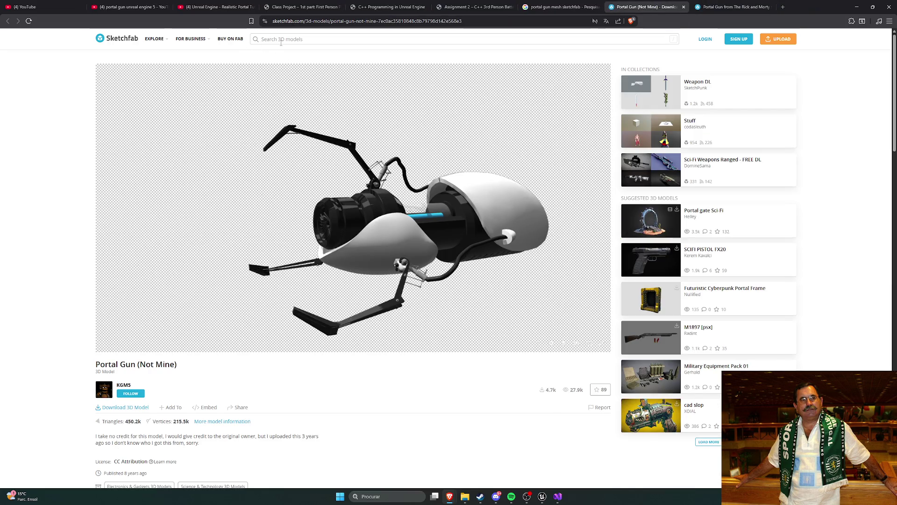
- Open Sketchfab home in a new tab before the model tab and search for portal gun models
right_click(110, 38)
left_click(140, 43)
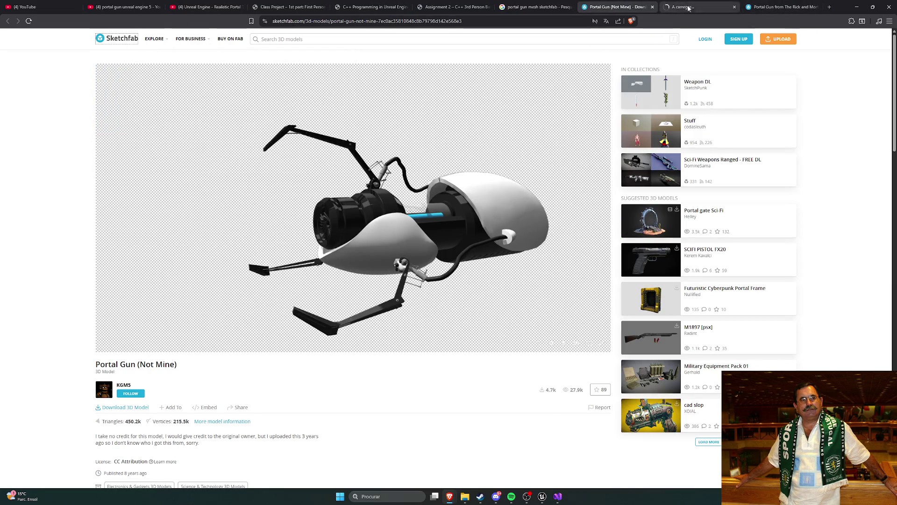
left_click_drag(689, 8, 601, 26)
left_click(329, 40)
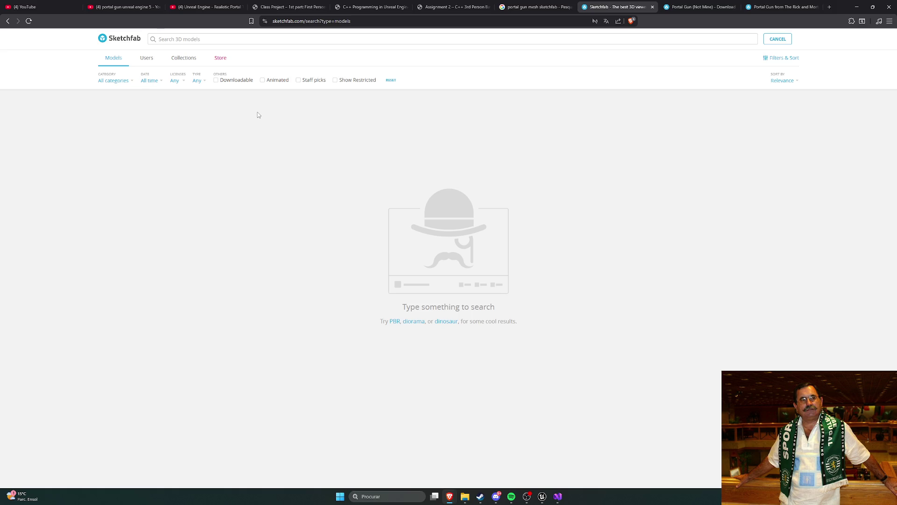
type("portal gun")
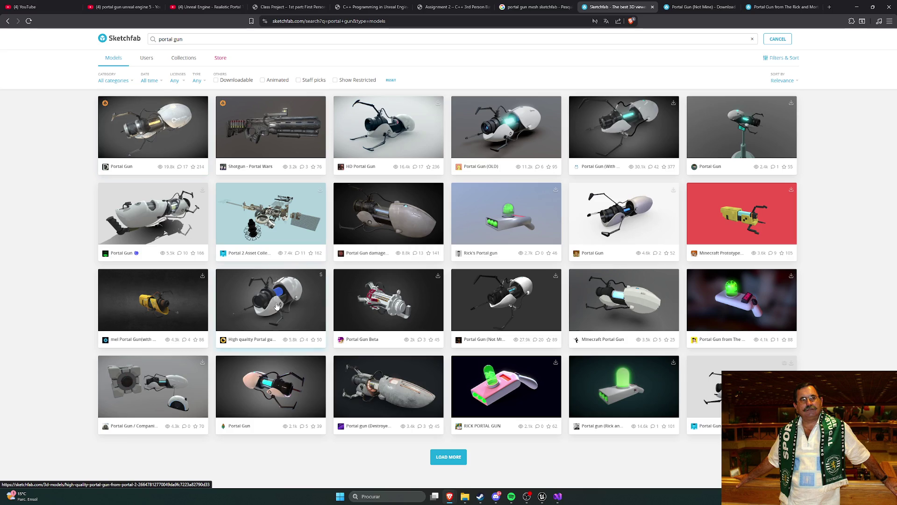
- Compare the search results with Portal Gun (Not Mine), then orbit that model to see its rear
left_click(701, 3)
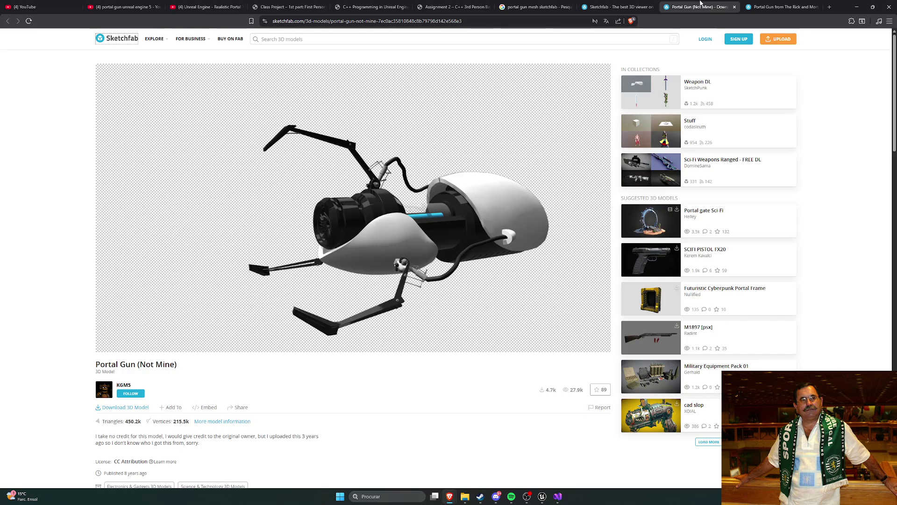
left_click(621, 4)
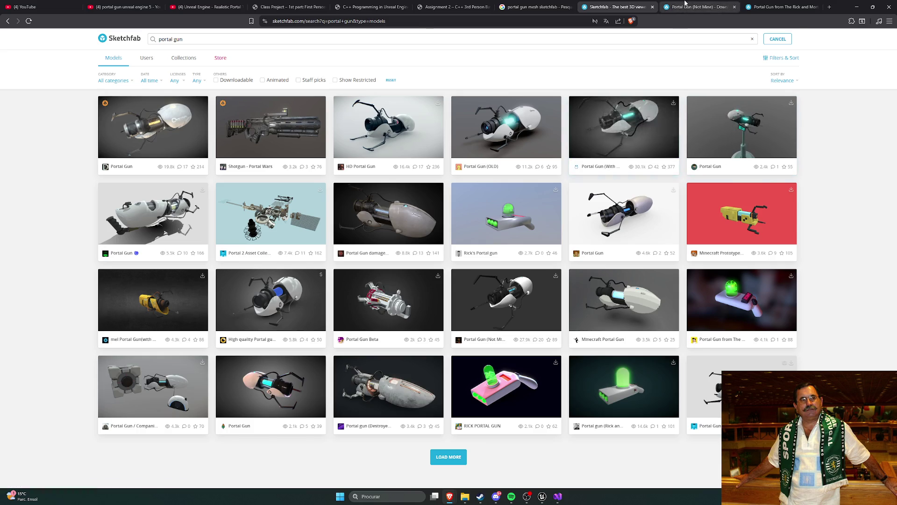
key("ctrl+Tab")
mouse_move(505, 212)
left_mouse_down()
mouse_move(419, 209)
mouse_move(421, 256)
mouse_move(467, 255)
mouse_move(421, 253)
mouse_move(463, 244)
mouse_move(455, 237)
left_mouse_up()
- Request the model download and sign in to Sketchfab with Epic Games in a separate window
left_click(124, 407)
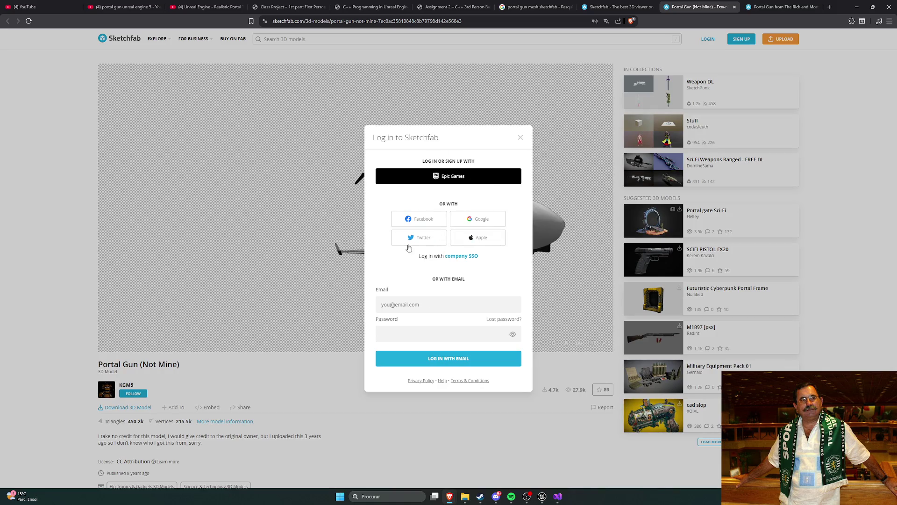
left_click(457, 180)
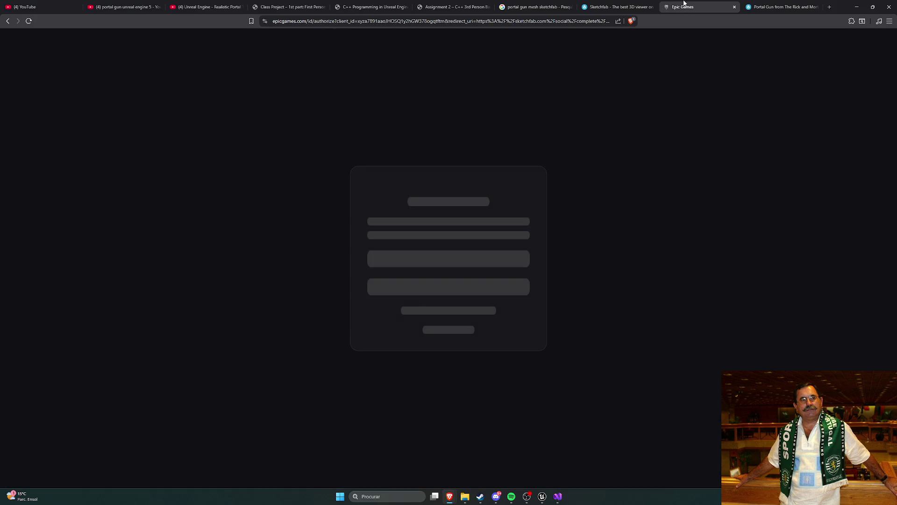
left_click_drag(682, 6, 705, 110)
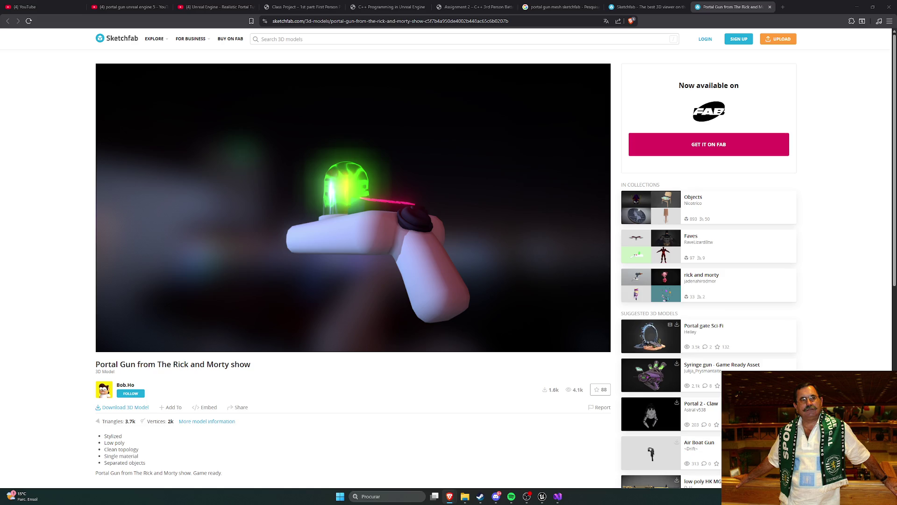
mouse_move(243, 61)
left_mouse_down()
mouse_move(305, 89)
mouse_move(706, 21)
mouse_move(787, 36)
mouse_move(735, 1)
left_mouse_up()
- Reopen Portal Gun (Not Mine) from the Google results and bring up its Download dialog
mouse_move(33, 7)
left_mouse_down()
mouse_move(696, 44)
mouse_move(692, 6)
left_mouse_up()
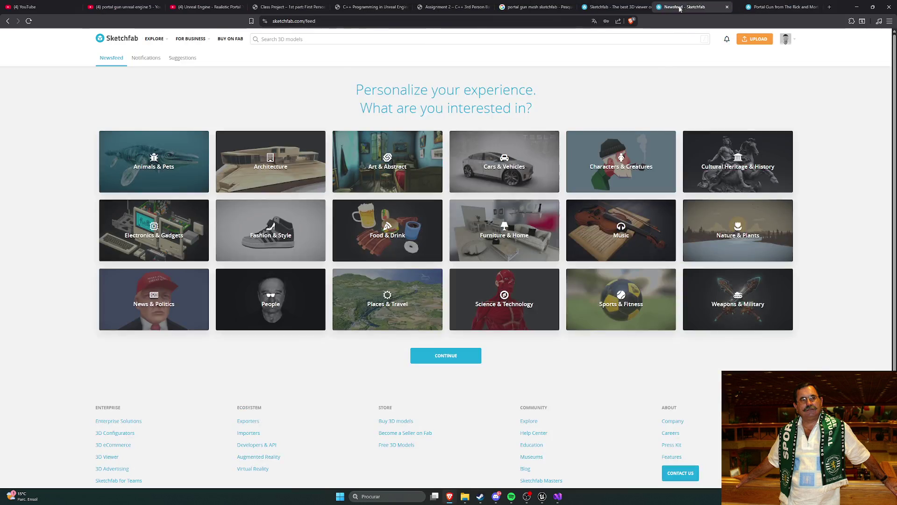
left_click(617, 6)
left_click(689, 9)
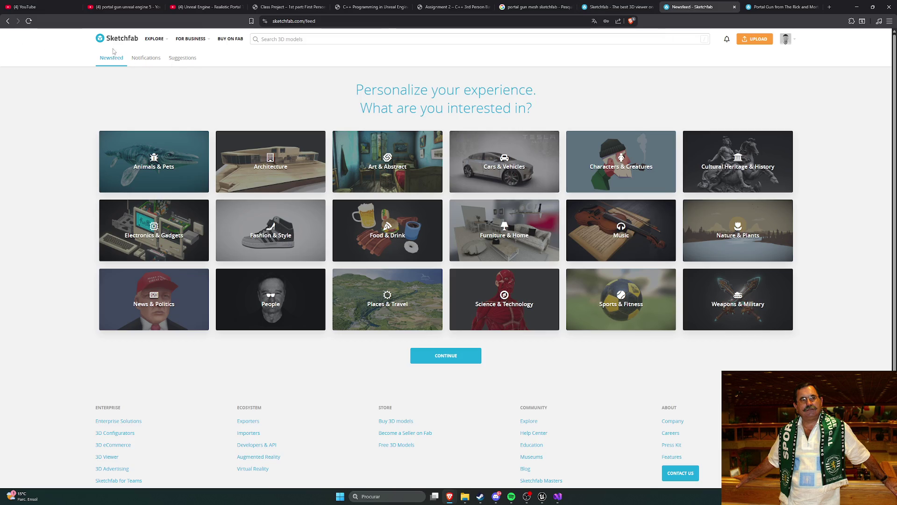
left_click(523, 8)
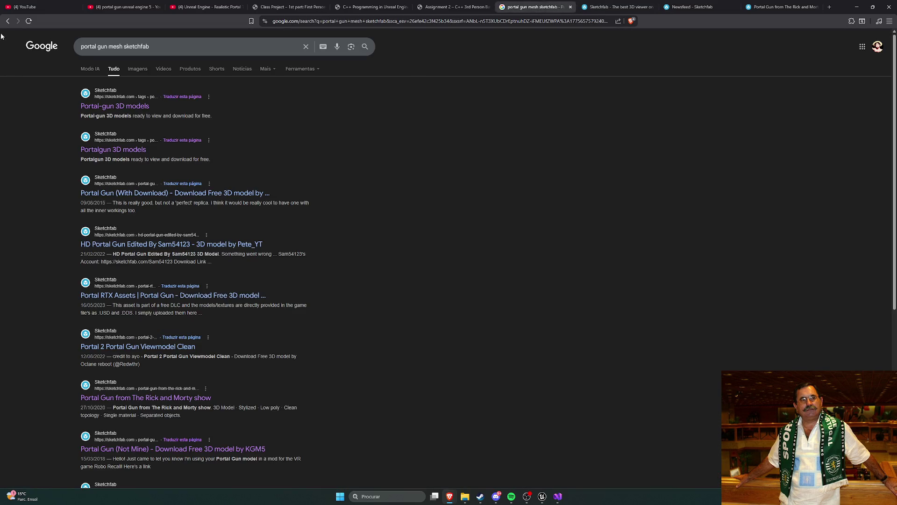
left_click(8, 20)
middle_click(151, 107)
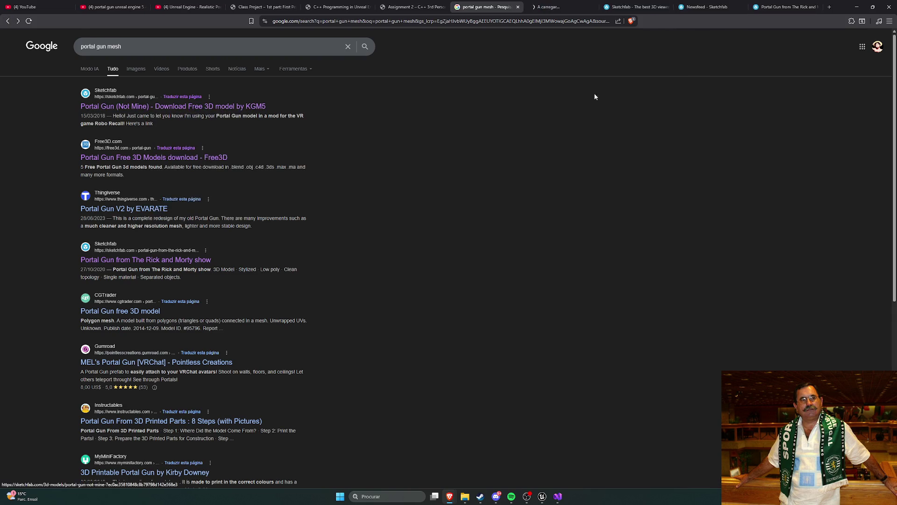
left_click(561, 6)
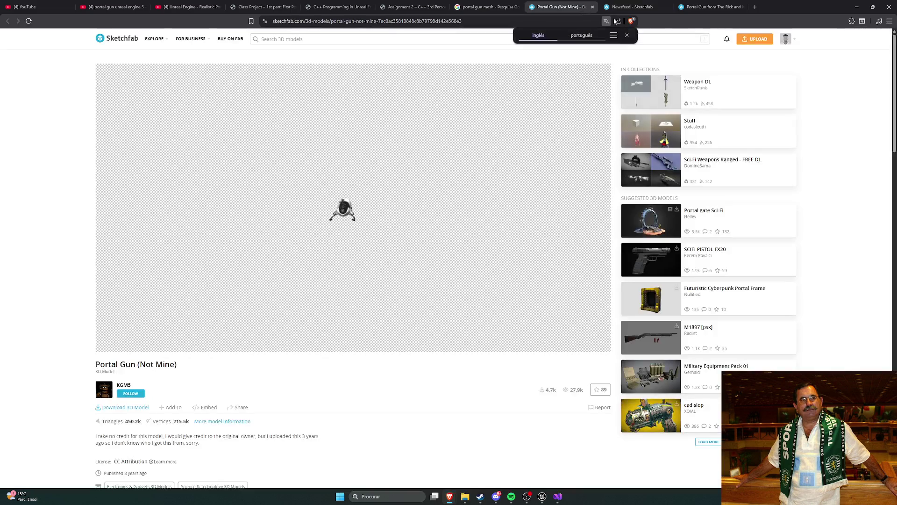
middle_click(635, 7)
left_click(125, 407)
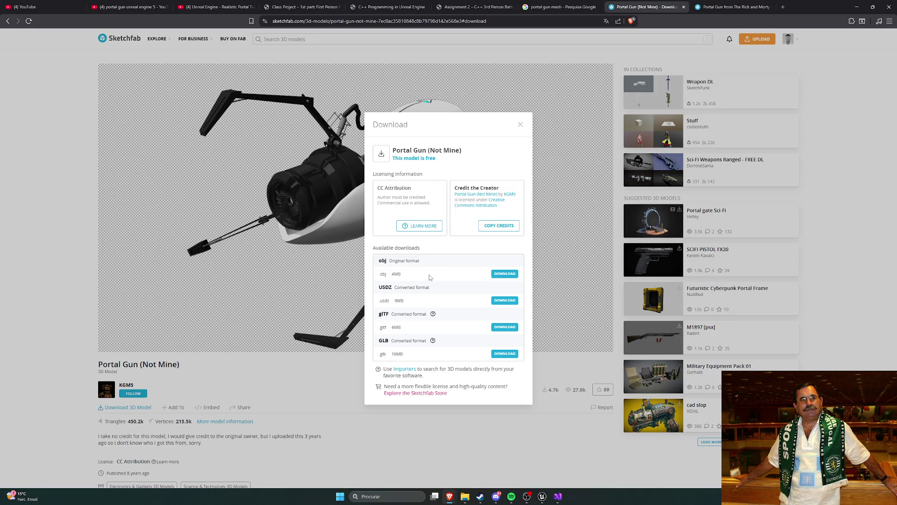
- Save the model as portal-gun-not-mine.zip in Transferências and show the browser's downloads list
left_click(517, 499)
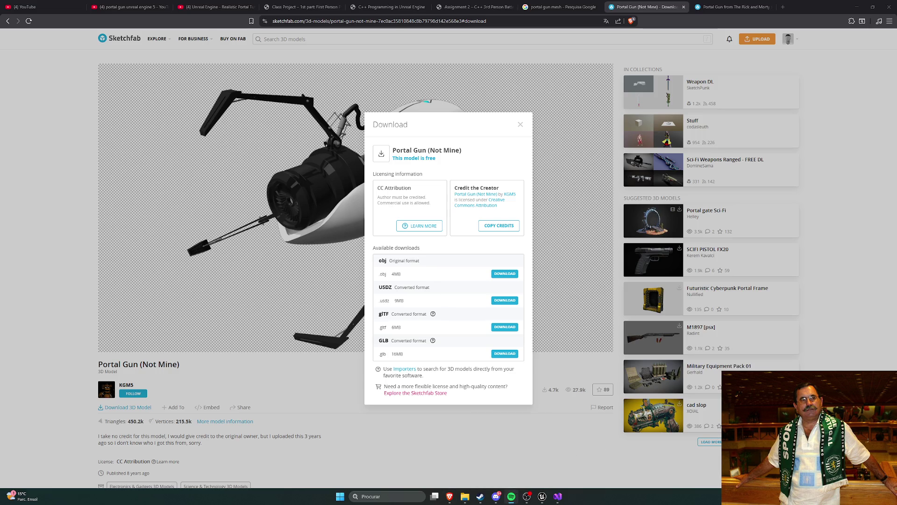
key("alt+Tab")
key("alt+Tab")
left_click(505, 274)
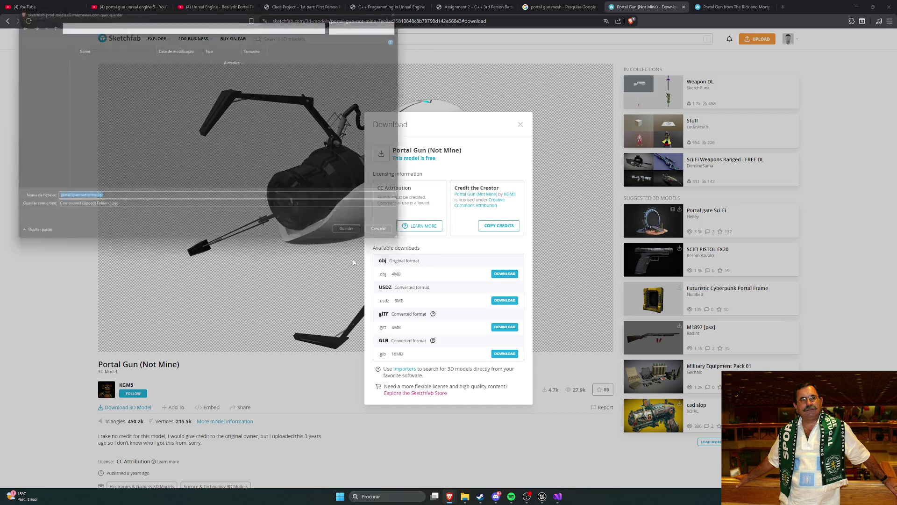
left_click(108, 141)
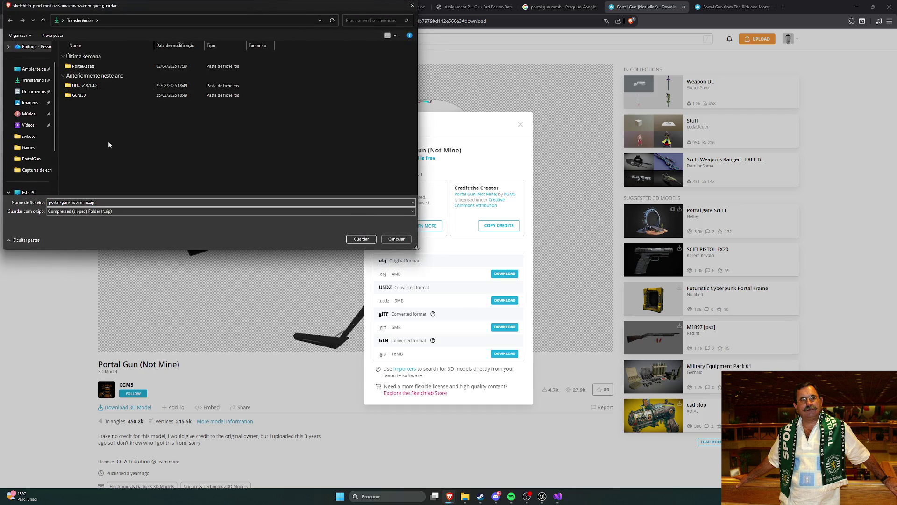
double_click(80, 66)
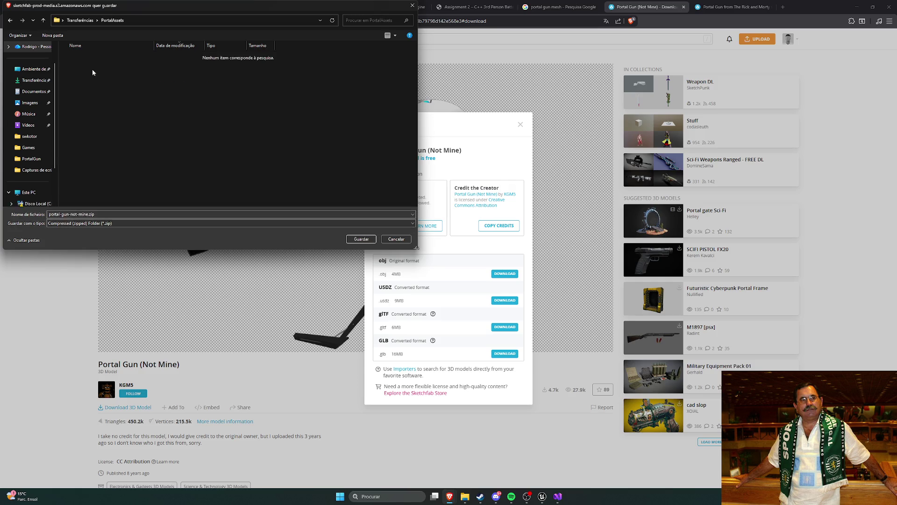
left_click(80, 20)
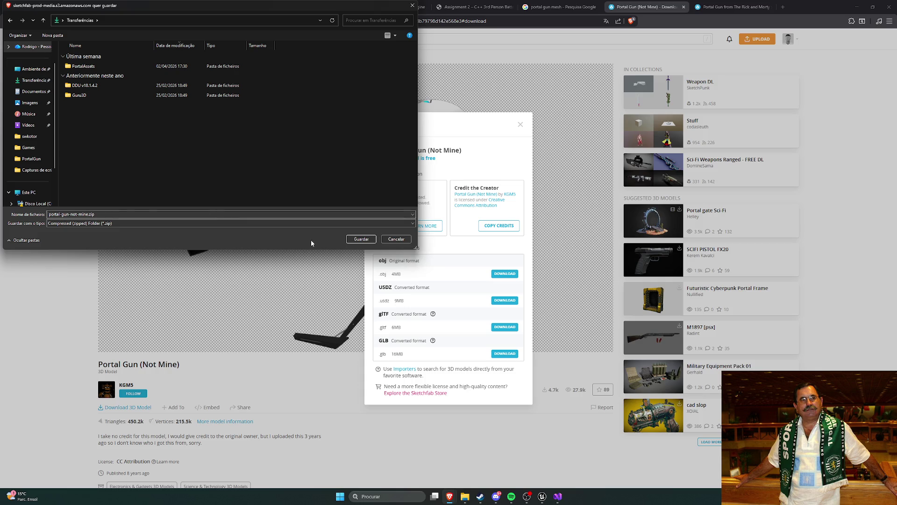
left_click(354, 240)
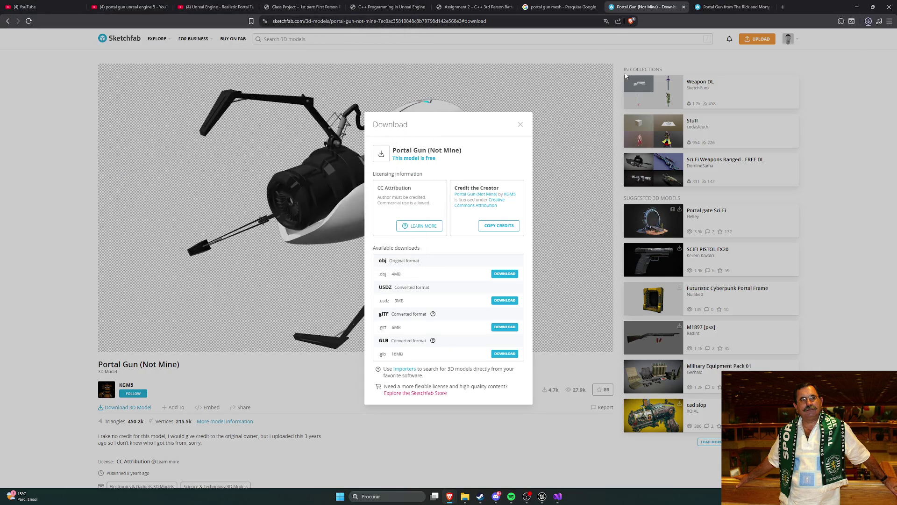
key("ctrl+j")
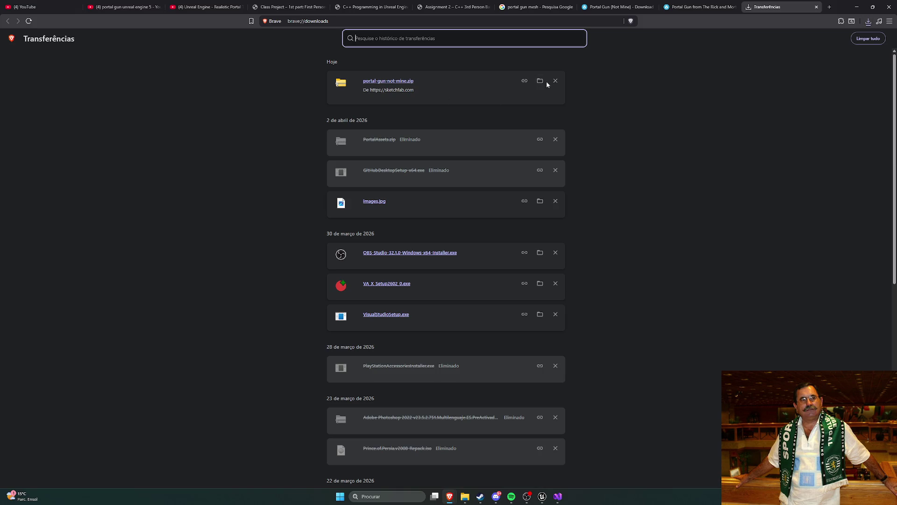
- Show portal-gun-not-mine.zip in its folder and browse its source folder in a new window
left_click(539, 82)
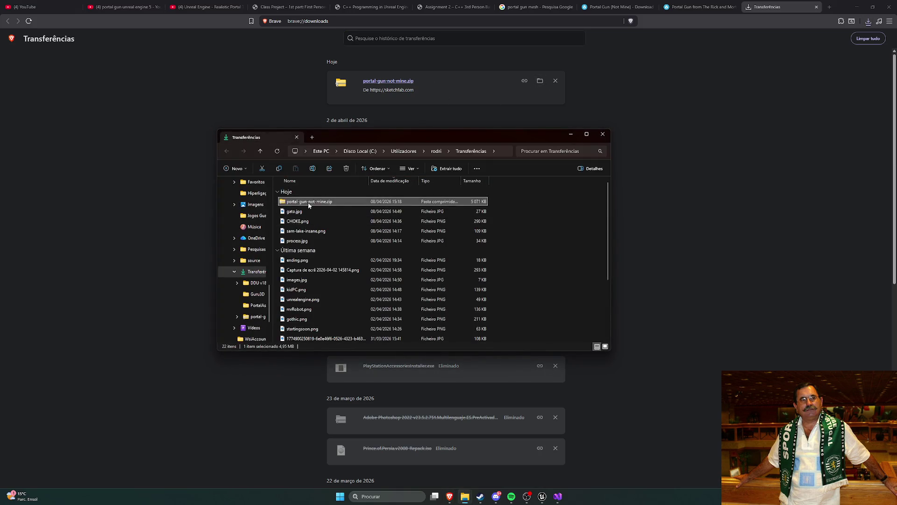
right_click(310, 203)
left_click(348, 268)
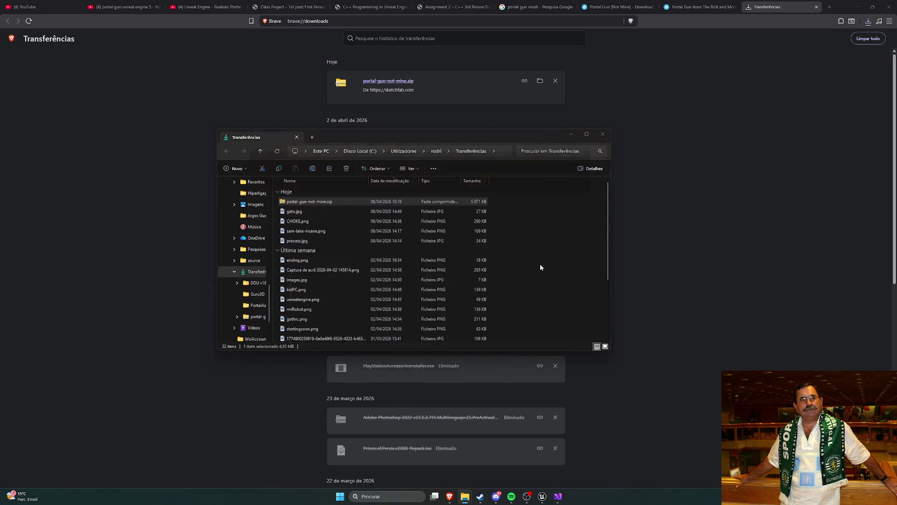
left_click_drag(354, 146, 501, 205)
double_click(452, 261)
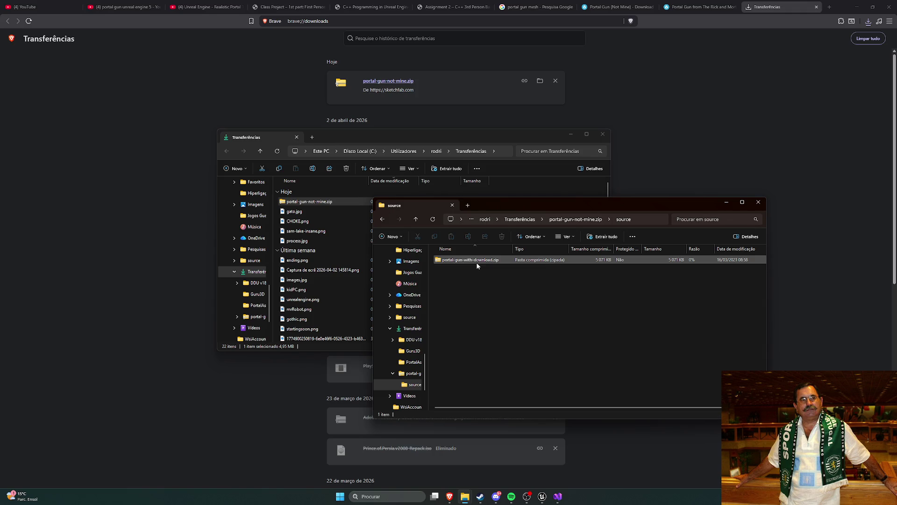
double_click(467, 260)
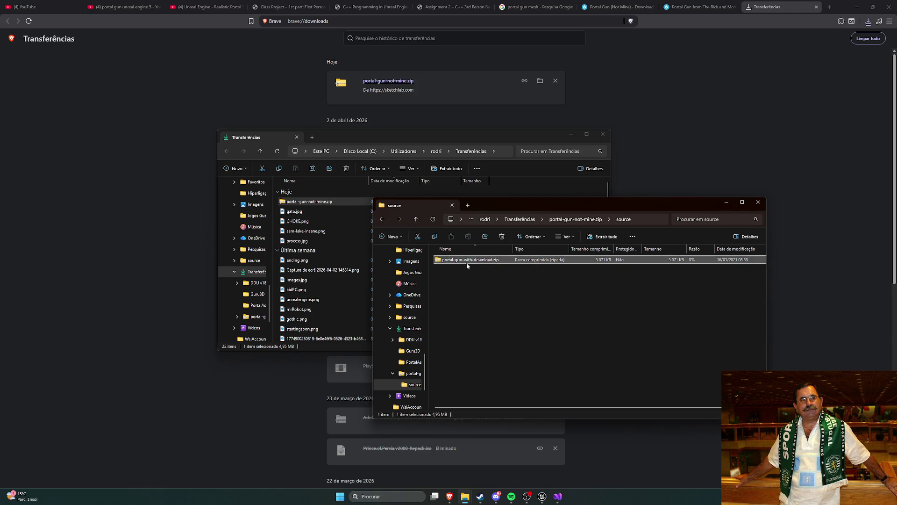
key("alt+Left")
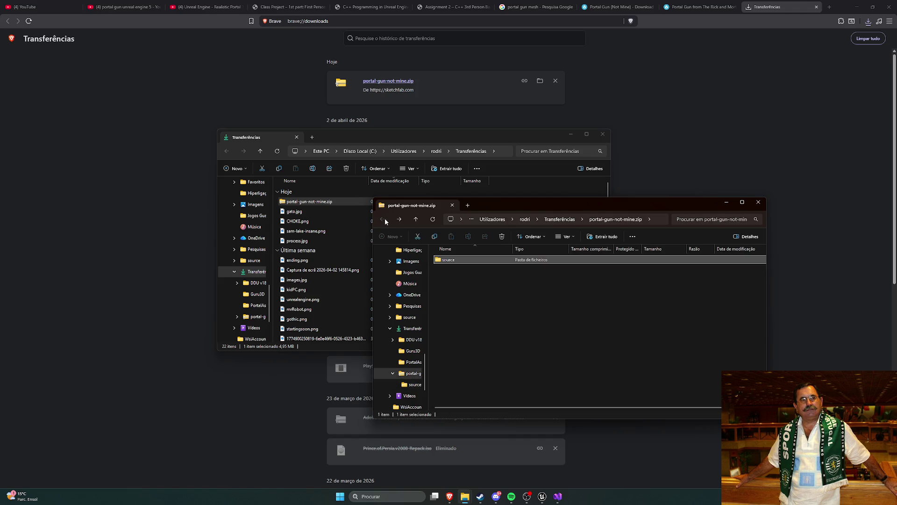
double_click(447, 260)
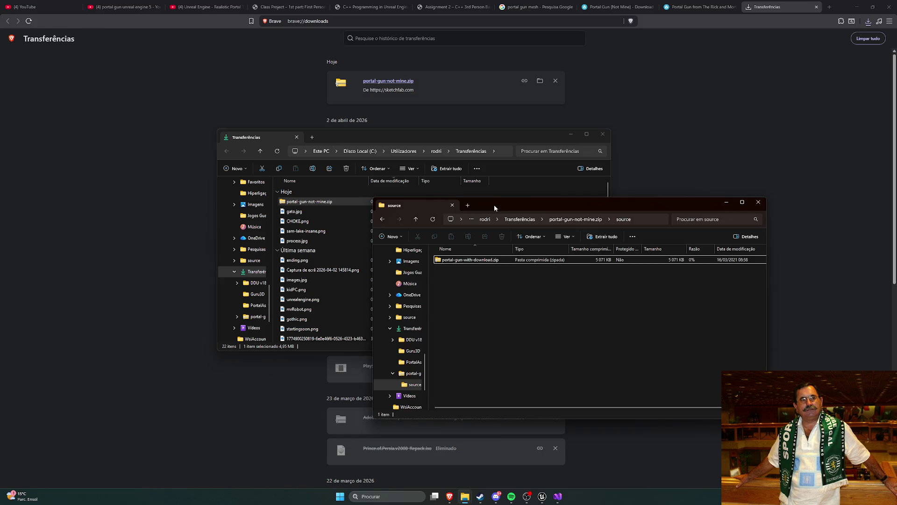
- Copy portal-gun-with-download.zip into Transferências and delete portal-gun-not-mine.zip
left_click_drag(496, 208, 539, 284)
mouse_move(512, 336)
left_mouse_down()
mouse_move(530, 330)
mouse_move(566, 207)
left_mouse_up()
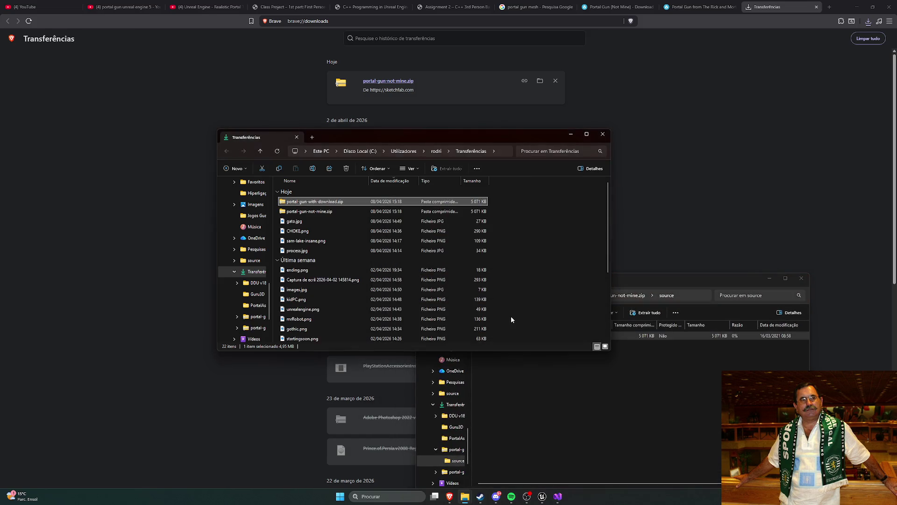
left_click(802, 278)
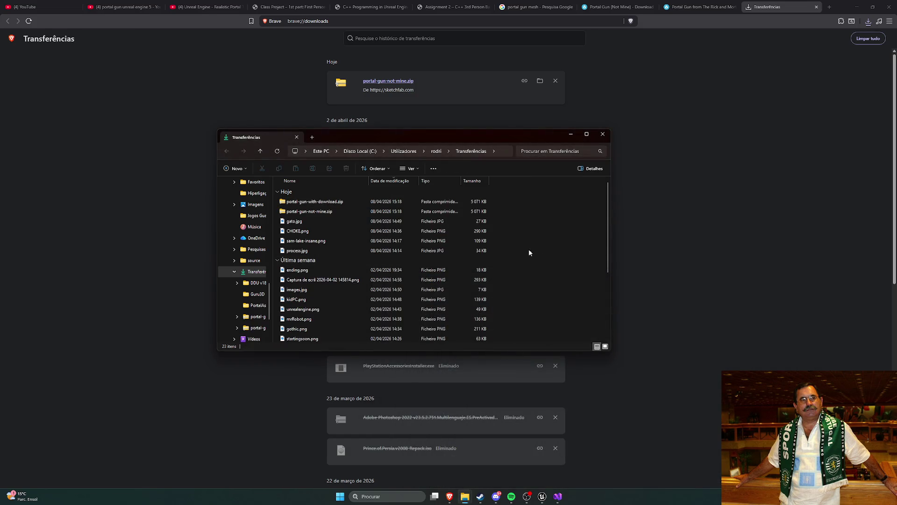
left_click(318, 211)
key("Delete")
key("Return")
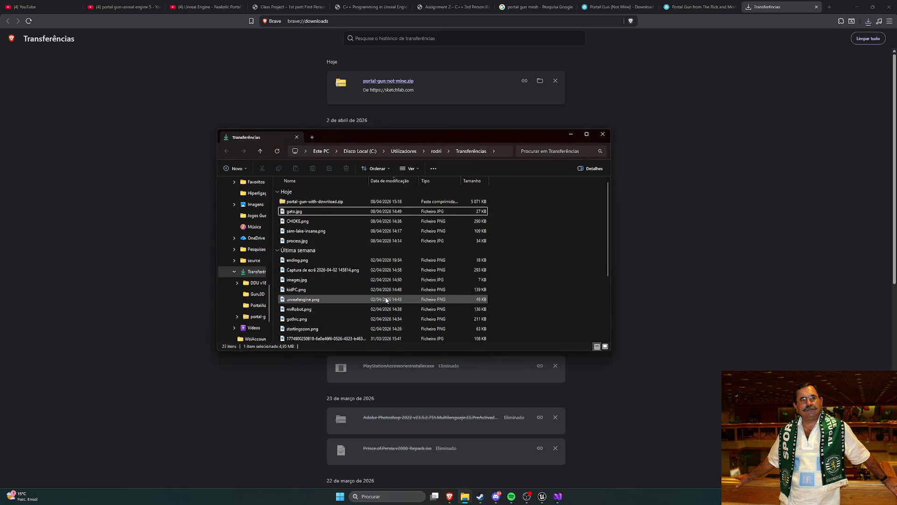
- Copy PortalGun.rar.rar from portal-gun-with-download.zip's source folder into Transferências
right_click(294, 201)
mouse_move(327, 278)
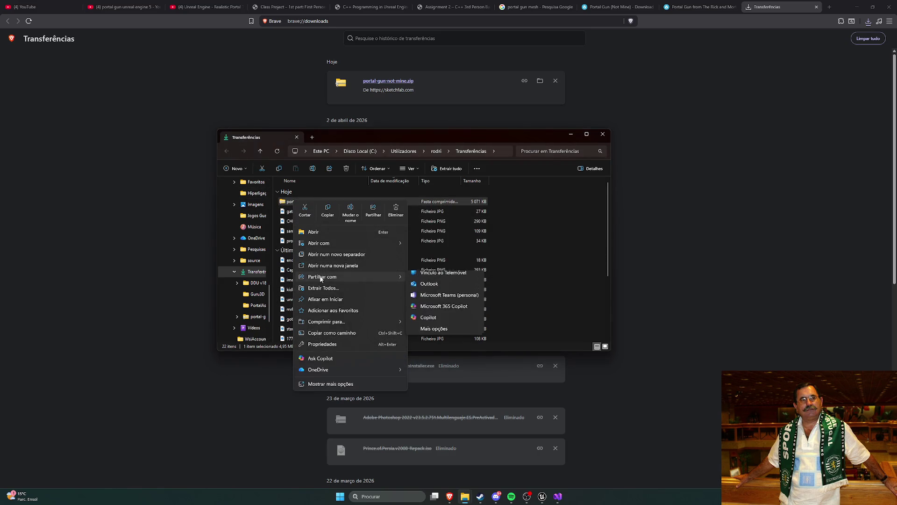
left_click(333, 265)
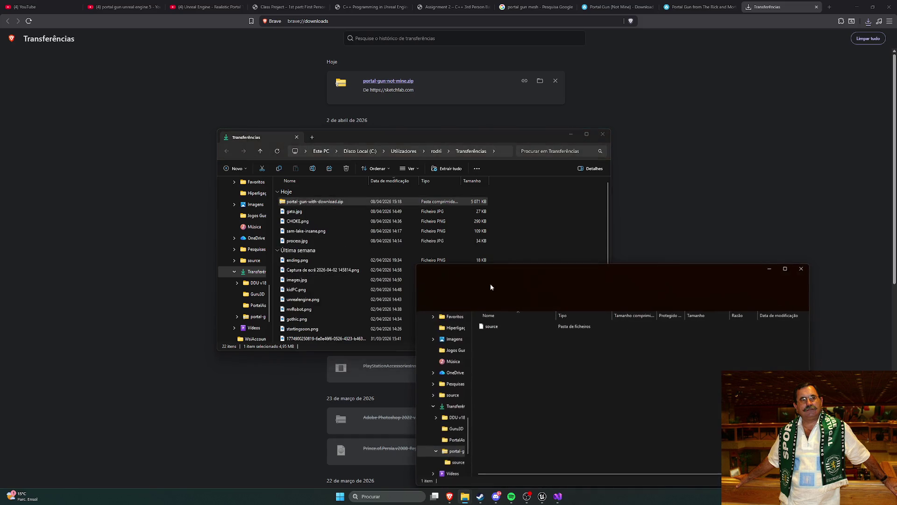
double_click(505, 323)
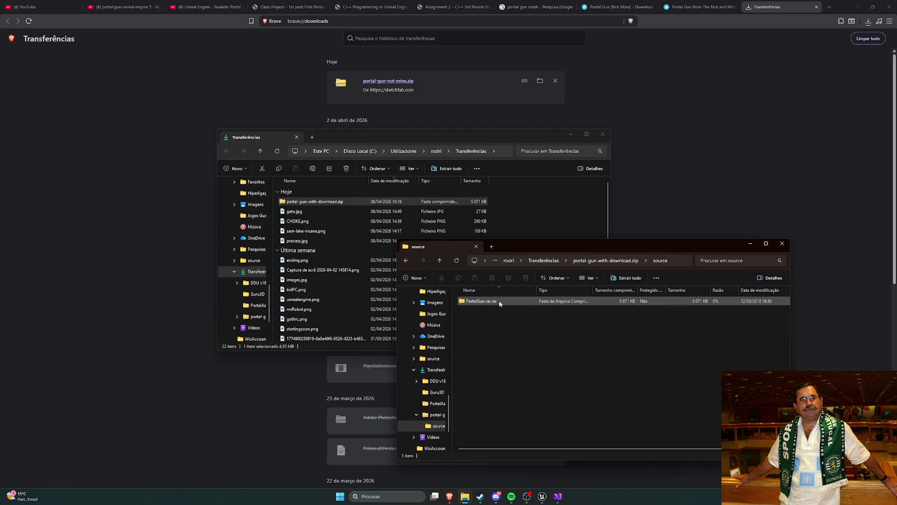
left_click(491, 301)
left_click_drag(482, 301, 574, 211)
- Permanently delete portal-gun-with-download.zip and open PortalGun.rar.rar in a new window
left_click(783, 243)
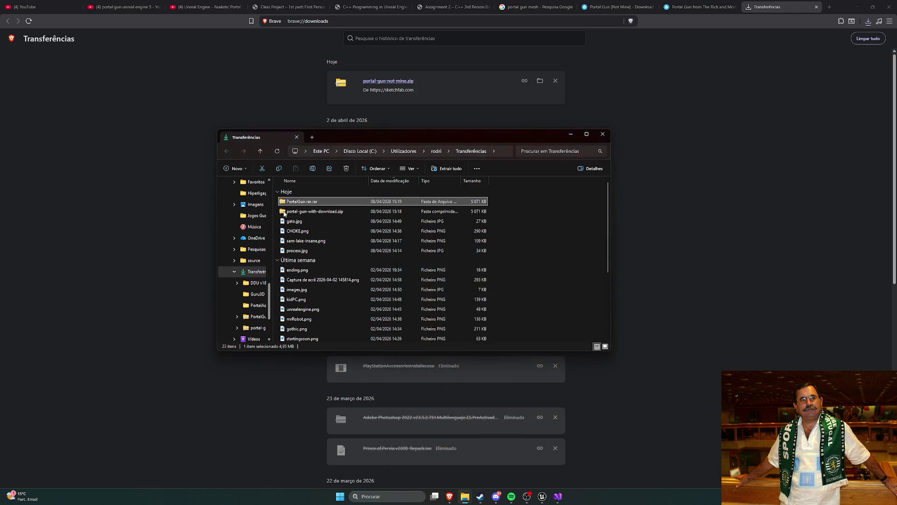
left_click(322, 211)
key("shift+Delete")
key("Return")
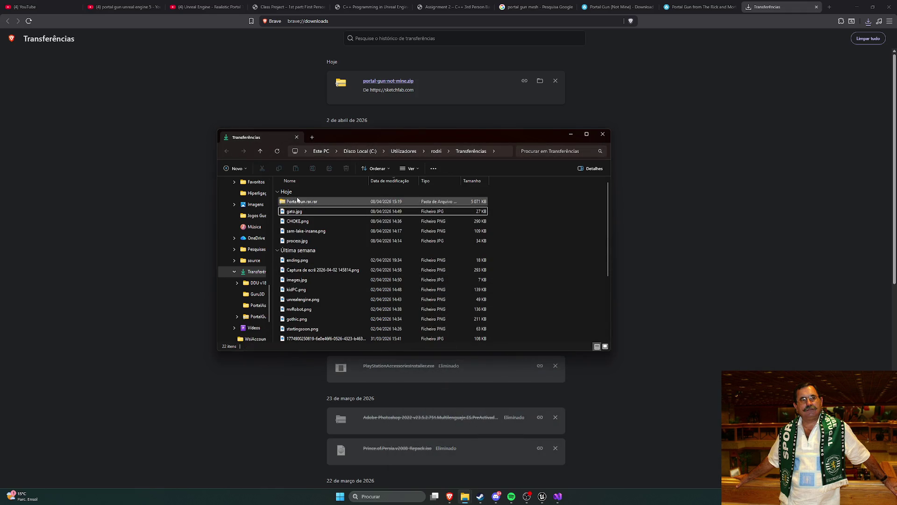
key("shift+F10")
left_click(332, 267)
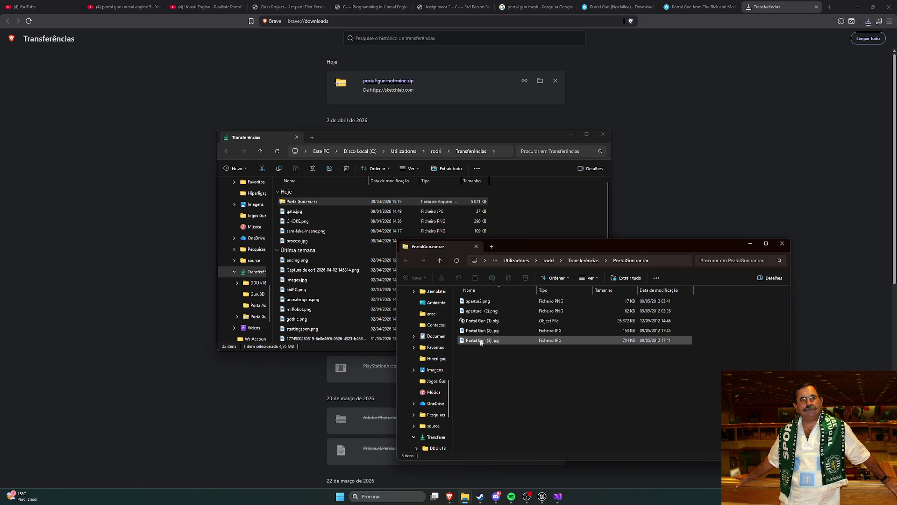
- Preview the aperture2.png and aperture_(2).png textures in Photos
double_click(477, 301)
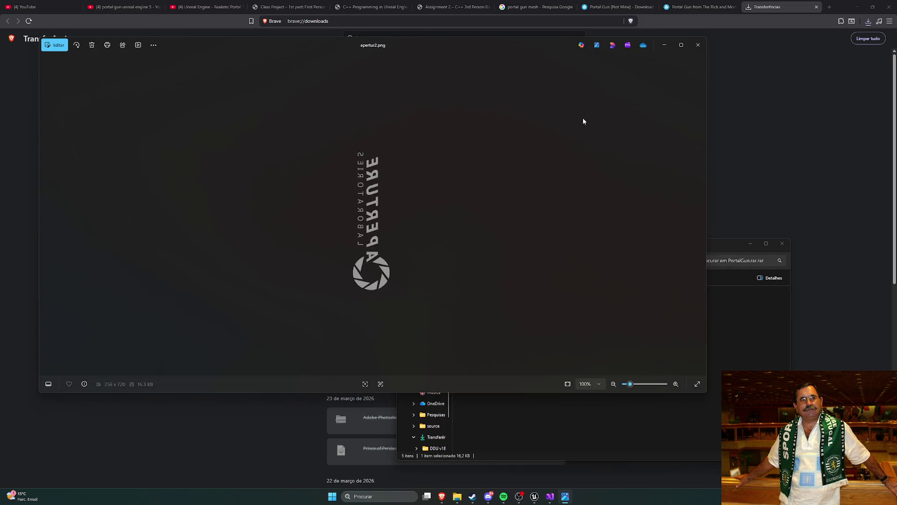
left_click(698, 45)
double_click(479, 312)
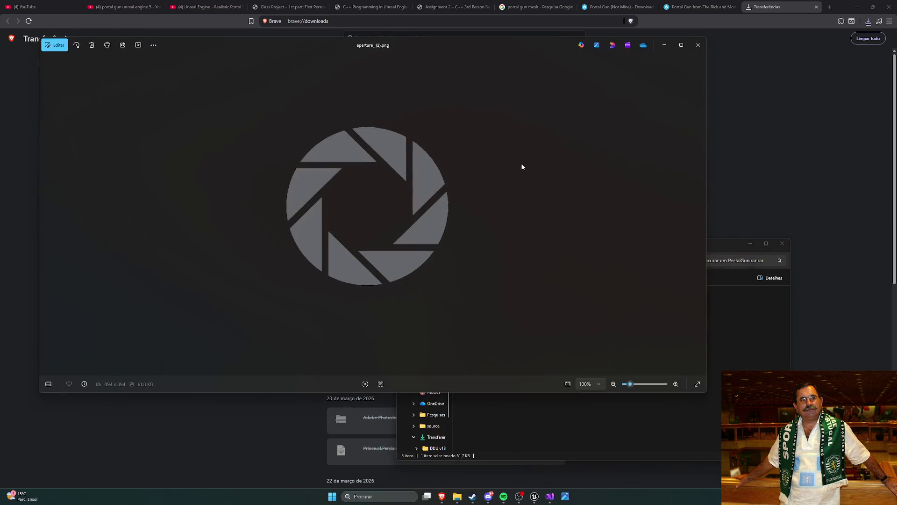
left_click(698, 44)
- Look over the Portal Gun reference renders, including Portal Gun (3).jpg, then close Photos
double_click(529, 331)
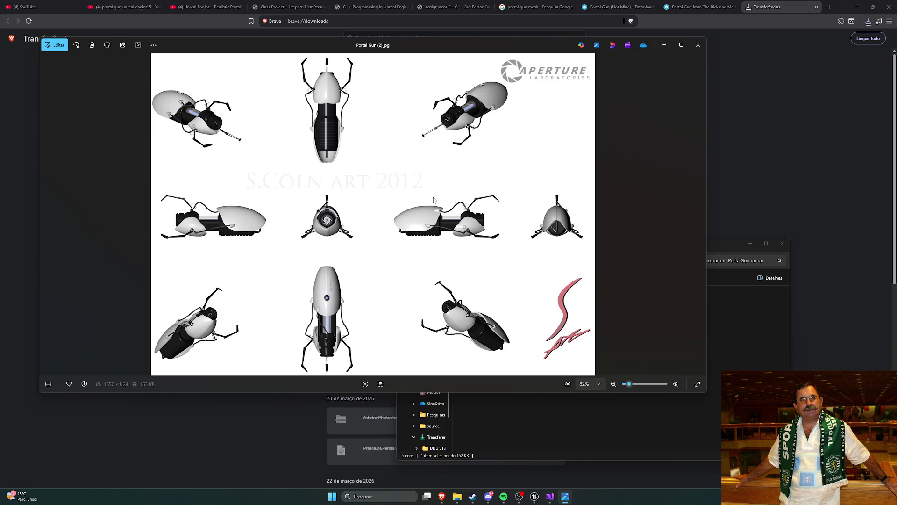
left_click(698, 45)
double_click(484, 340)
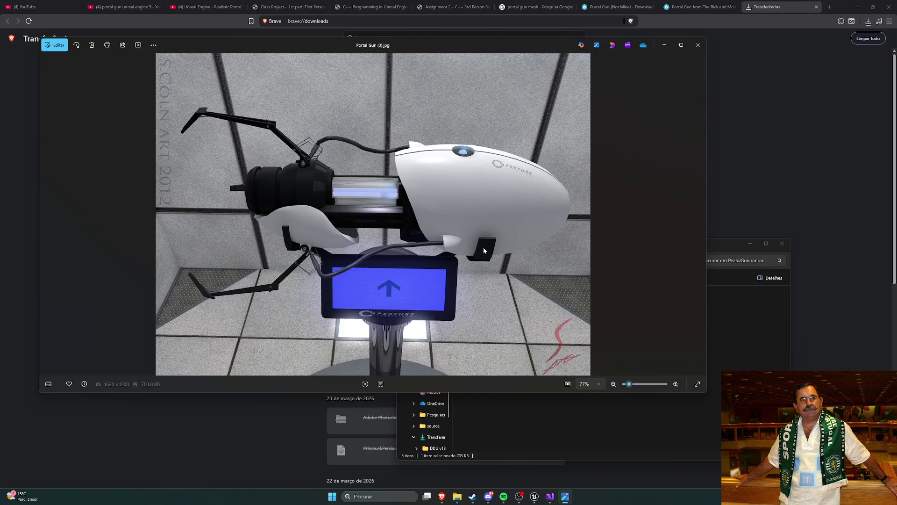
left_click(698, 45)
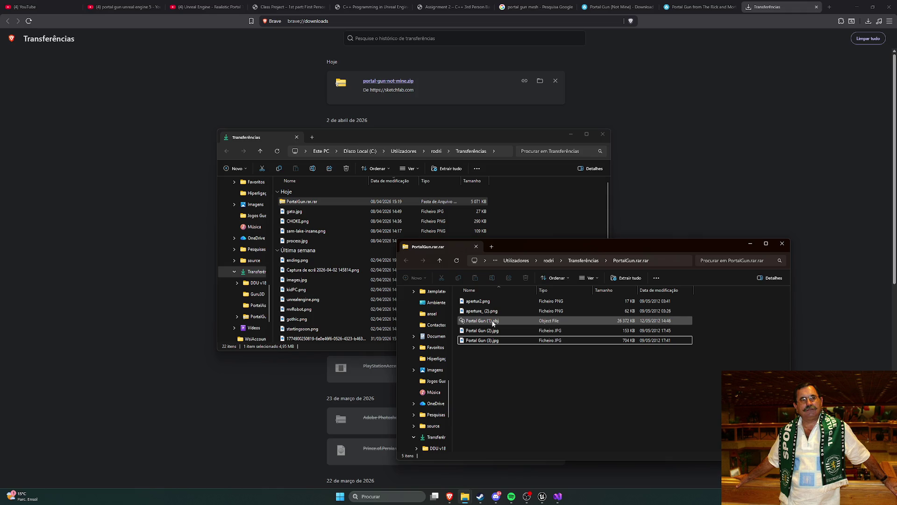
- Extract PortalGun.rar.rar into a new PortalGun folder in Transferências
left_click(406, 261)
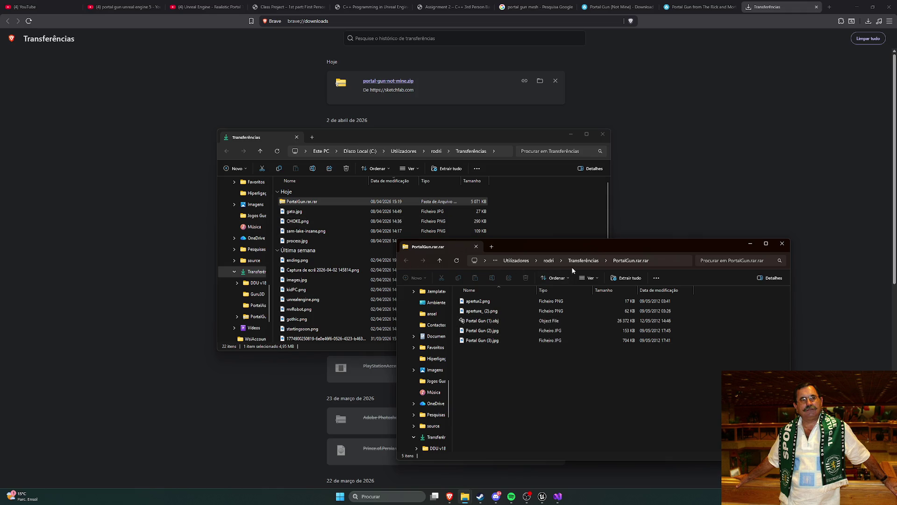
left_click(782, 247)
right_click(312, 202)
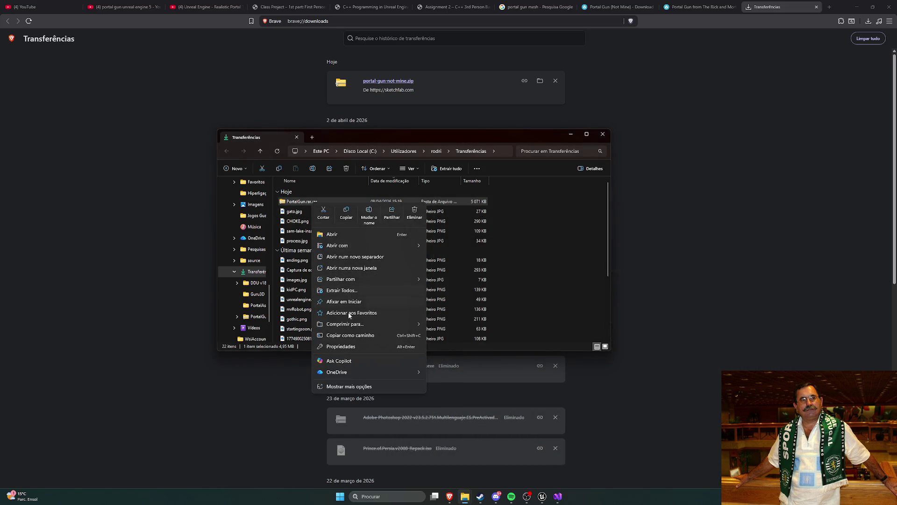
left_click(360, 386)
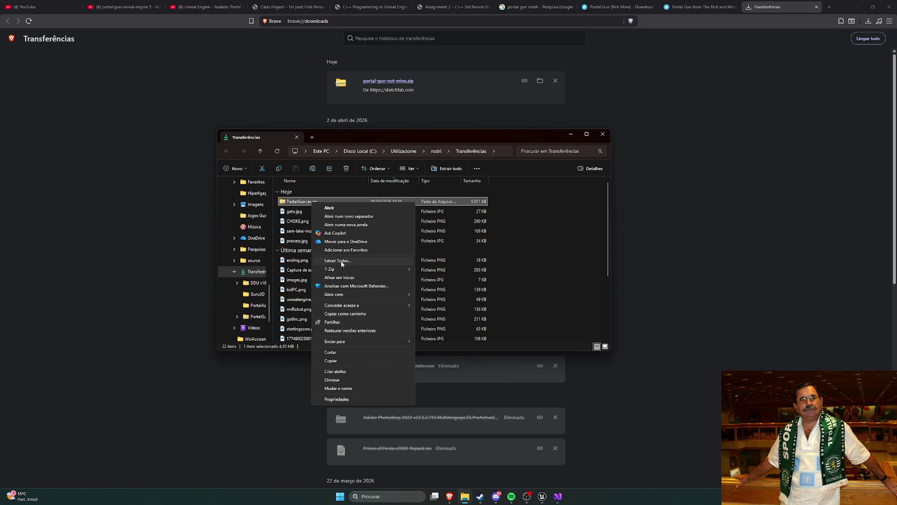
left_click(343, 263)
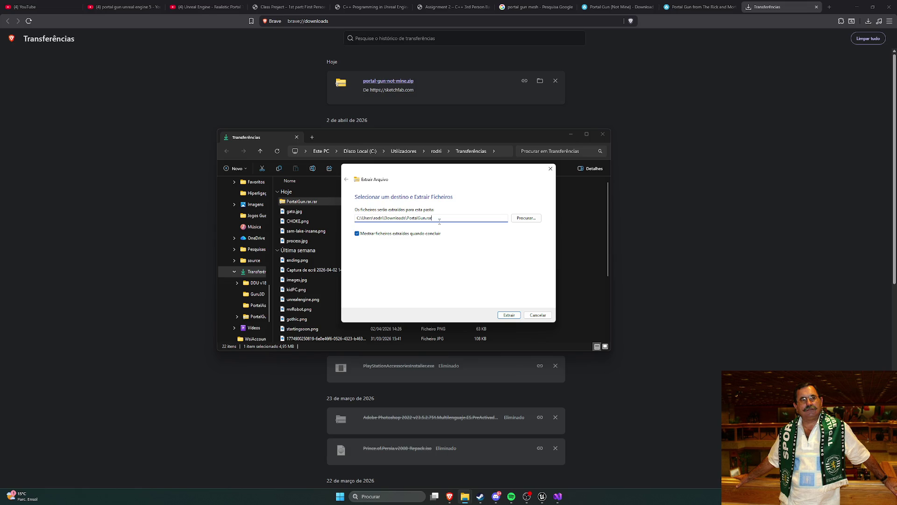
key("BackSpace")
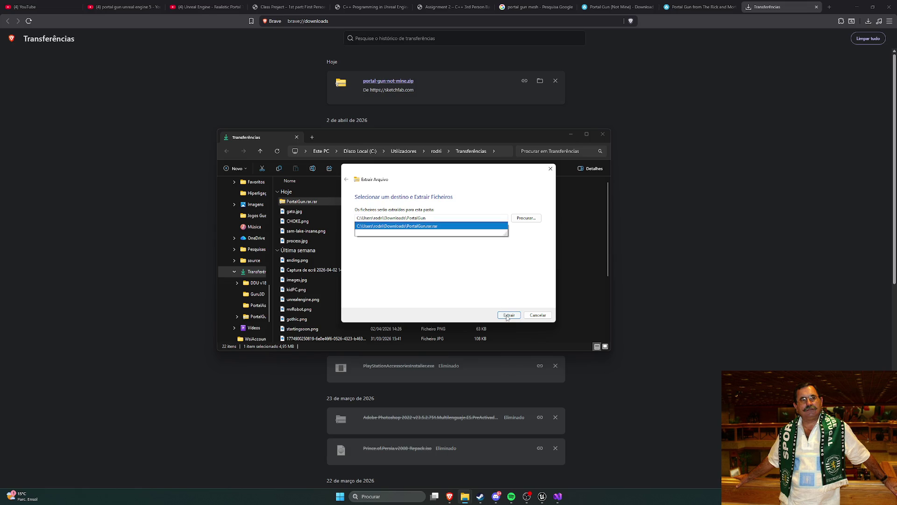
left_click(506, 315)
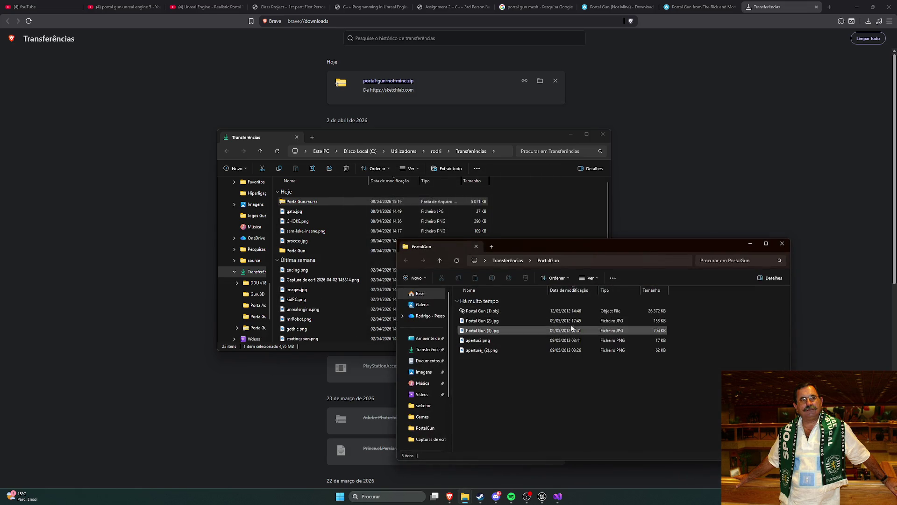
- Permanently delete the PortalGun.rar.rar archive
left_click(783, 243)
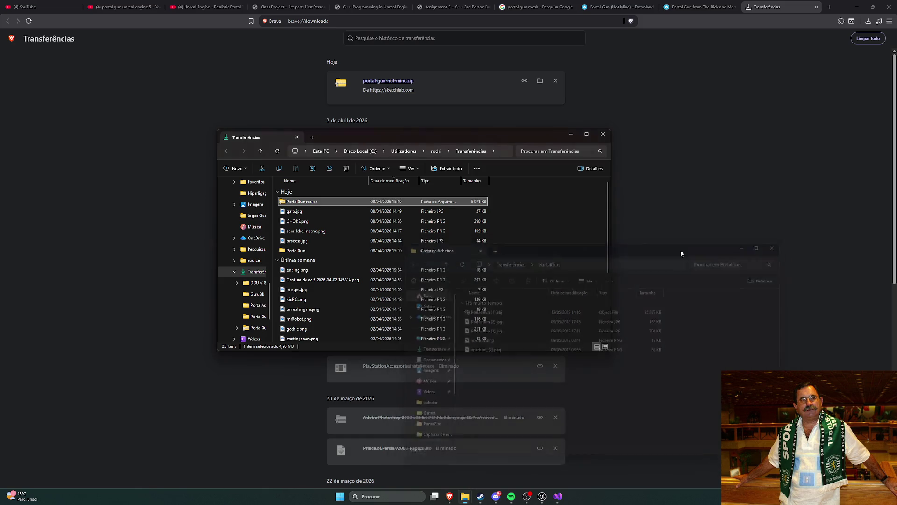
key("Delete")
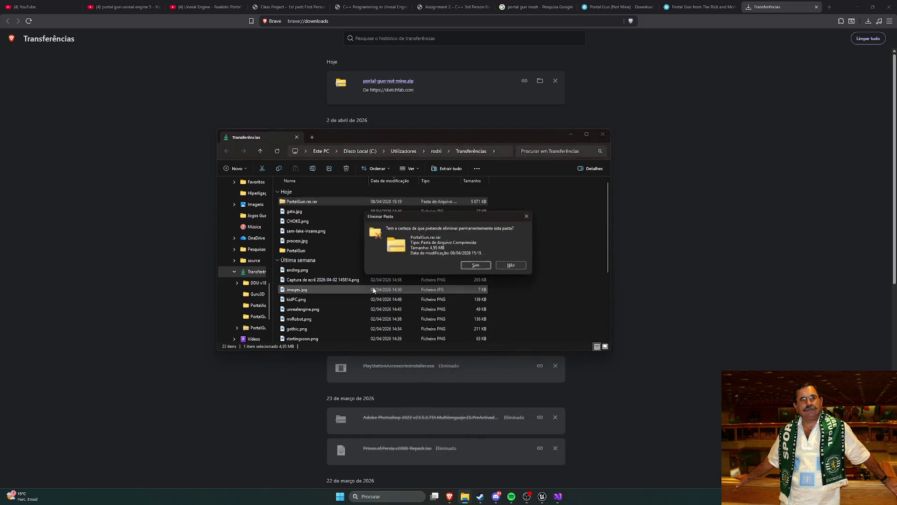
key("Return")
- Open the extracted PortalGun folder in the Transferências window
left_click(543, 496)
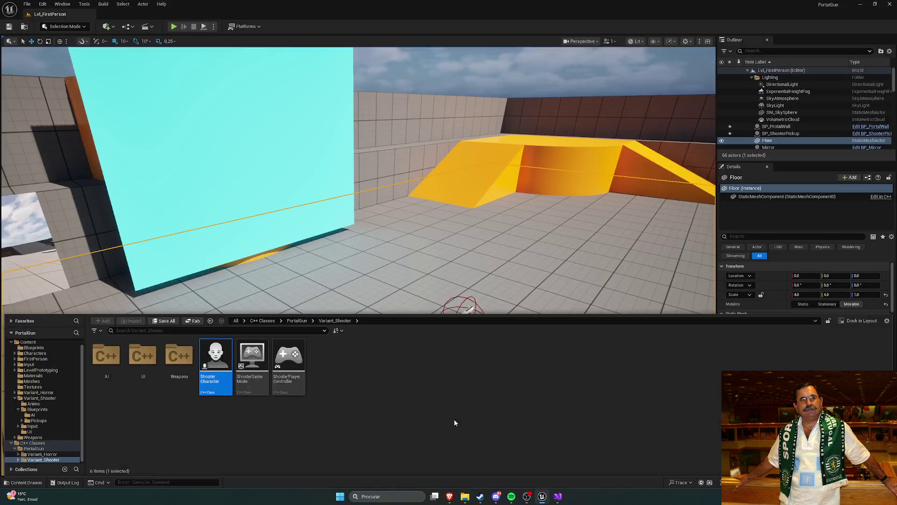
mouse_move(465, 496)
left_click(529, 464)
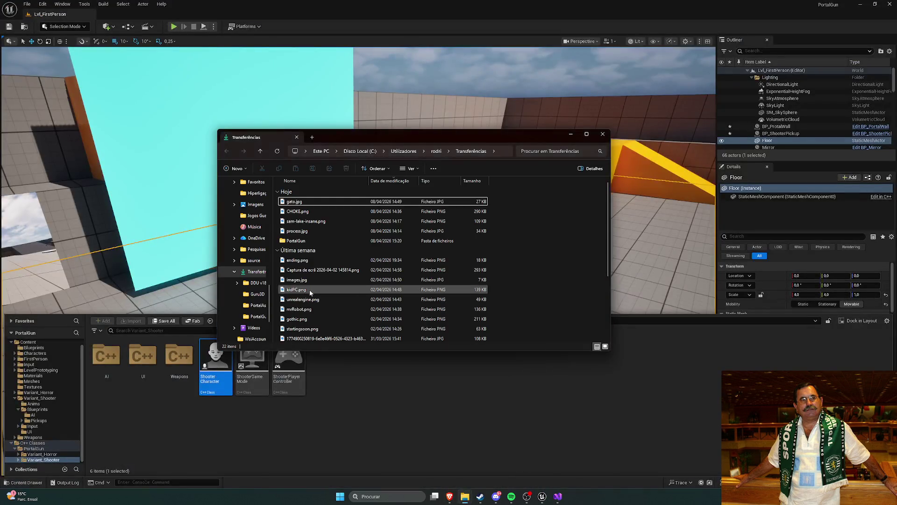
double_click(296, 241)
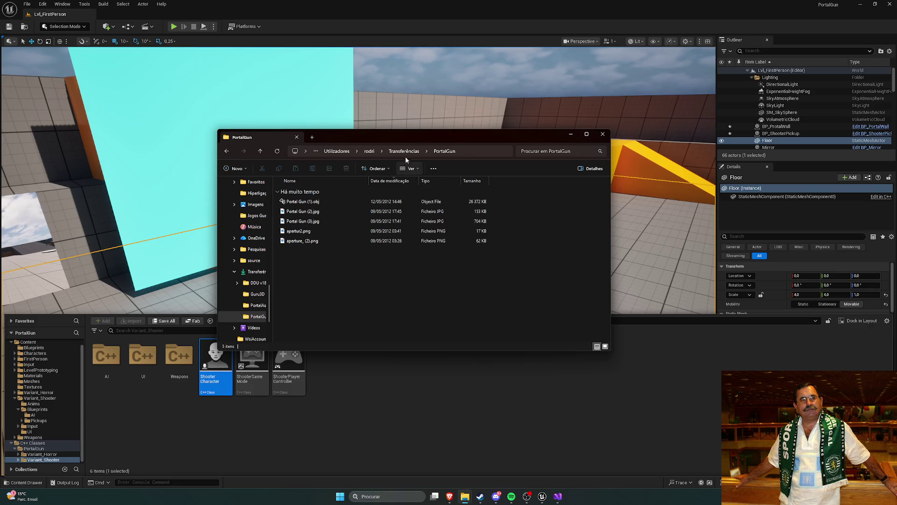
- Import the PortalGun folder into the project's Content folder, confirming the portal gun model import
left_click(426, 421)
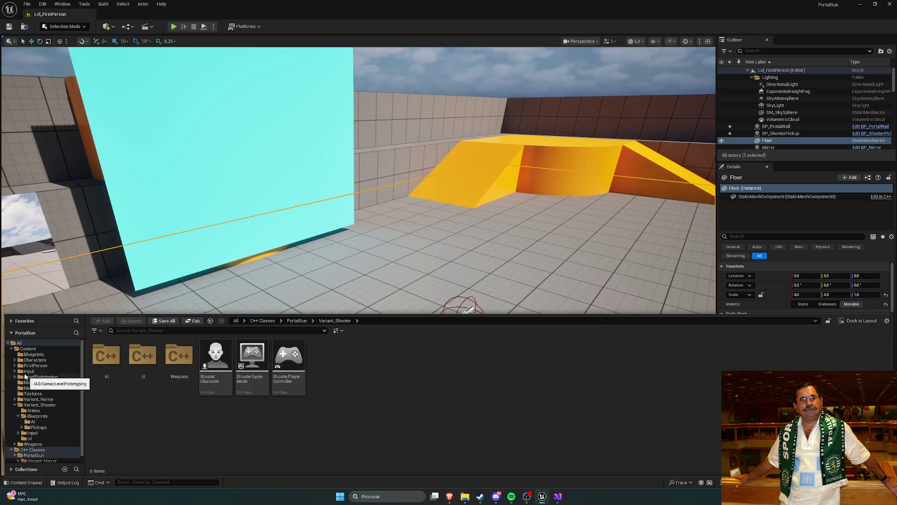
left_click(27, 349)
mouse_move(463, 497)
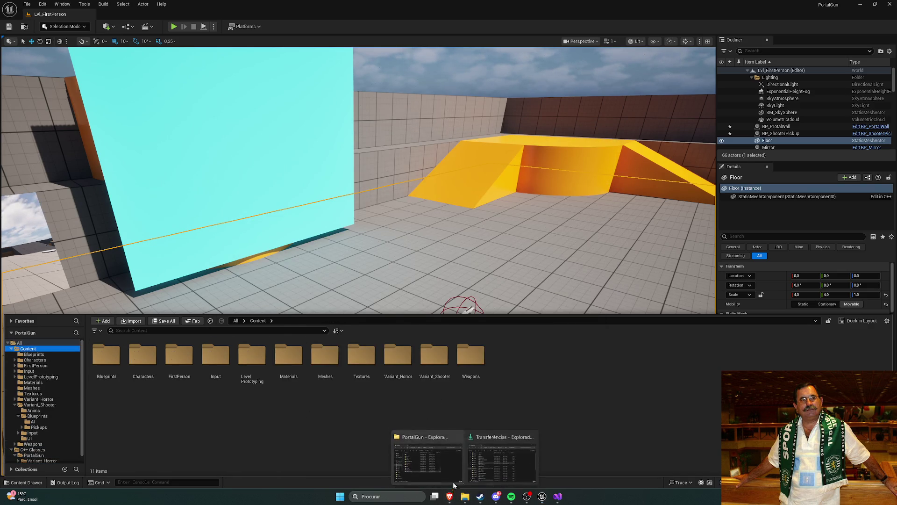
left_click(500, 460)
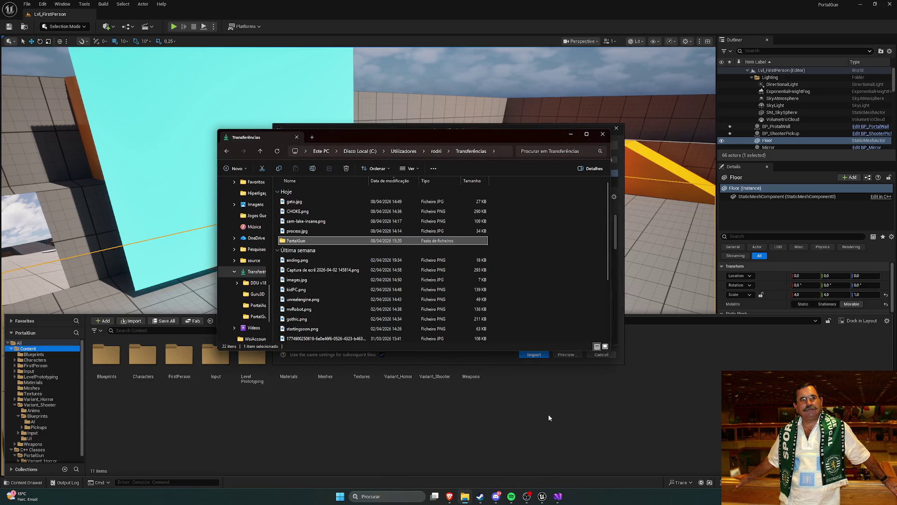
left_click(549, 413)
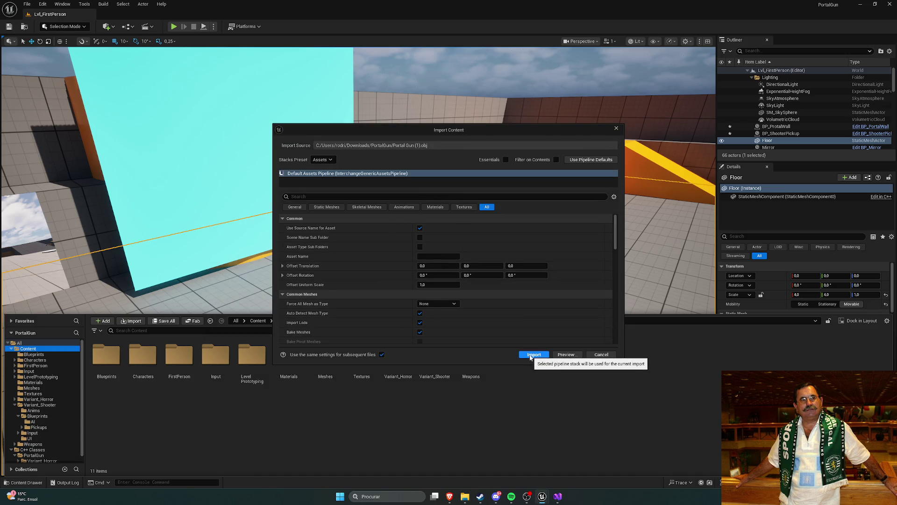
left_click(534, 354)
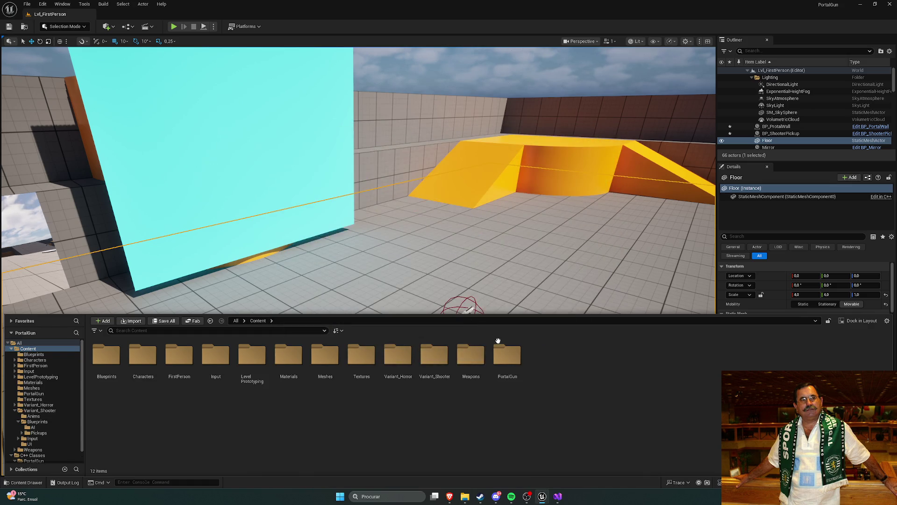
- Open the PortalGun folder and select, then deselect, all 26 assets such as Arm_1, Grip and White_Shell_1
double_click(506, 367)
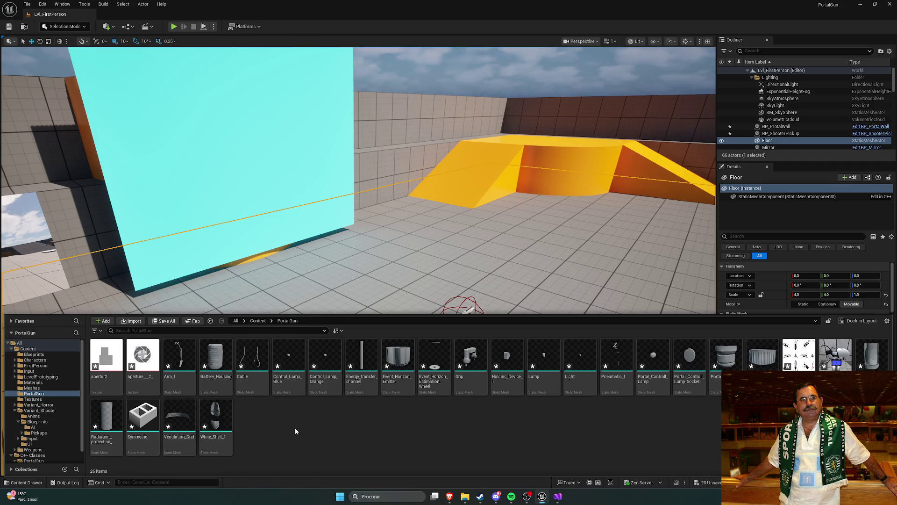
mouse_move(221, 430)
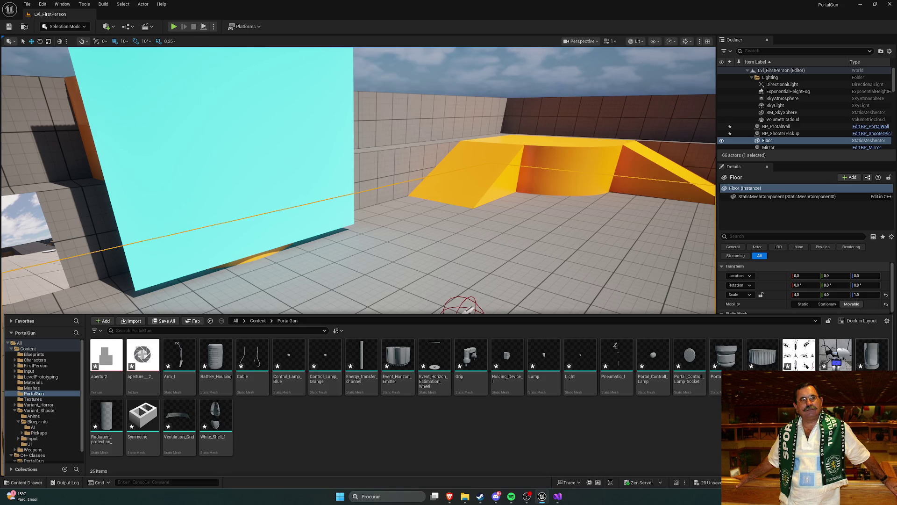
key("ctrl+a")
left_click(393, 435)
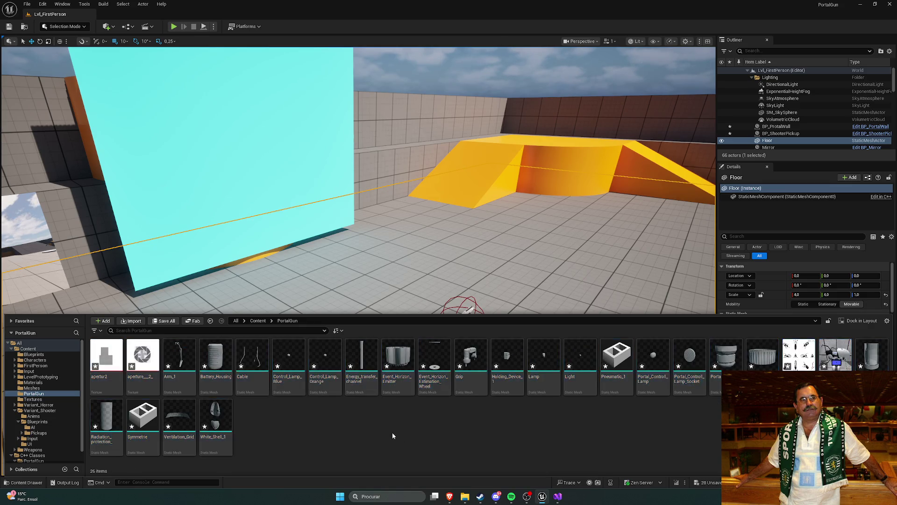
mouse_move(438, 382)
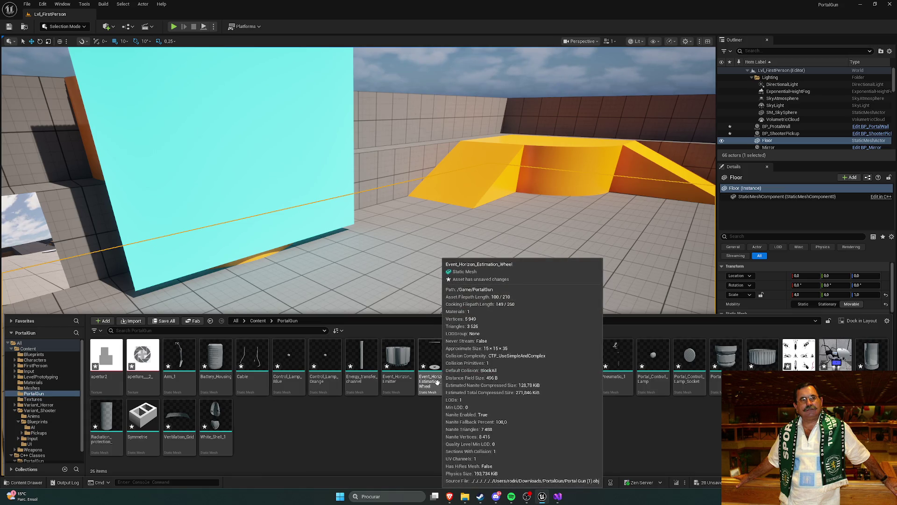
- Compare the Sketchfab portal gun pages, ending on the Rick and Morty portal gun page
mouse_move(449, 497)
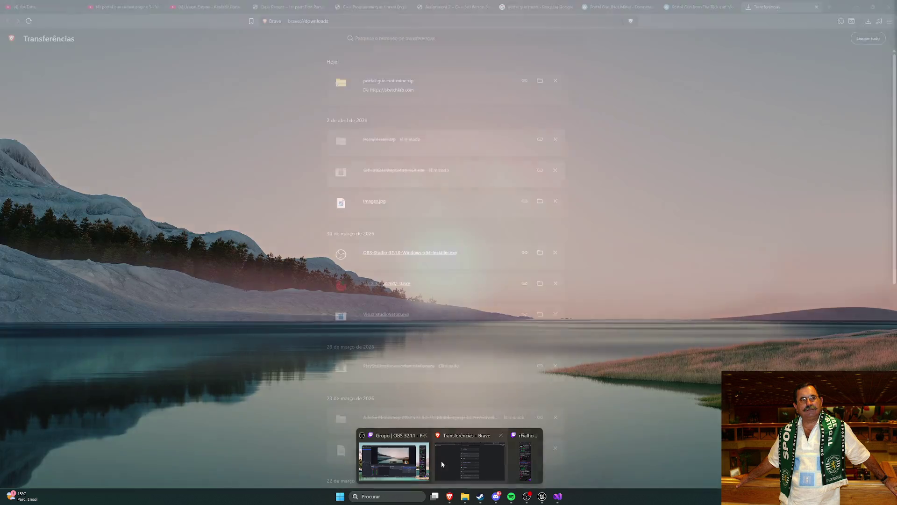
left_click(441, 461)
left_click(700, 7)
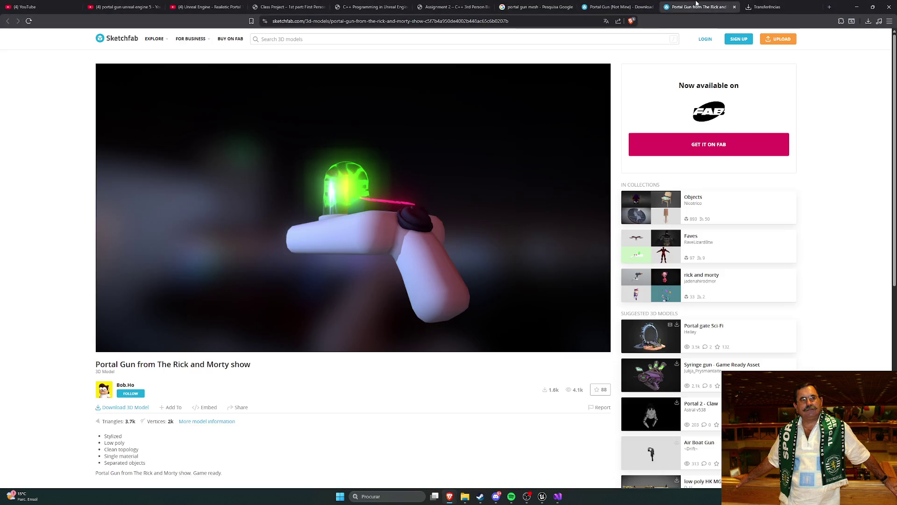
left_click(617, 6)
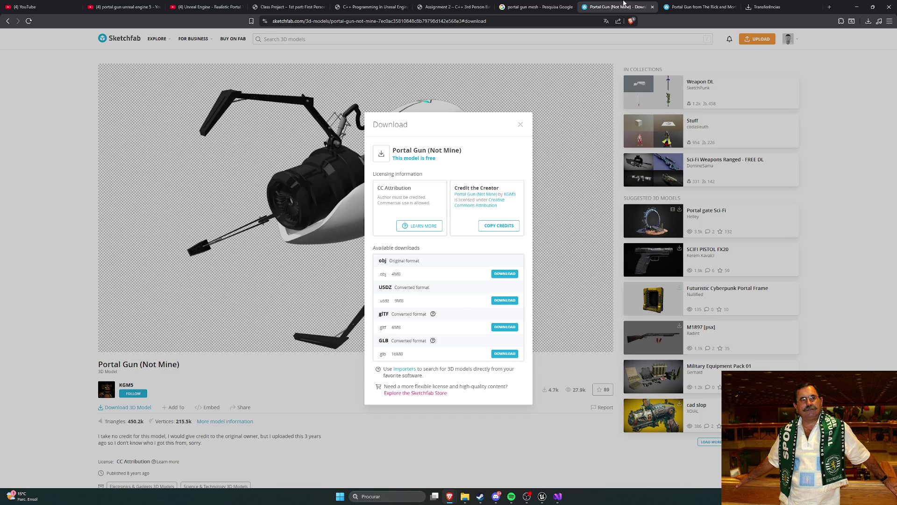
left_click(675, 5)
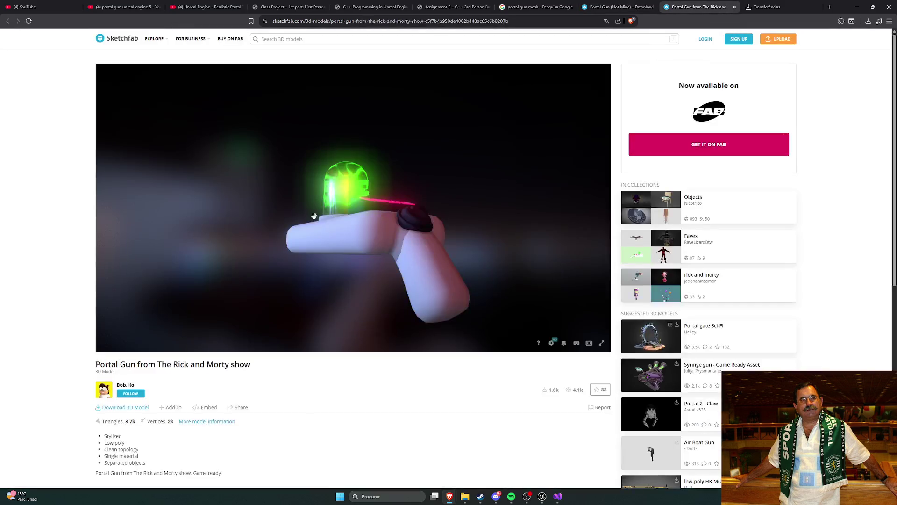
- Review the Rick and Morty model's download formats (fbx 276kB) after dismissing the login prompt
left_click(140, 407)
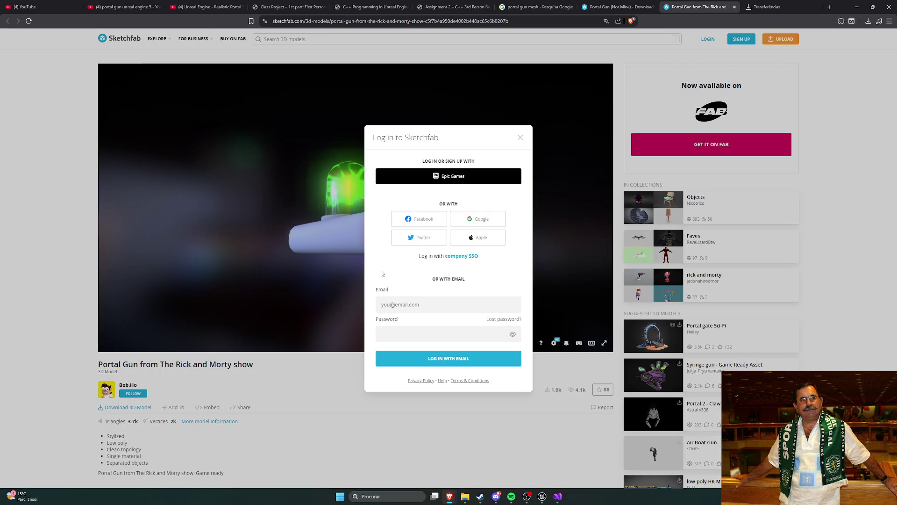
left_click(521, 137)
left_click(301, 22)
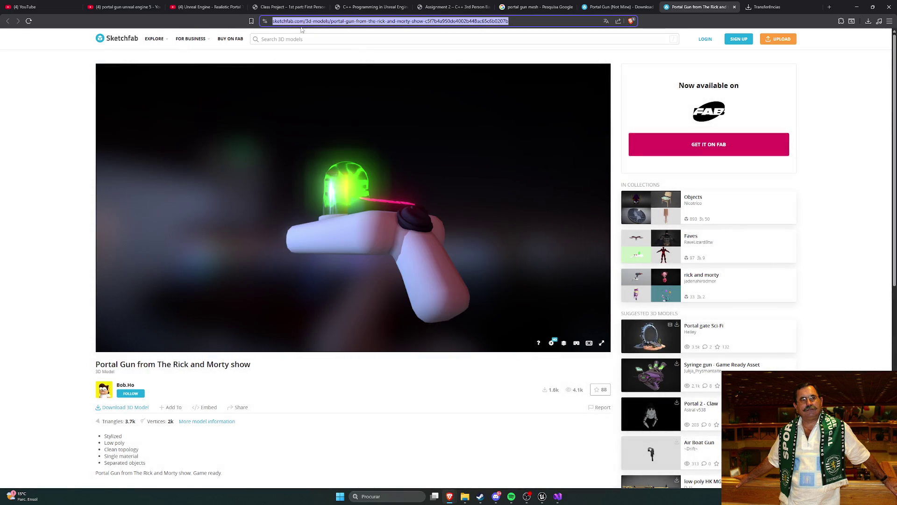
key("Return")
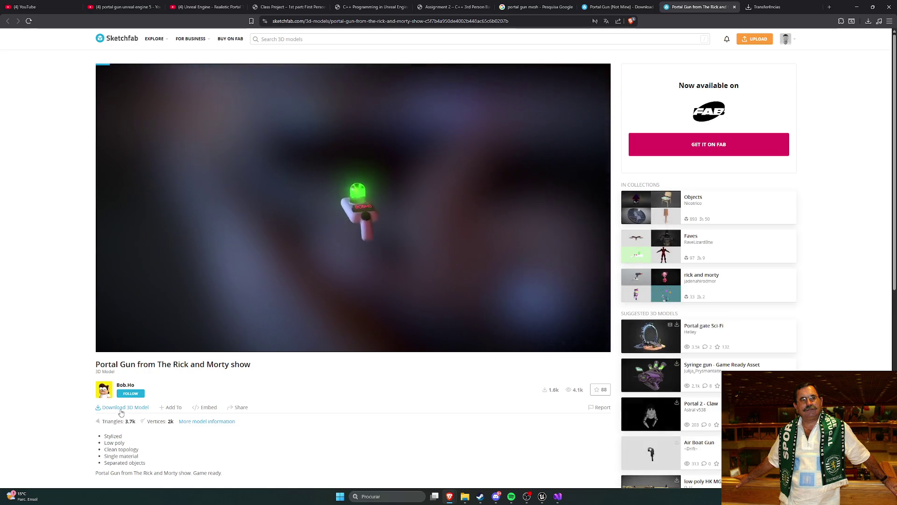
left_click(121, 409)
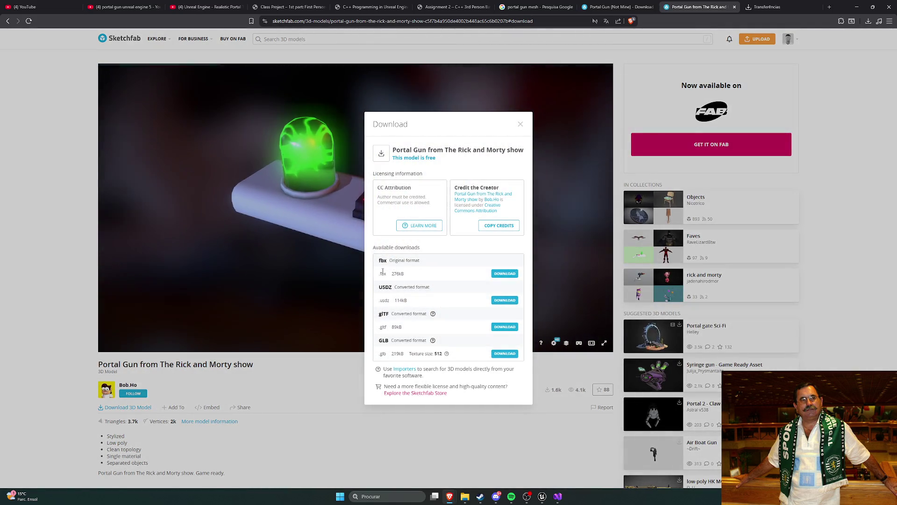
left_click(312, 387)
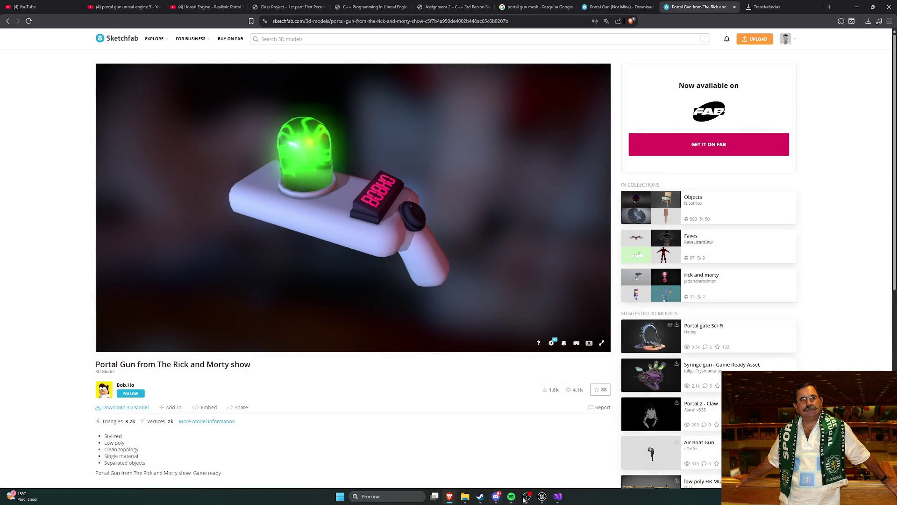
left_click(558, 496)
left_click(557, 497)
- Return to the top-level Content folder, answering the PortalGun delete prompt
left_click(542, 496)
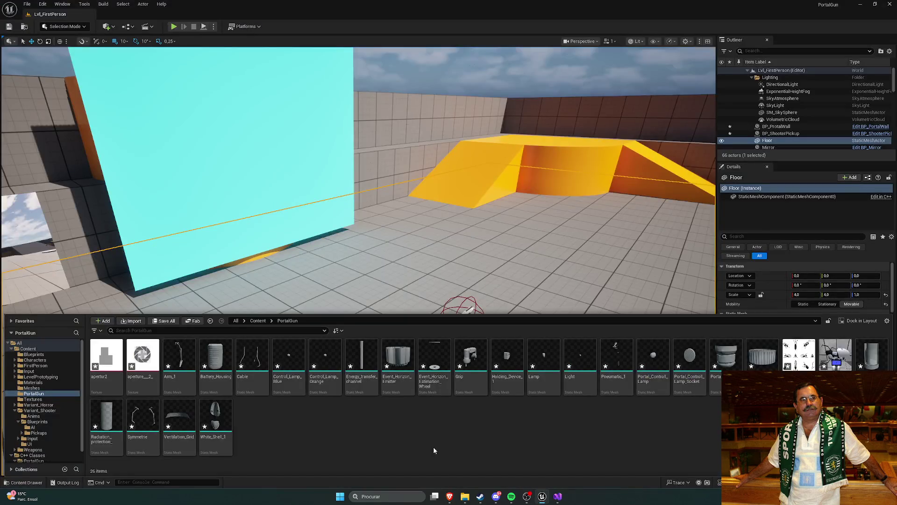
left_click(258, 320)
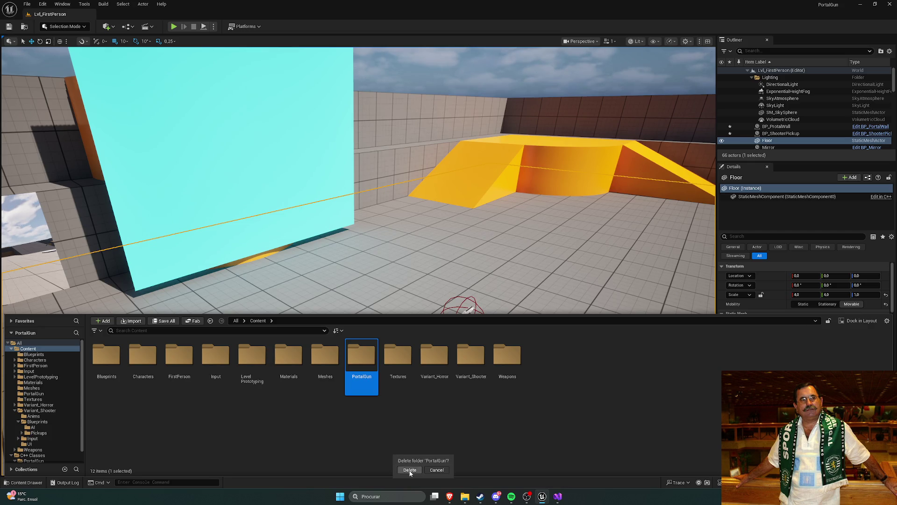
left_click(469, 425)
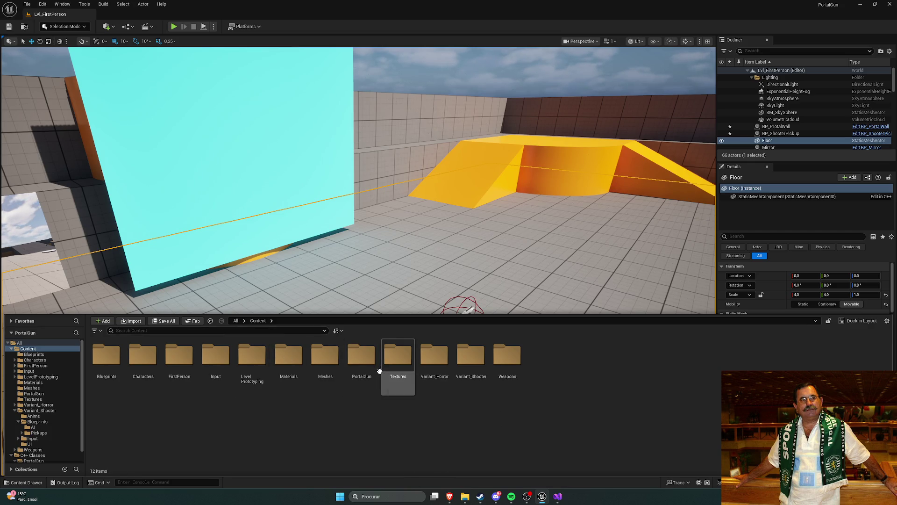
left_click(46, 360)
left_click(28, 349)
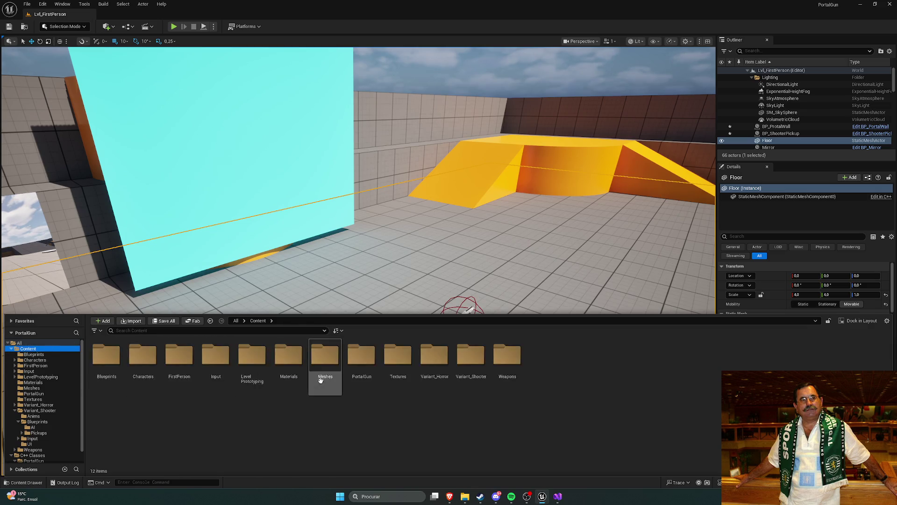
- Revisit PortalGun, answer the delete prompt again, and pan the viewport to the floor pickup
double_click(362, 355)
left_click(256, 321)
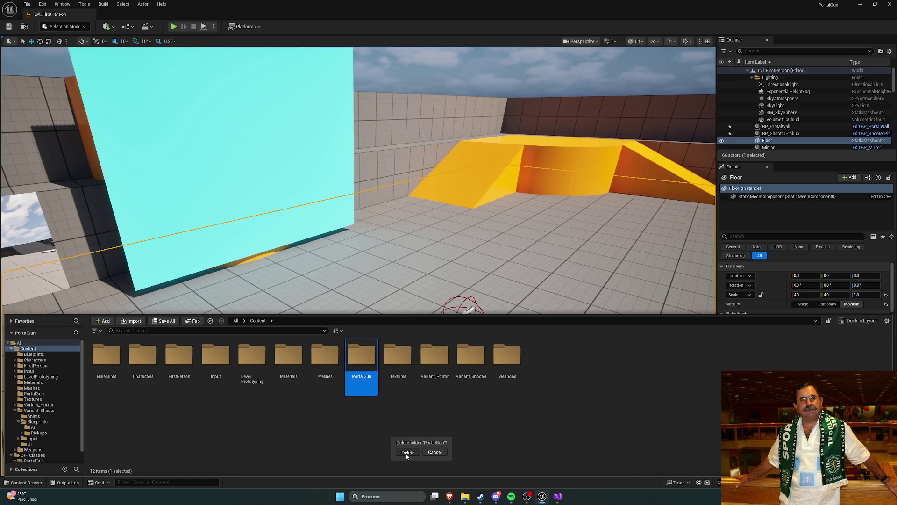
left_click(407, 452)
left_click_drag(467, 234, 514, 281)
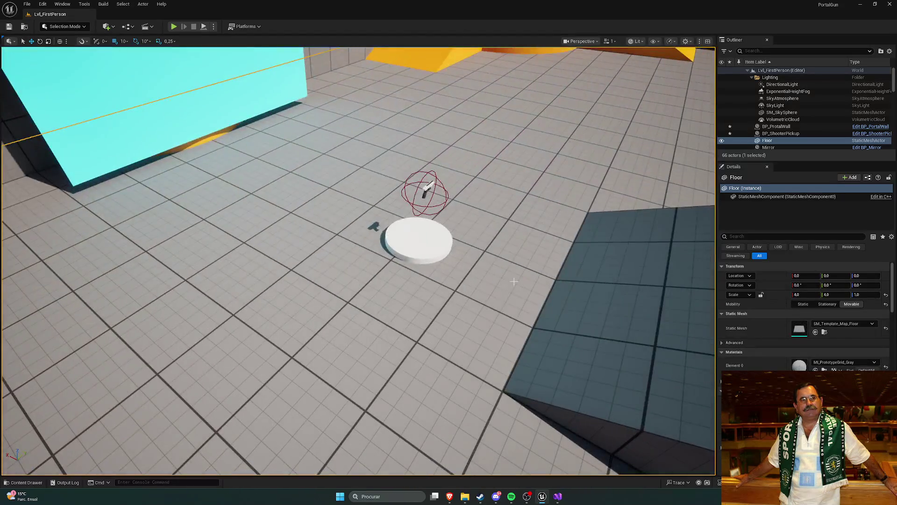
key("ctrl+space")
- Permanently delete the PortalGun folder from Transferências
mouse_move(465, 496)
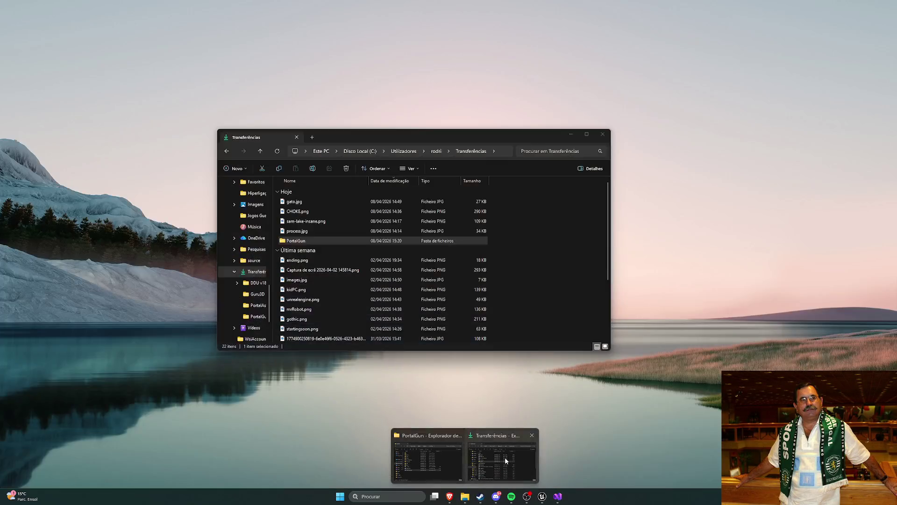
left_click(505, 457)
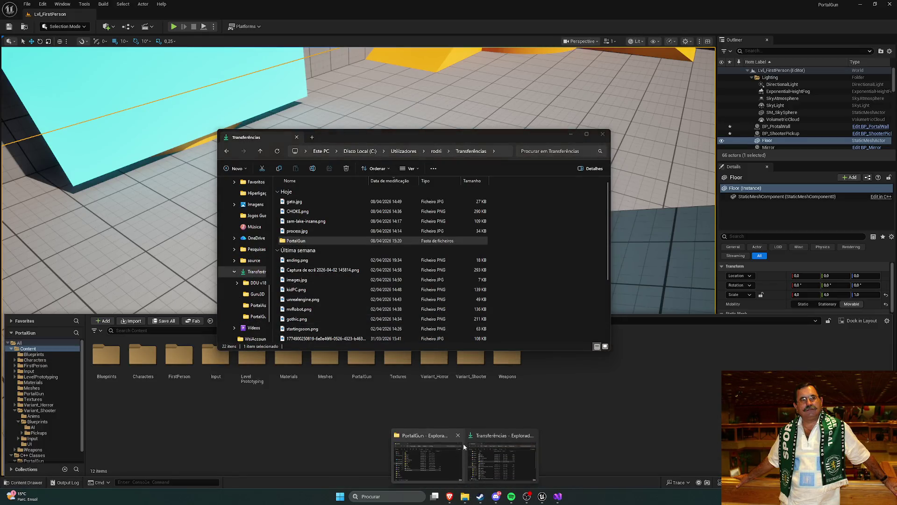
left_click(459, 435)
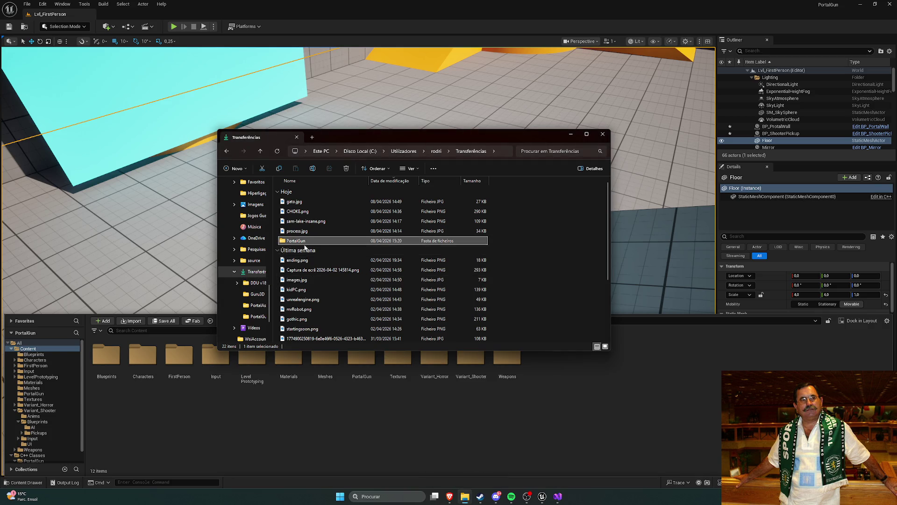
left_click(299, 250)
left_click(296, 241)
key("Delete")
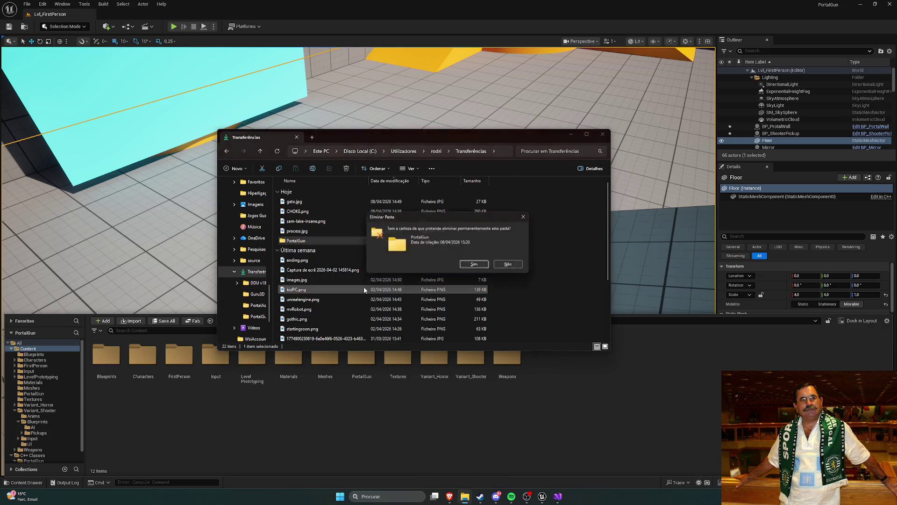
mouse_move(455, 491)
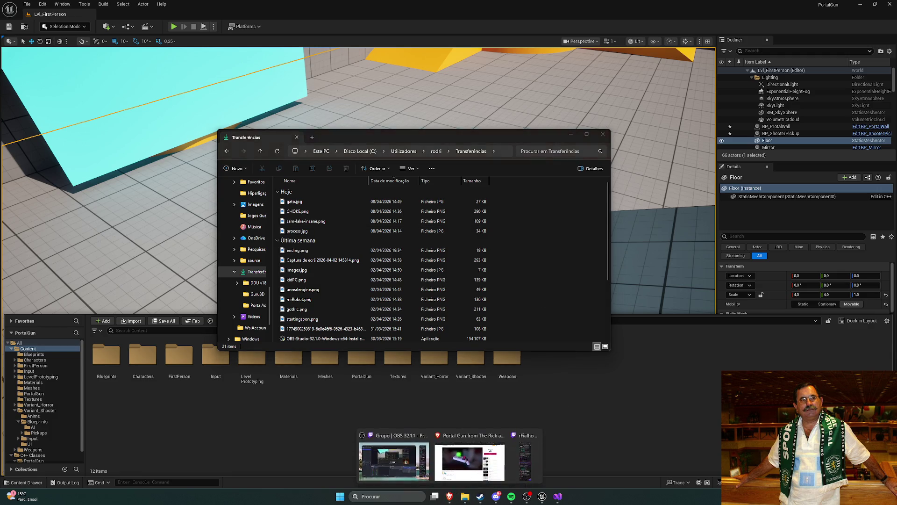
left_click(466, 451)
- Save portal-gun-from-the-rick-and-morty-show.zip (277 kB) and show it in Transferências
left_click(124, 408)
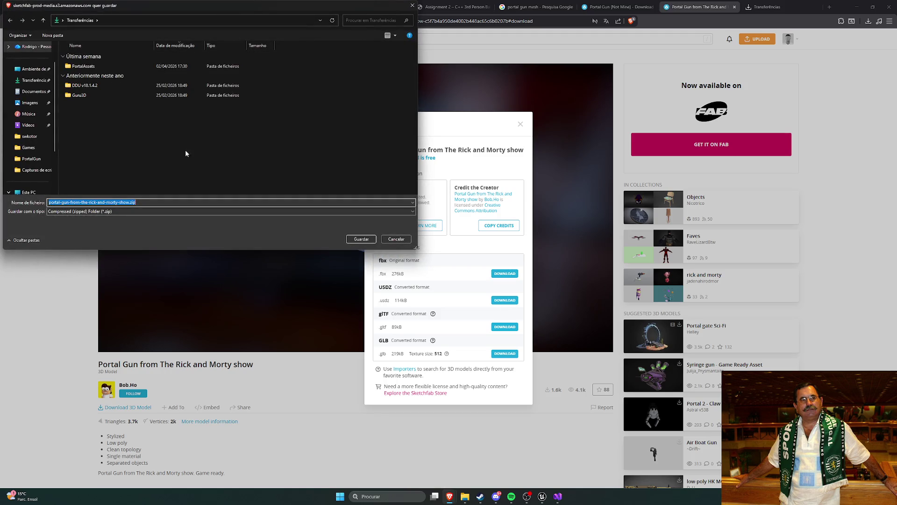
left_click(369, 240)
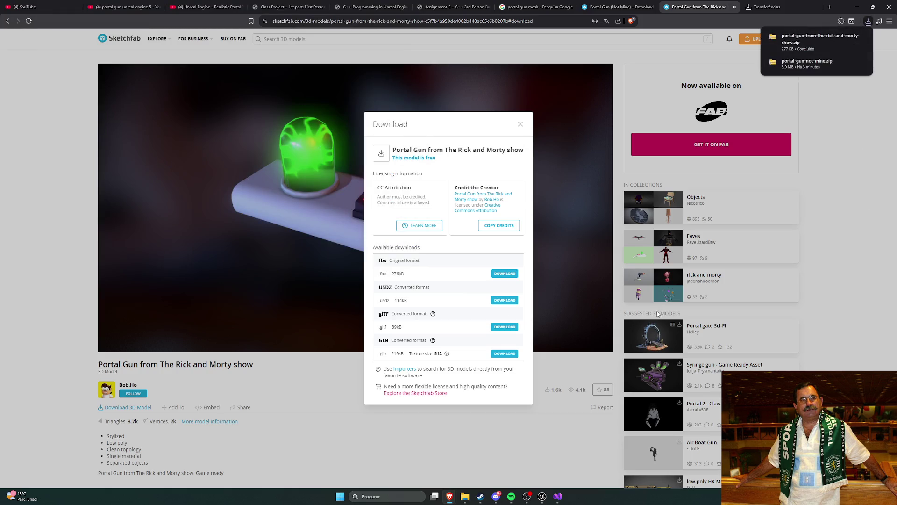
left_click(465, 496)
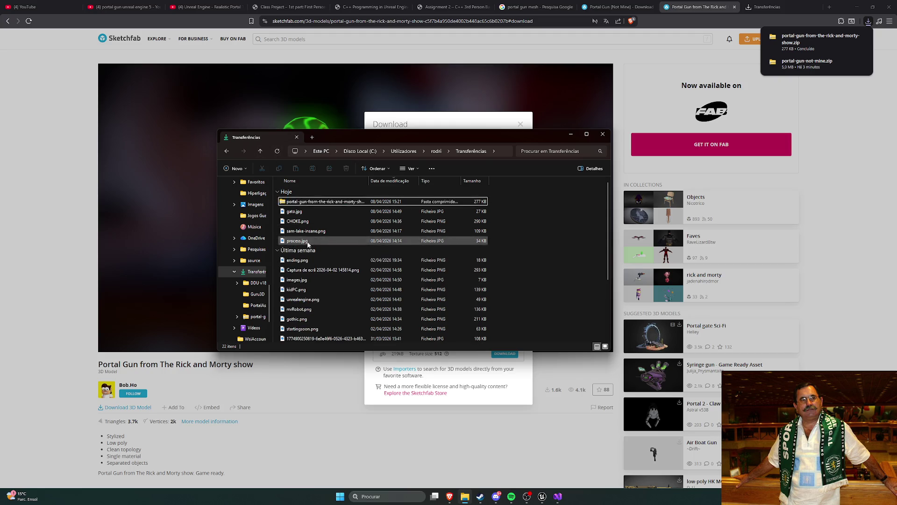
- Browse the zip's textures and source folders, the latter holding PortalGun.fbx
right_click(310, 202)
left_click(351, 265)
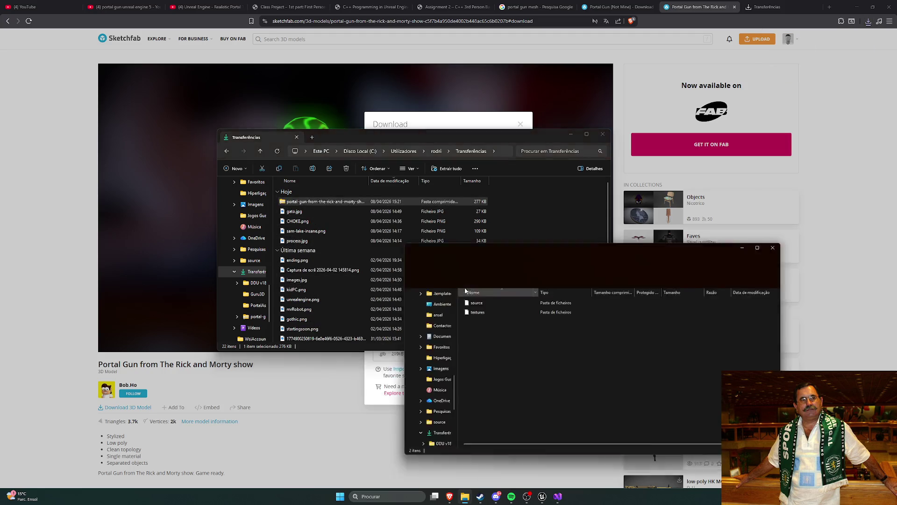
double_click(487, 311)
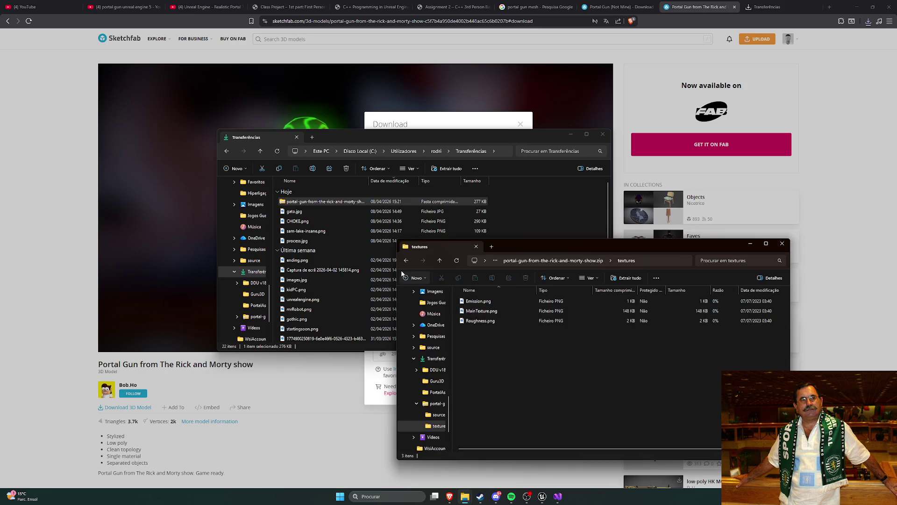
left_click(406, 260)
double_click(479, 301)
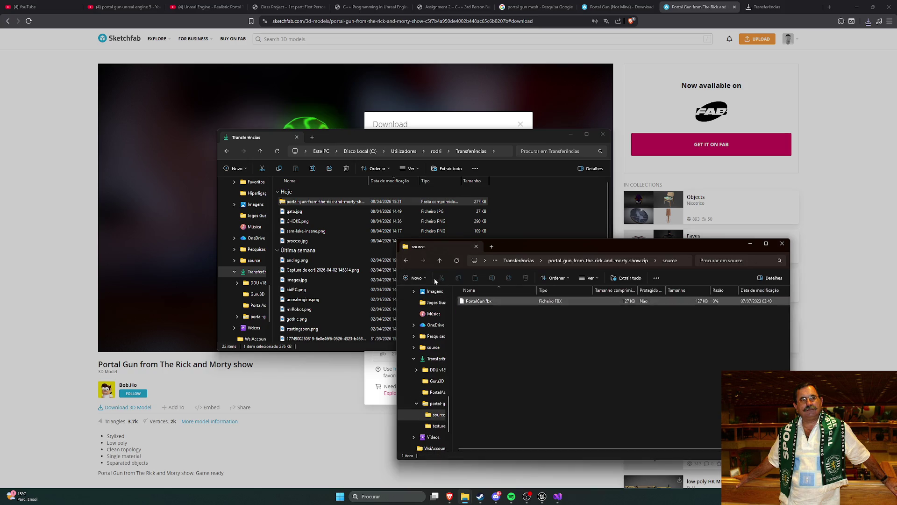
left_click(407, 262)
left_click(485, 335)
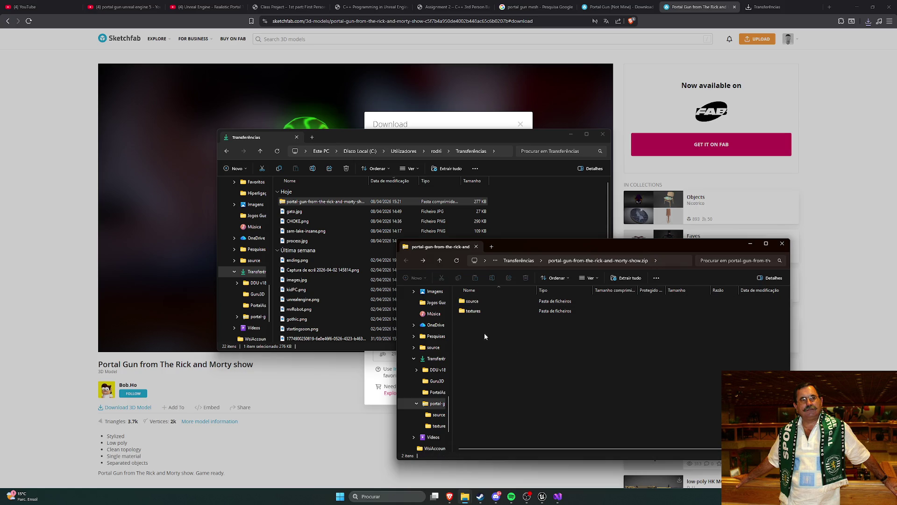
left_click(782, 243)
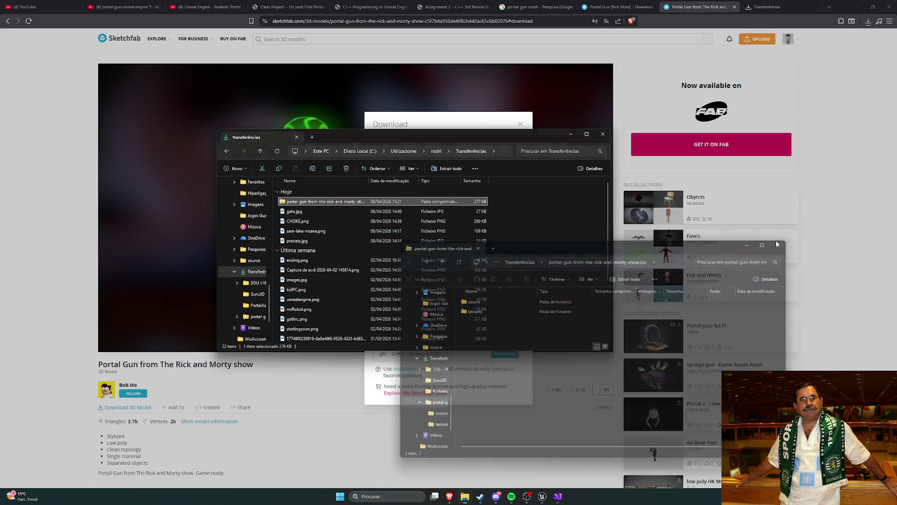
right_click(318, 203)
left_click(347, 270)
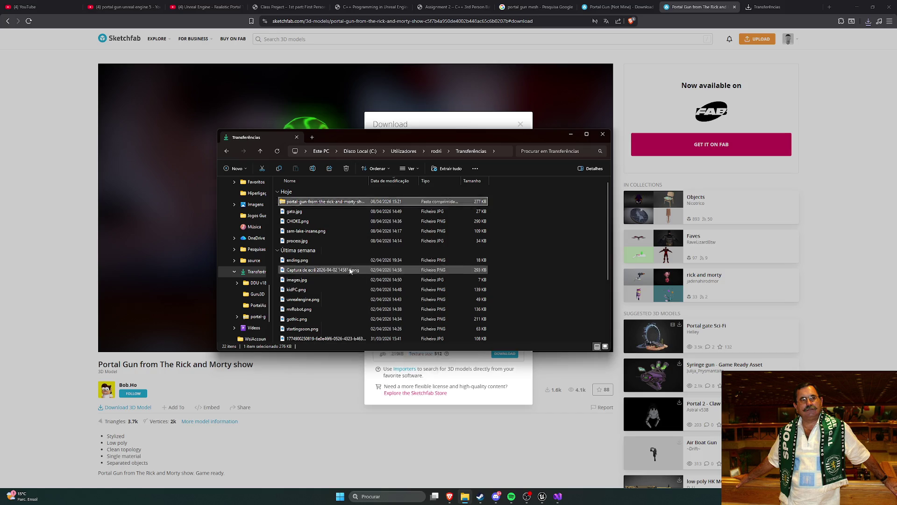
left_click(782, 245)
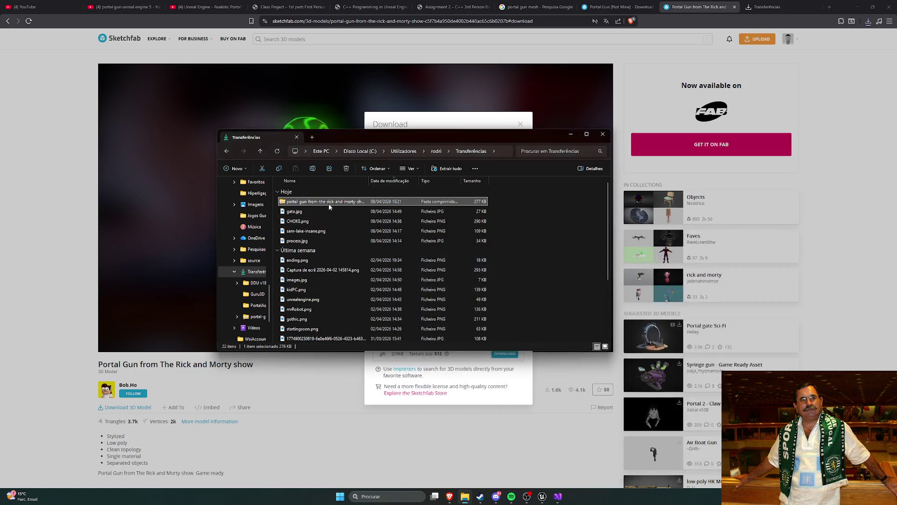
- Extract the zip into a portal-gun-from-the-rick-and-morty-show folder and return to Unreal
right_click(329, 204)
left_click(372, 386)
left_click(360, 260)
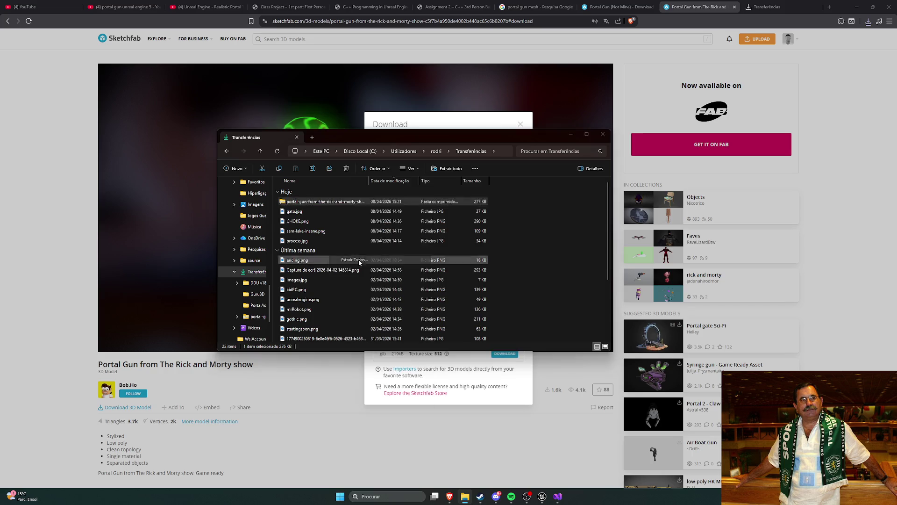
left_click(509, 315)
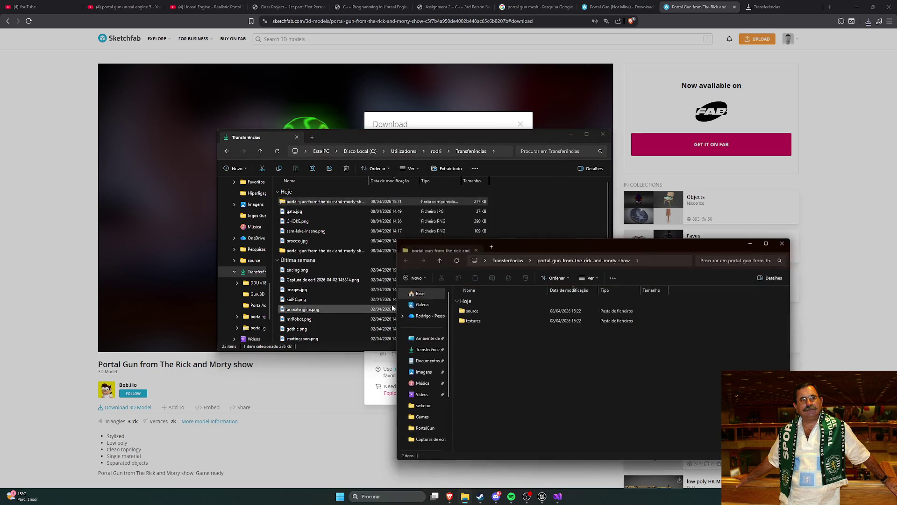
left_click(781, 244)
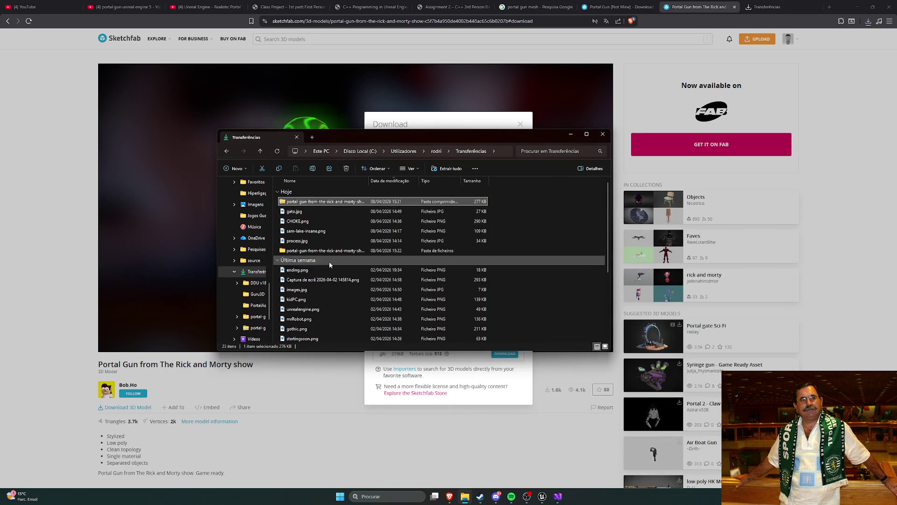
left_click(542, 496)
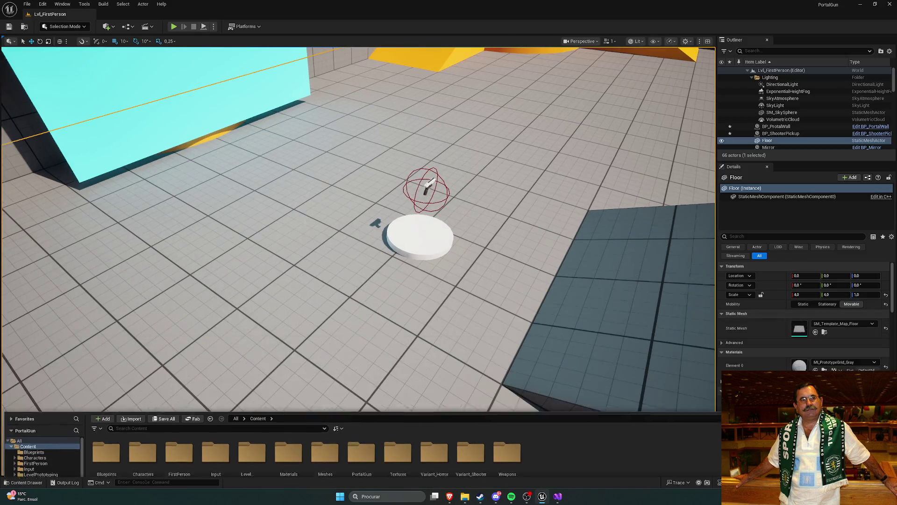
- Delete all 26 imported assets inside the PortalGun folder
double_click(327, 365)
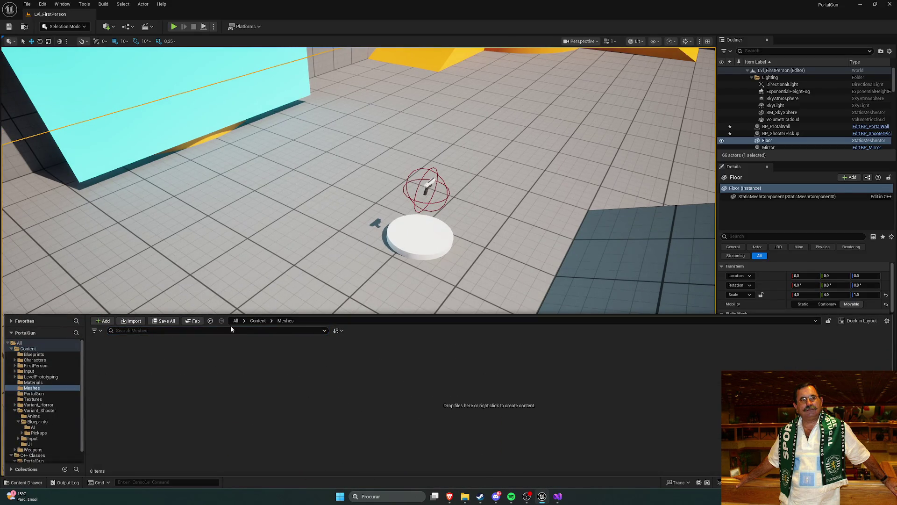
left_click(258, 321)
double_click(361, 356)
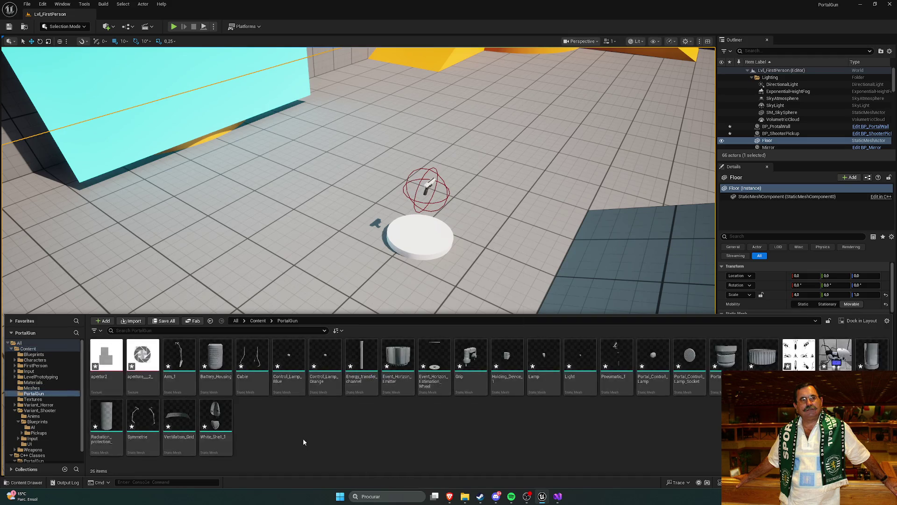
left_click(106, 355)
left_click(226, 418, "ctrl")
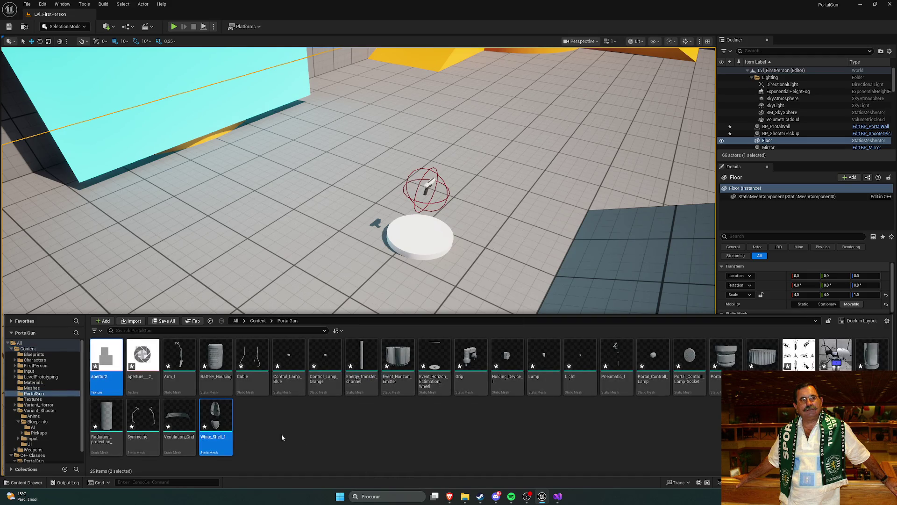
left_click(216, 423, "shift")
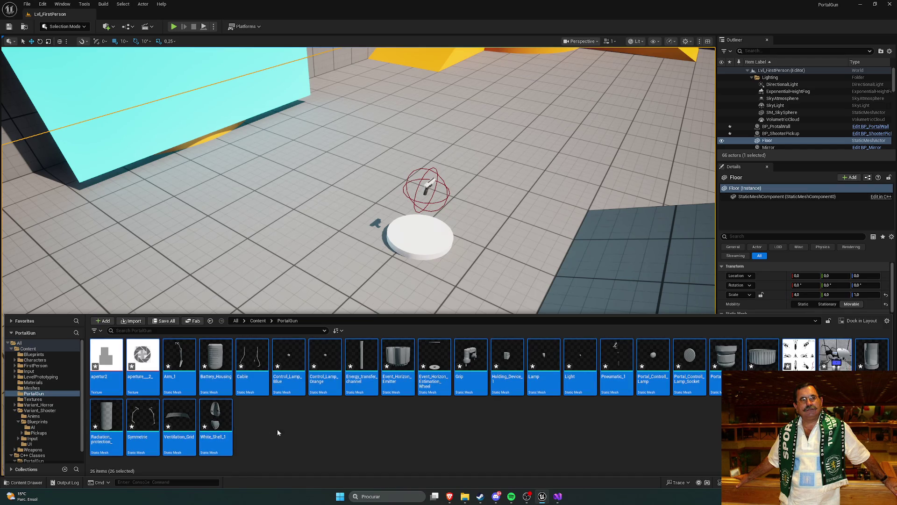
key("Delete")
left_click(400, 363)
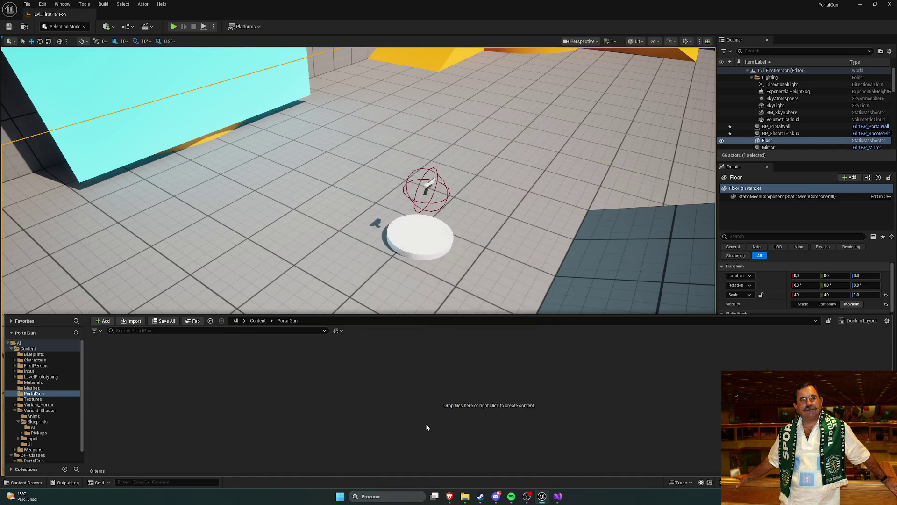
- Remove the now-empty PortalGun folder from Content
left_click(258, 321)
left_click(361, 360)
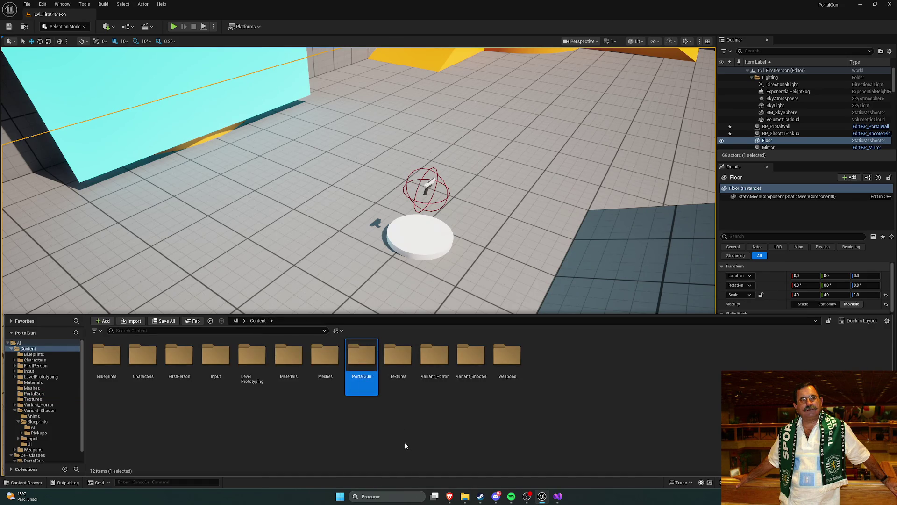
key("Delete")
left_click(420, 457)
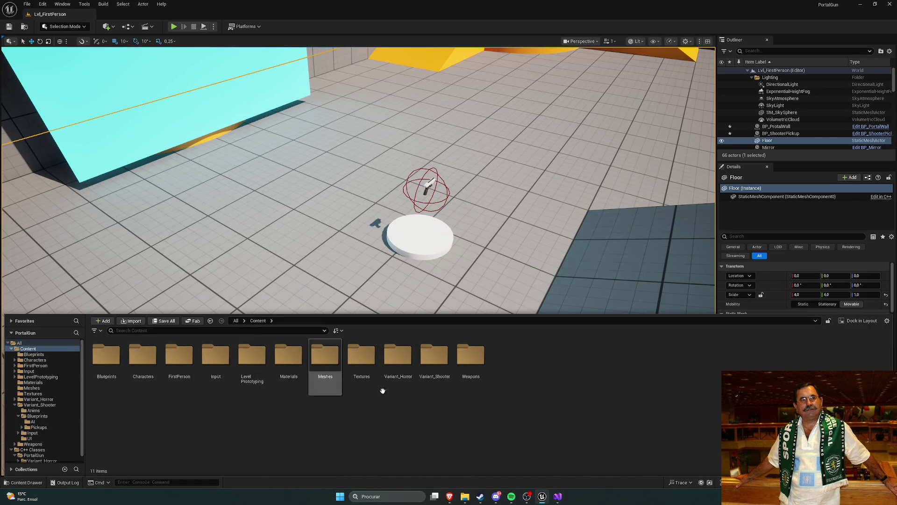
- Import the downloaded portal-gun folder from Downloads into the Content Browser
left_click(465, 497)
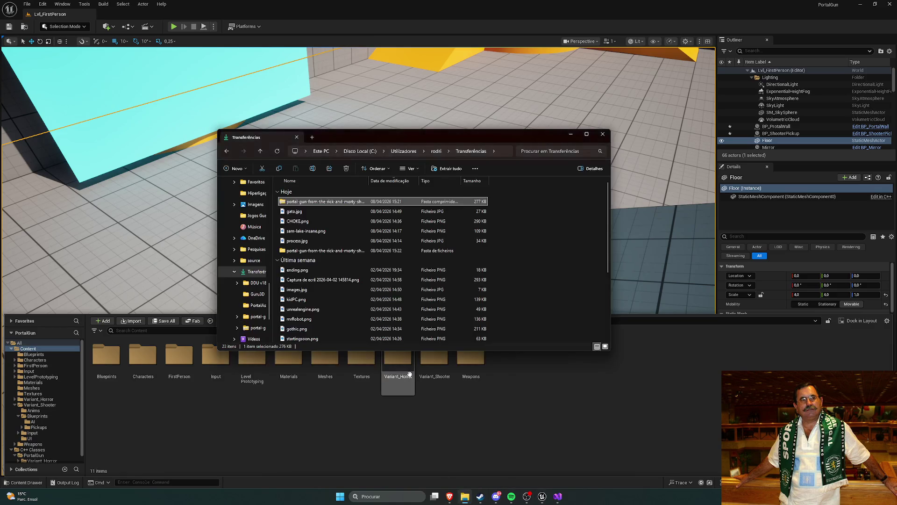
mouse_move(482, 251)
left_mouse_down()
mouse_move(496, 399)
mouse_move(552, 410)
mouse_move(442, 419)
left_mouse_up()
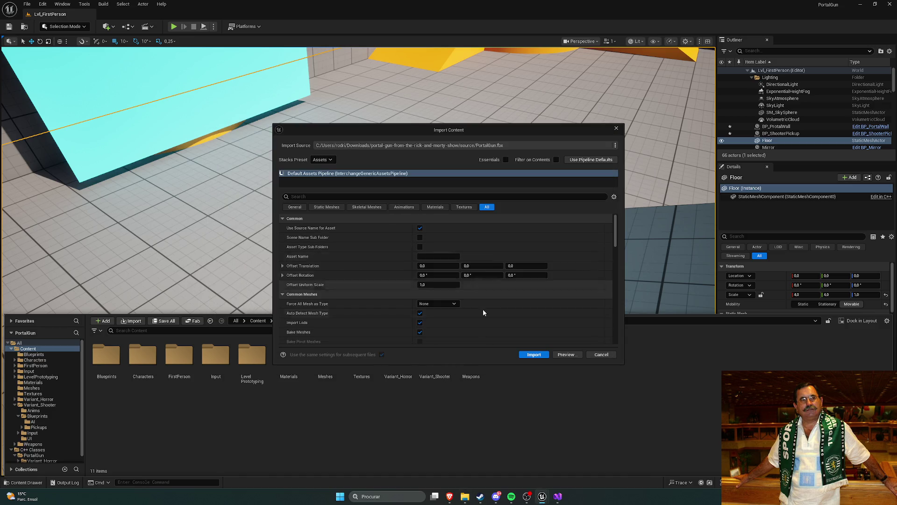
left_click(534, 354)
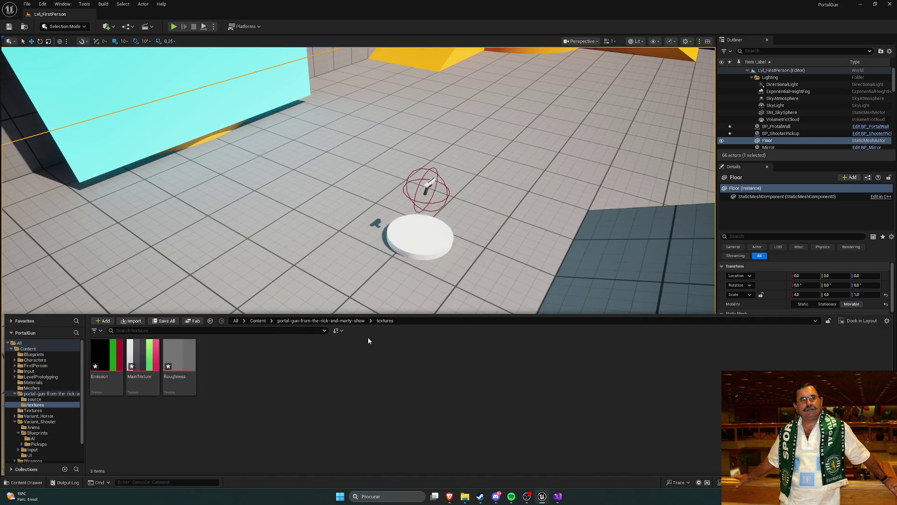
- Look through the imported portal gun's source subfolder, then return to the top-level Content folder
left_click(354, 320)
double_click(115, 364)
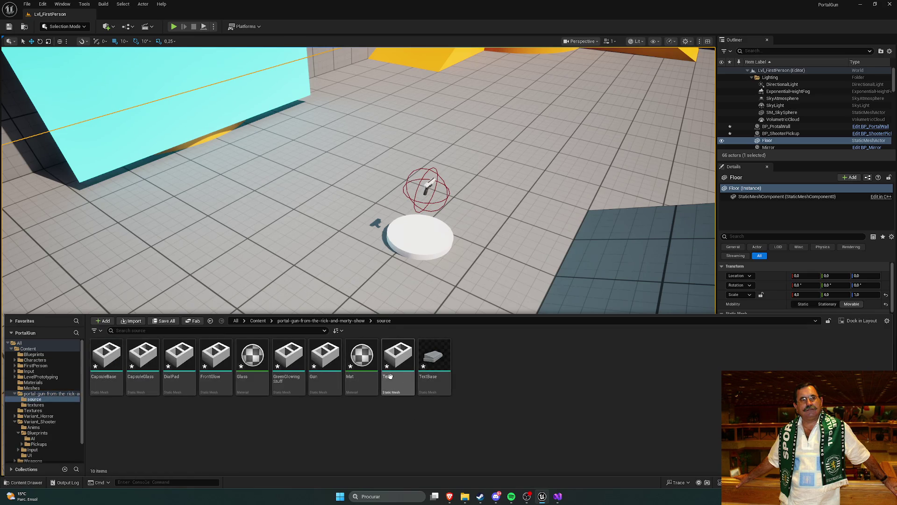
mouse_move(325, 364)
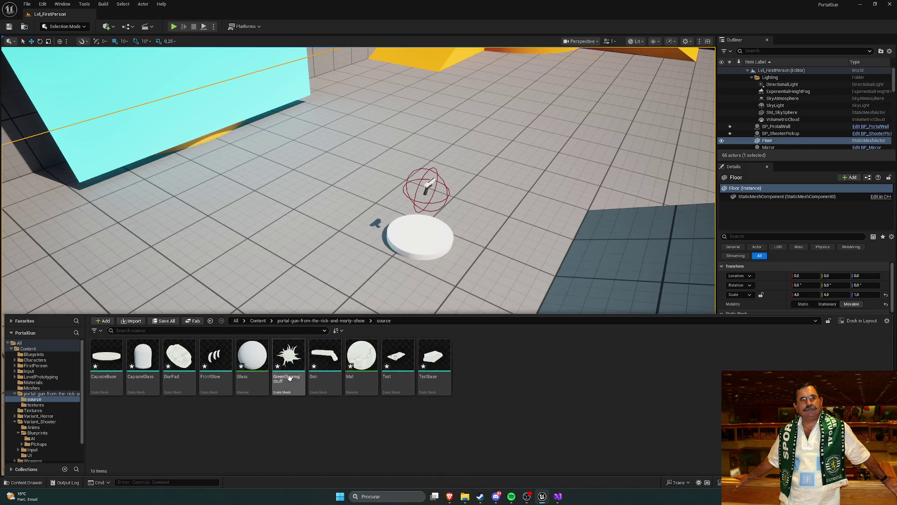
left_click(299, 321)
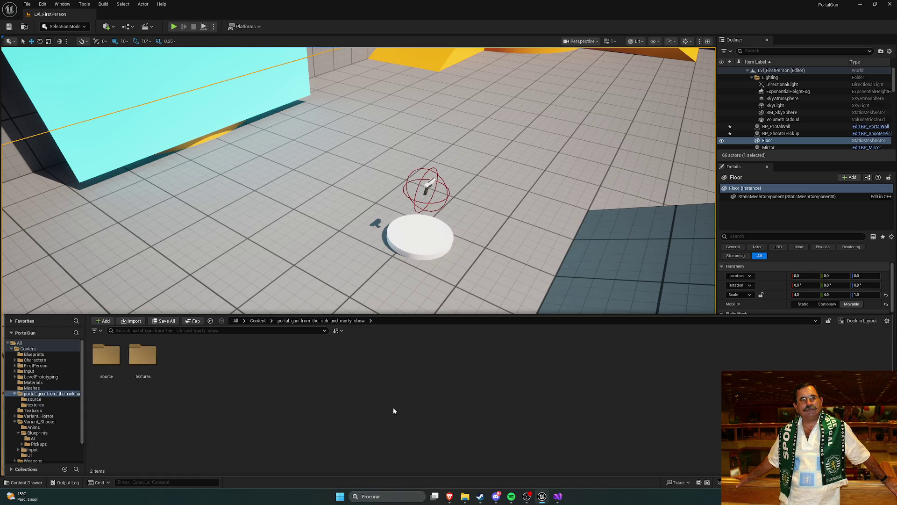
left_click(258, 321)
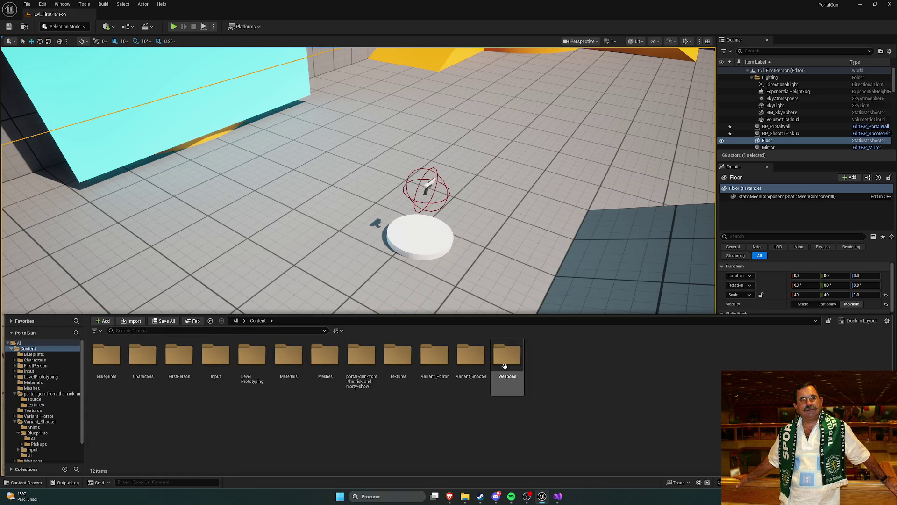
- Open BP_ShooterWeaponBase from Variant_Shooter > Blueprints > Pickups
double_click(477, 369)
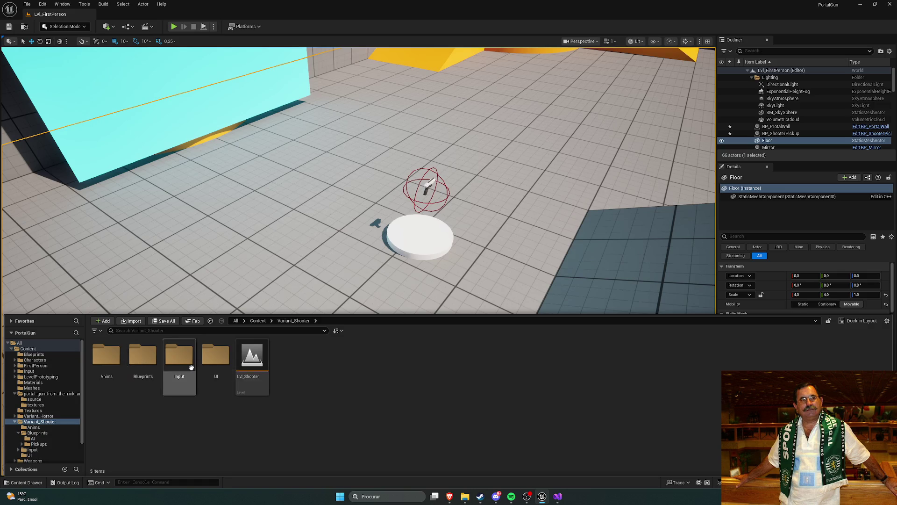
left_click(145, 368)
double_click(145, 369)
double_click(143, 369)
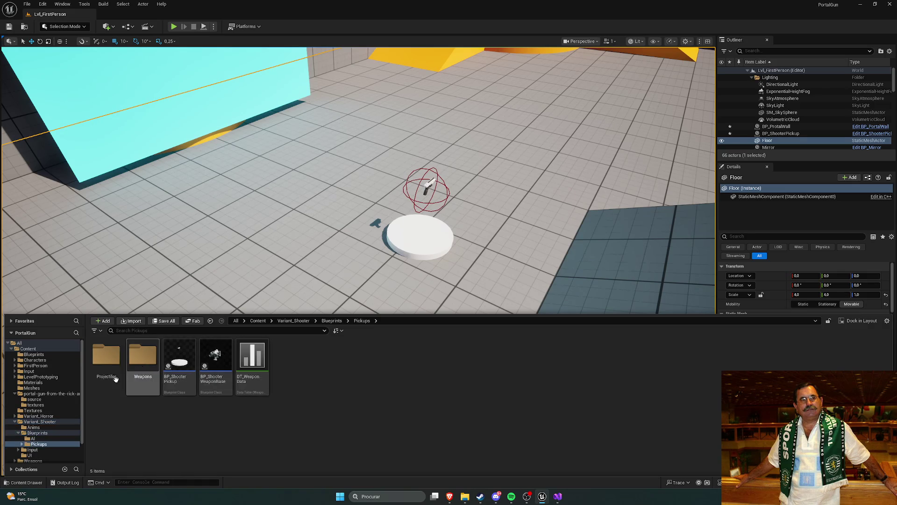
left_click(217, 369)
key("Return")
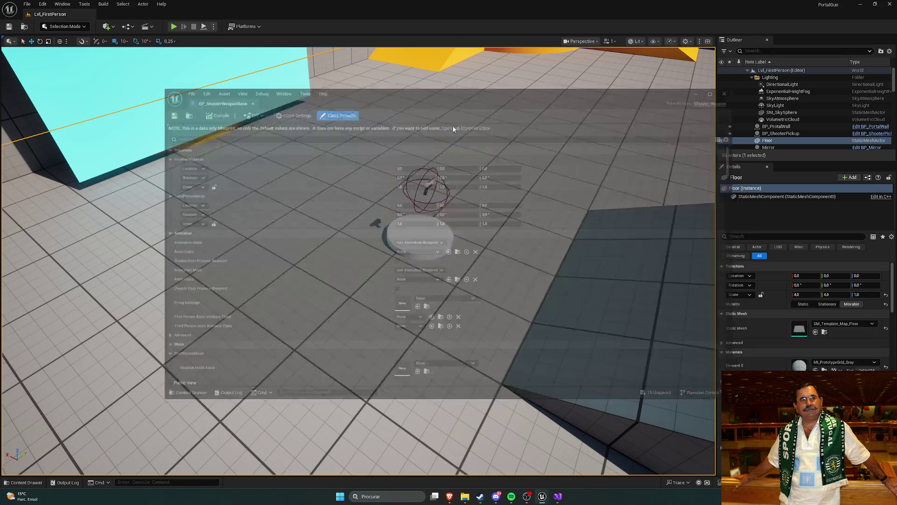
- In the full Blueprint Editor, inspect the Third Person and First Person Mesh components, then return to the level
left_click(454, 130)
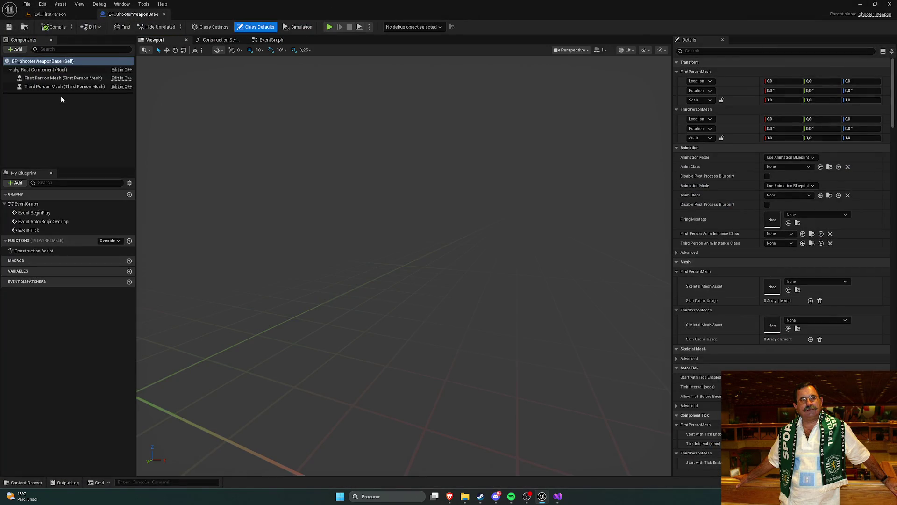
left_click(61, 78)
left_click(61, 87)
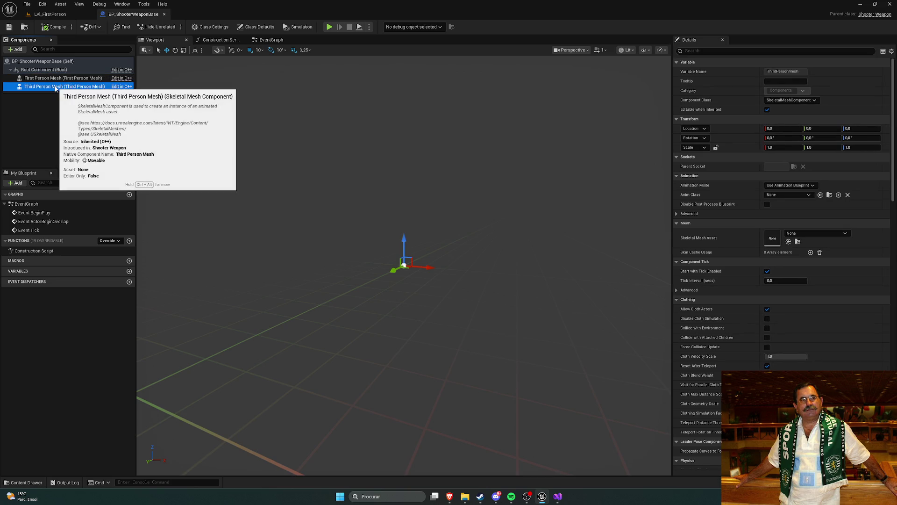
left_click(60, 78)
left_click(77, 15)
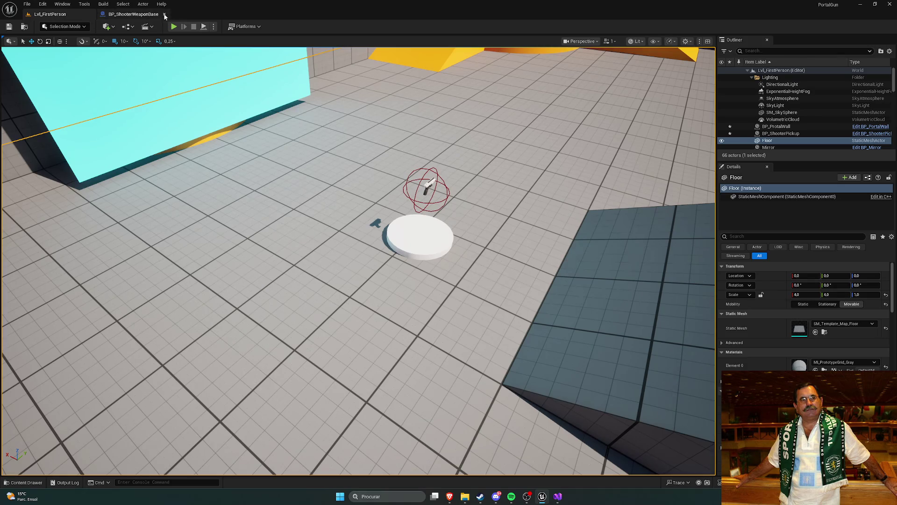
- Inspect BP_ShooterWeapon_Pistol's Third Person Mesh in the viewport, then close the editor and reopen Content
key("ctrl+space")
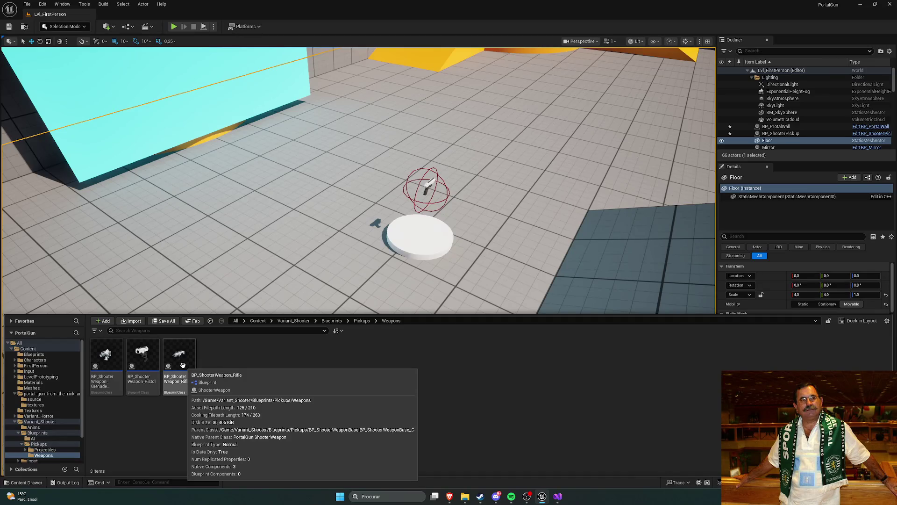
double_click(142, 356)
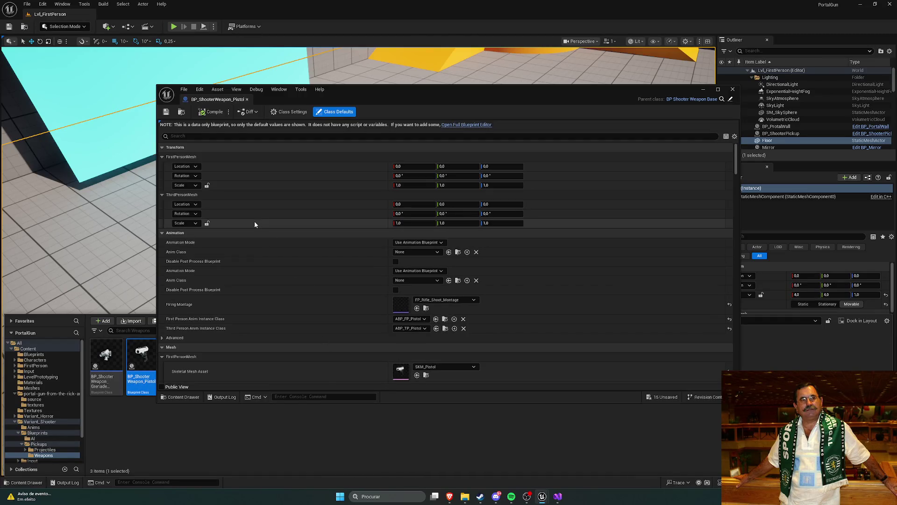
left_click(454, 125)
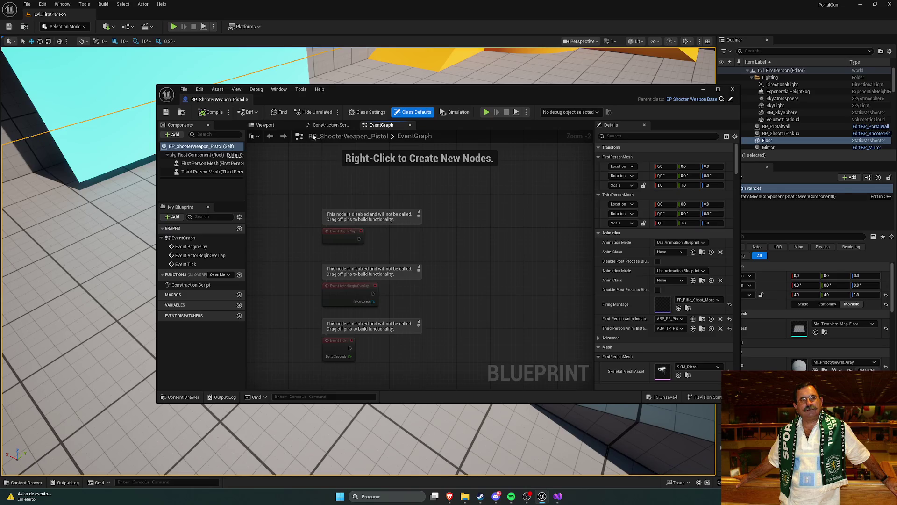
left_click(283, 125)
left_click(218, 172)
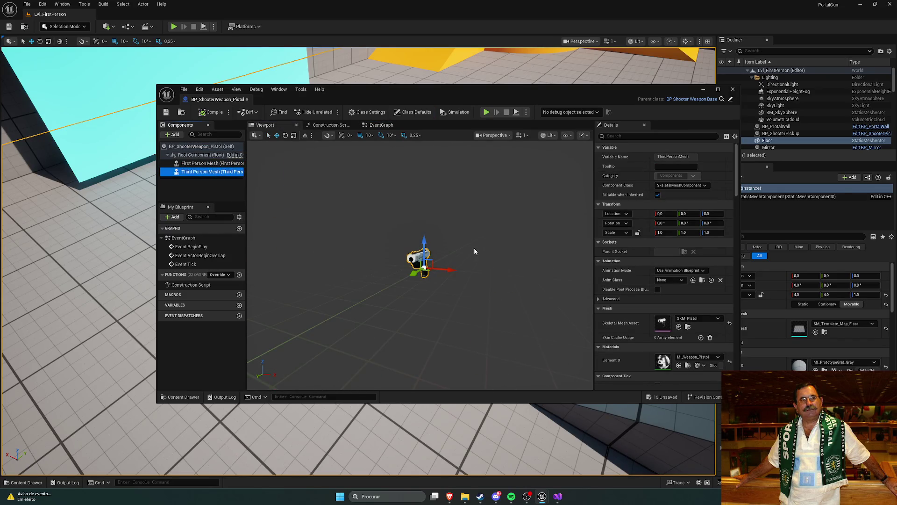
left_click_drag(474, 251, 380, 173)
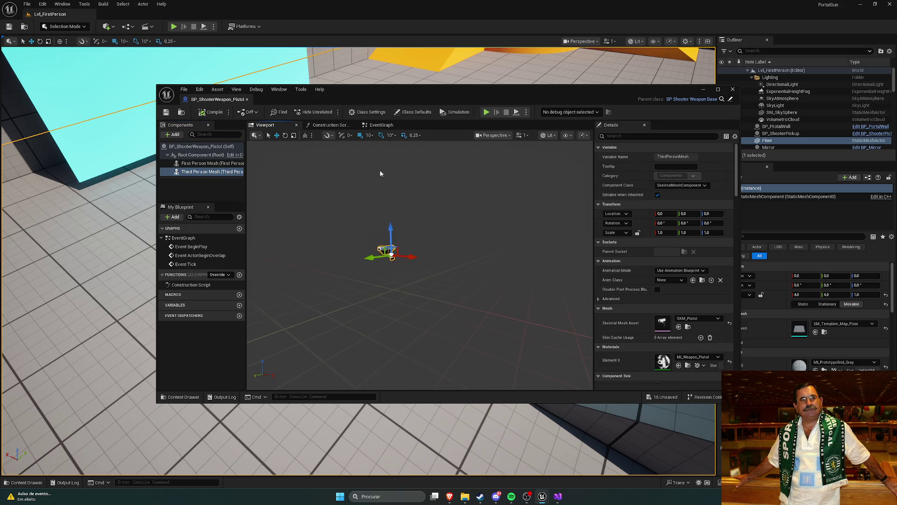
left_click(732, 90)
key("ctrl+space")
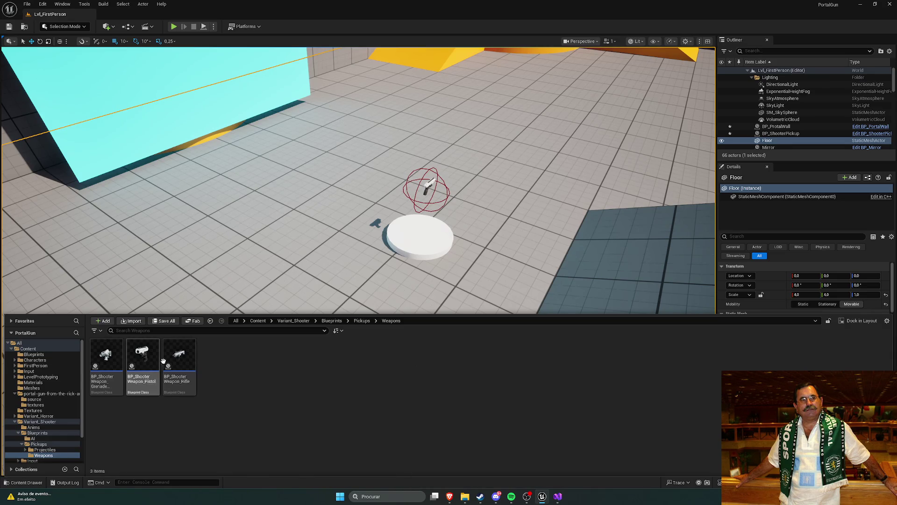
- Browse the Projectiles folder's Meshes and Materials subfolders, then return to Pickups
scroll(51, 388, "down", 2)
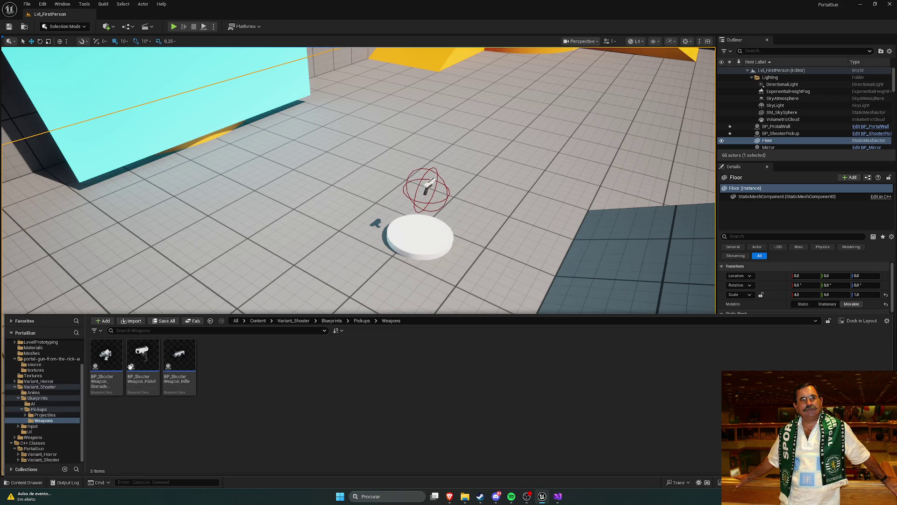
left_click(362, 320)
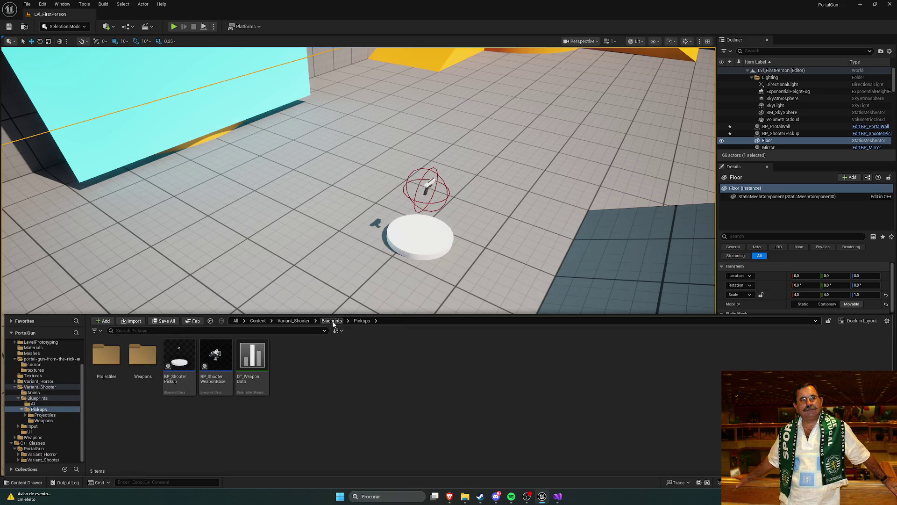
double_click(107, 355)
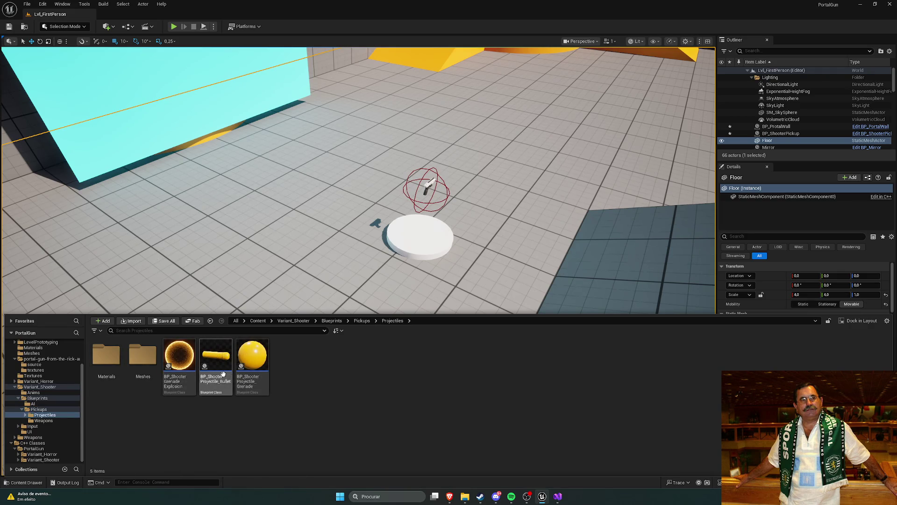
double_click(143, 357)
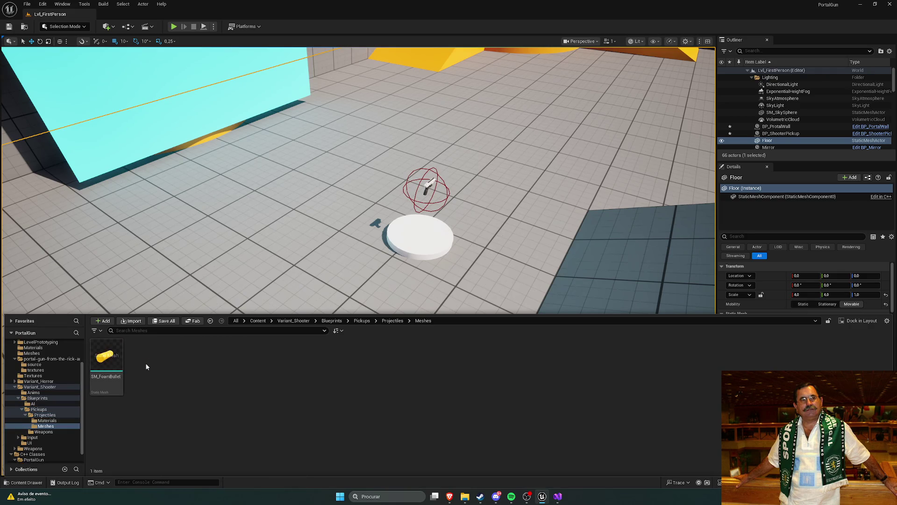
left_click(392, 321)
double_click(107, 356)
left_click(362, 321)
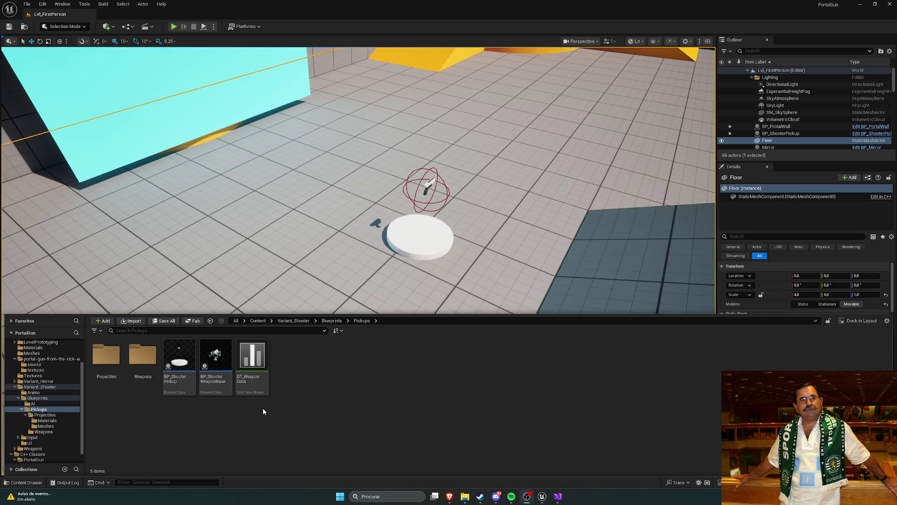
- Go up to Variant_Shooter and open its Anims folder
left_click(294, 321)
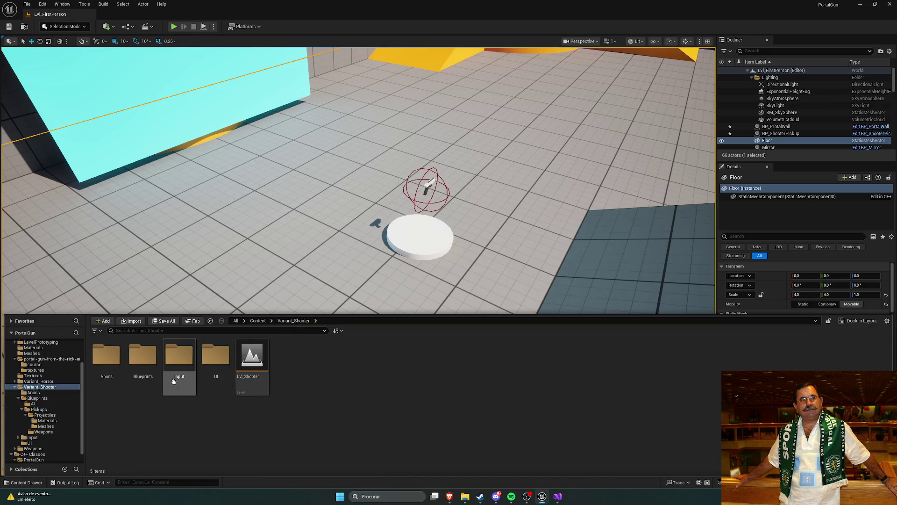
scroll(49, 425, "down", 2)
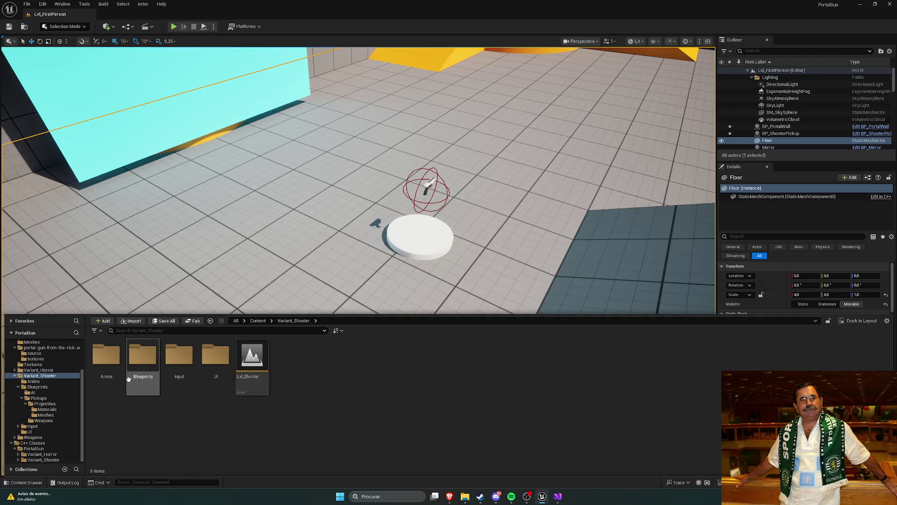
left_click(117, 361)
double_click(116, 362)
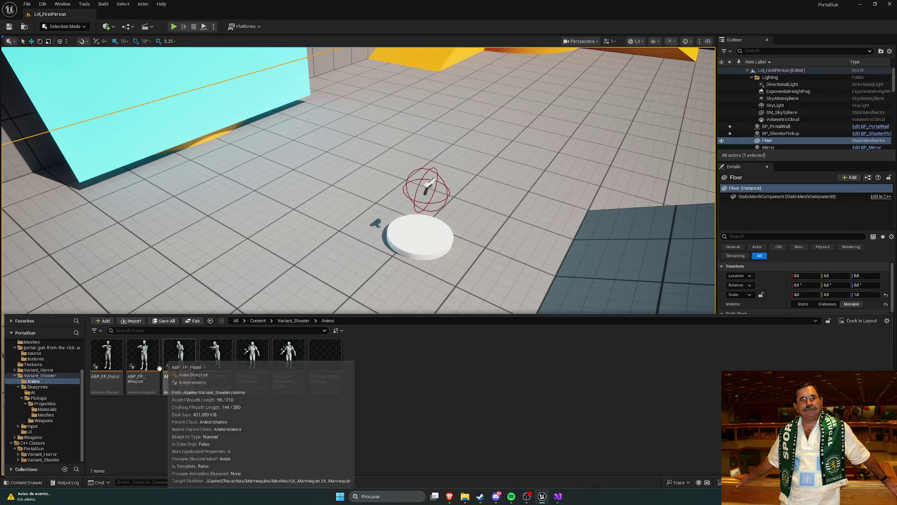
- Inspect the ABP_FP_Weapon and ABP_TP_Pistol animation blueprints and close each
double_click(145, 359)
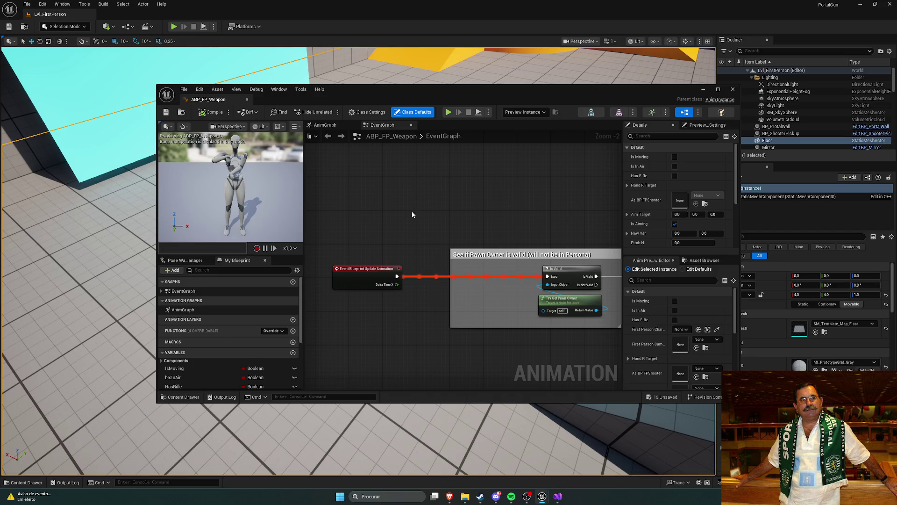
left_click(181, 401)
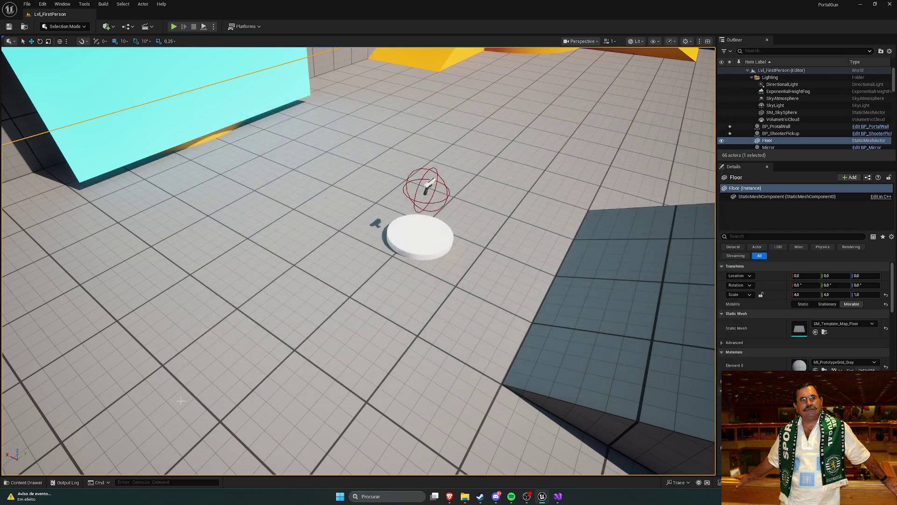
key("ctrl+space")
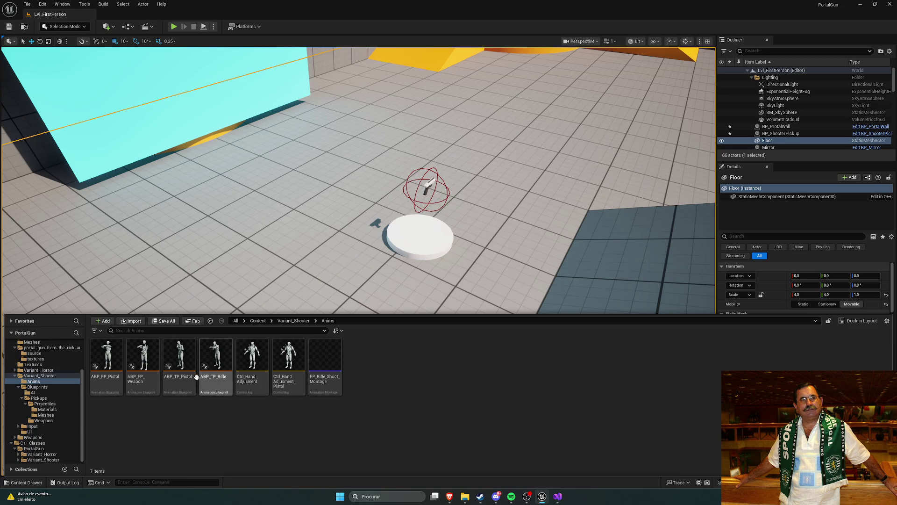
left_click(182, 363)
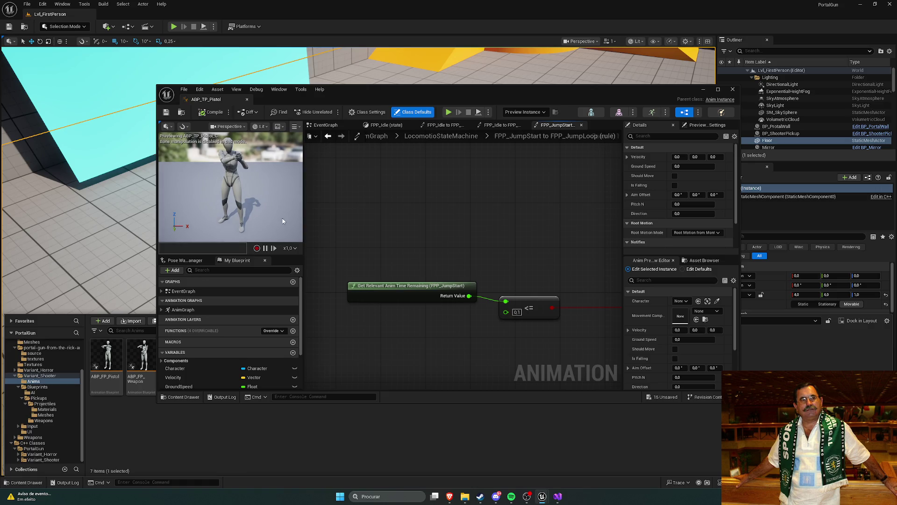
left_click(247, 99)
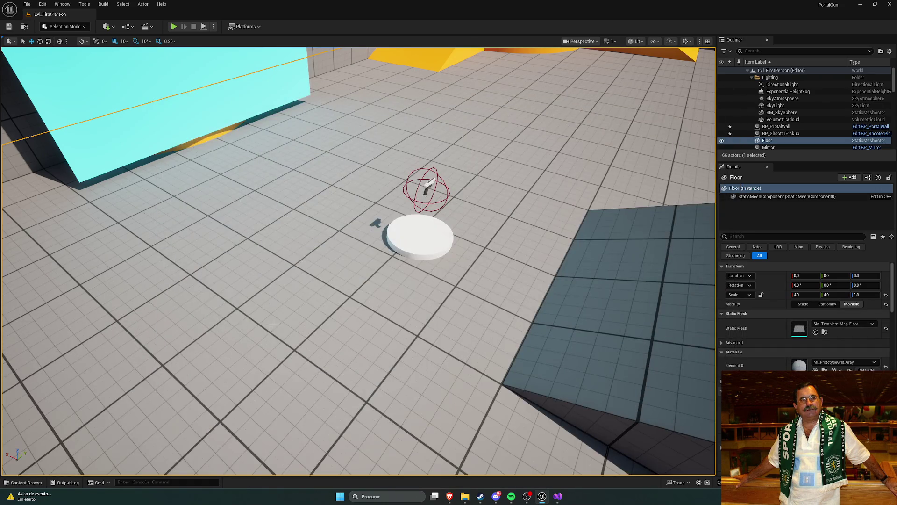
key("ctrl+space")
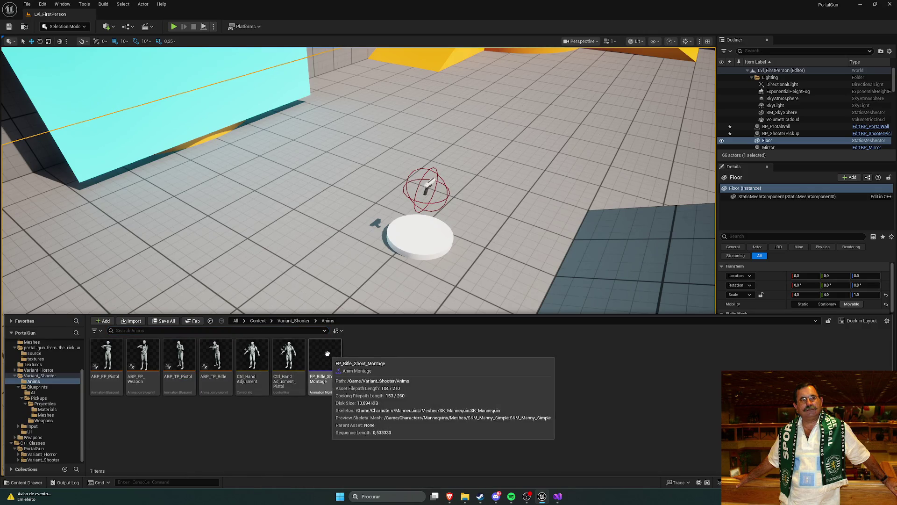
- Inspect FP_Rifle_Shoot_Montage and ABP_FP_Pistol, close them, and go up to Content
double_click(333, 362)
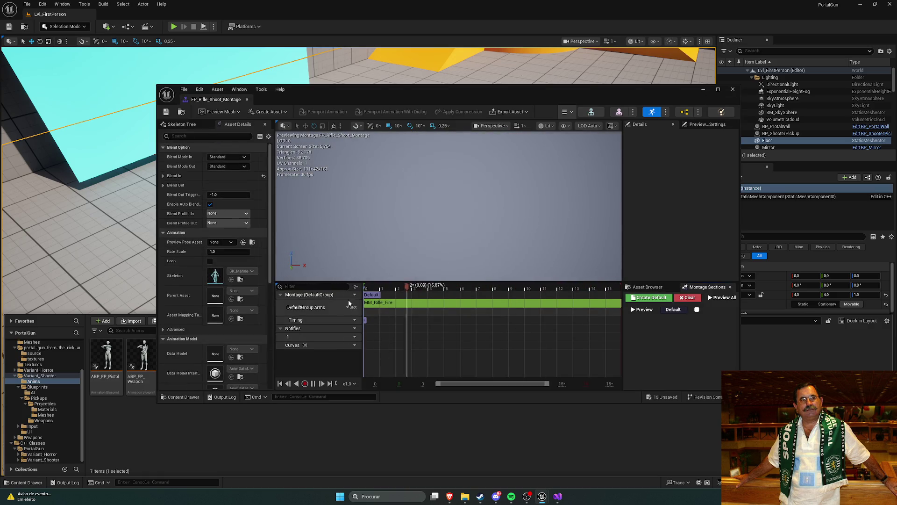
left_click(732, 88)
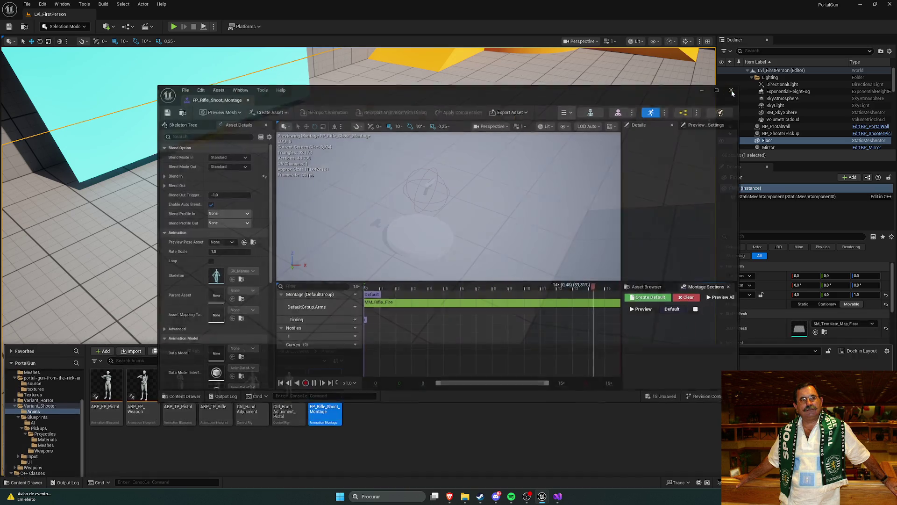
key("ctrl+space")
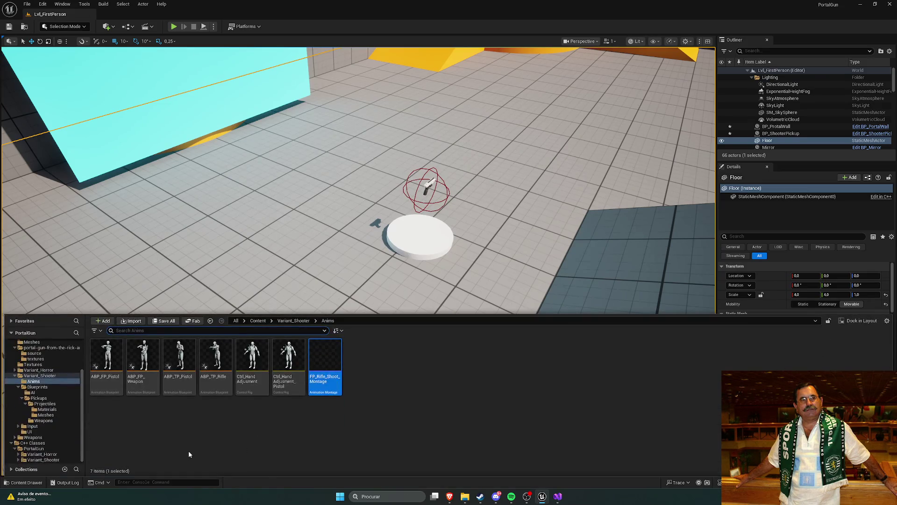
left_click(107, 360)
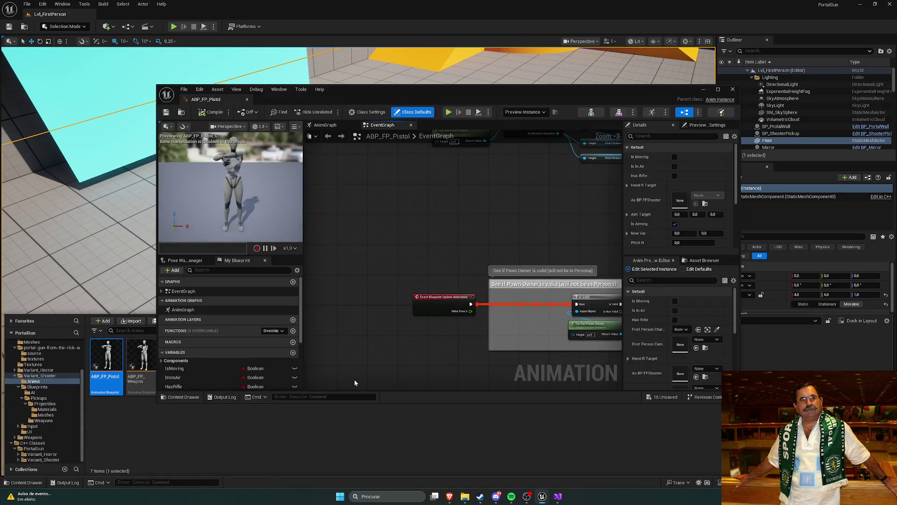
left_click(732, 89)
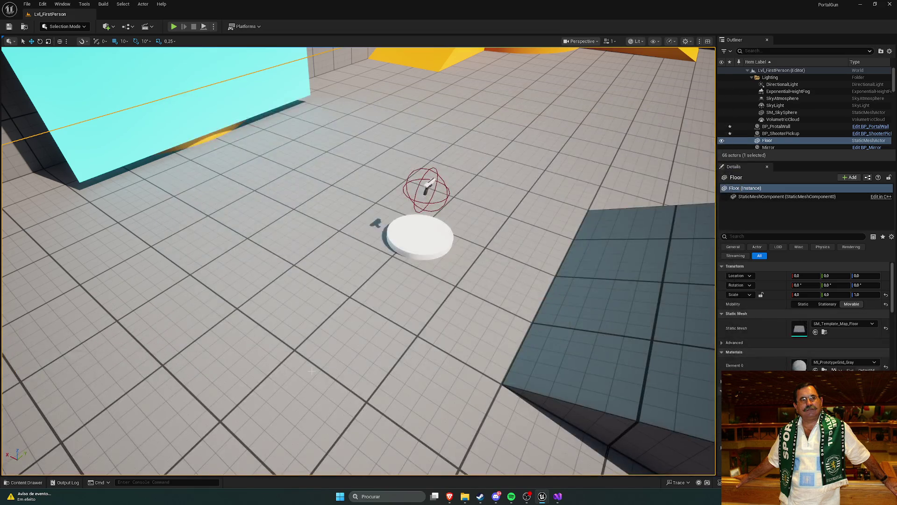
key("ctrl+space")
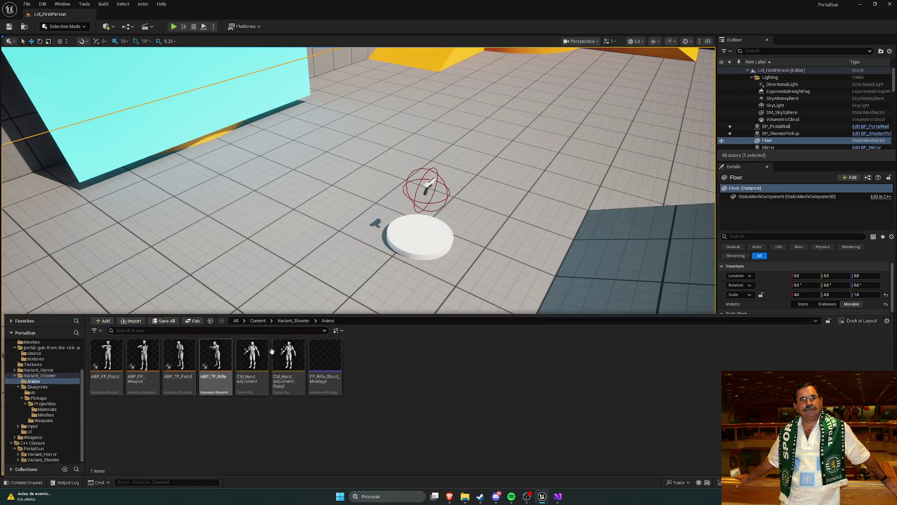
left_click(293, 321)
left_click(258, 321)
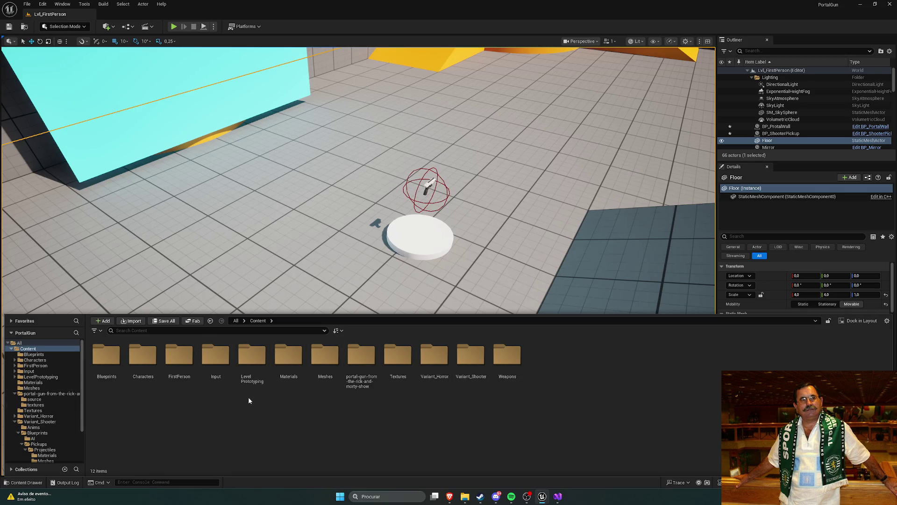
- Browse Variant_Shooter's weapon pickups folder and the Content Meshes folder
double_click(472, 365)
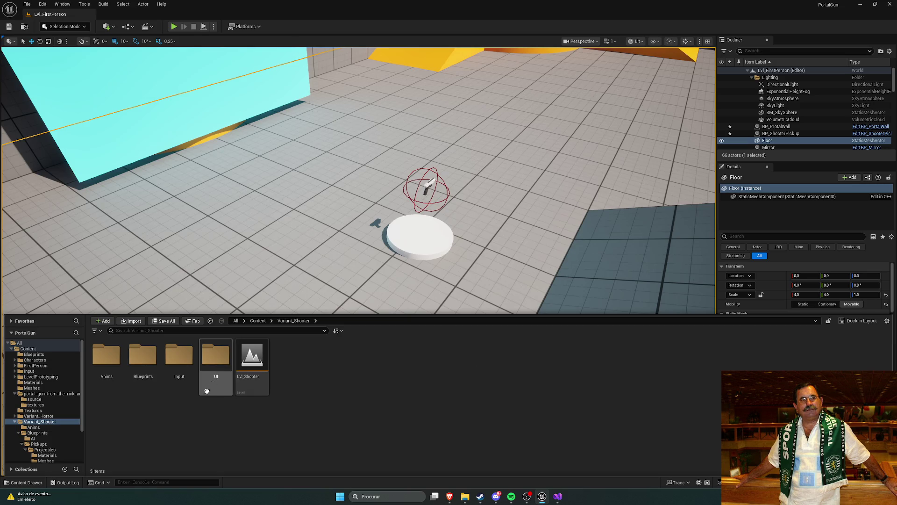
double_click(143, 357)
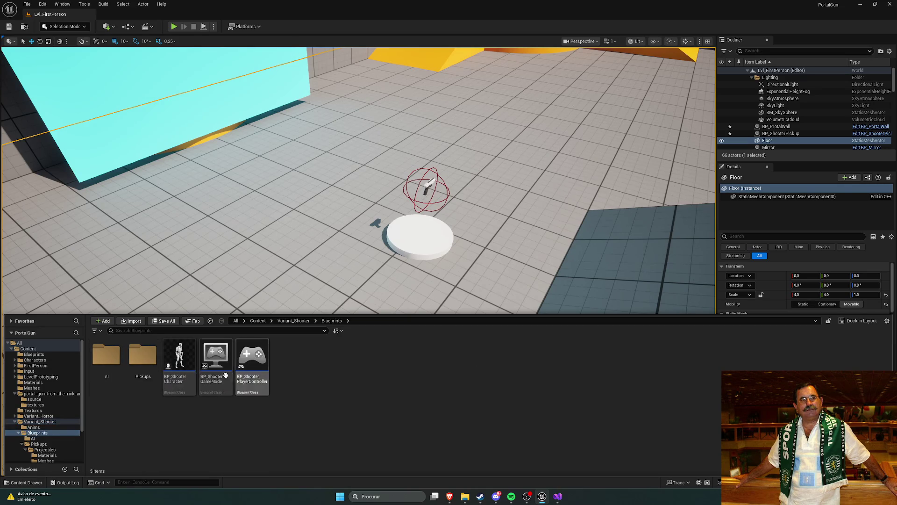
double_click(142, 360)
double_click(145, 369)
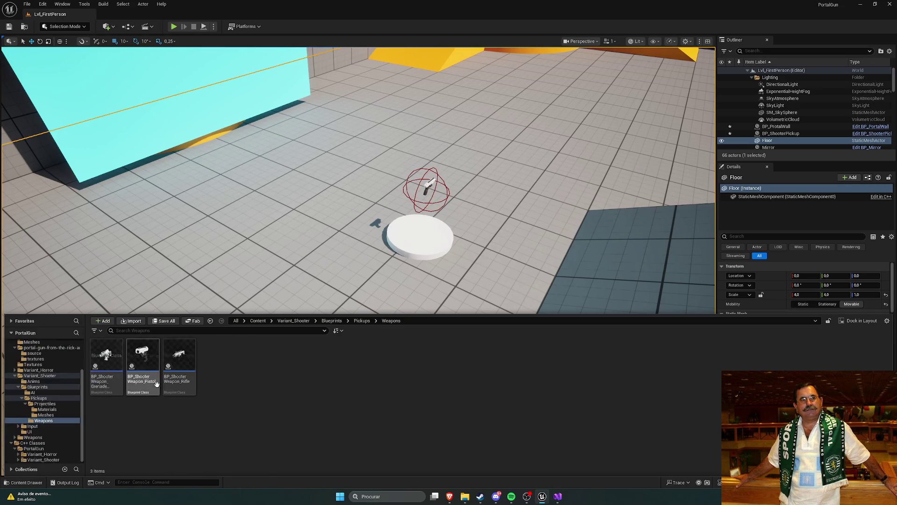
left_click(362, 321)
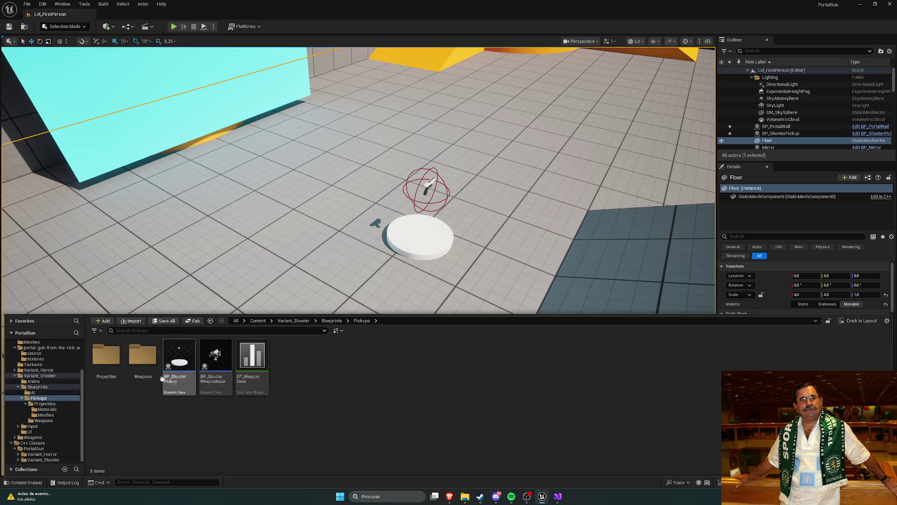
double_click(143, 360)
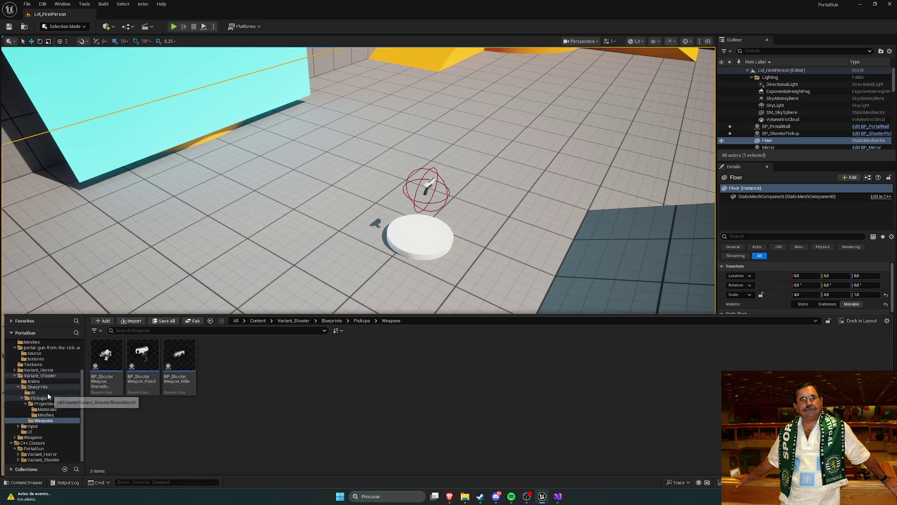
scroll(42, 397, "up", 4)
left_click(33, 351)
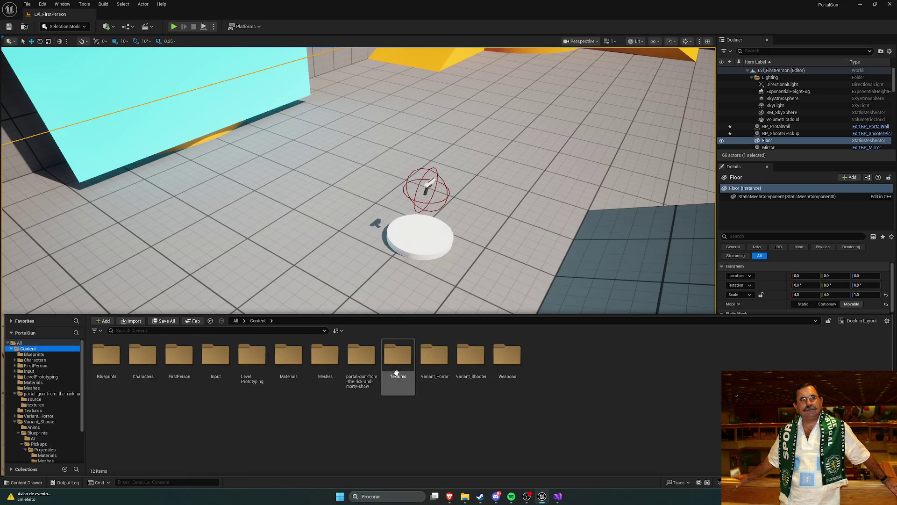
double_click(322, 360)
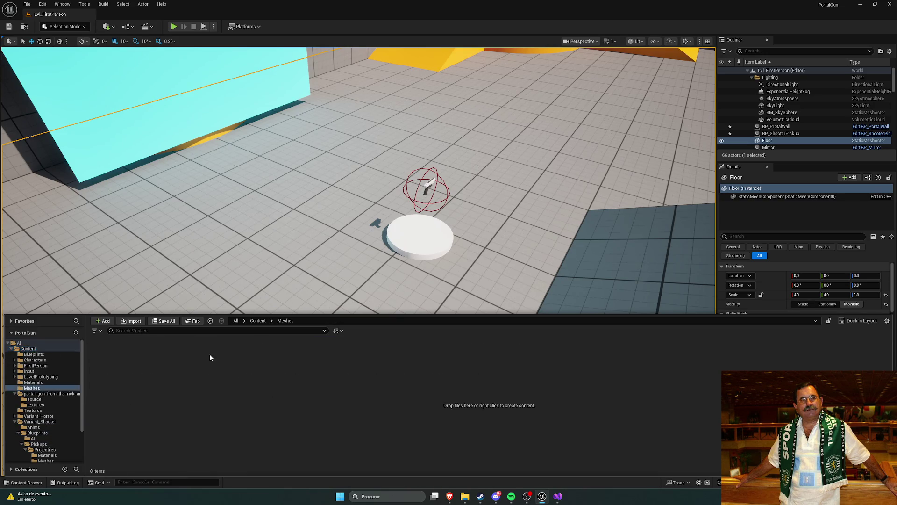
left_click(260, 321)
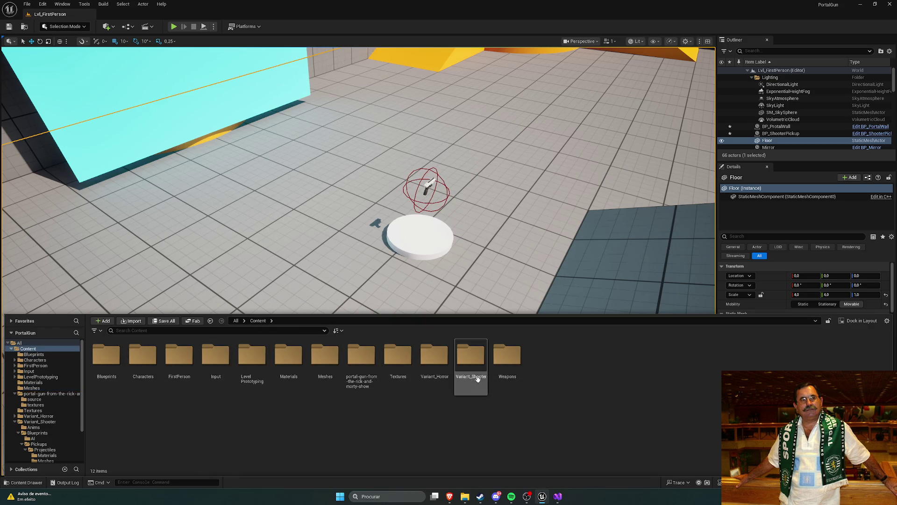
- Open Weapons > Rifle and look through its Textures and Meshes folders
double_click(518, 376)
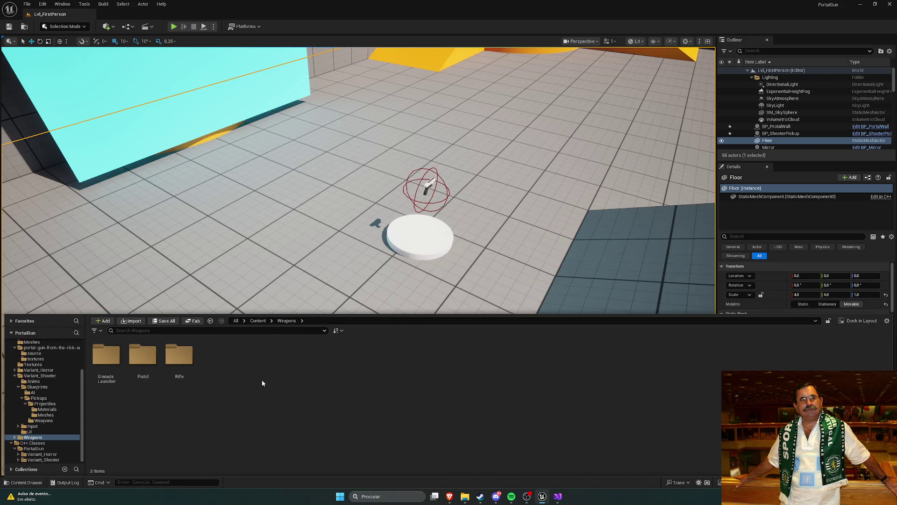
double_click(181, 361)
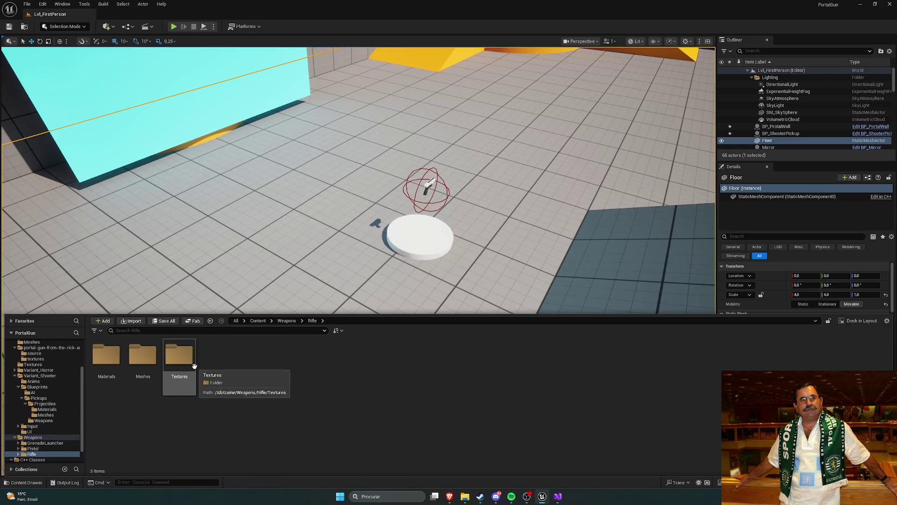
double_click(195, 366)
left_click(312, 320)
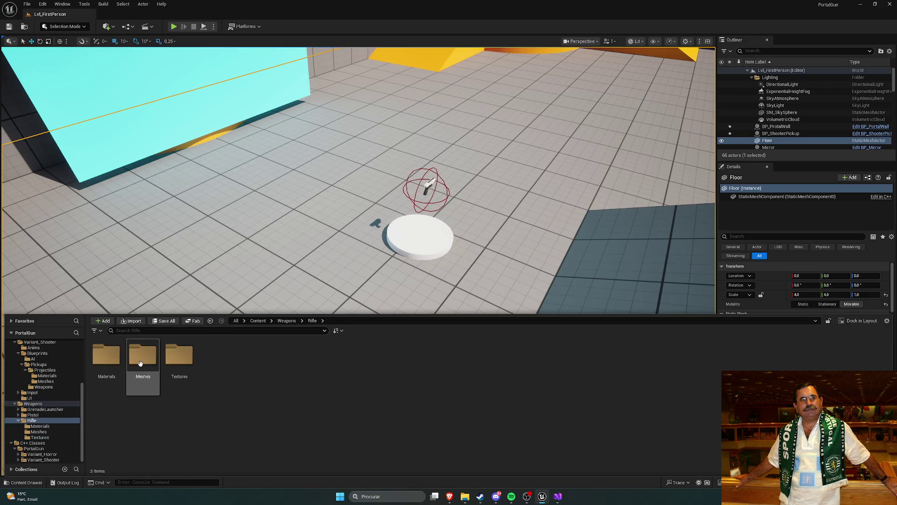
double_click(143, 355)
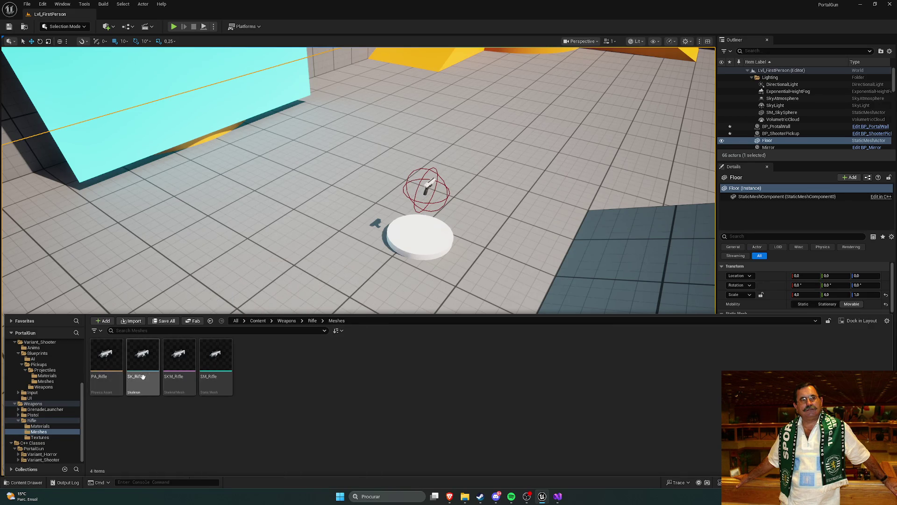
mouse_move(170, 377)
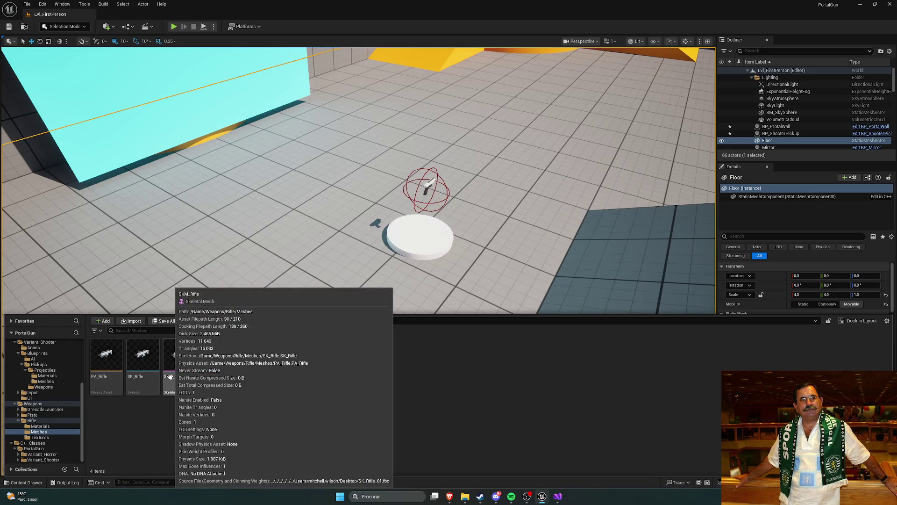
mouse_move(108, 376)
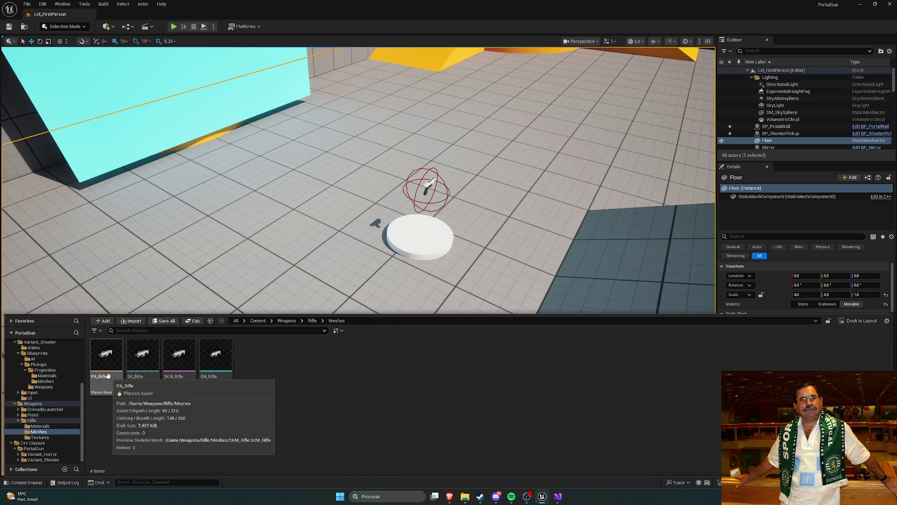
- Check the Rifle's Materials folder, then climb back through Rifle and Weapons to Content
left_click(312, 321)
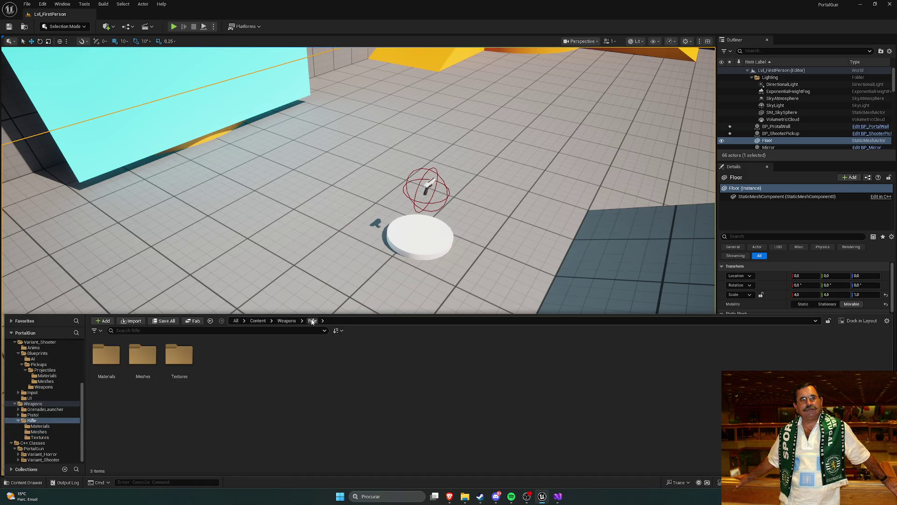
double_click(114, 366)
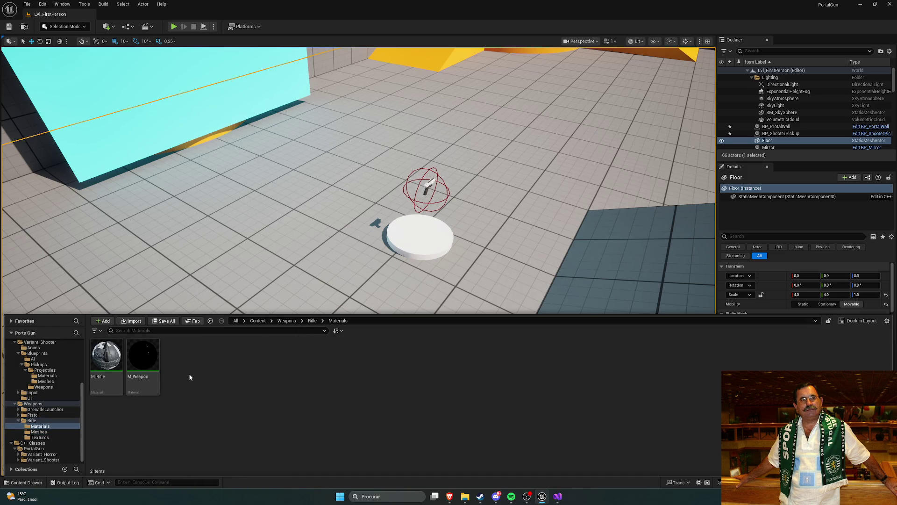
left_click(312, 321)
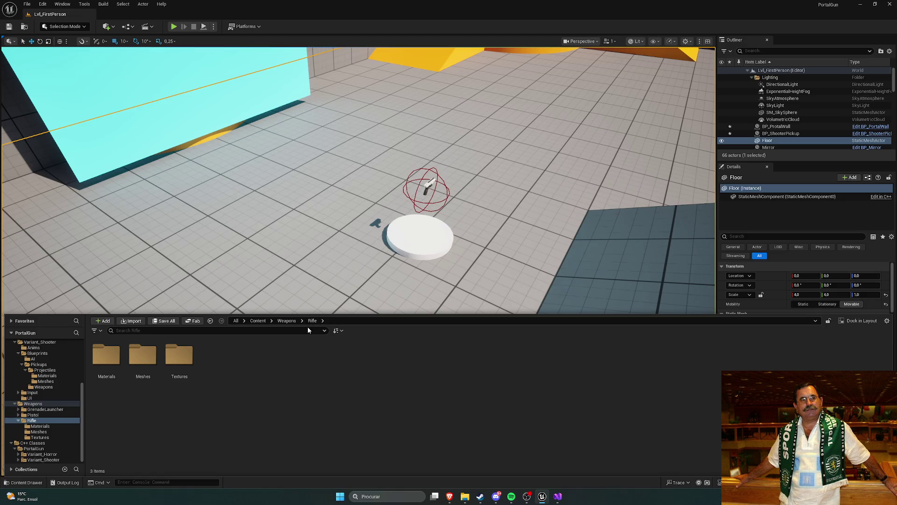
left_click(286, 320)
left_click(262, 323)
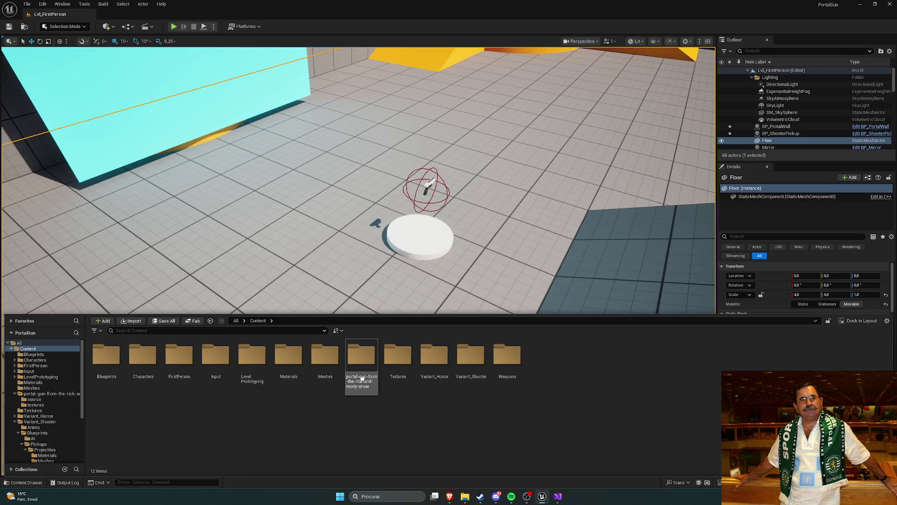
- Open the portal gun's source folder and inspect its Glass material
double_click(361, 367)
double_click(106, 355)
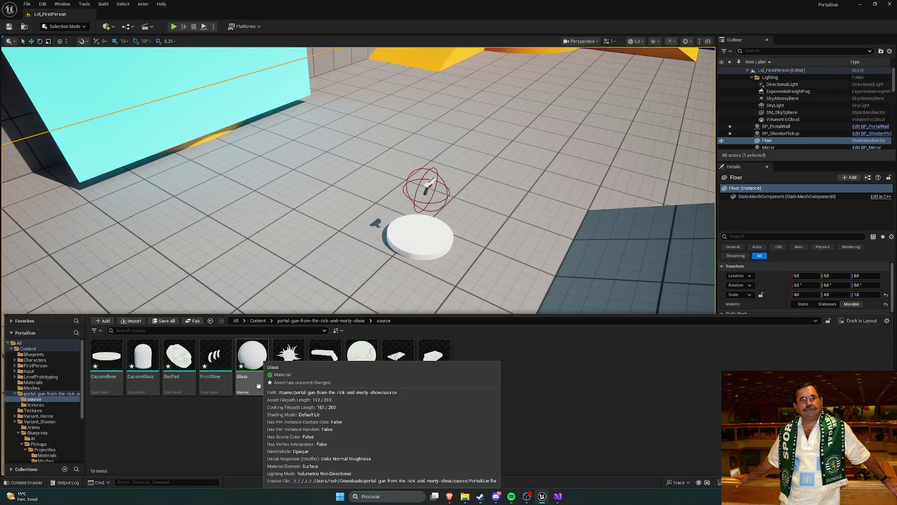
double_click(250, 389)
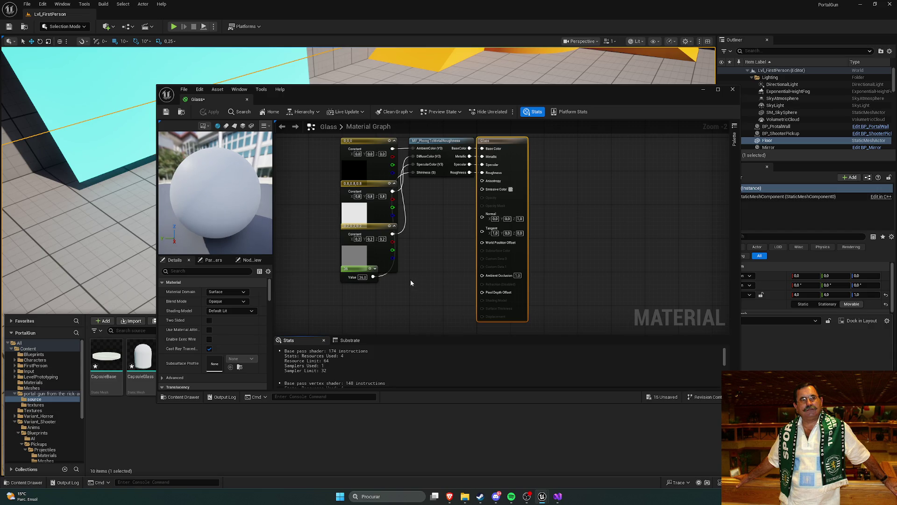
left_click(733, 88)
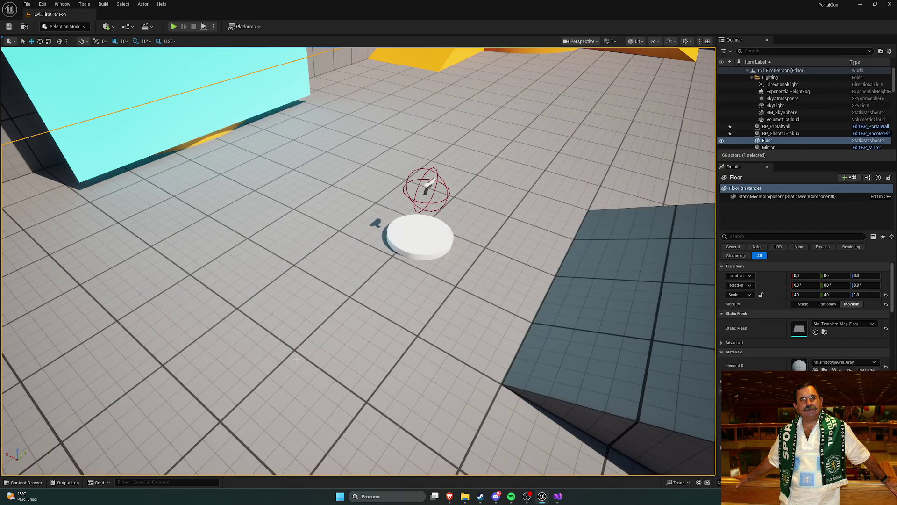
key("ctrl+space")
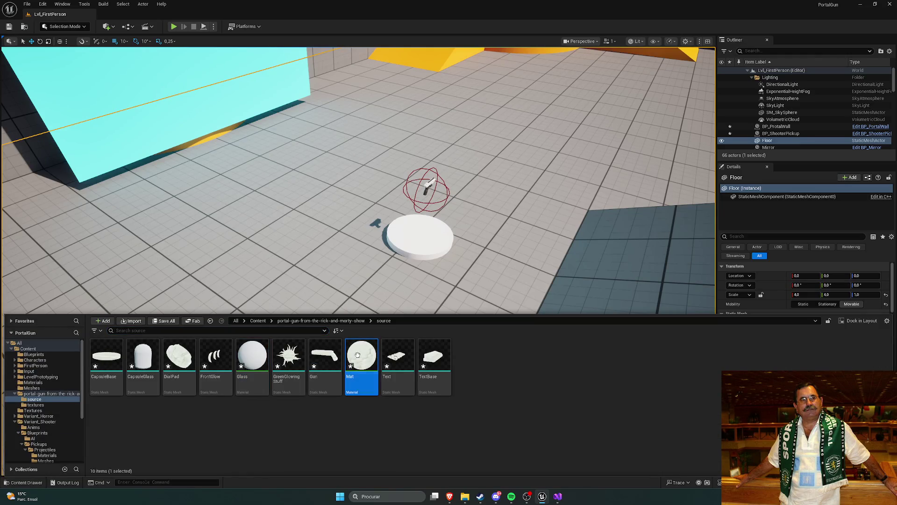
- Inspect the Mat material, then switch to the Sketchfab download page in Brave
double_click(361, 369)
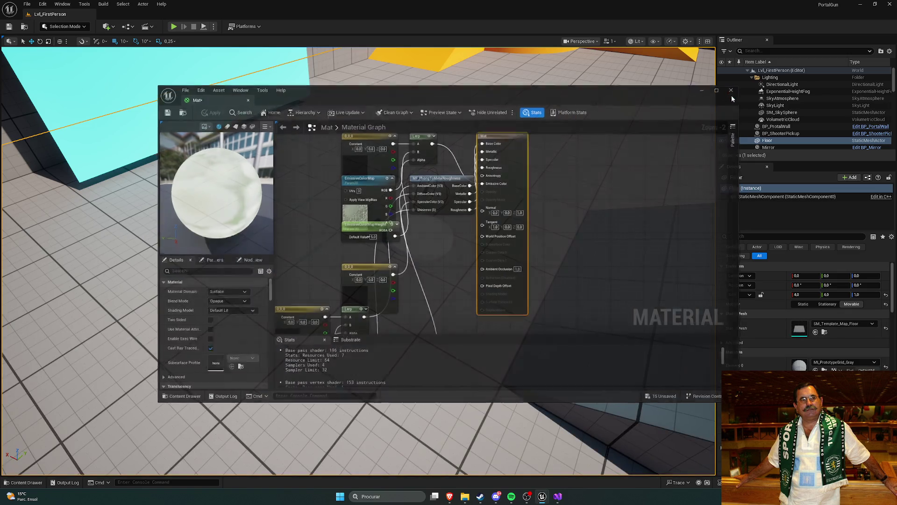
left_click(733, 89)
key("ctrl+space")
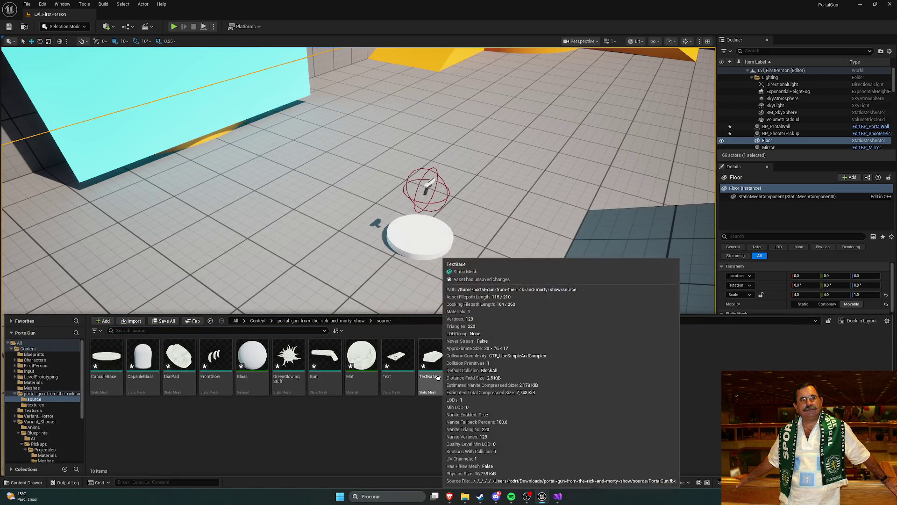
mouse_move(441, 377)
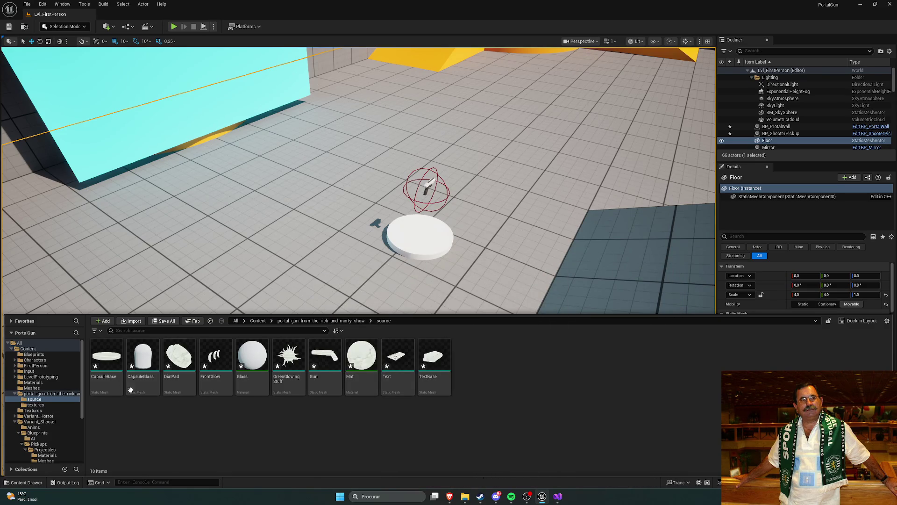
mouse_move(186, 379)
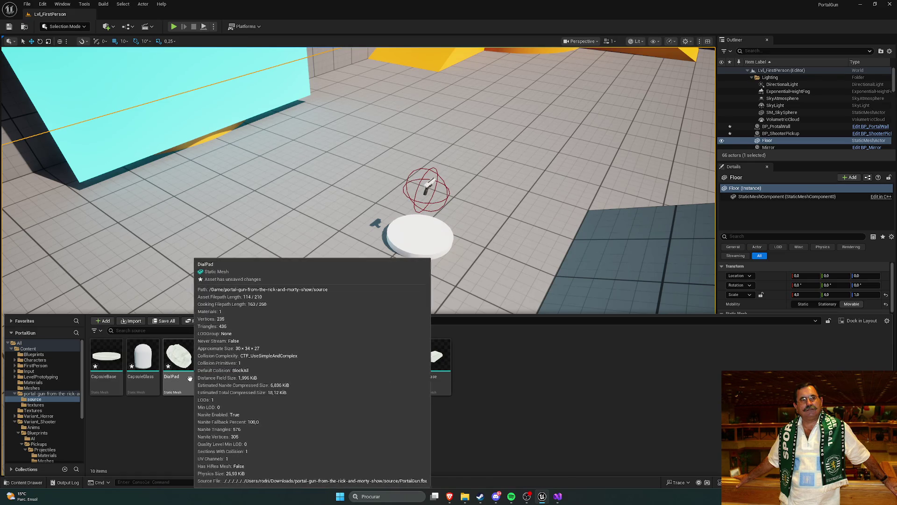
mouse_move(449, 496)
left_click(443, 480)
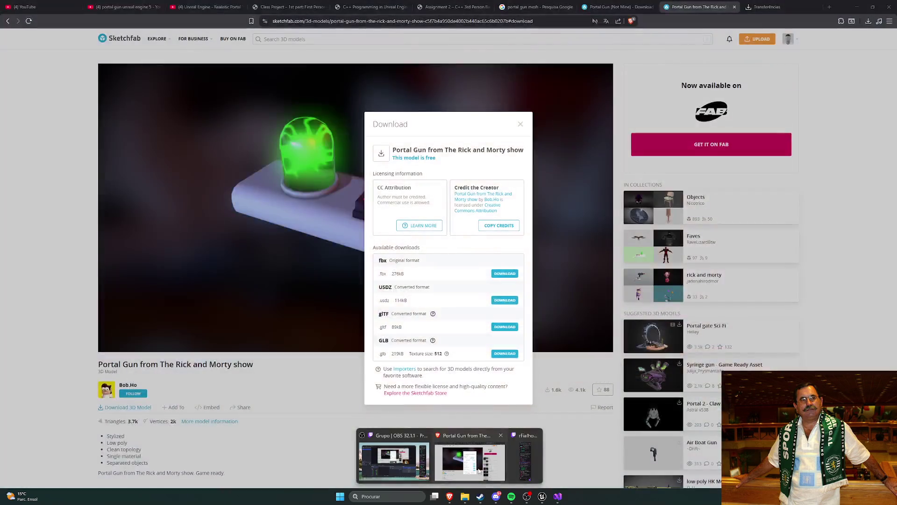
- Close the Sketchfab Download dialog, scroll through the portal gun model page, and return to Unreal
left_click(319, 368)
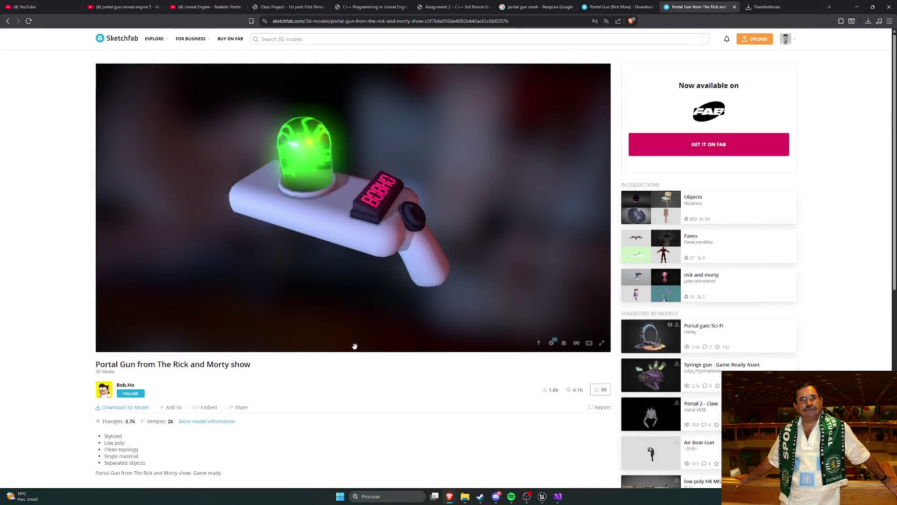
scroll(314, 355, "down", 4)
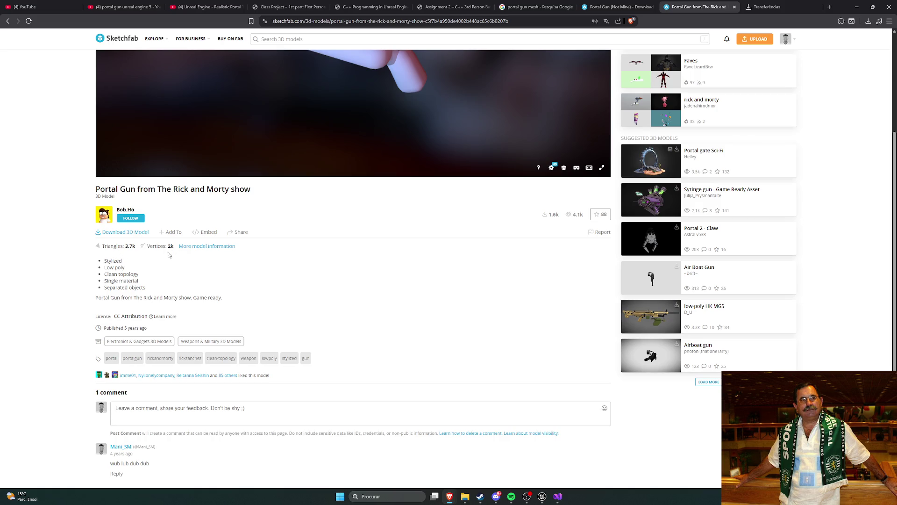
scroll(66, 305, "down", 3)
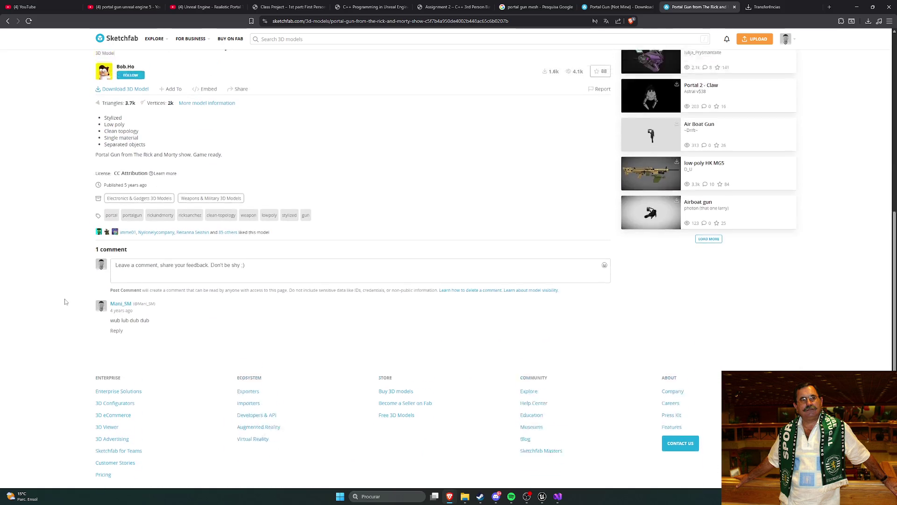
scroll(65, 302, "up", 7)
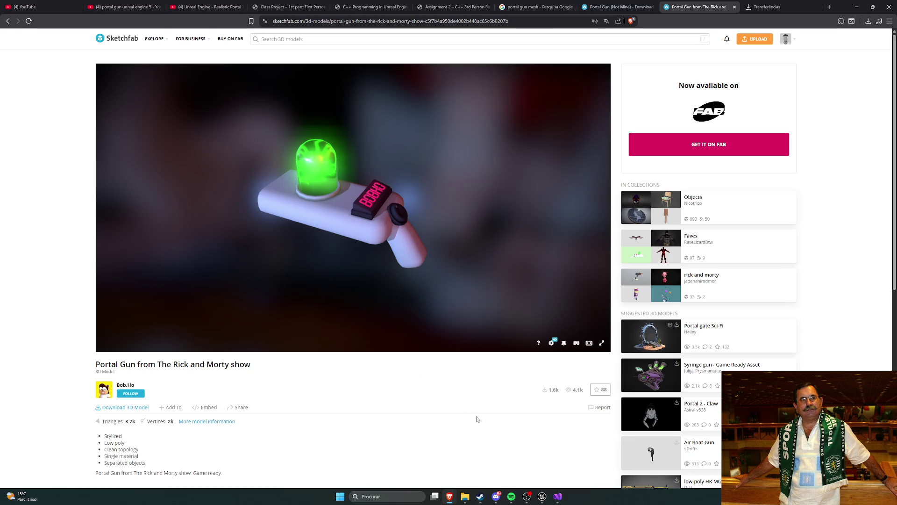
left_click(542, 497)
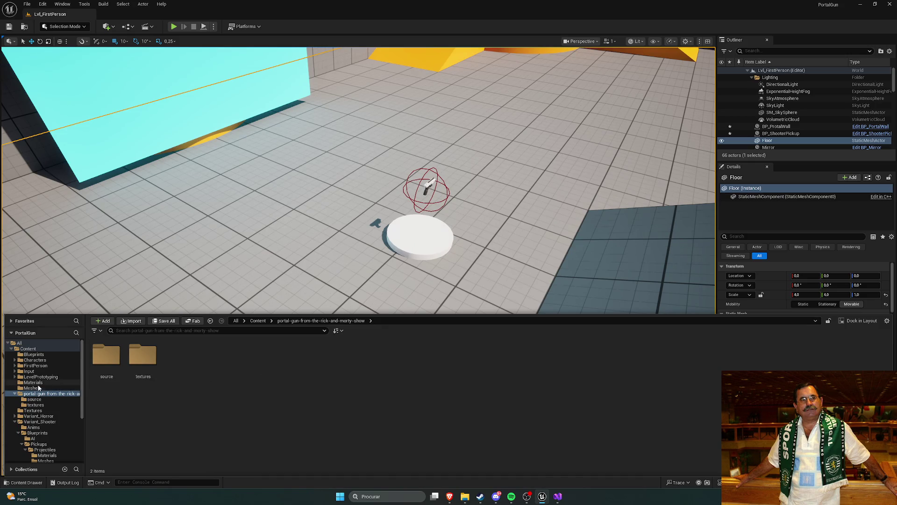
- Move portal-gun-from-the-rick-and-morty-show into Weapons and confirm it sits beside Grenade Launcher, Pistol and Rifle
left_click(258, 321)
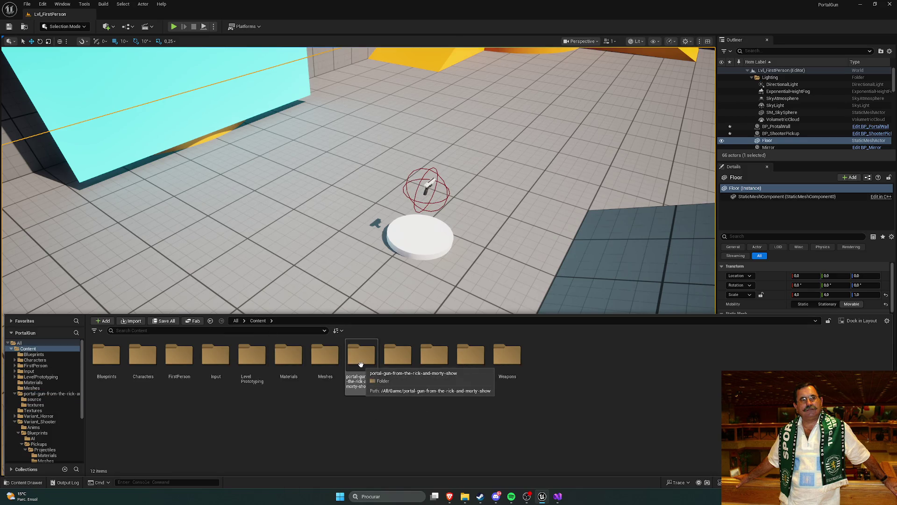
left_click_drag(361, 364, 508, 370)
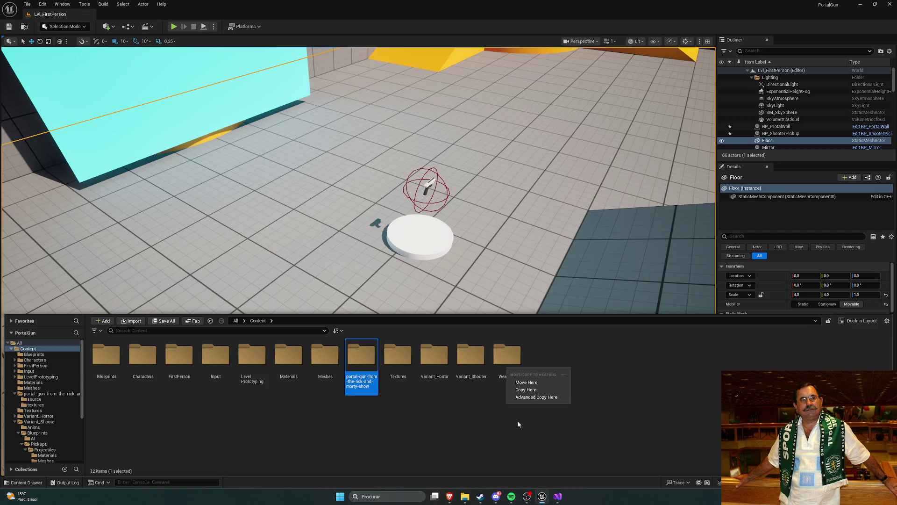
left_click(526, 382)
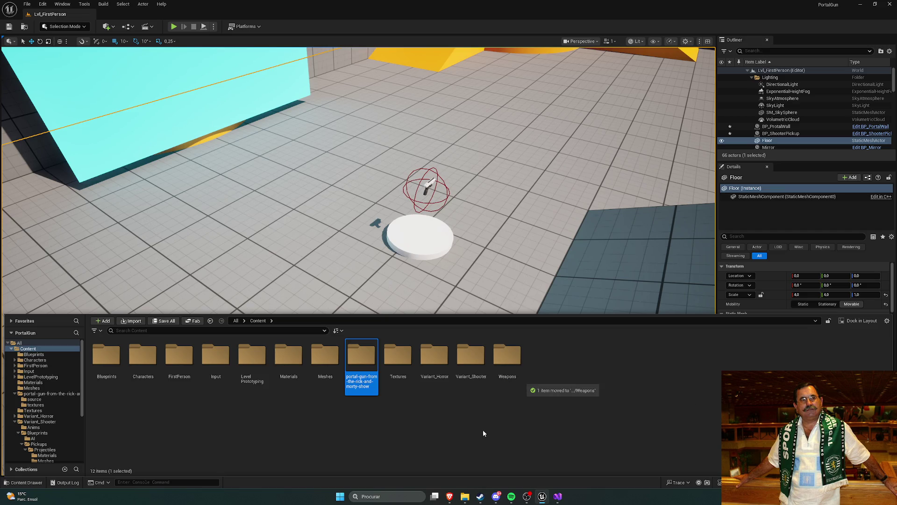
double_click(509, 369)
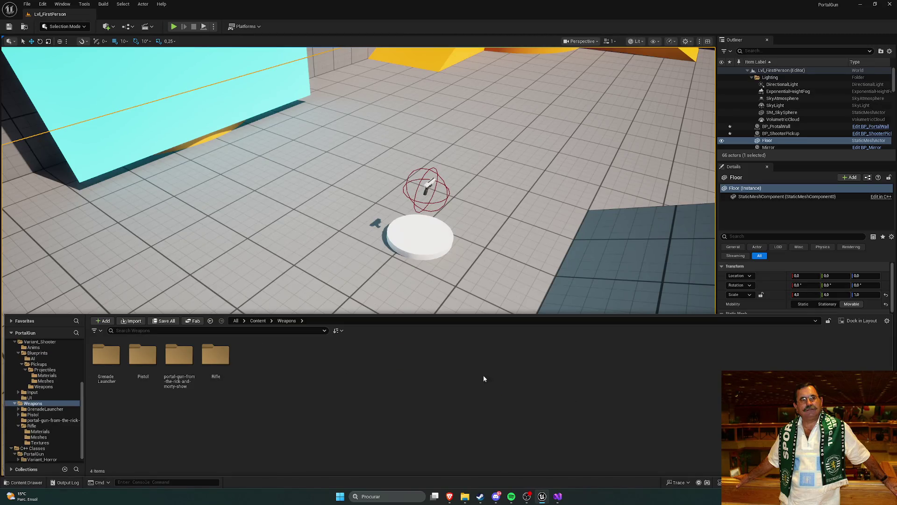
left_click(258, 320)
double_click(507, 367)
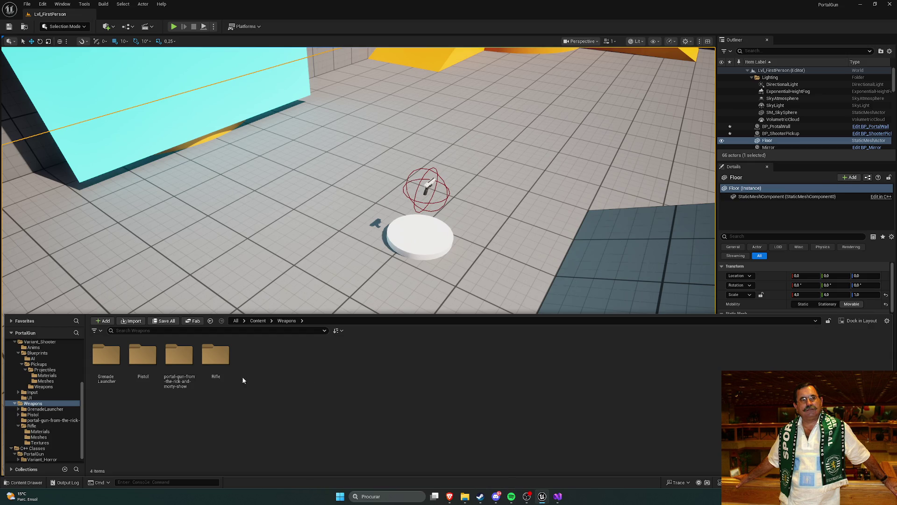
- Copy the original portal-gun import folder into the Weapons folder
double_click(174, 360)
left_click(286, 320)
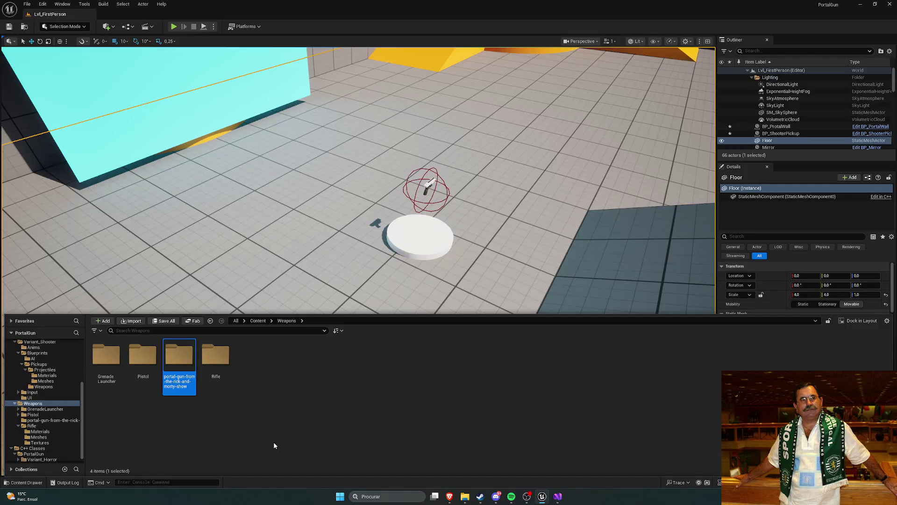
left_click(258, 321)
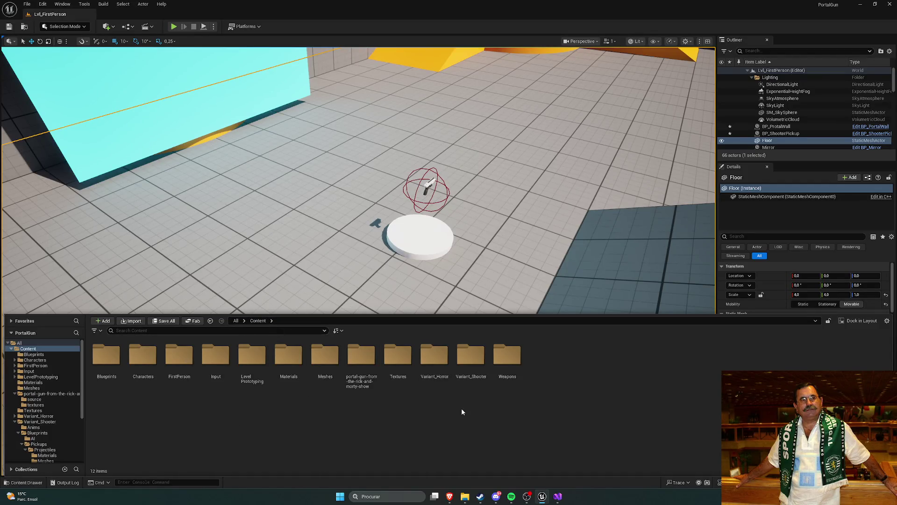
double_click(374, 373)
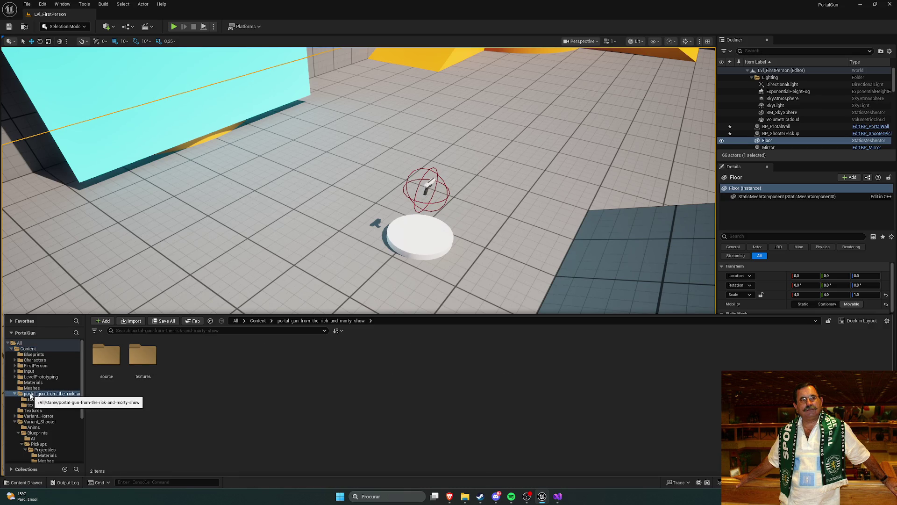
mouse_move(37, 397)
left_mouse_down()
mouse_move(44, 423)
mouse_move(54, 409)
mouse_move(41, 407)
left_mouse_up()
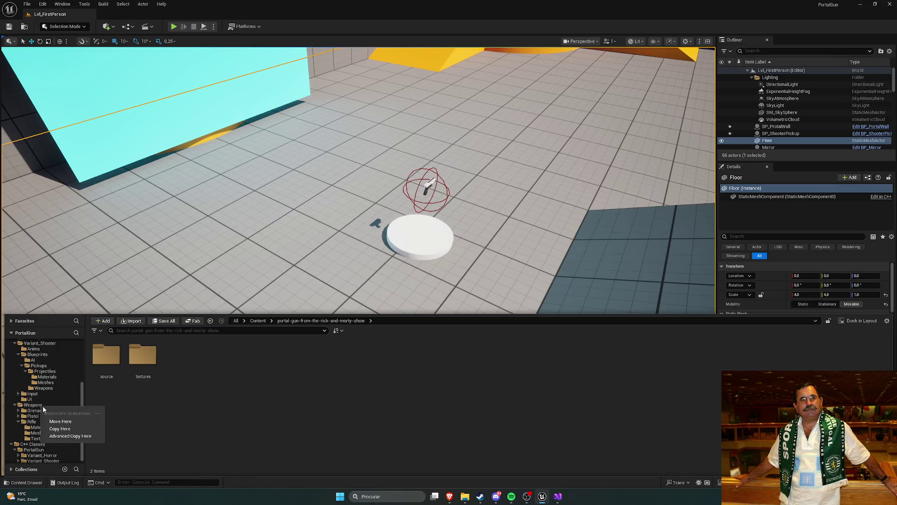
left_click(60, 428)
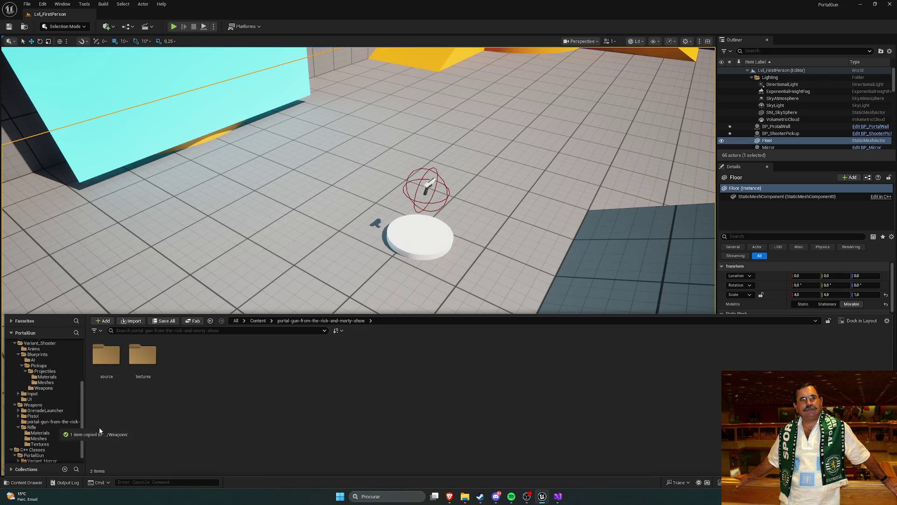
- Verify the portal-gun copy in Weapons is empty, then select it for deletion
double_click(183, 363)
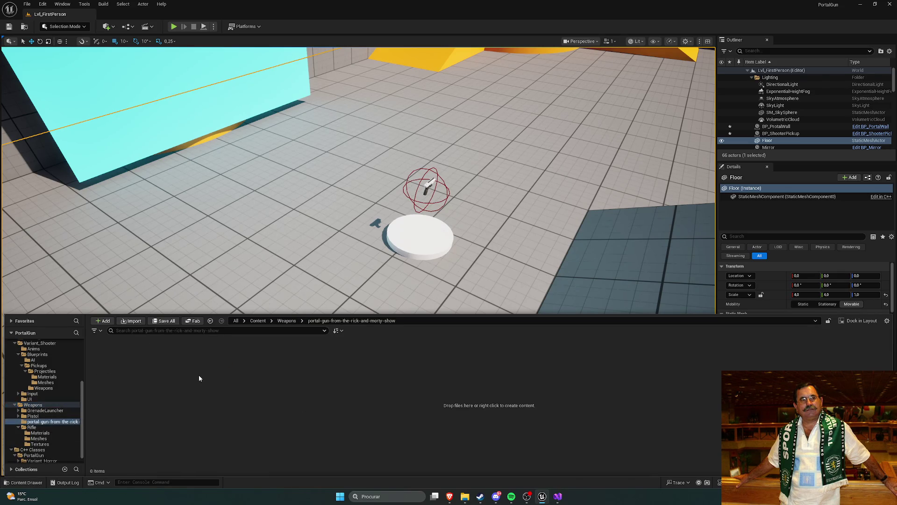
left_click(286, 321)
left_click(179, 360)
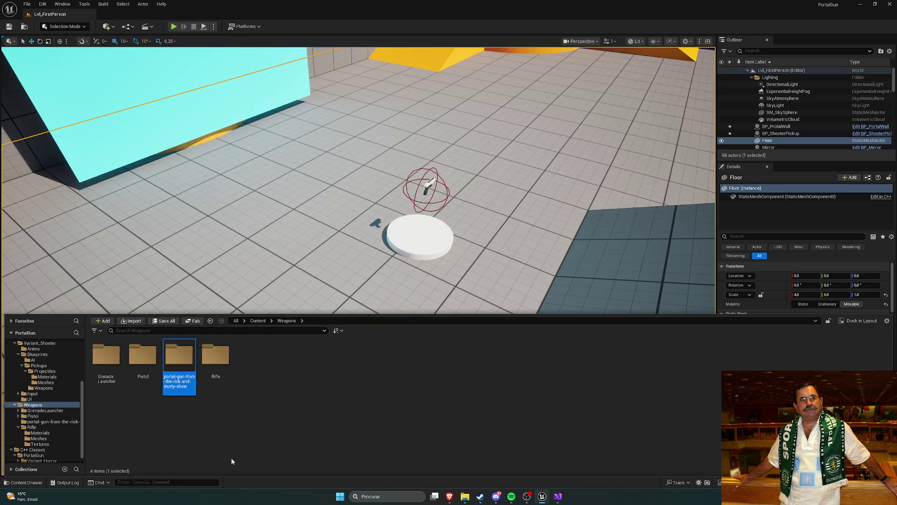
key("Delete")
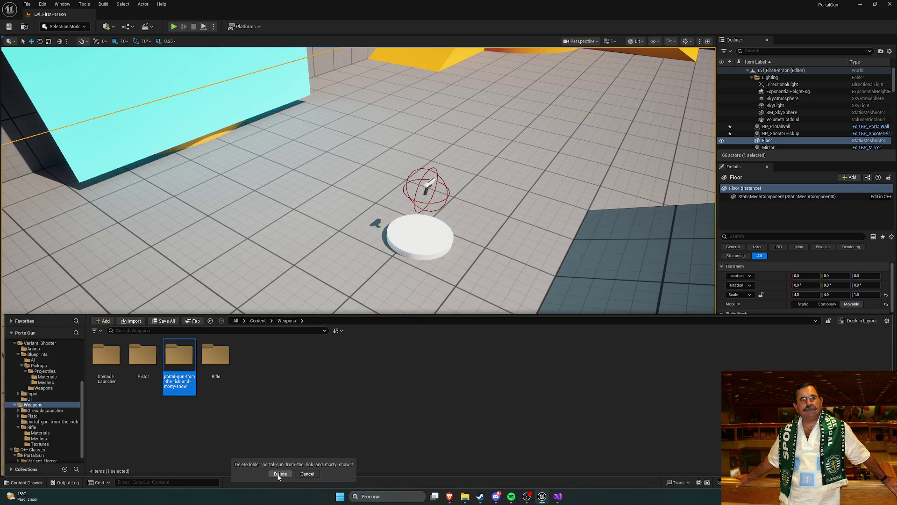
- Confirm removing the empty copy and create a PortalGun folder in Weapons
left_click(280, 474)
right_click(277, 359)
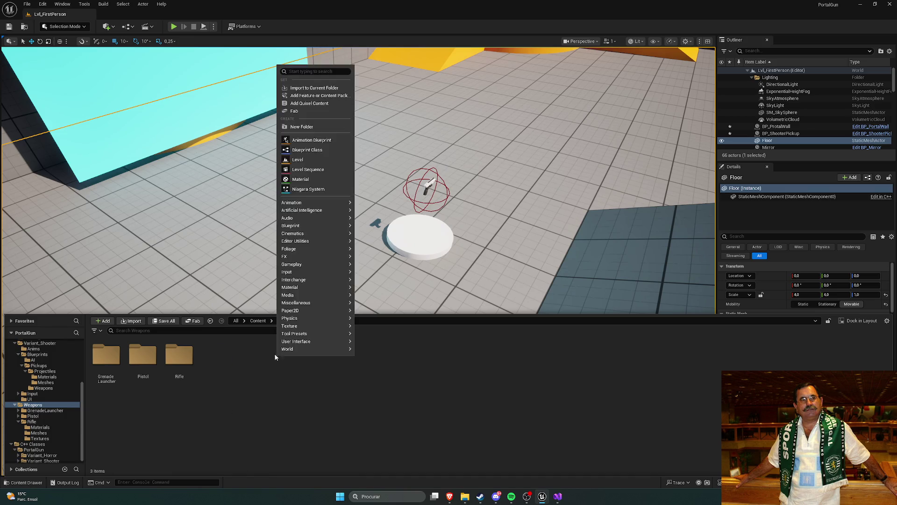
left_click(304, 129)
type("PortalGun")
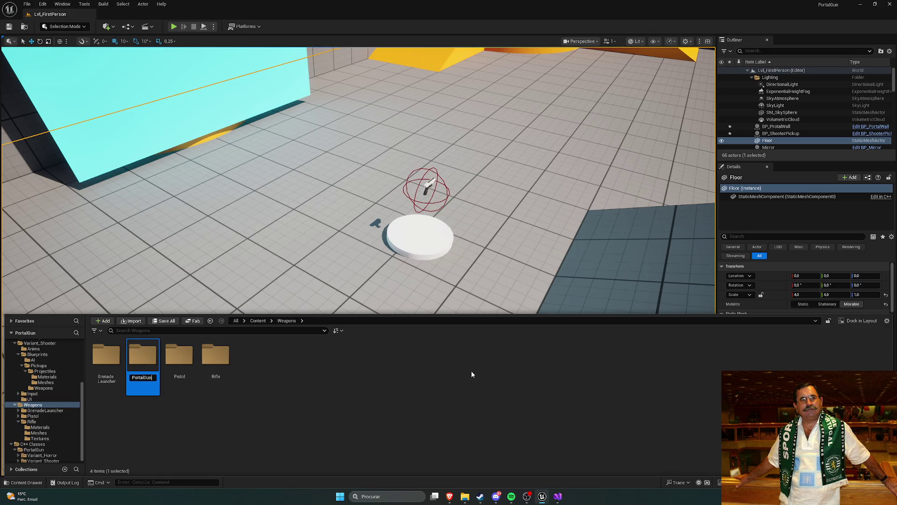
key("Return")
double_click(179, 358)
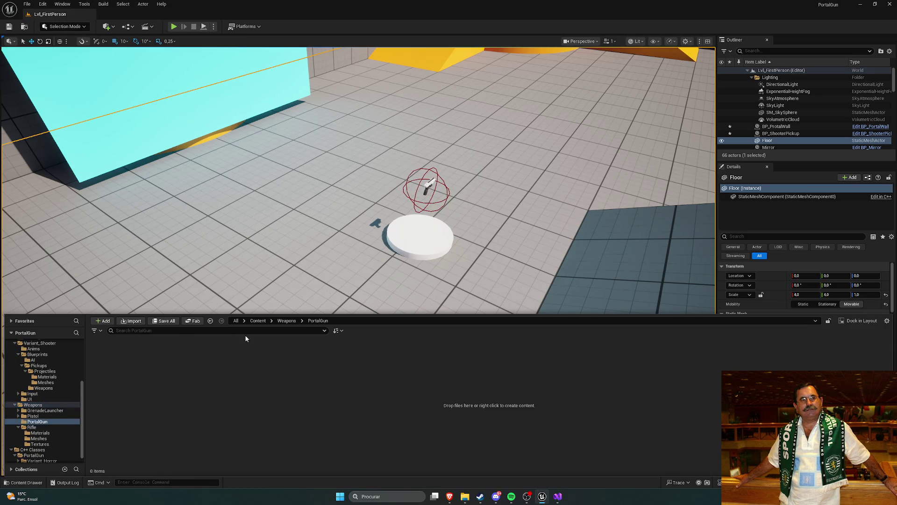
- Check the Rifle folder's subfolder layout, then go back into PortalGun
left_click(286, 321)
double_click(216, 360)
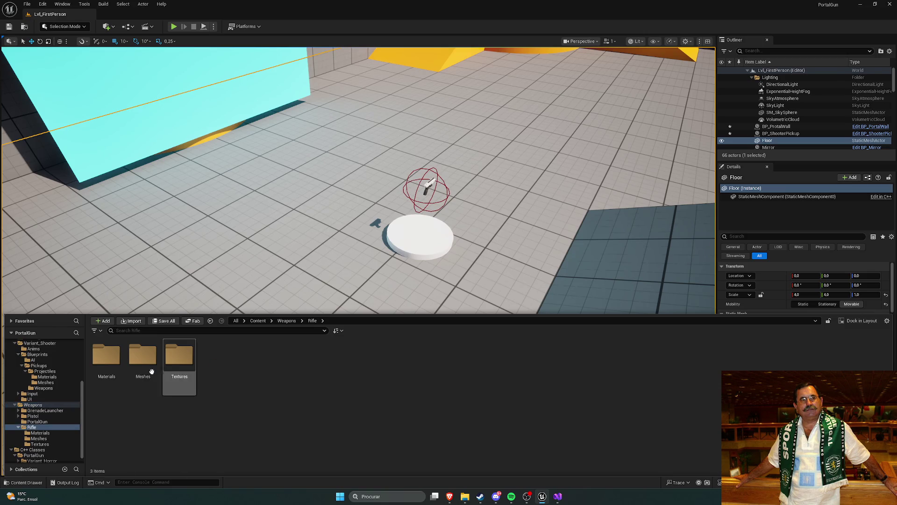
left_click(286, 321)
double_click(183, 358)
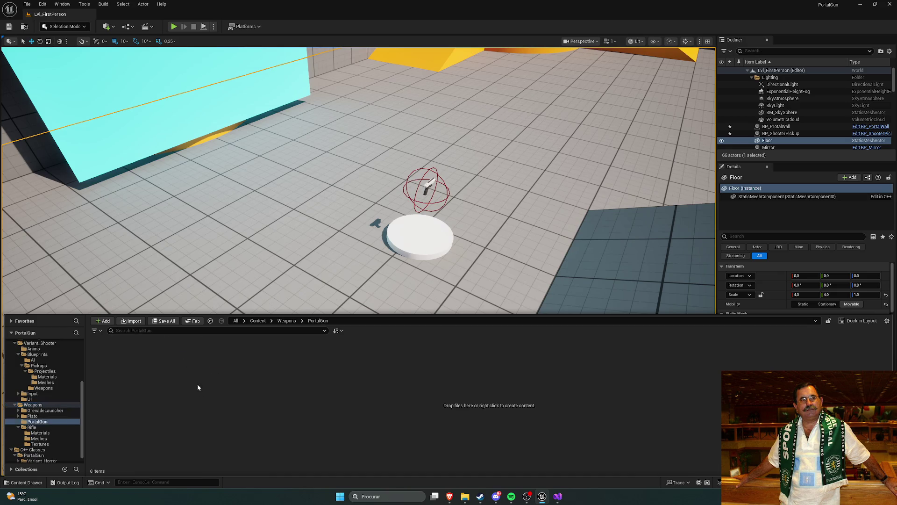
- Create Material and Meshes subfolders inside PortalGun
right_click(197, 386)
left_click(208, 146)
type("Material")
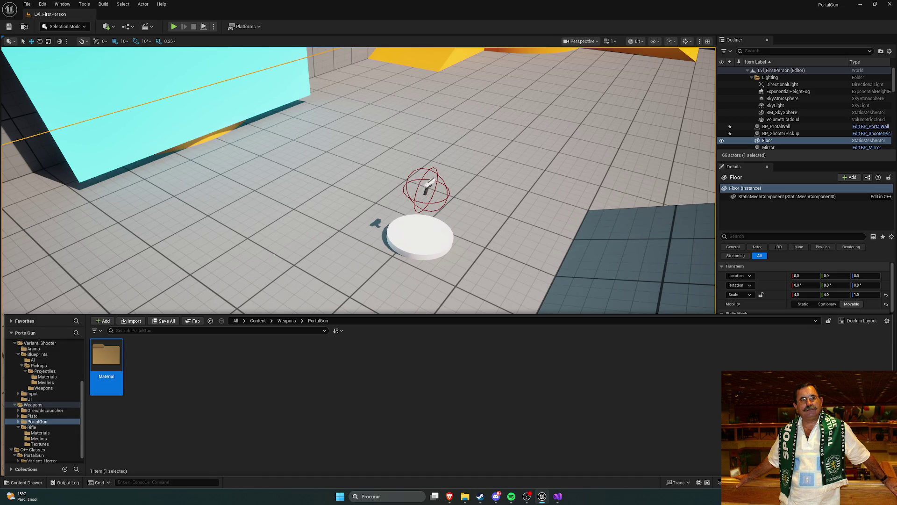
right_click(182, 391)
left_click(208, 161)
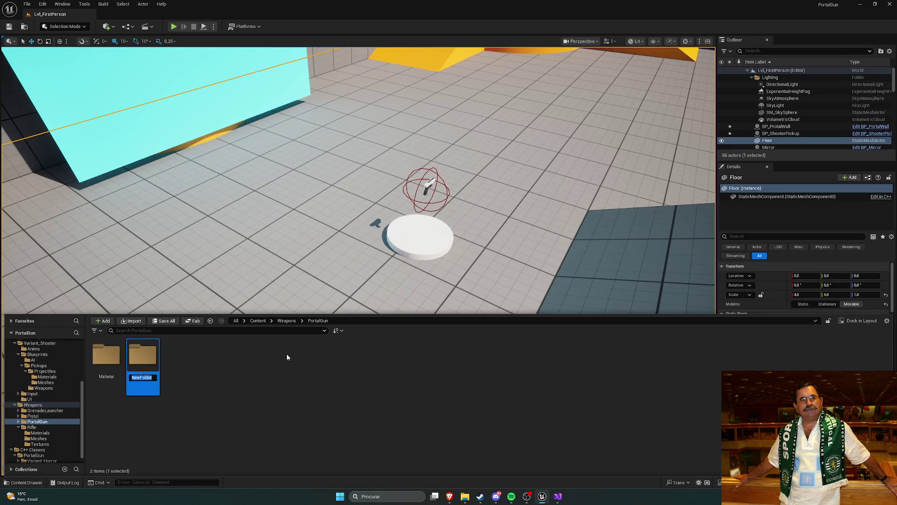
type("Meshes")
key("Return")
- Re-confirm the Meshes folder name, add a Textures subfolder, and enter Material
right_click(154, 372)
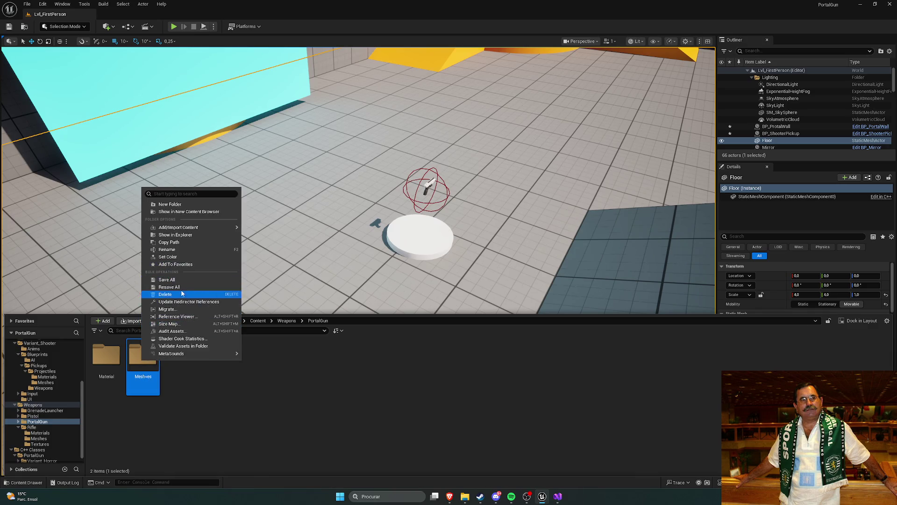
left_click(167, 249)
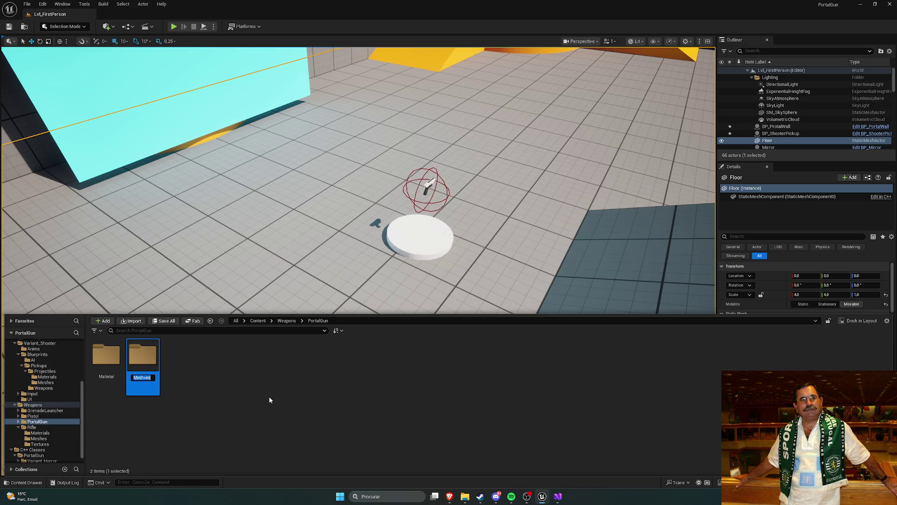
type("Meshes")
key("Return")
right_click(238, 376)
left_click(262, 144)
type("Textures")
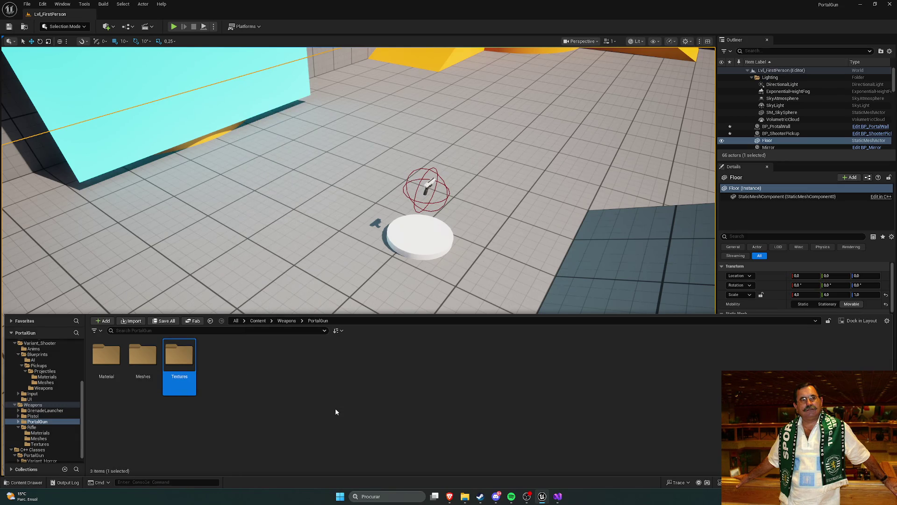
double_click(106, 356)
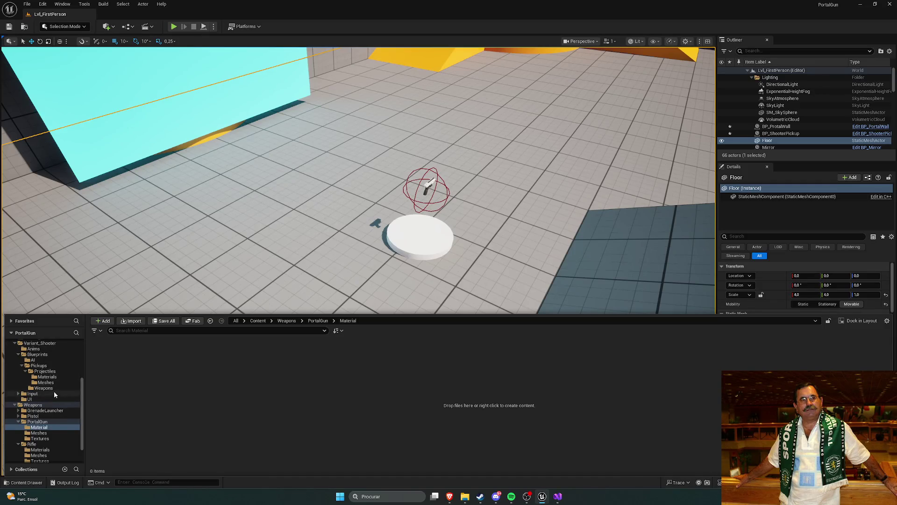
- Move the Emission, MainTexture and Roughness textures into PortalGun's Textures folder
scroll(55, 395, "up", 5)
left_click(42, 372)
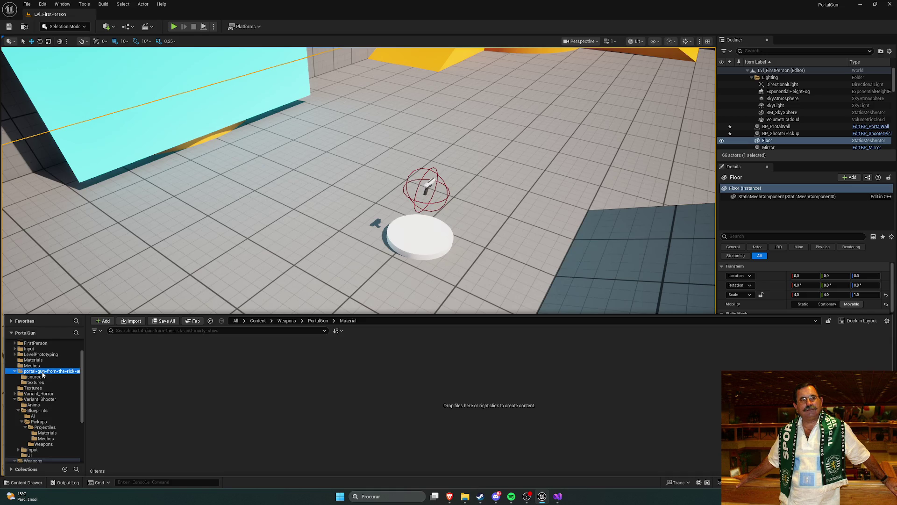
left_click(35, 382)
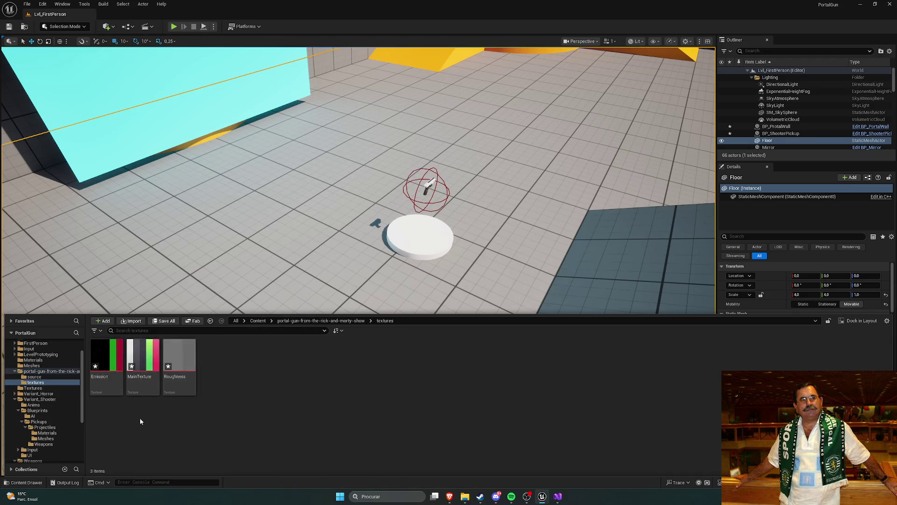
left_click(107, 369)
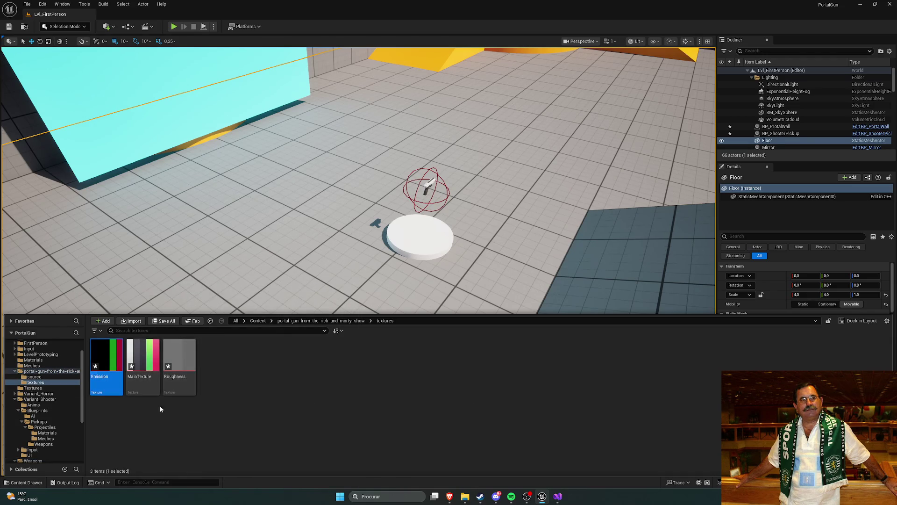
left_click(179, 383, "shift")
scroll(41, 388, "down", 5)
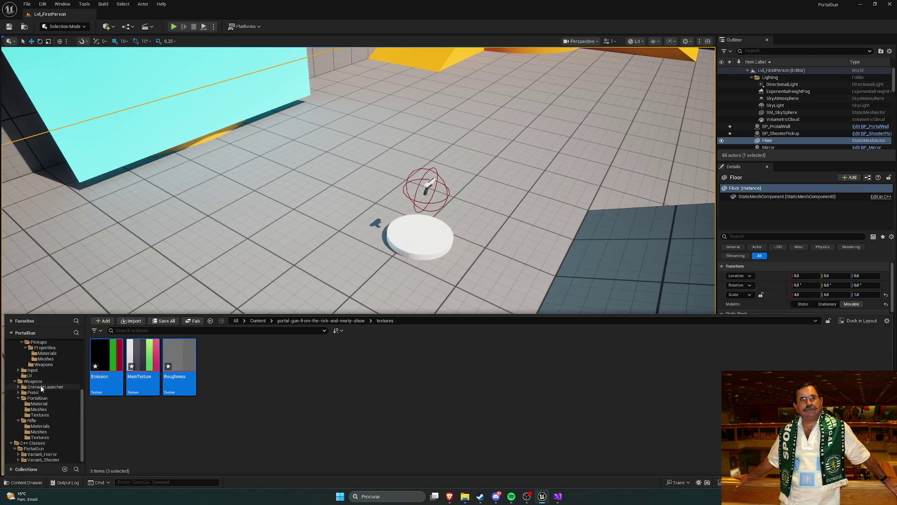
mouse_move(106, 387)
left_mouse_down()
mouse_move(93, 403)
mouse_move(42, 417)
left_mouse_up()
left_click(77, 432)
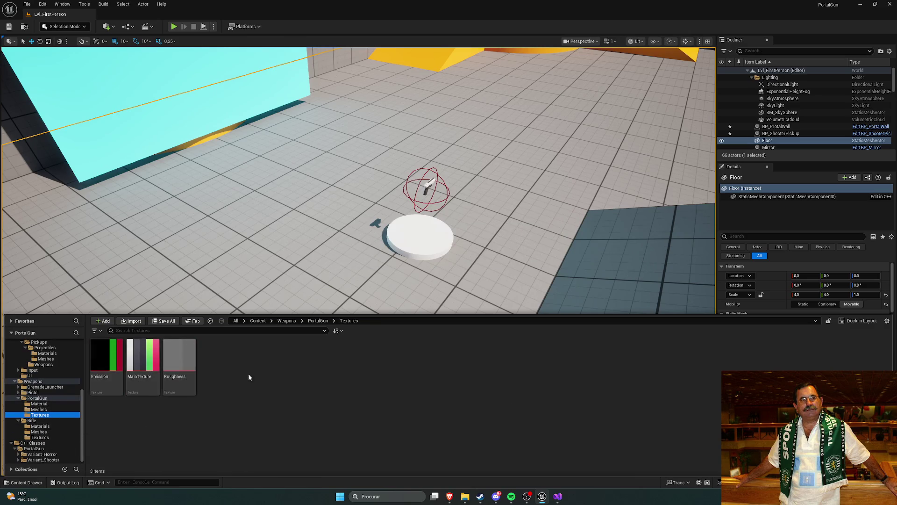
- Confirm the imported textures folder is empty and delete it
scroll(42, 407, "up", 5)
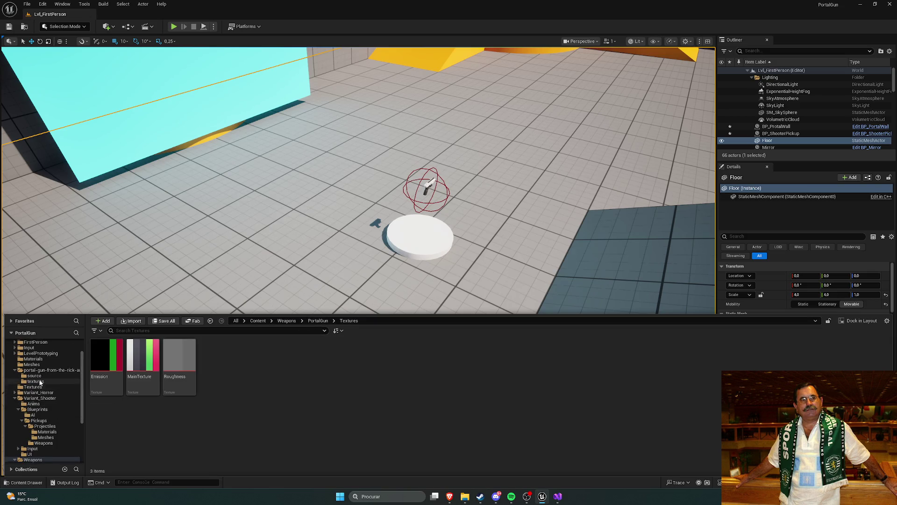
left_click(41, 376)
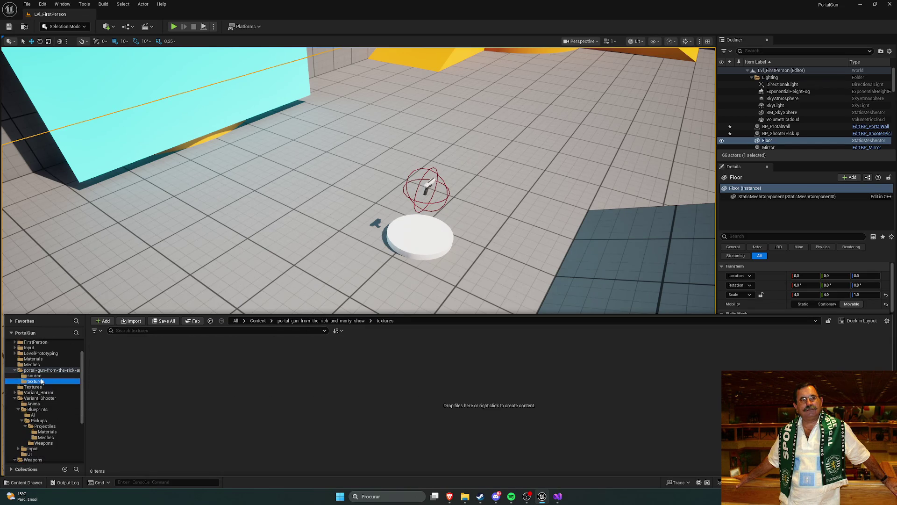
left_click(44, 370)
left_click(142, 363)
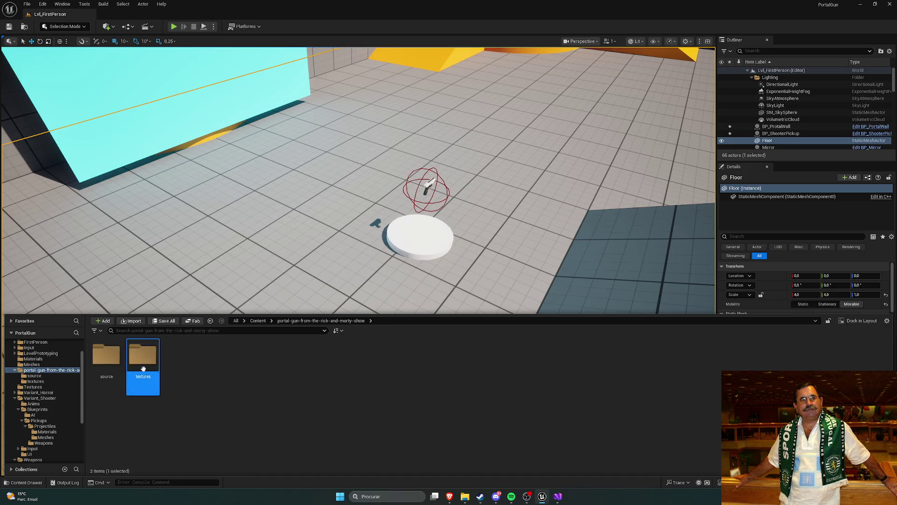
key("Delete")
- Move the Glass and Mat materials into PortalGun's Material folder
left_click(242, 467)
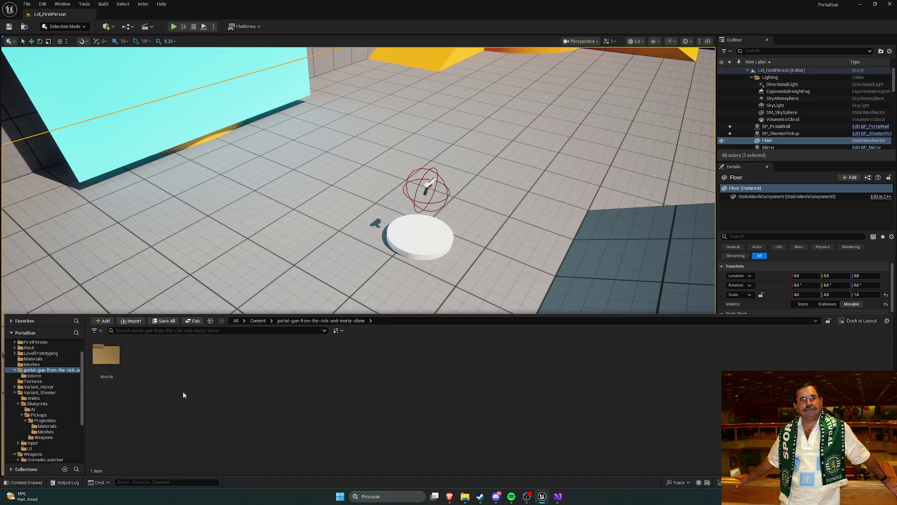
double_click(106, 355)
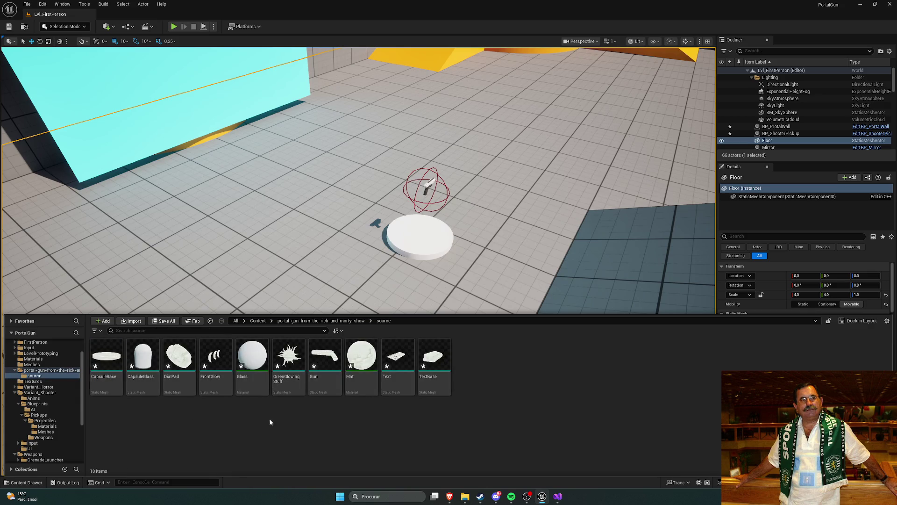
left_click(252, 360)
left_click(361, 360, "ctrl")
scroll(46, 402, "down", 5)
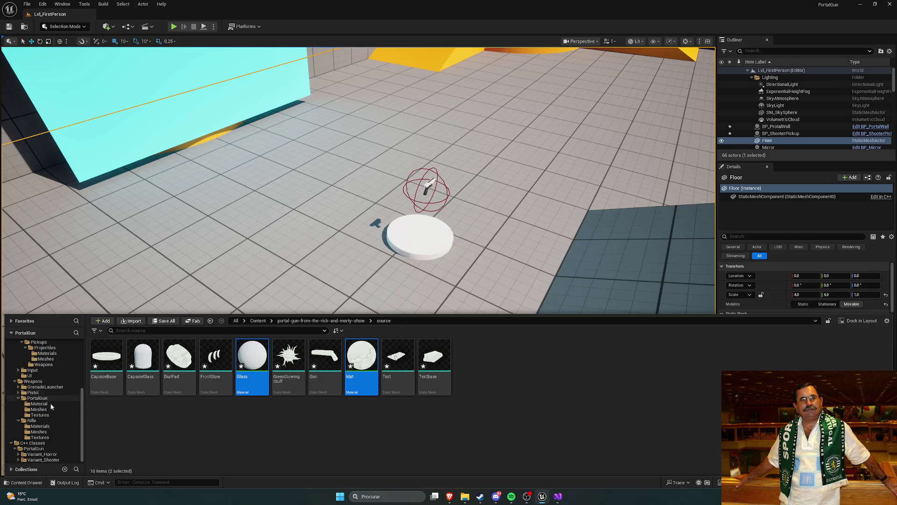
mouse_move(255, 369)
left_mouse_down()
mouse_move(250, 423)
mouse_move(53, 417)
mouse_move(43, 409)
left_mouse_up()
left_click(70, 419)
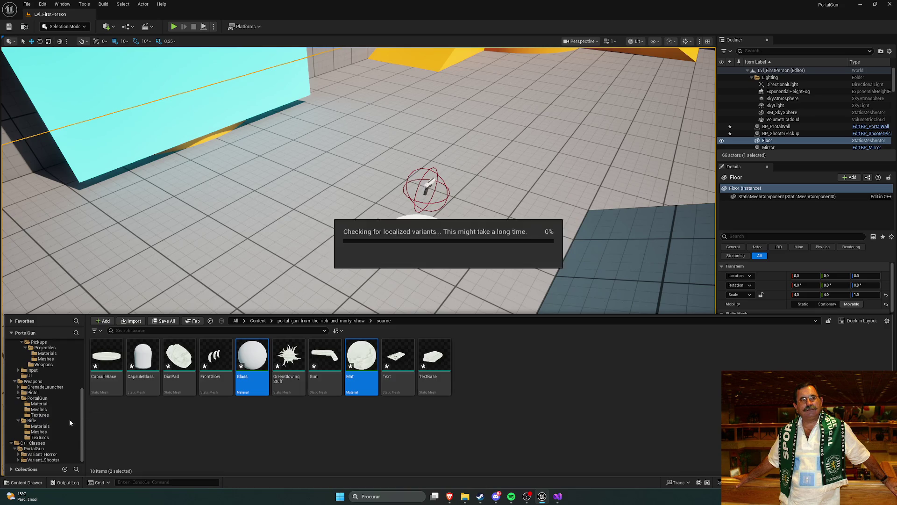
- Move all eight imported meshes into PortalGun's Meshes folder
left_click(107, 374)
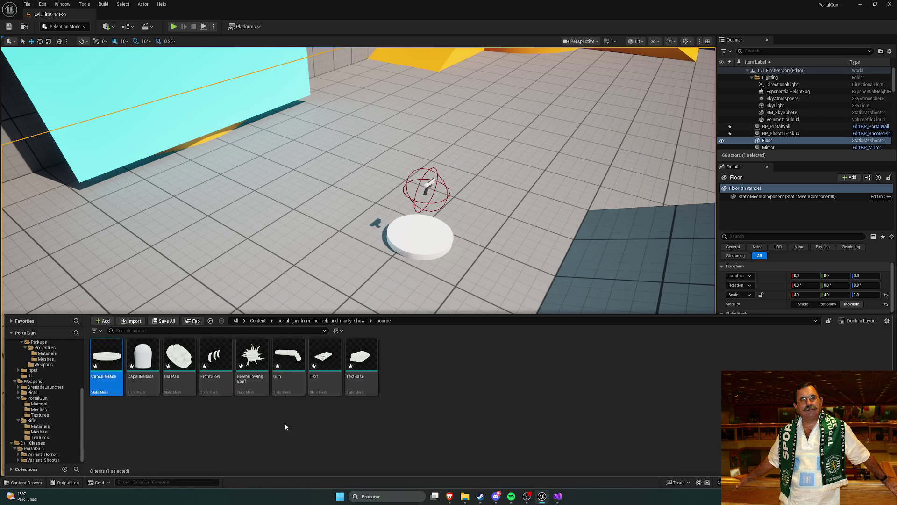
left_click(360, 388, "shift")
mouse_move(107, 364)
left_mouse_down()
mouse_move(96, 427)
mouse_move(45, 411)
left_mouse_up()
left_click(67, 426)
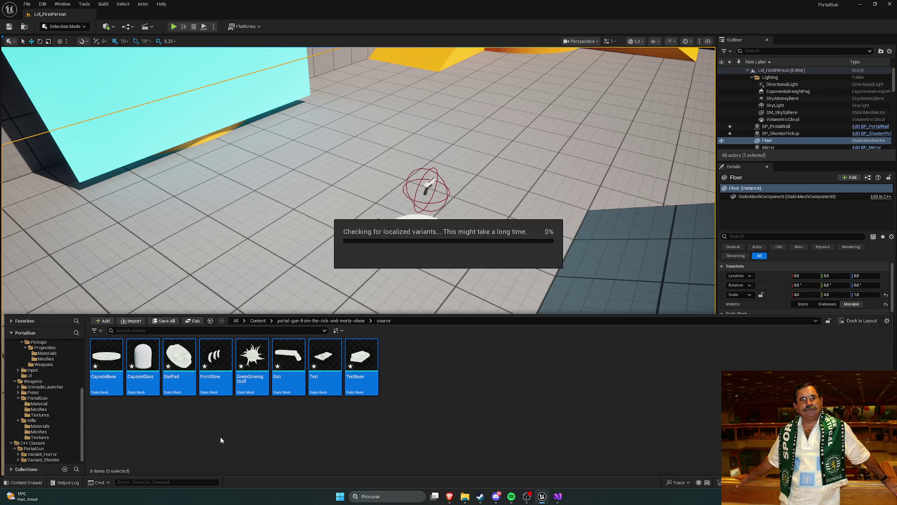
- Delete the leftover portal-gun-from-the-rick-and-morty-show folder from Content
scroll(56, 402, "up", 5)
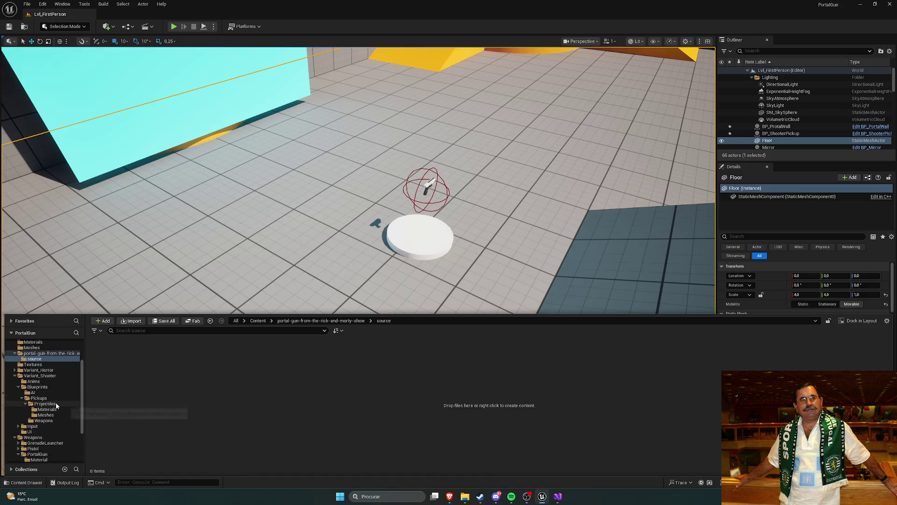
left_click(55, 394)
left_click(223, 386)
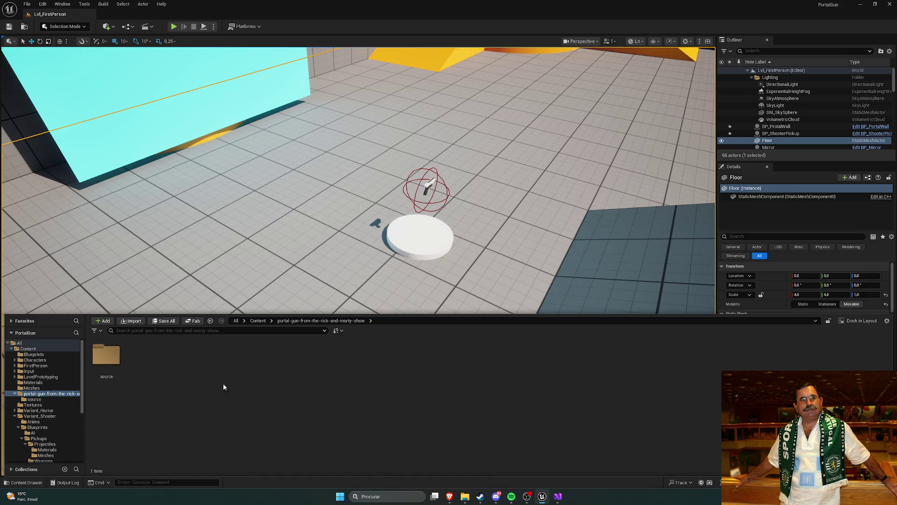
left_click(258, 321)
left_click(361, 362)
key("Delete")
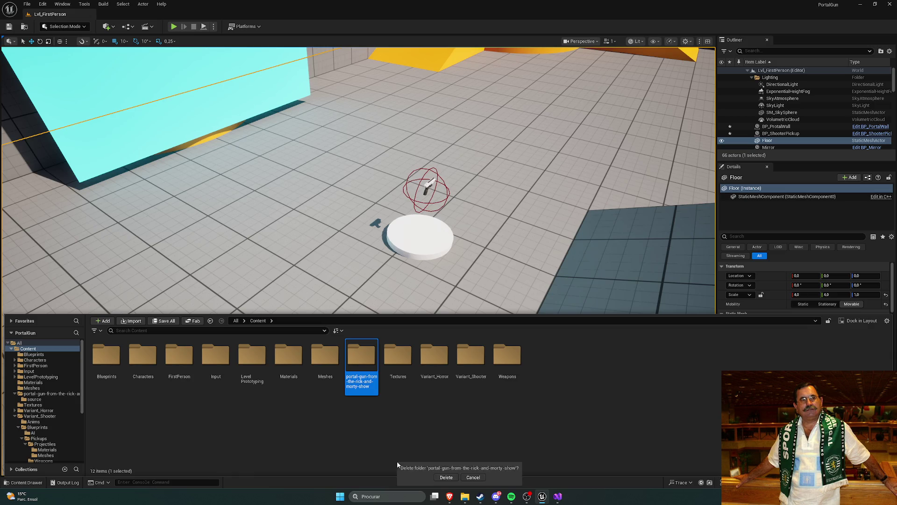
- Confirm the deletion and check PortalGun's Material and Meshes folders
left_click(446, 477)
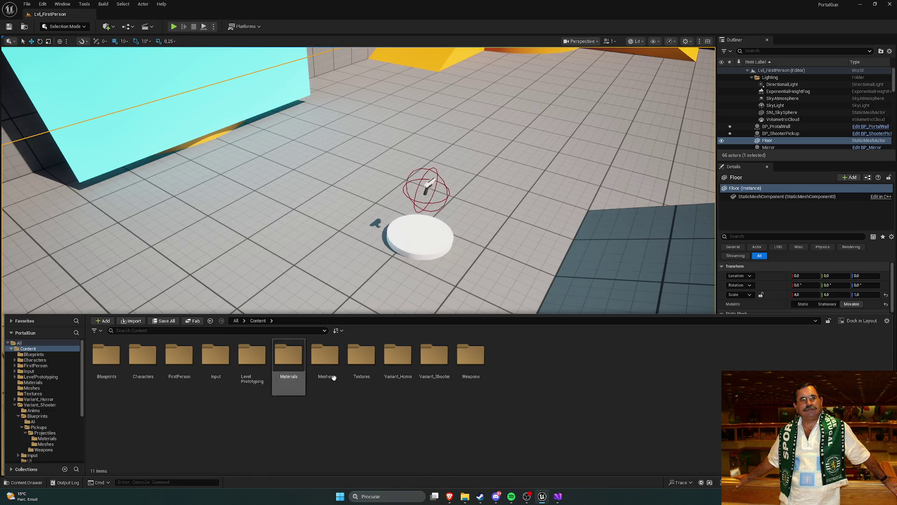
double_click(471, 358)
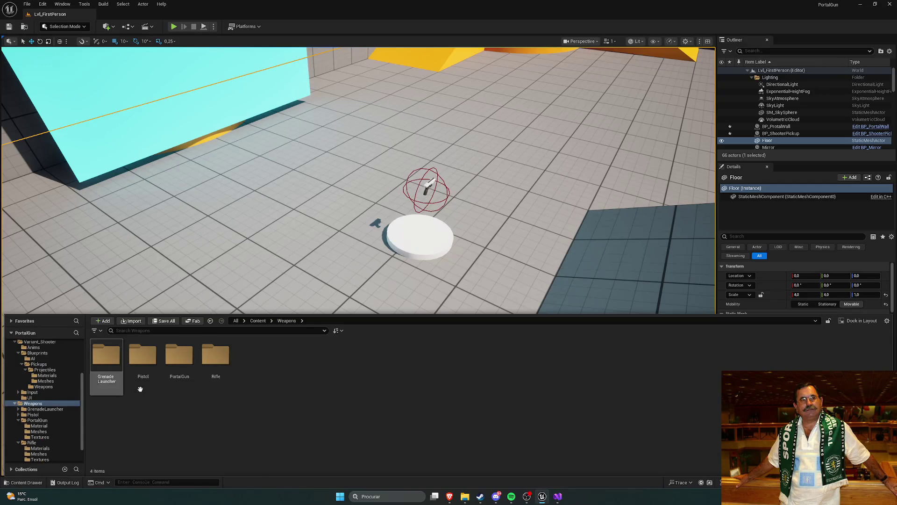
double_click(179, 356)
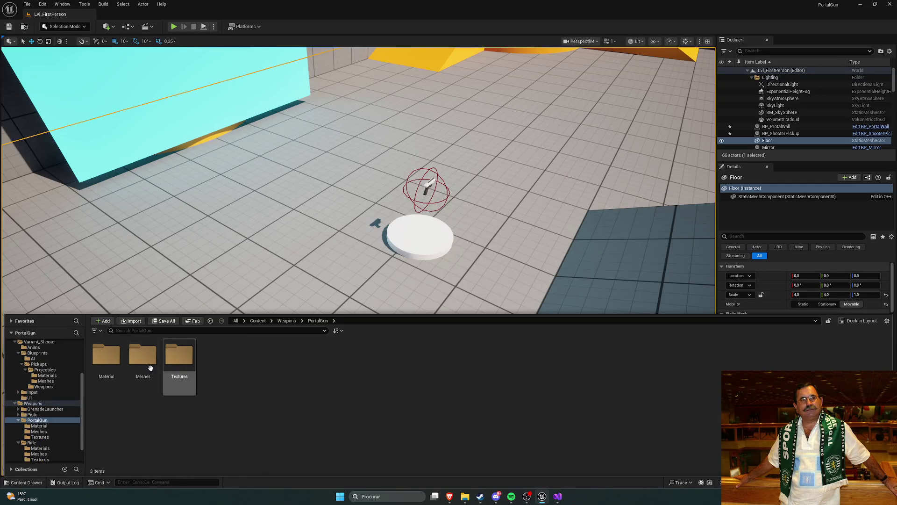
double_click(106, 355)
left_click(317, 321)
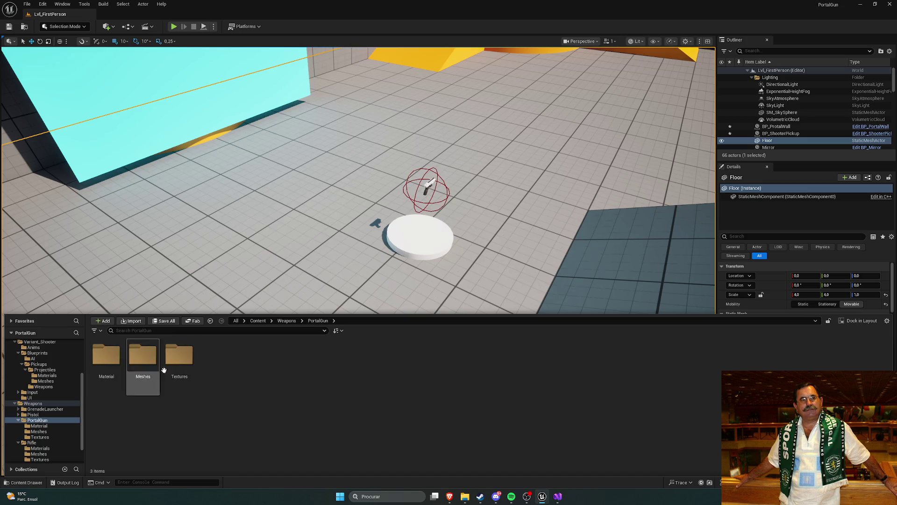
double_click(141, 364)
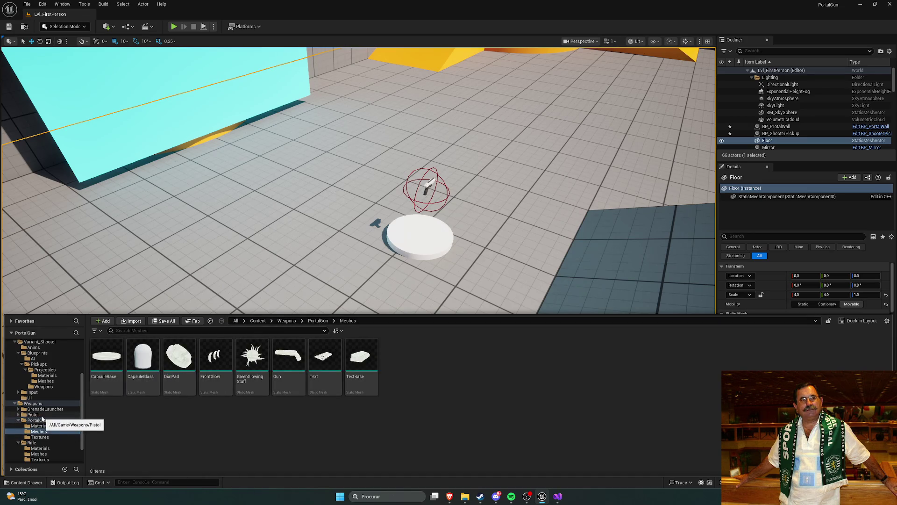
- Browse the GrenadeLauncher Audio and Materials folders for reference
left_click(44, 410)
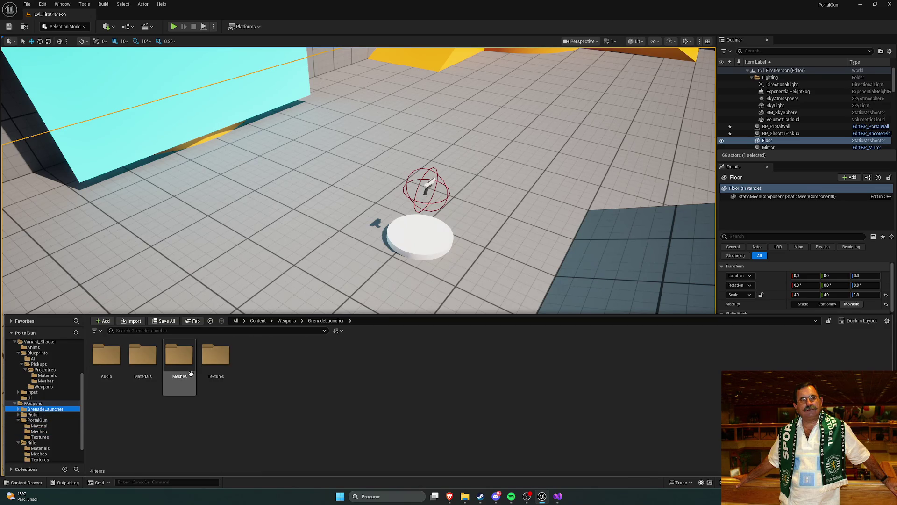
left_click(110, 363)
double_click(110, 362)
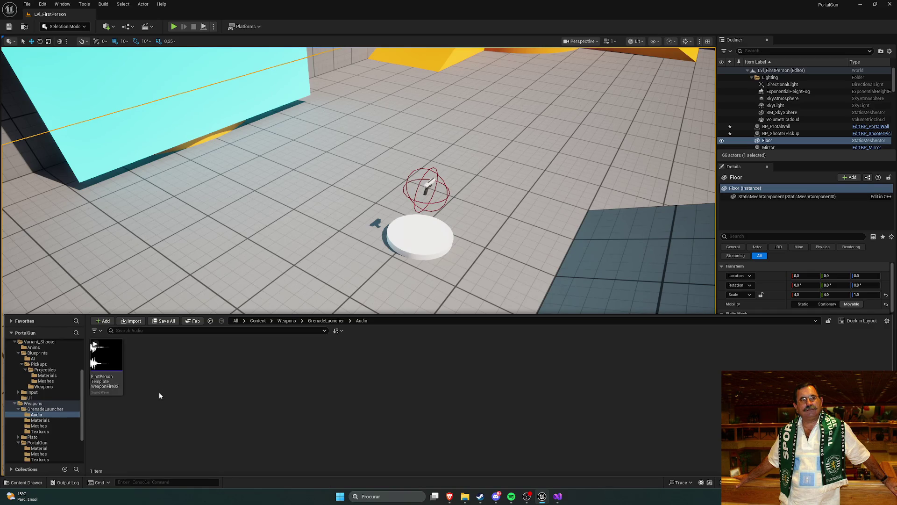
left_click(326, 320)
left_click(150, 370)
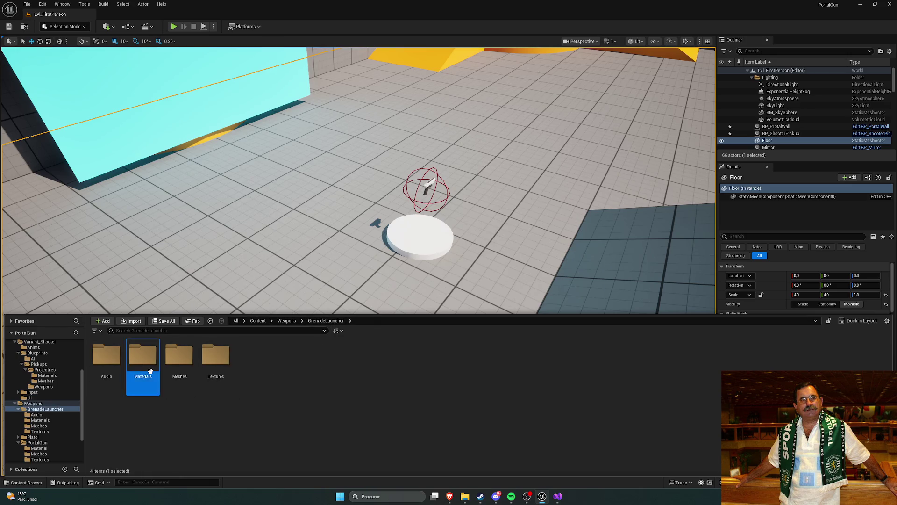
double_click(150, 371)
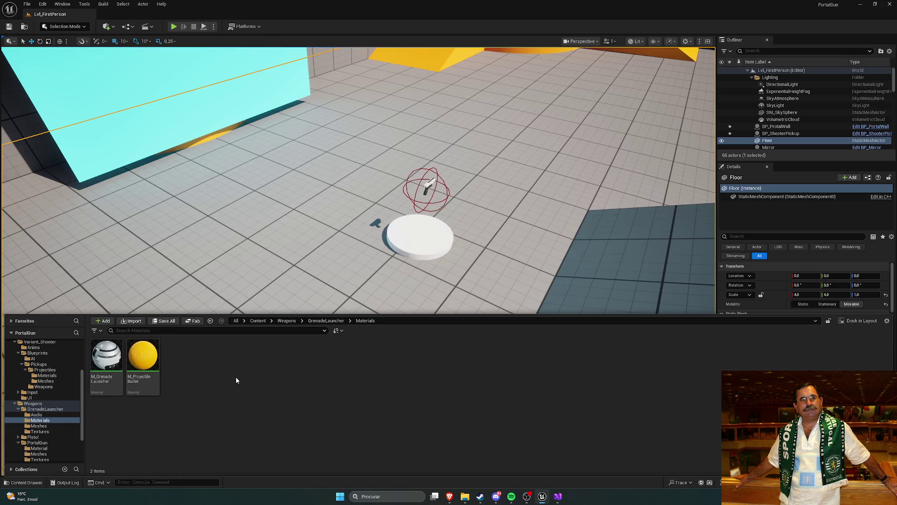
left_click(323, 322)
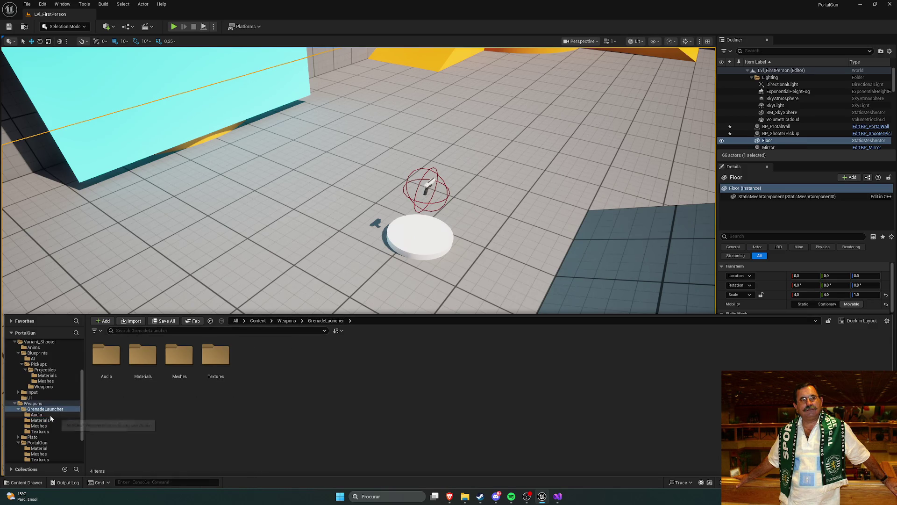
left_click(287, 321)
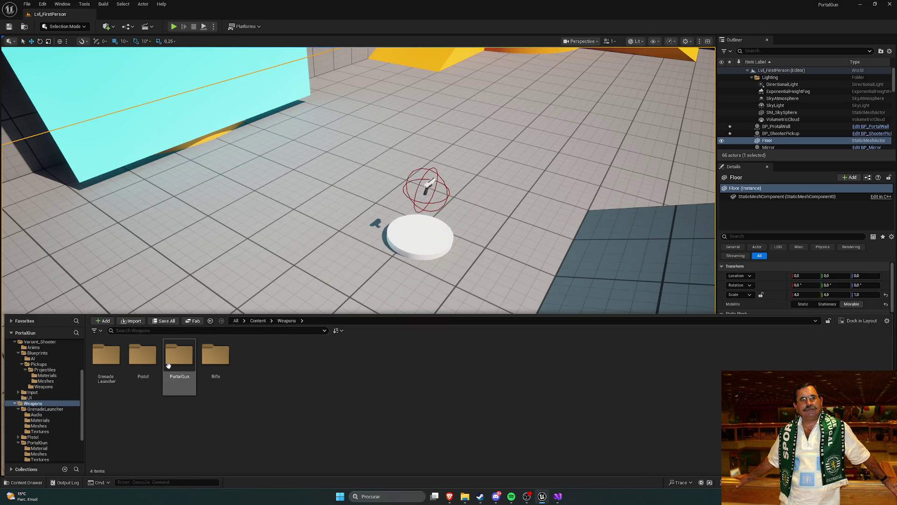
- Compare the Rifle and Pistol Materials folders with PortalGun
double_click(168, 365)
left_click(287, 320)
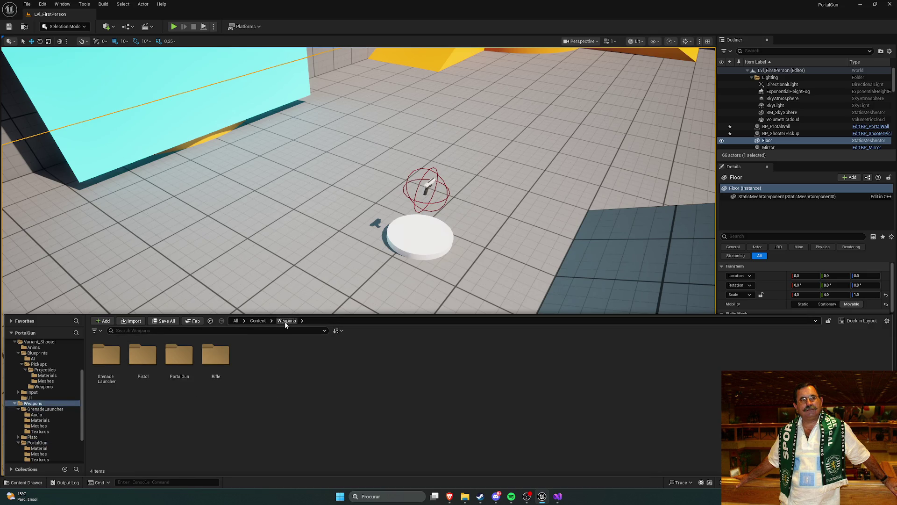
double_click(215, 355)
double_click(106, 355)
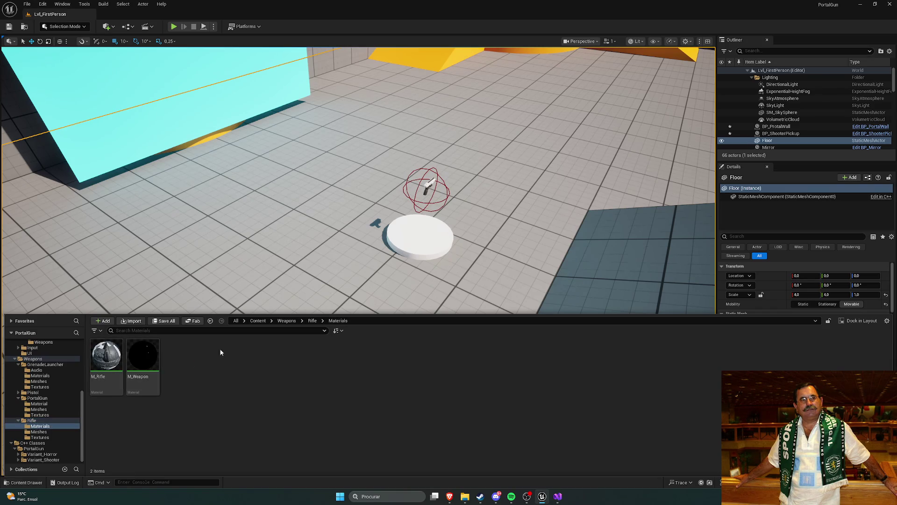
left_click(312, 321)
left_click(286, 320)
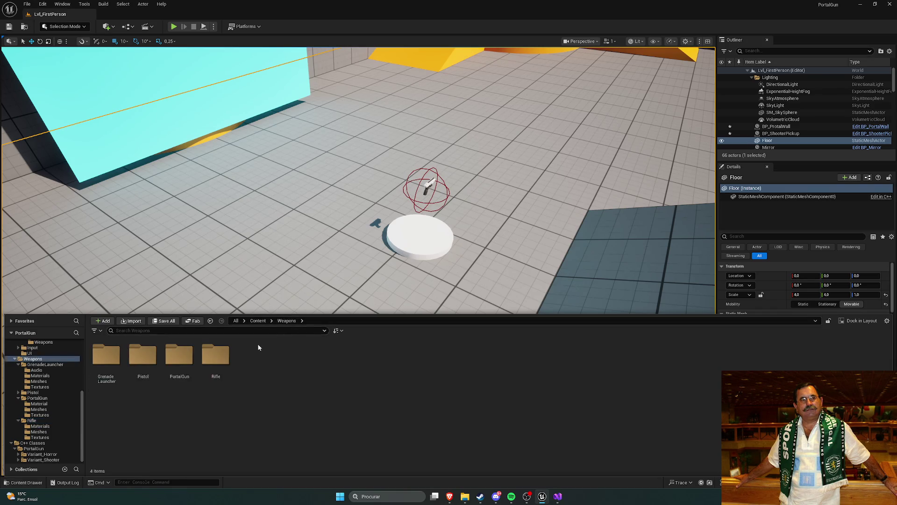
double_click(139, 367)
double_click(106, 355)
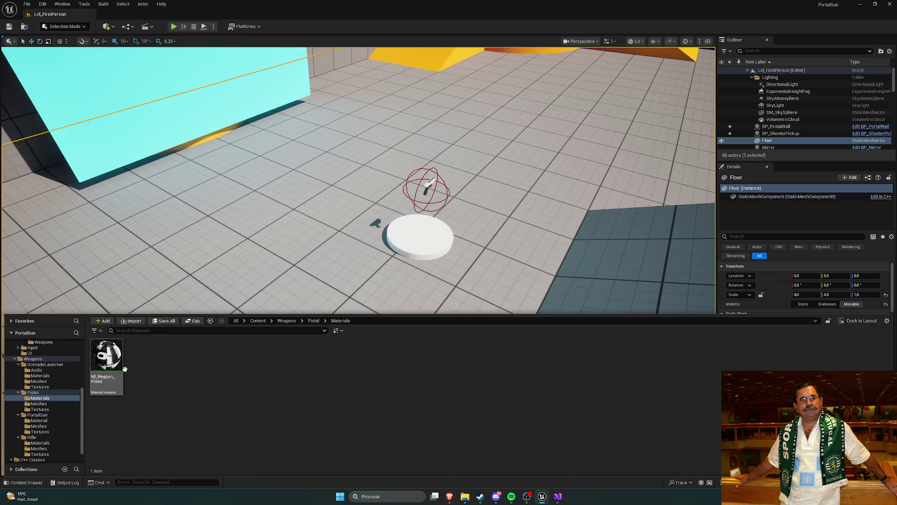
left_click(313, 321)
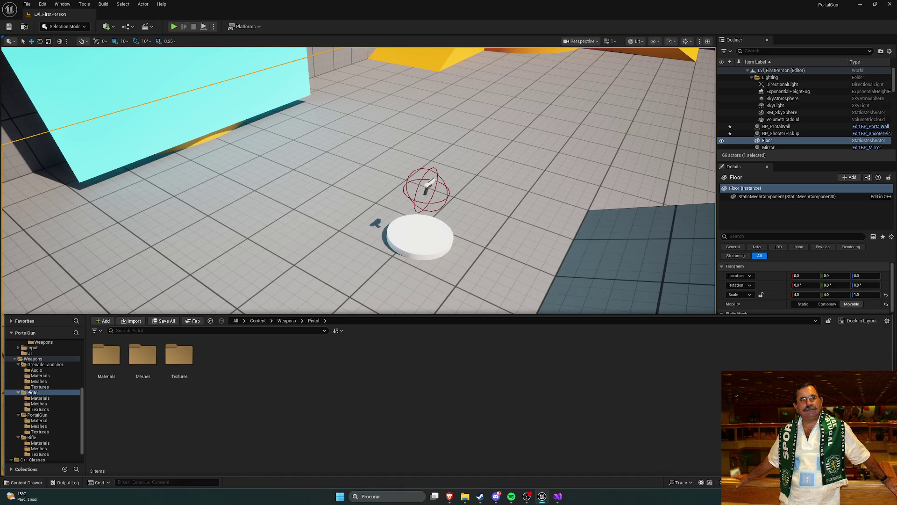
- Open Weapons > Rifle > Meshes to view PA_Rifle, SK_Rifle, SKM_Rifle and SM_Rifle
left_click(511, 497)
left_click(283, 322)
left_click(220, 365)
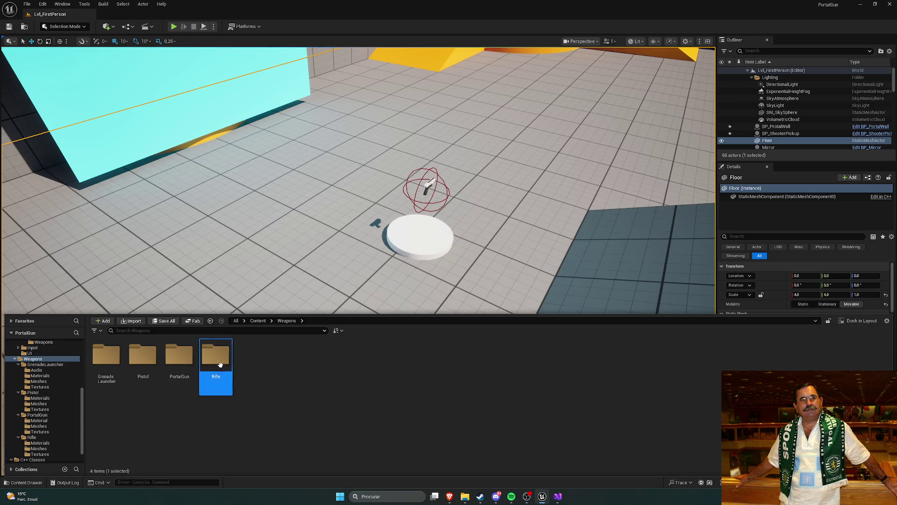
double_click(221, 365)
double_click(143, 356)
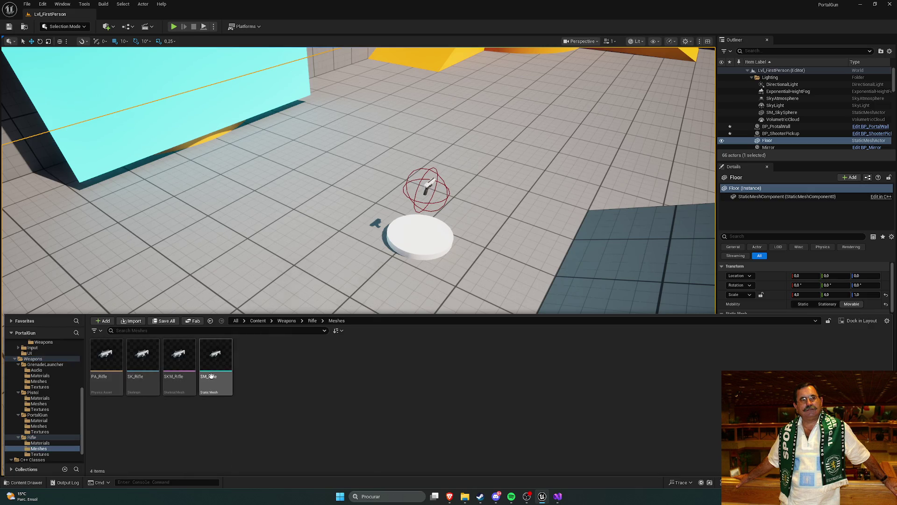
mouse_move(216, 378)
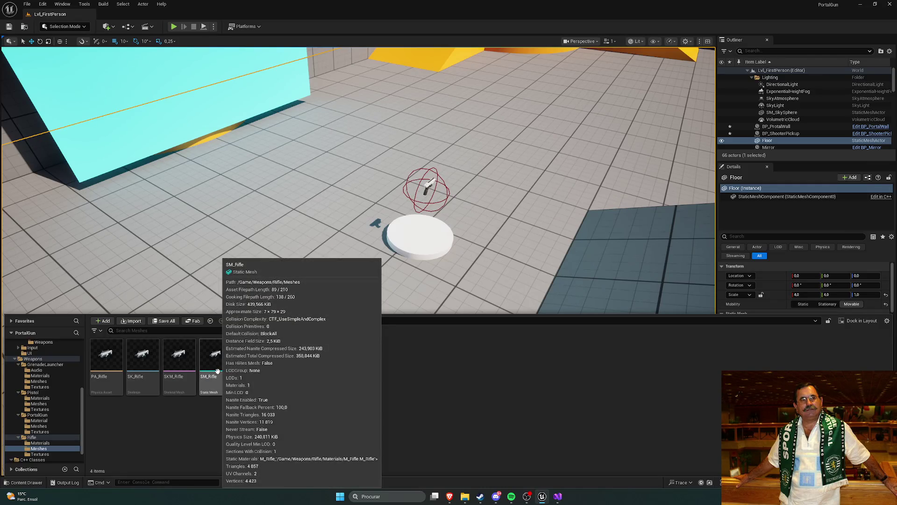
- Open SM_Rifle and inspect the rifle in the static mesh preview
double_click(217, 362)
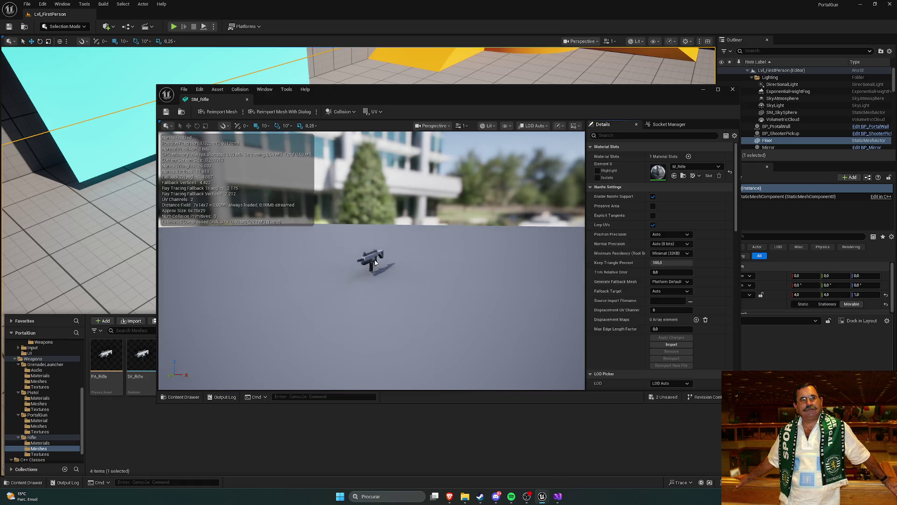
scroll(374, 263, "up", 6)
scroll(381, 267, "down", 3)
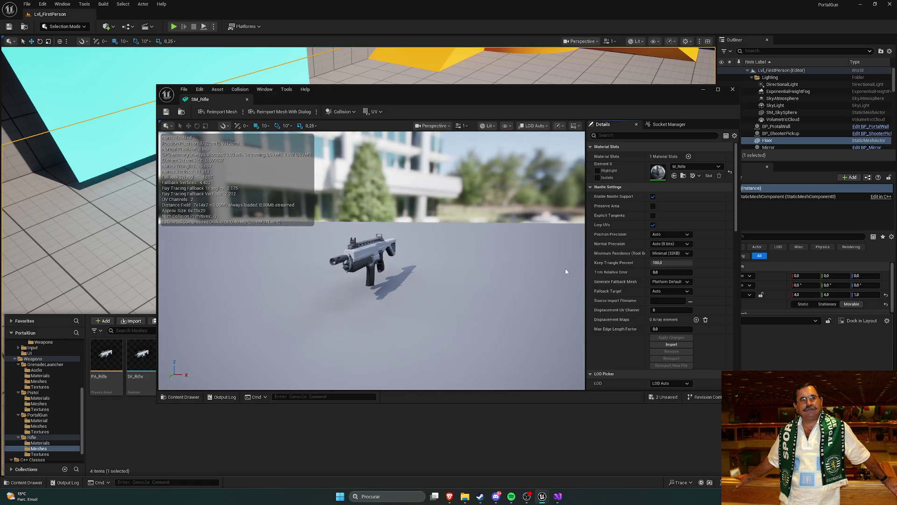
scroll(631, 270, "down", 10)
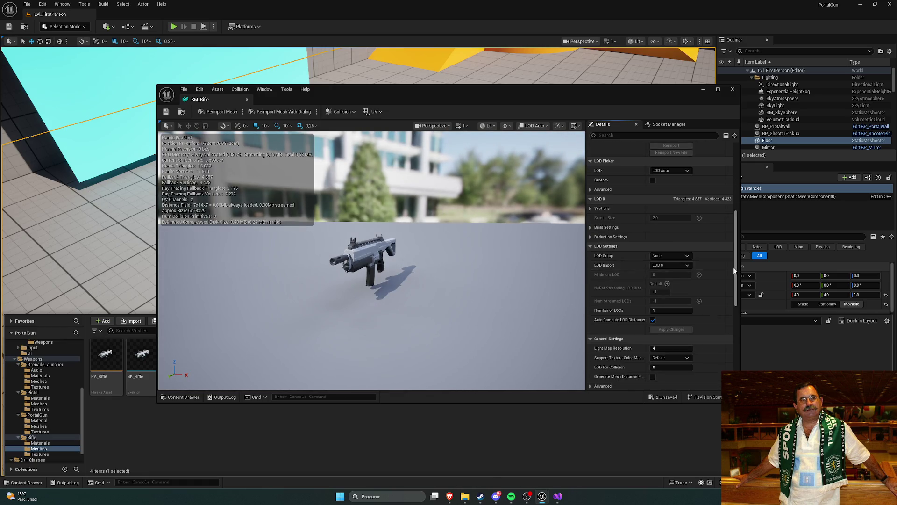
scroll(734, 271, "up", 10)
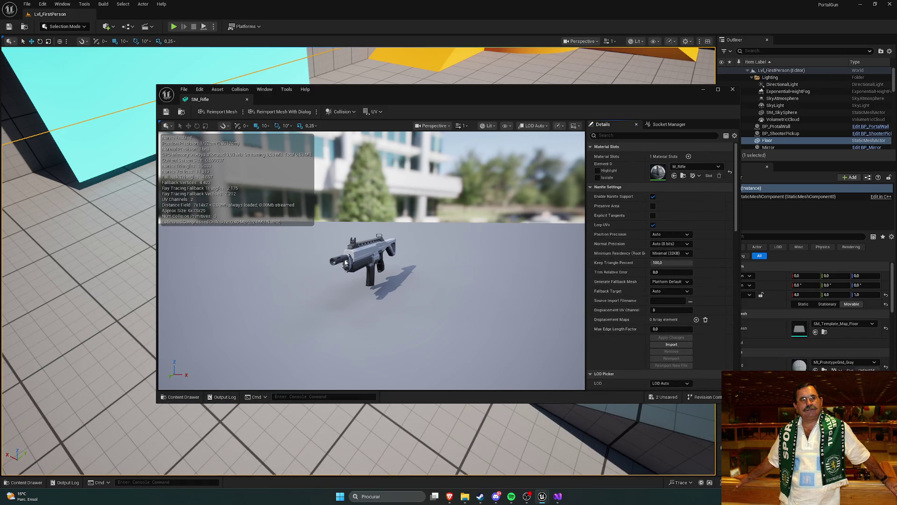
mouse_move(345, 263)
left_mouse_down()
mouse_move(361, 262)
mouse_move(346, 265)
left_mouse_up()
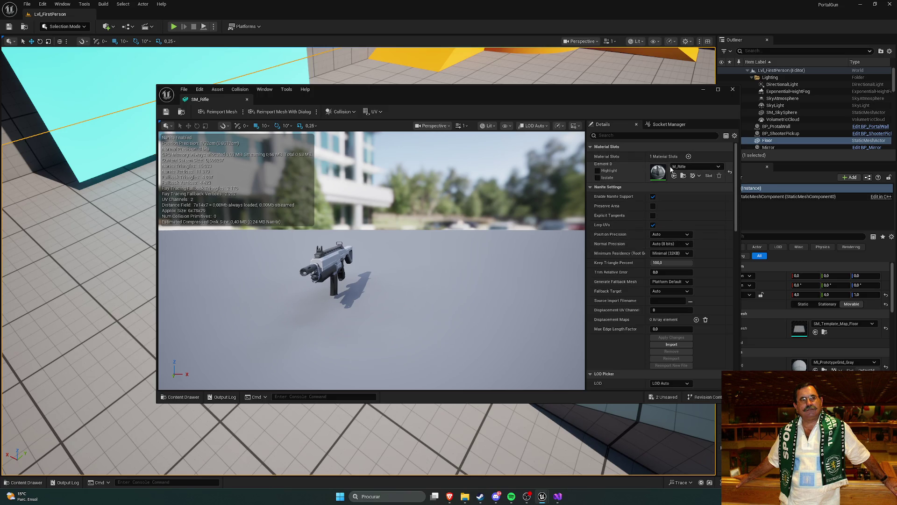
- Try M_SimpleGlow on Element 0, reset the slot, and return to the Content Drawer
left_click(687, 167)
left_click(702, 252)
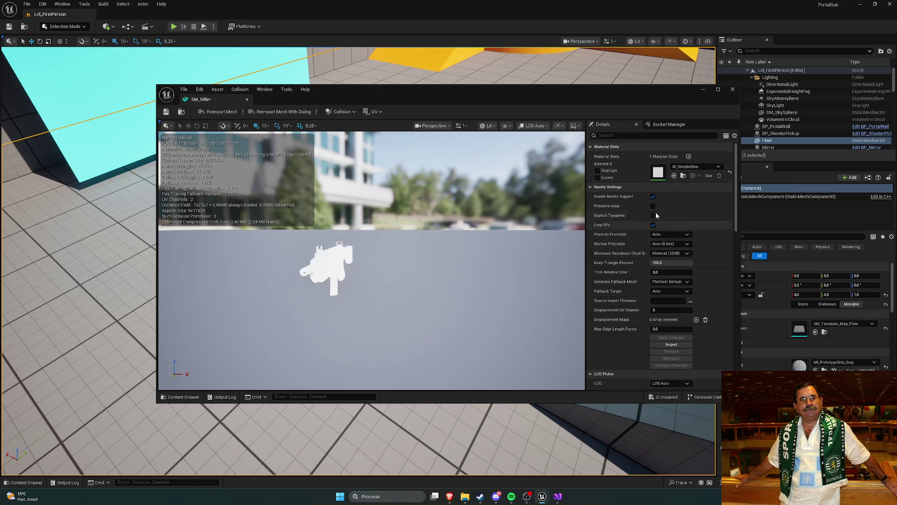
left_click(731, 173)
key("ctrl+space")
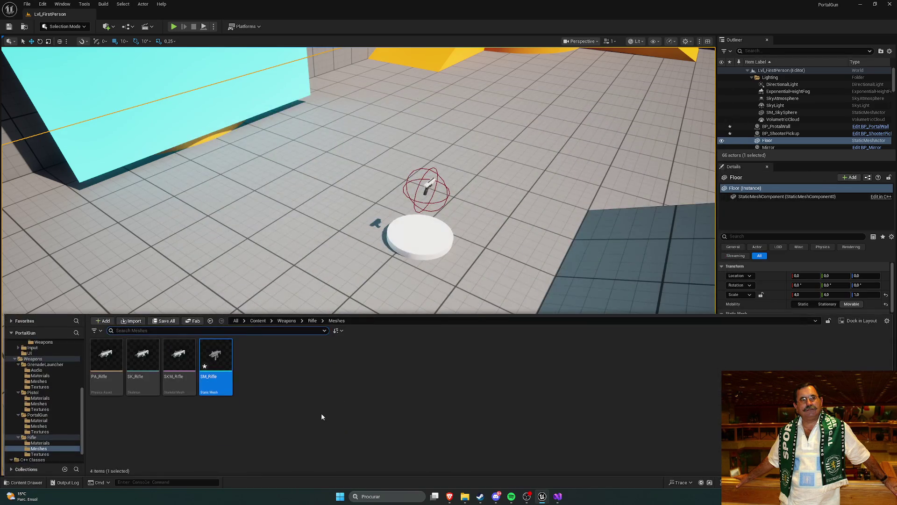
- Open SKM_Rifle, select GripPoint_002 and undo its accidental move
double_click(176, 371)
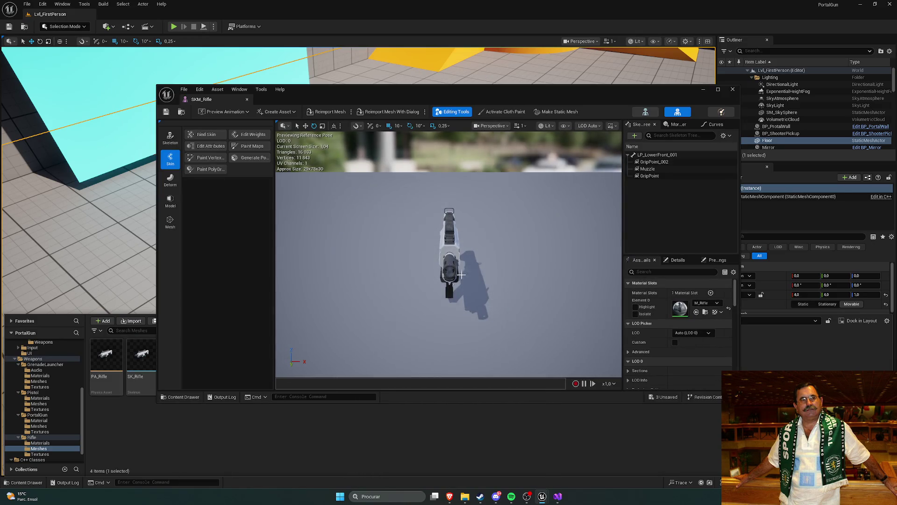
left_click(654, 162)
mouse_move(481, 264)
left_mouse_down()
mouse_move(426, 243)
mouse_move(485, 273)
mouse_move(374, 283)
left_mouse_up()
key("w")
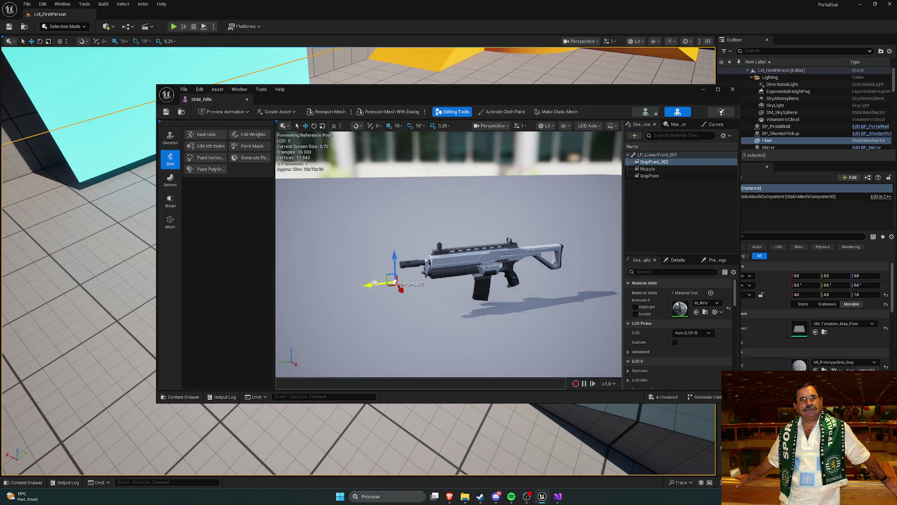
key("ctrl+z")
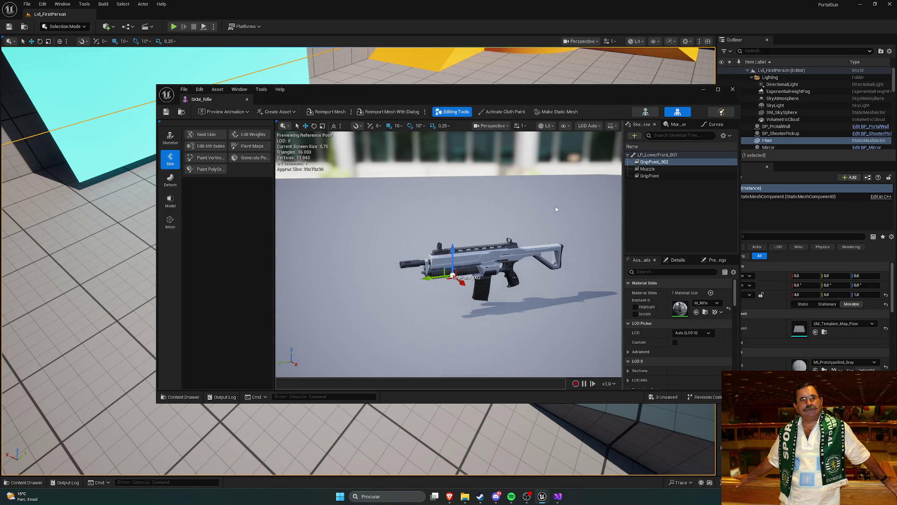
- Review the Muzzle, GripPoint and GripPoint_002 sockets, then close SKM_Rifle
left_click(651, 171)
left_click(652, 176)
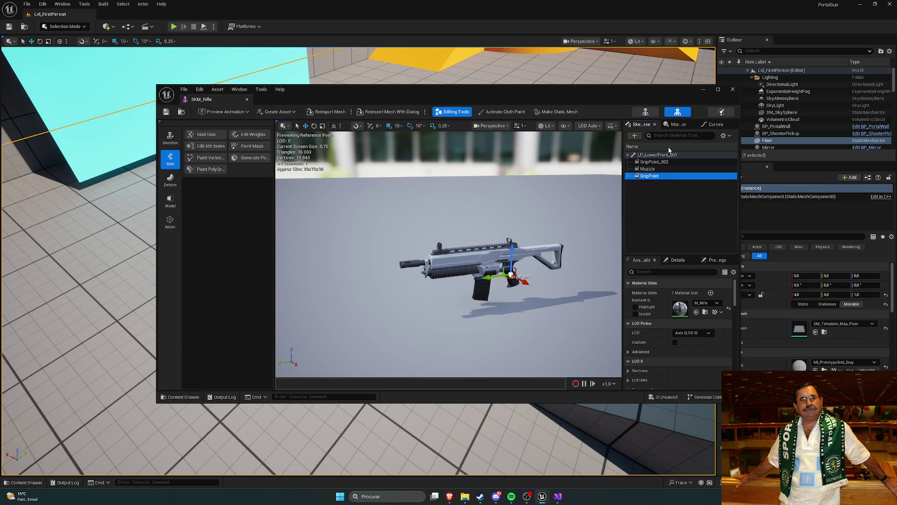
left_click(658, 170)
left_click(658, 162)
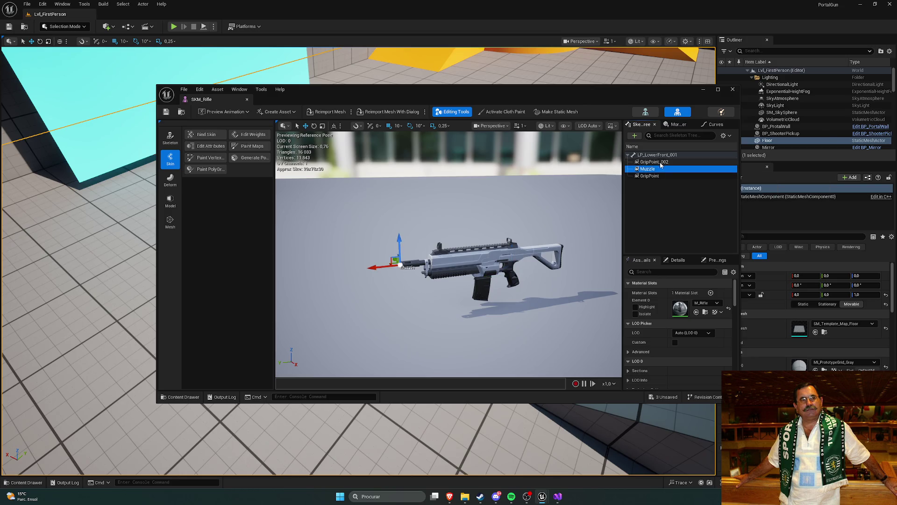
left_click(657, 169)
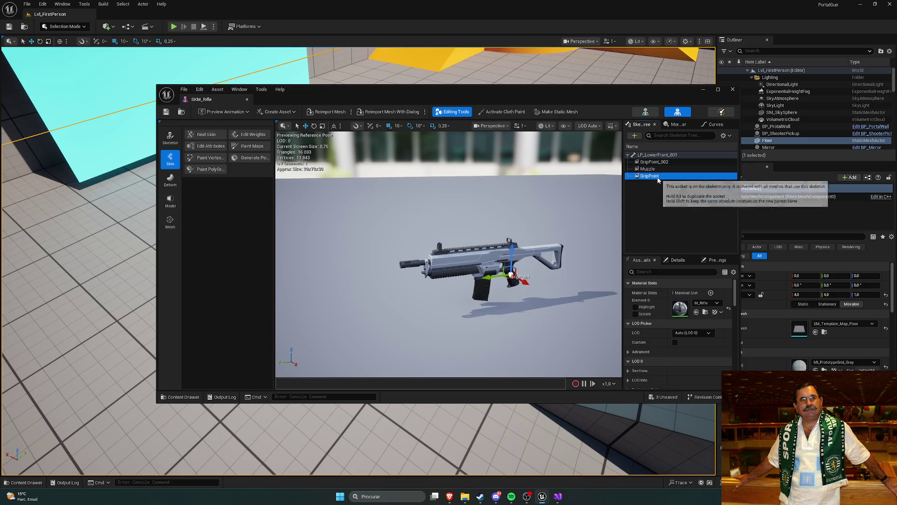
left_click(733, 89)
key("ctrl+space")
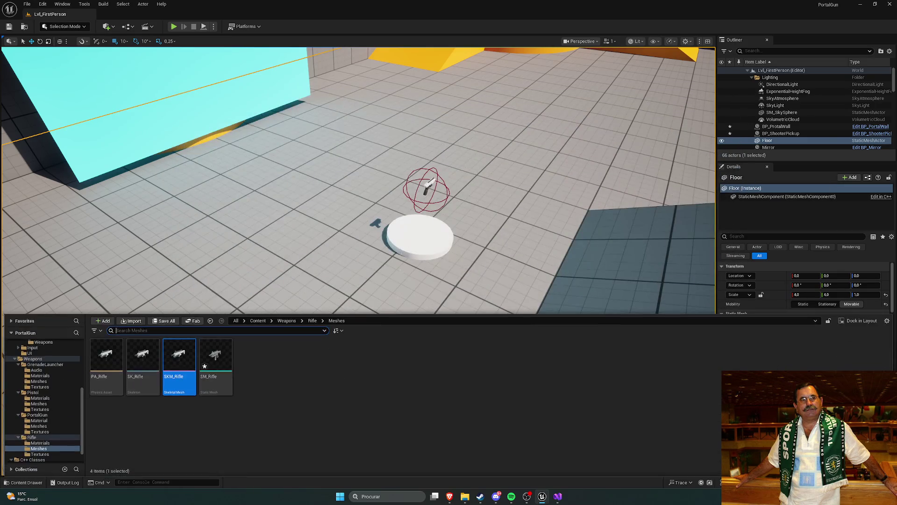
- Open SK_Rifle and review its GripPoint_002, Muzzle and GripPoint sockets
left_click(142, 360)
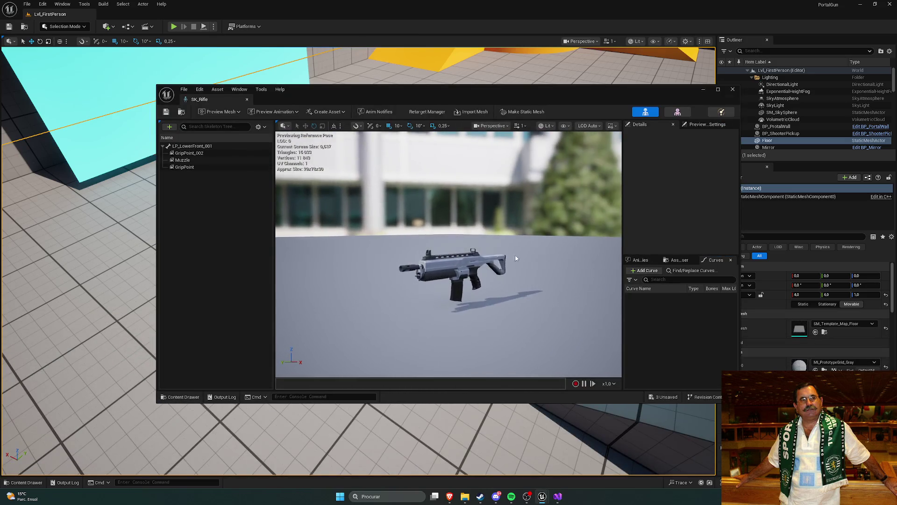
left_click(187, 153)
left_click(183, 160)
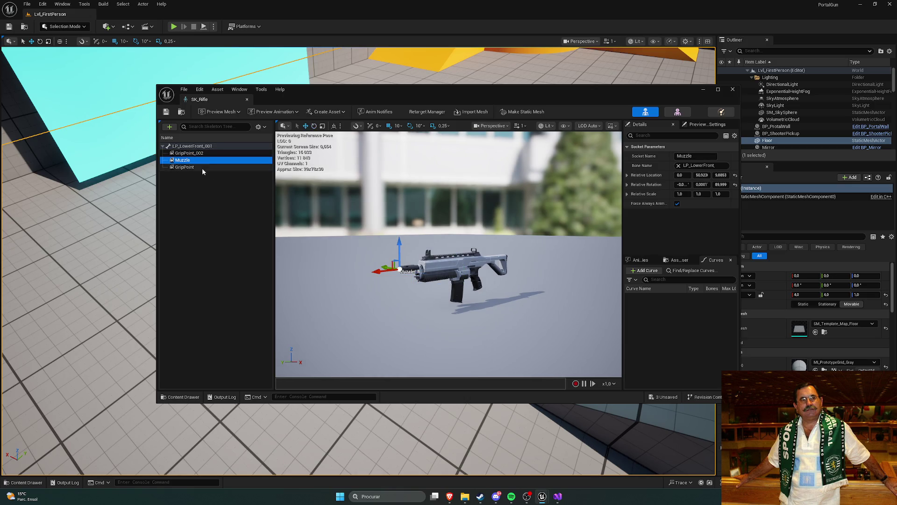
left_click(202, 167)
left_click(201, 161)
left_click(209, 154)
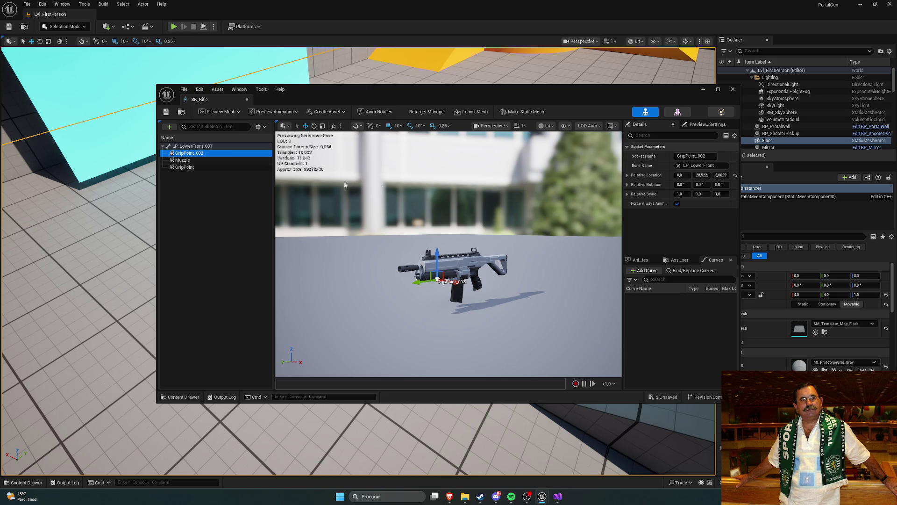
left_click(189, 167)
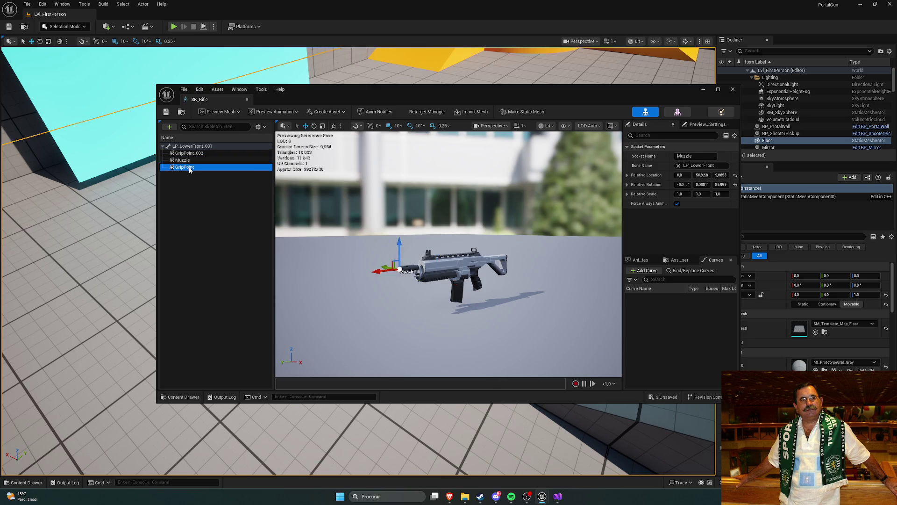
- Close SK_Rifle and briefly view the PA_Rifle physics asset
left_click(732, 89)
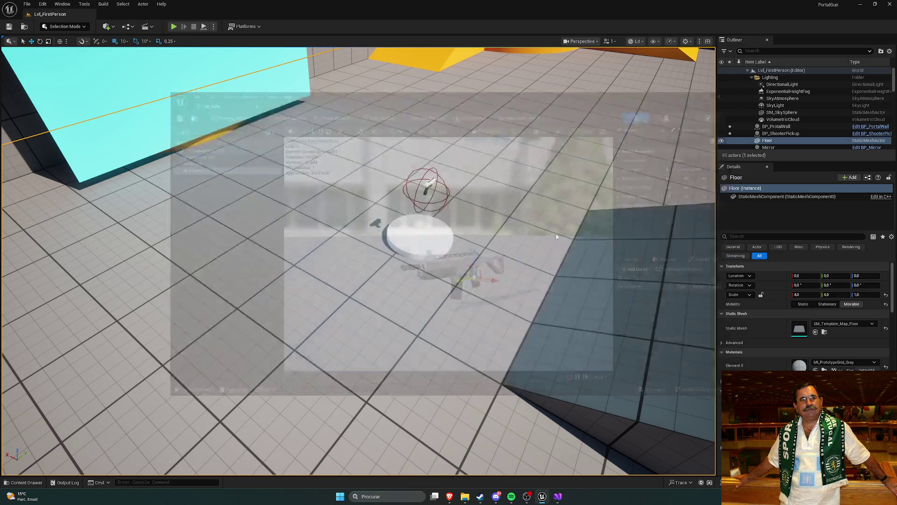
key("ctrl+space")
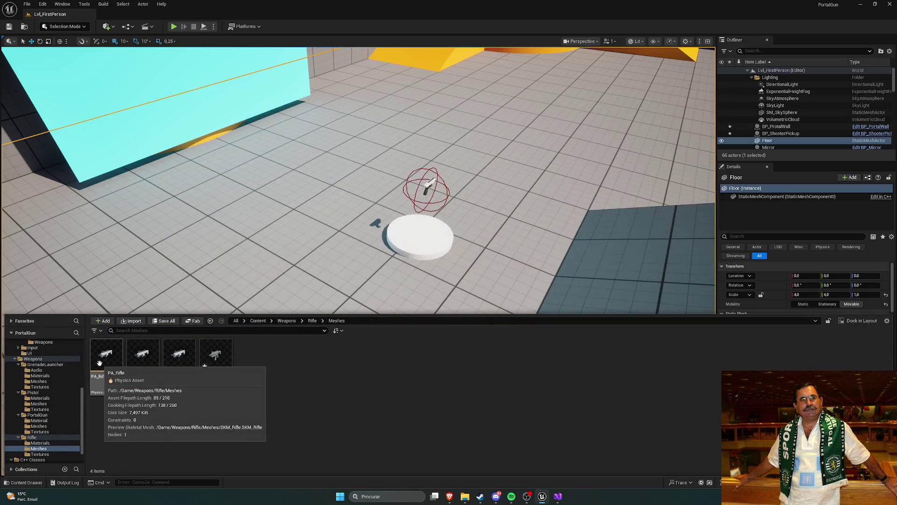
double_click(100, 361)
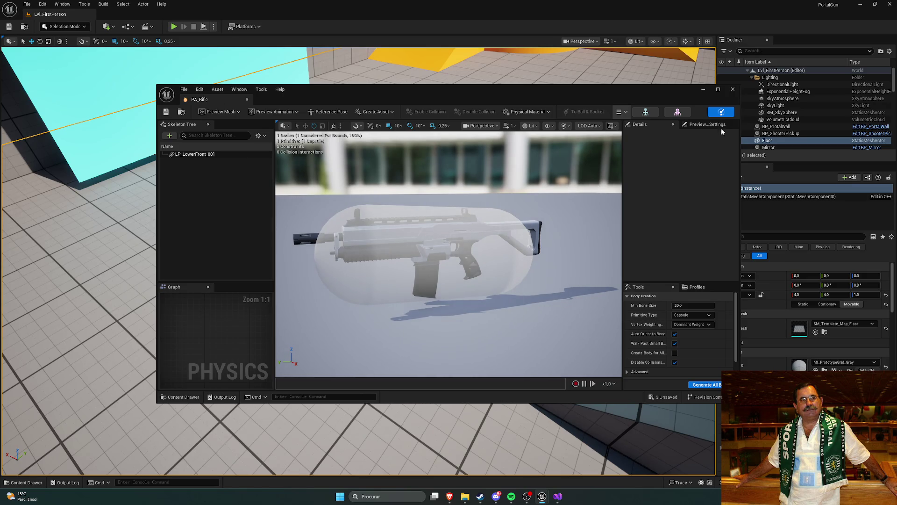
left_click(732, 90)
key("ctrl+space")
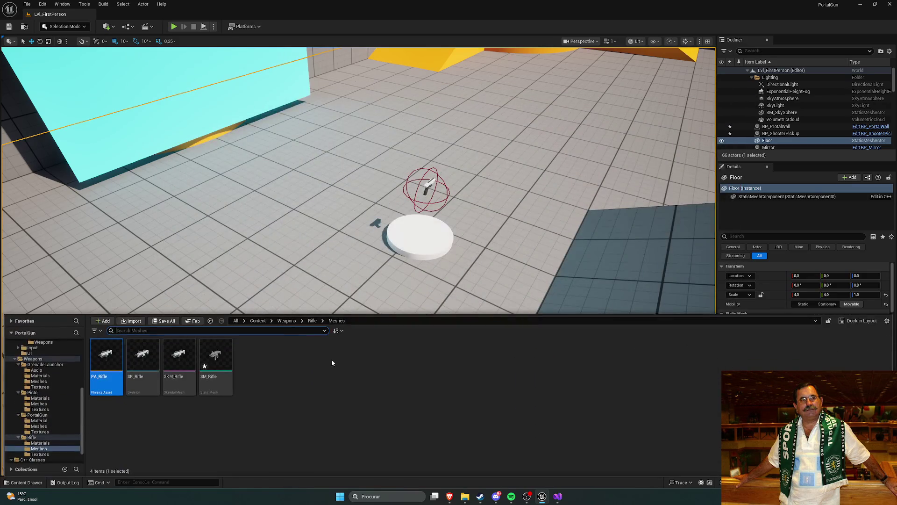
left_click(231, 424)
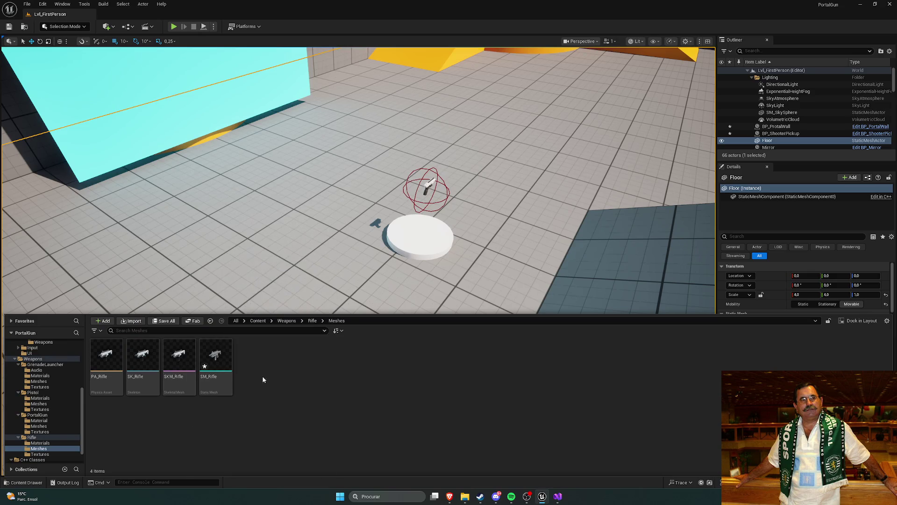
- Assign M_Rifle to SM_Rifle's Element 0 slot, searching 'ri', and close the editor
left_click(215, 363)
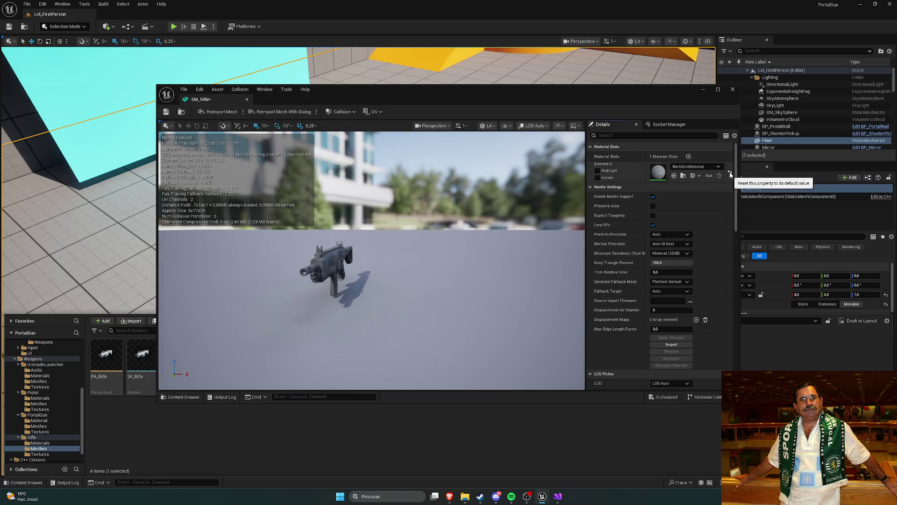
left_click(699, 166)
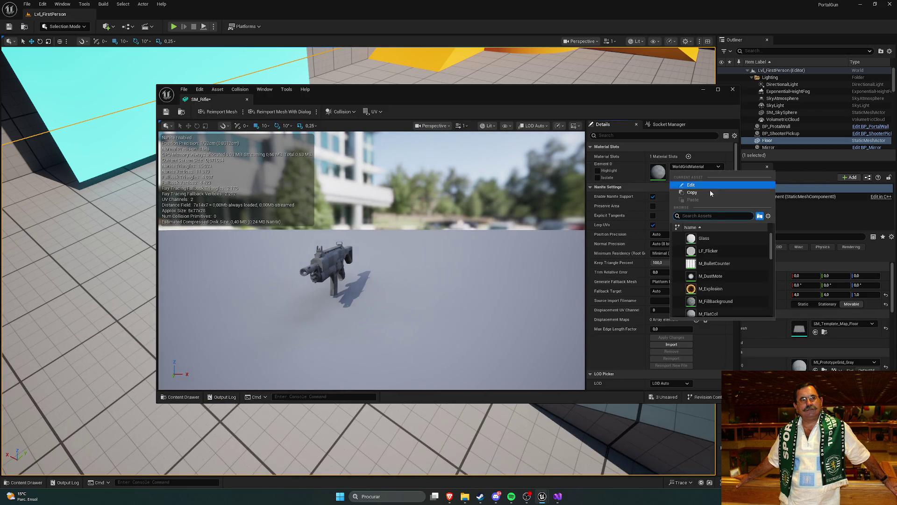
type("rifle")
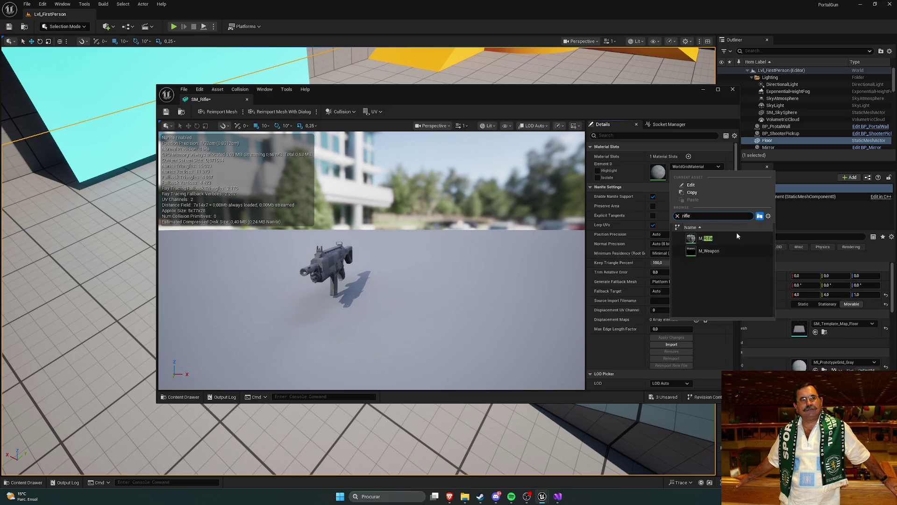
left_click(714, 236)
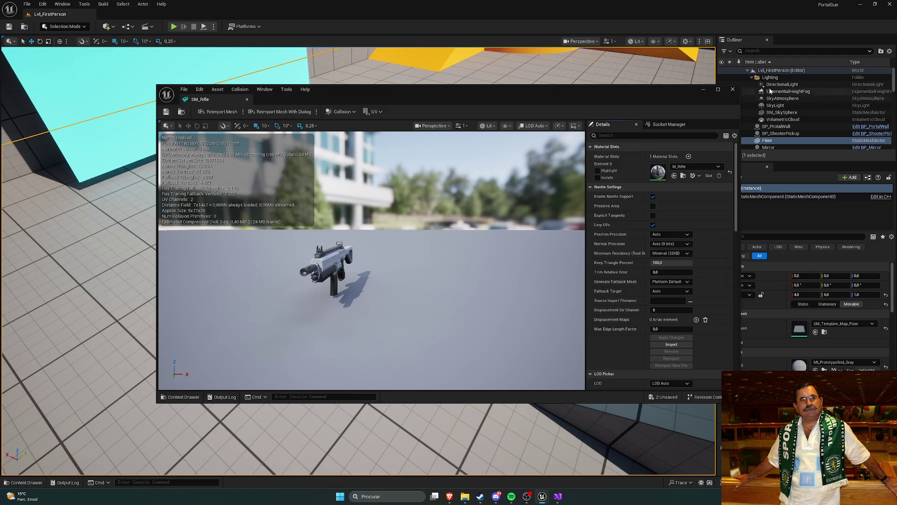
left_click(733, 90)
- Navigate from the Rifle folders through Weapons into the PortalGun Meshes folder
key("ctrl+space")
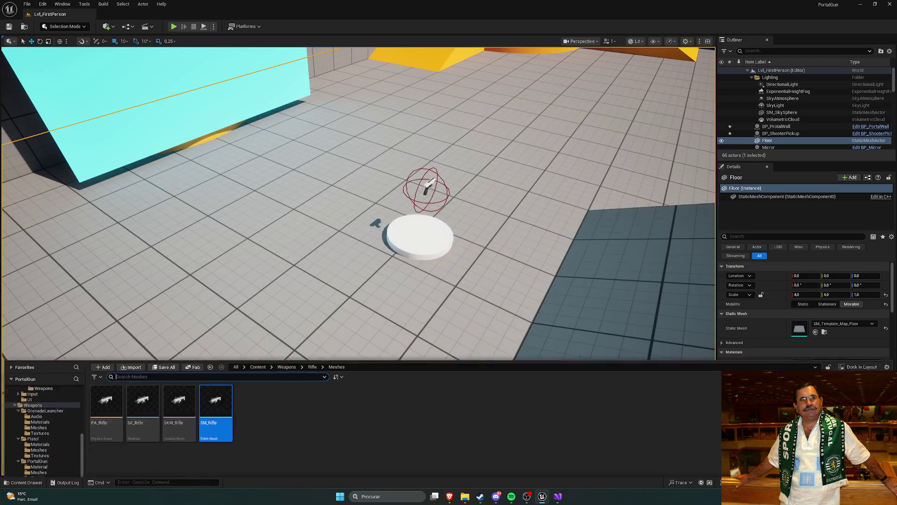
left_click(313, 321)
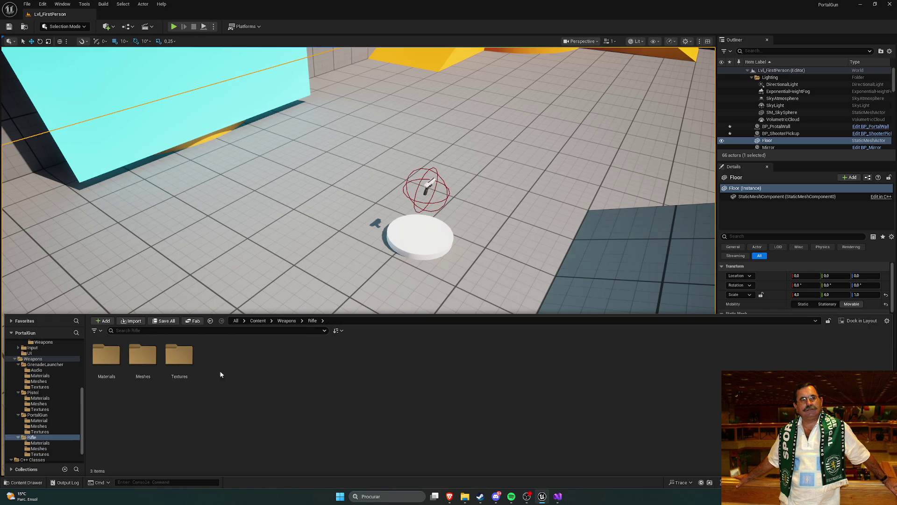
double_click(143, 355)
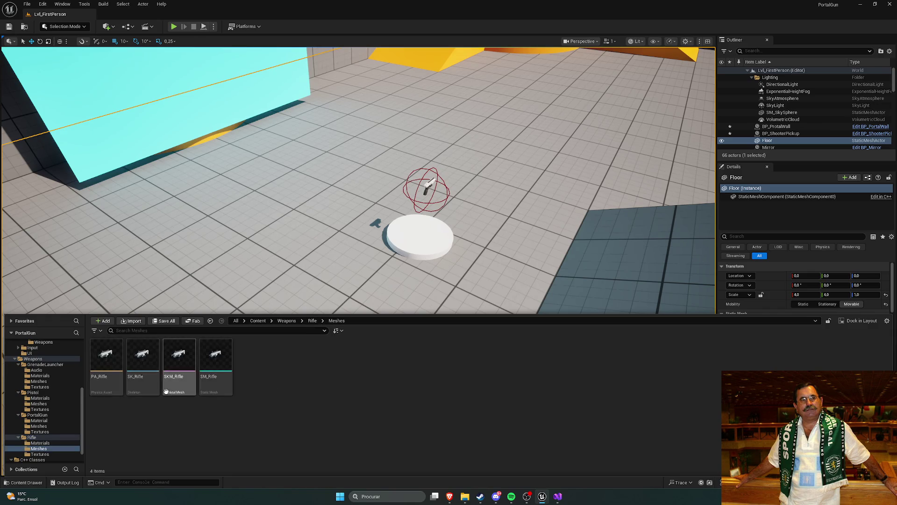
left_click(286, 321)
double_click(179, 354)
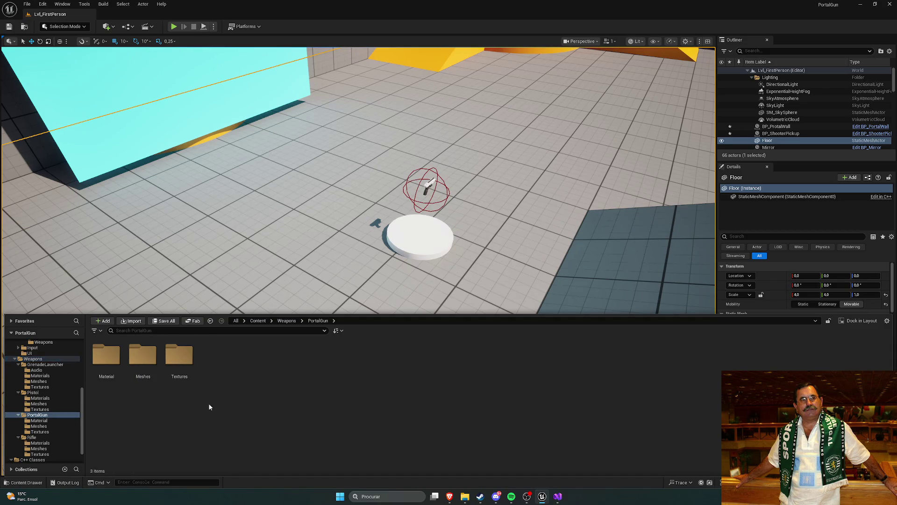
double_click(146, 361)
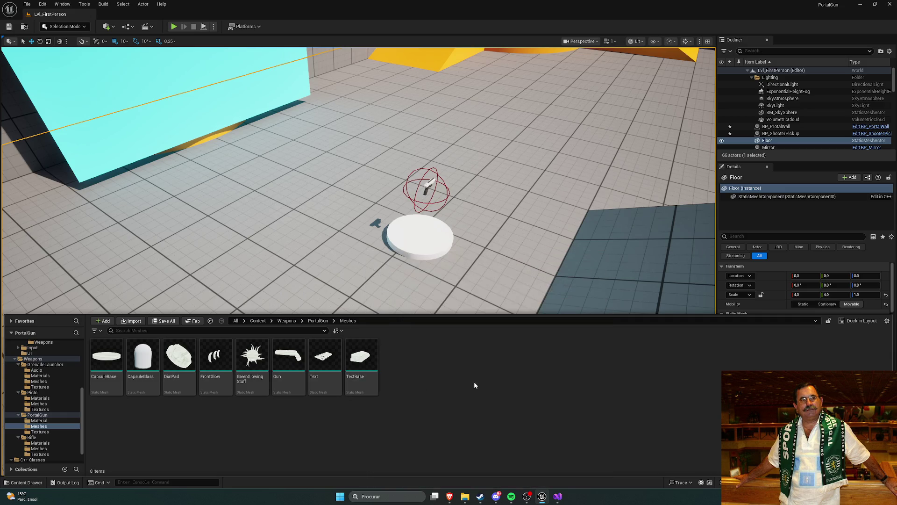
- Search the right-click Add menu for 'mesh' asset types, then dismiss it
right_click(427, 372)
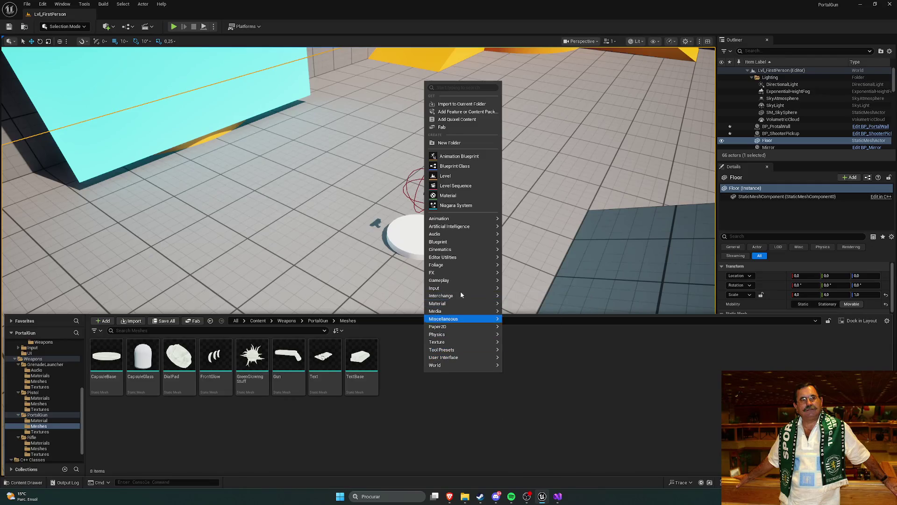
mouse_move(460, 296)
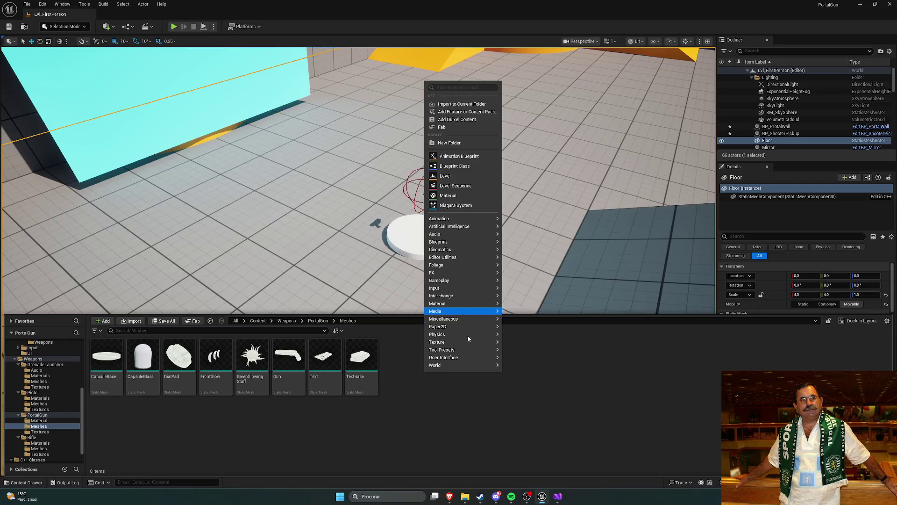
mouse_move(449, 226)
type("mesh")
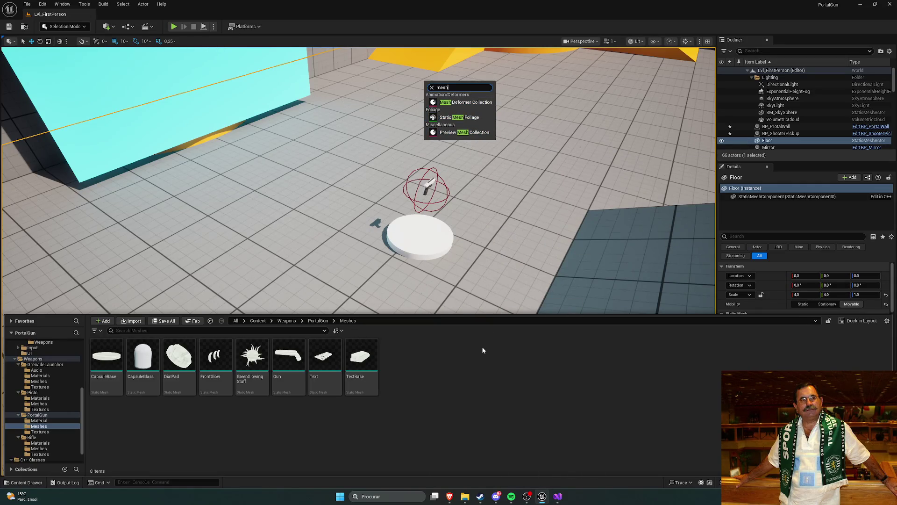
left_click(426, 376)
- Reopen the Add menu and try searching 'ske', 'mesh' and 'static' before clearing the search
right_click(412, 380)
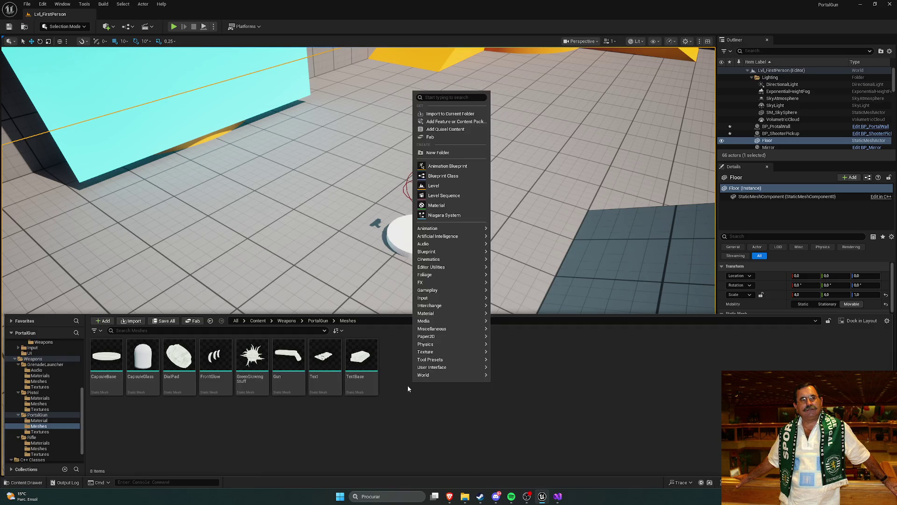
mouse_move(434, 359)
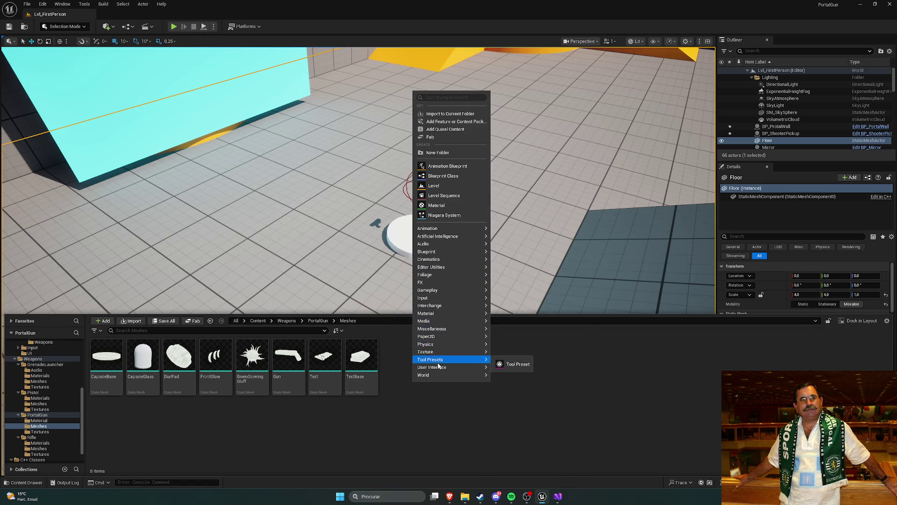
mouse_move(434, 253)
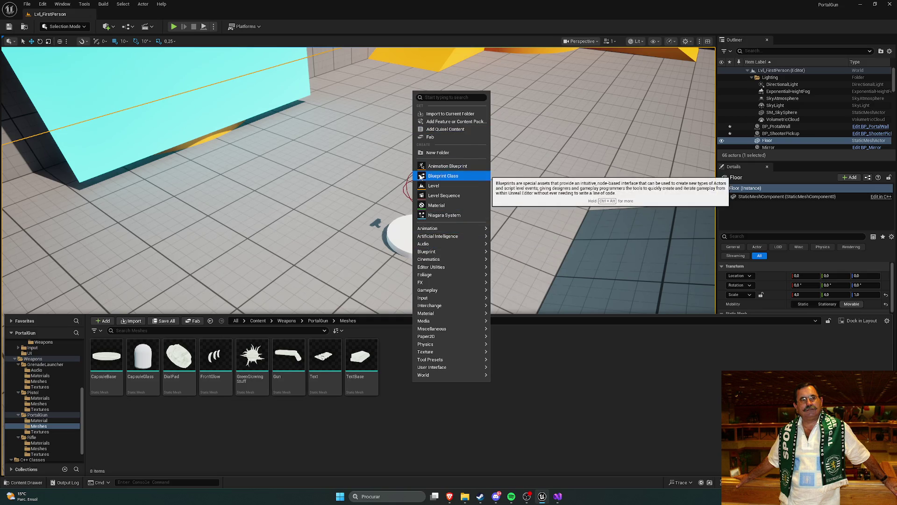
type("ske")
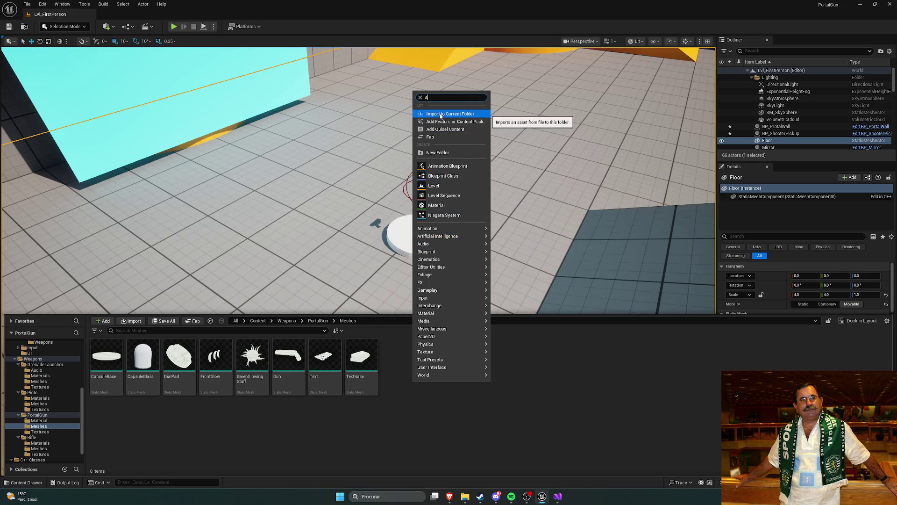
key("BackSpace")
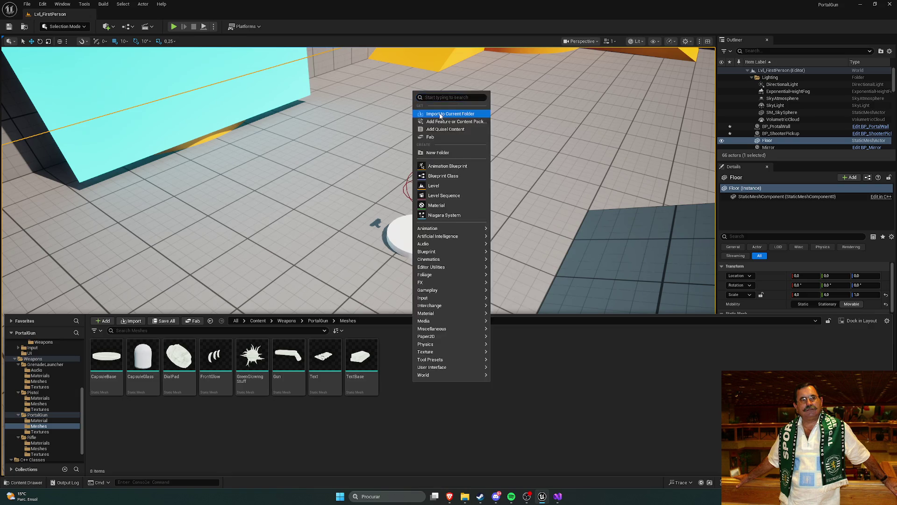
type("mesh")
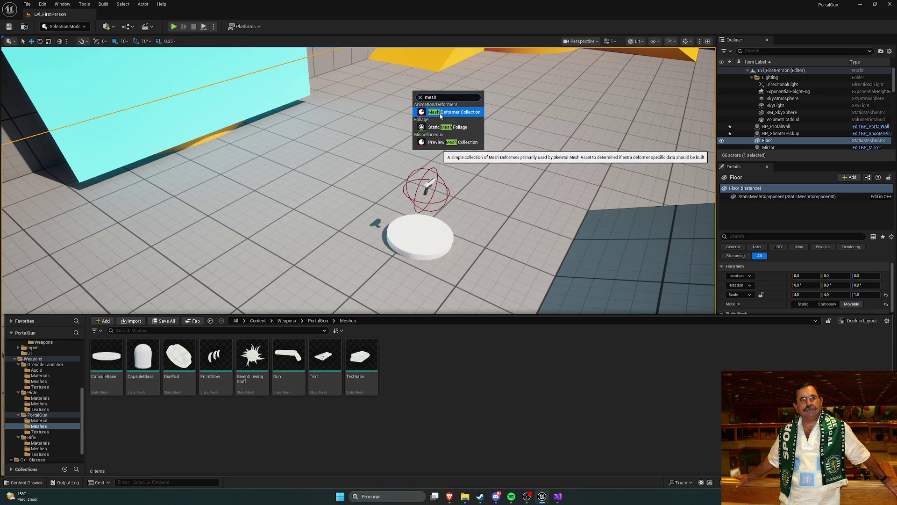
key("BackSpace")
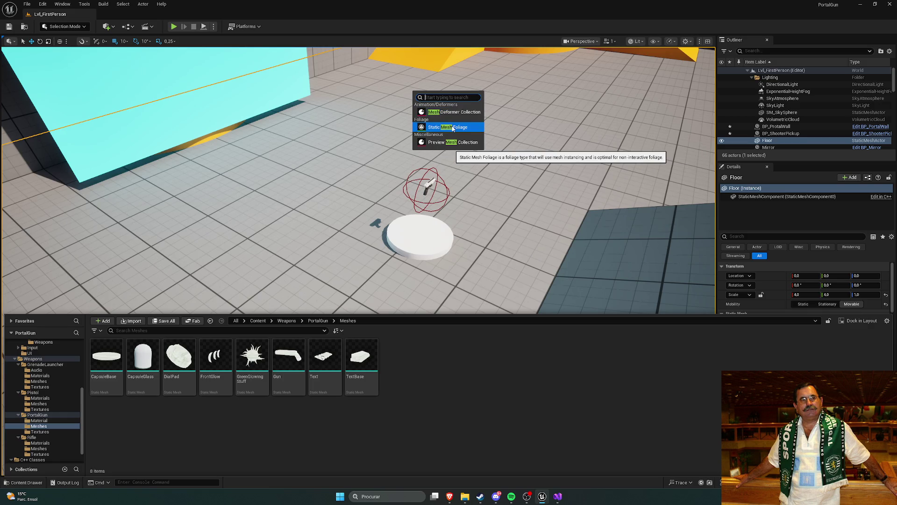
type("static")
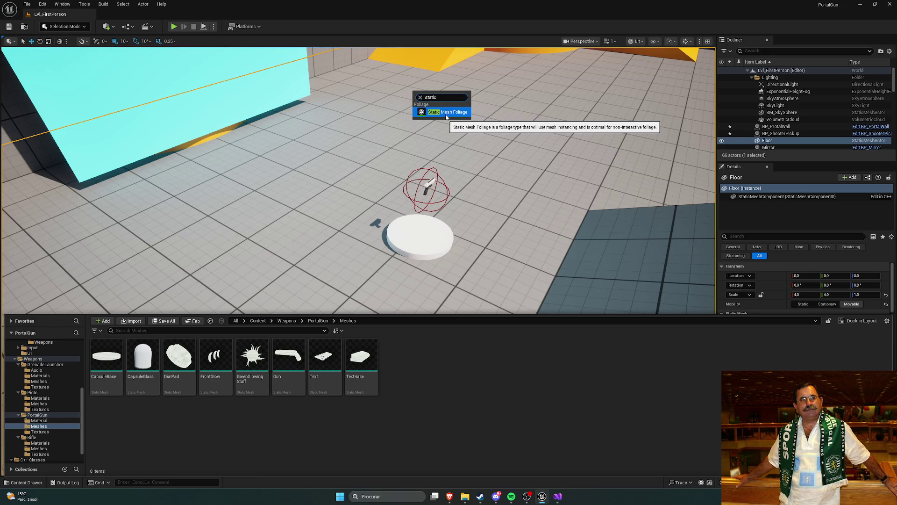
left_click(420, 97)
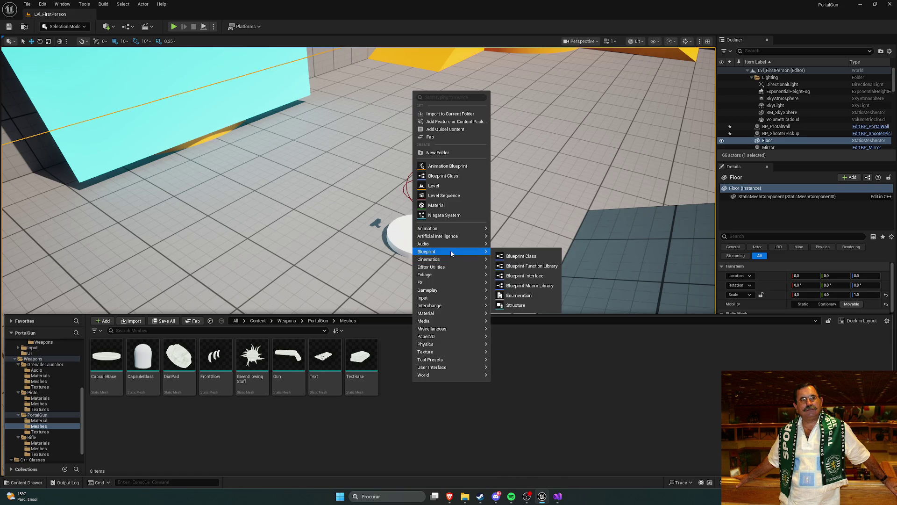
- Browse the Add menu categories, close it, and return to the PortalGun folder
mouse_move(445, 283)
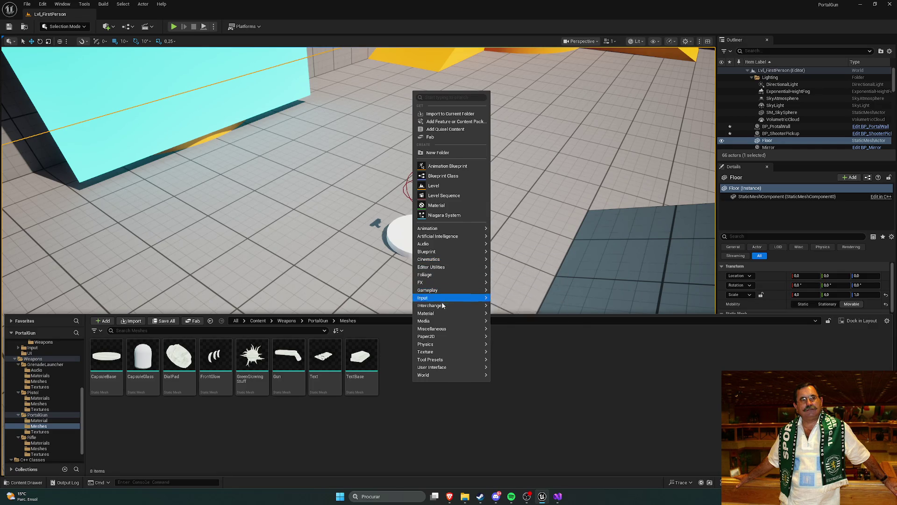
mouse_move(441, 314)
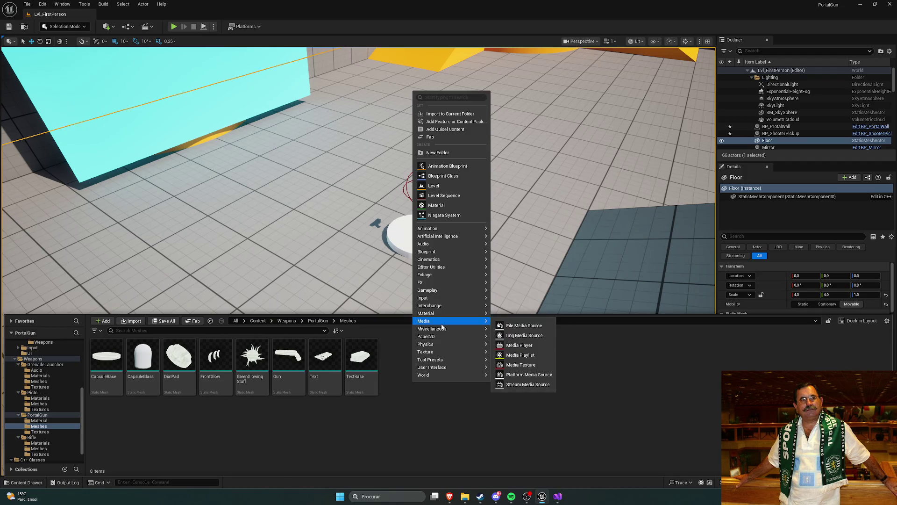
mouse_move(444, 377)
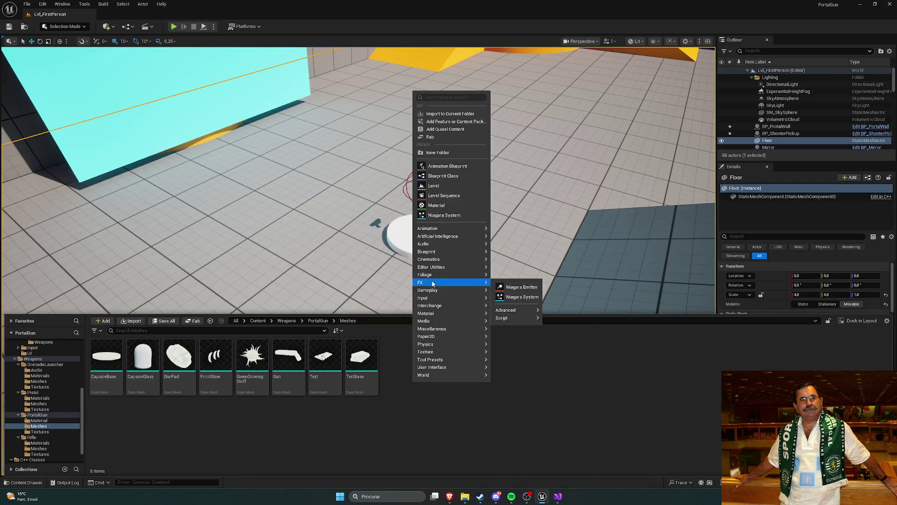
key("Escape")
left_click(318, 320)
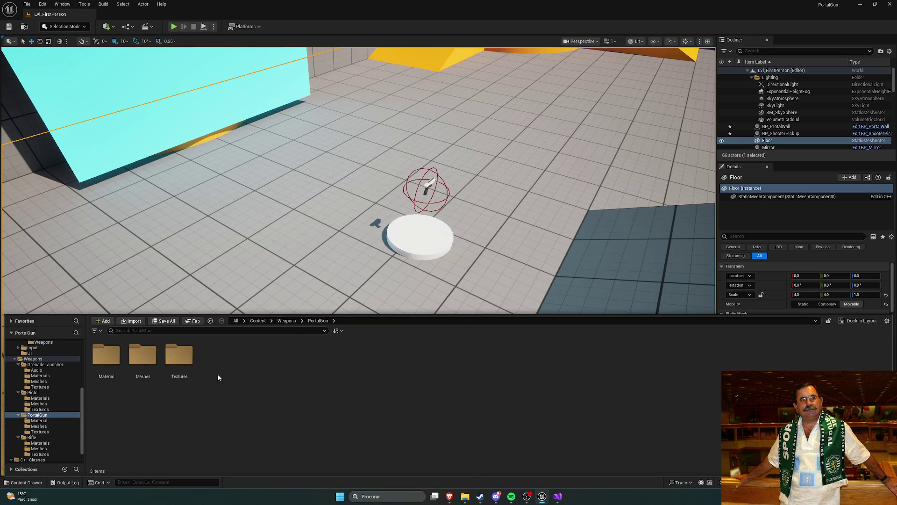
double_click(186, 361)
left_click(287, 320)
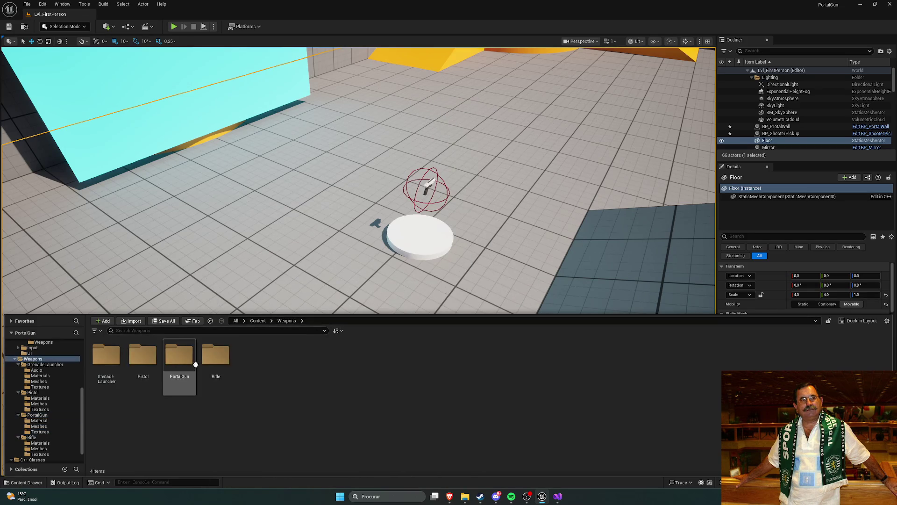
double_click(215, 358)
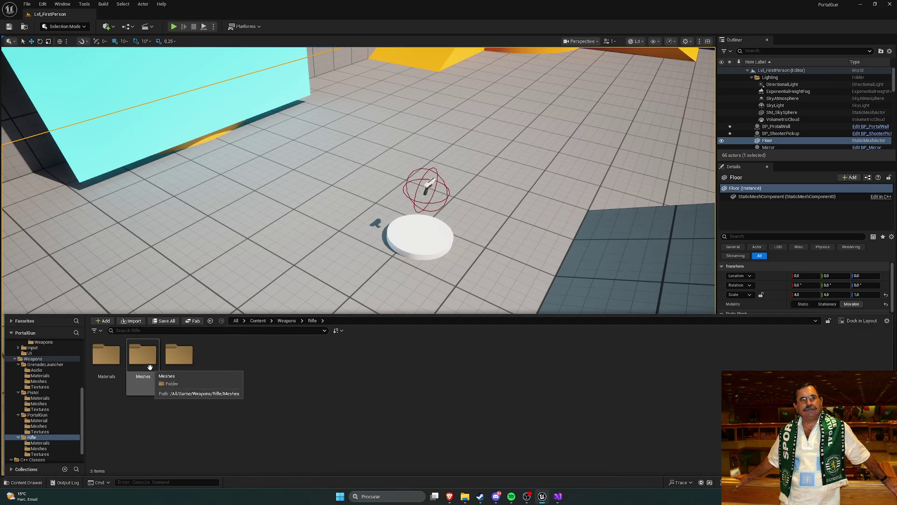
double_click(150, 366)
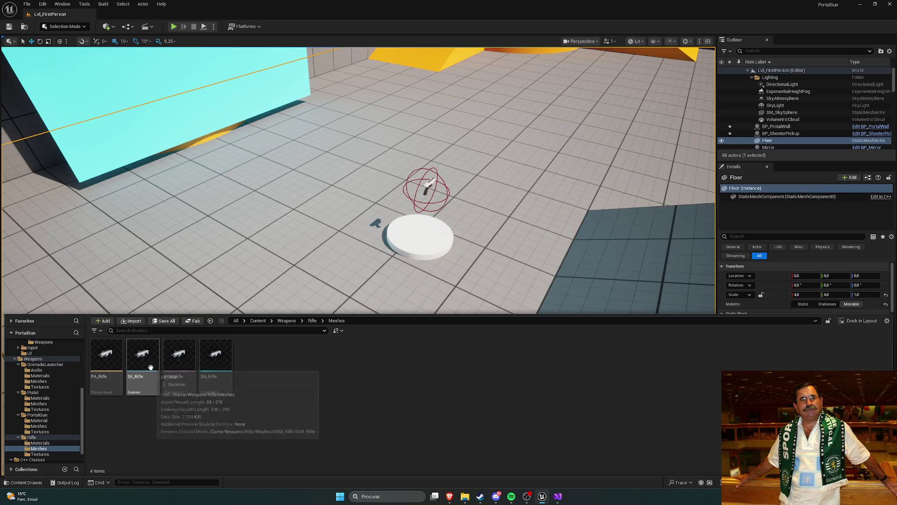
left_click(287, 321)
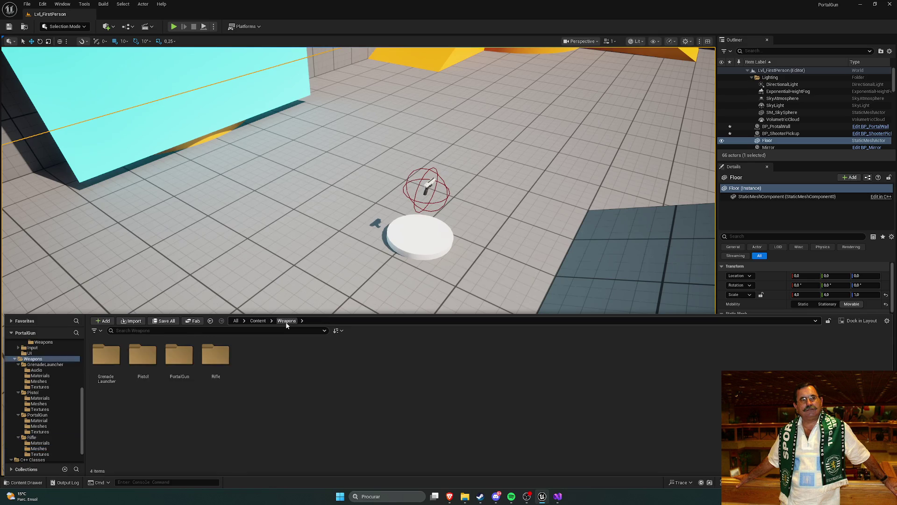
left_click(184, 363)
double_click(184, 363)
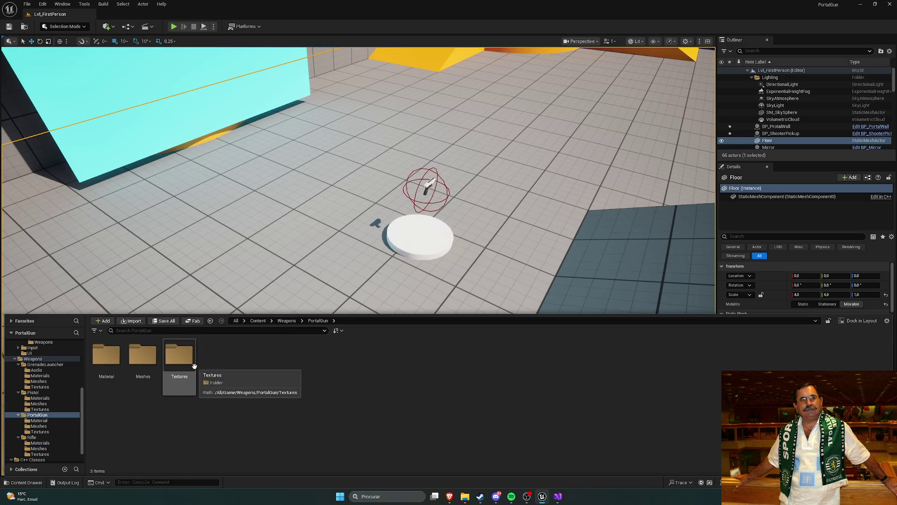
- Open the PortalGun Meshes folder and bring up its create-asset menu, clearing the 'le' search
double_click(145, 358)
right_click(451, 387)
type("ske")
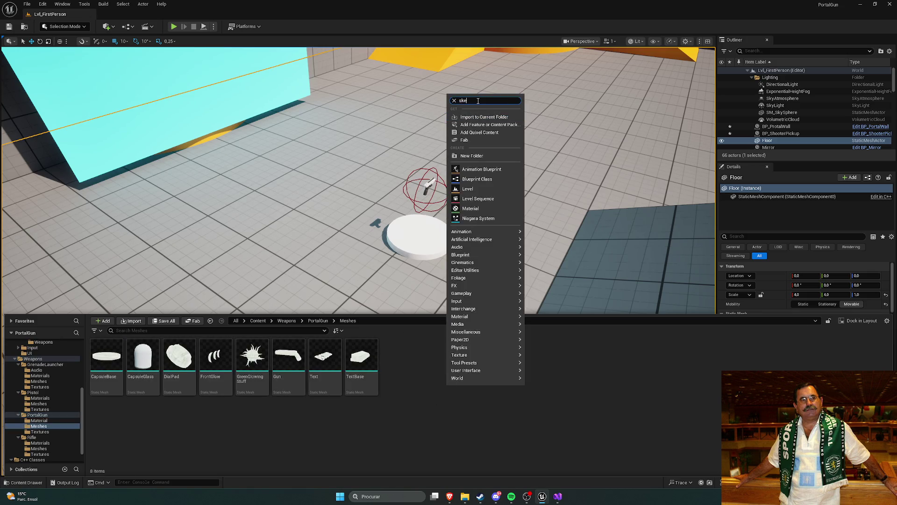
type("le")
left_click(454, 101)
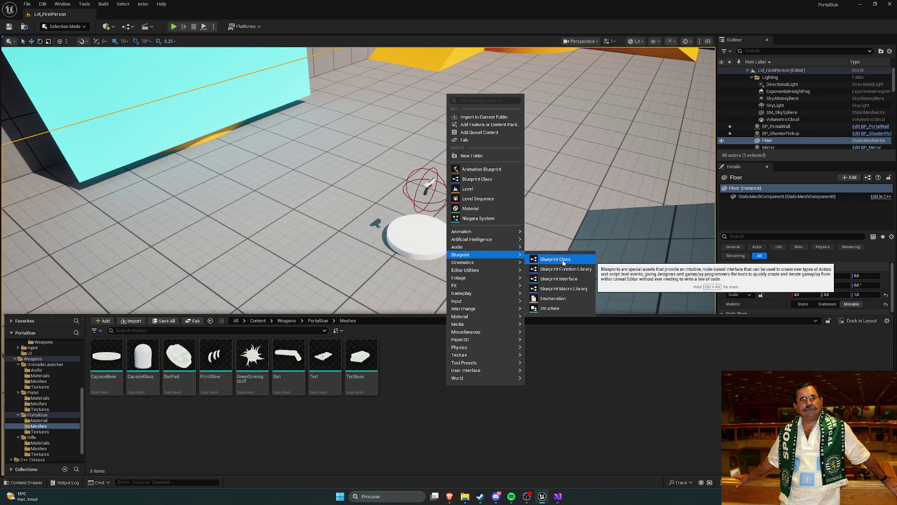
- Start a new Blueprint Class, expand all parent classes, then cancel the picker
left_click(547, 260)
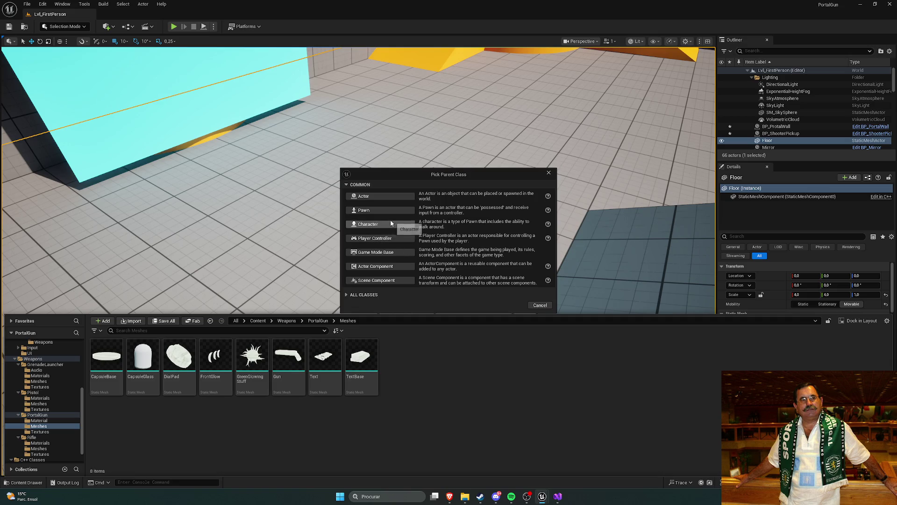
left_click(347, 295)
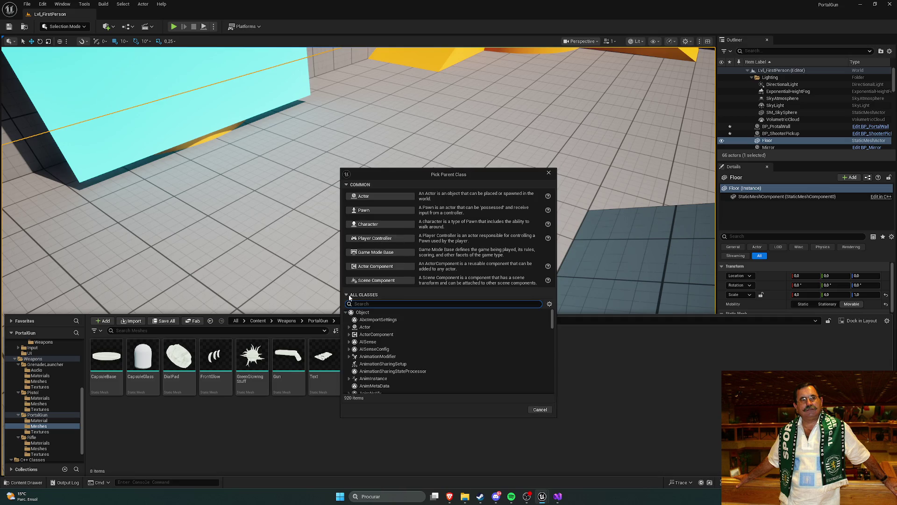
left_click(549, 173)
- Try creating a Physics > Physics Asset, then close the Pick Skeletal Mesh dialog
right_click(437, 363)
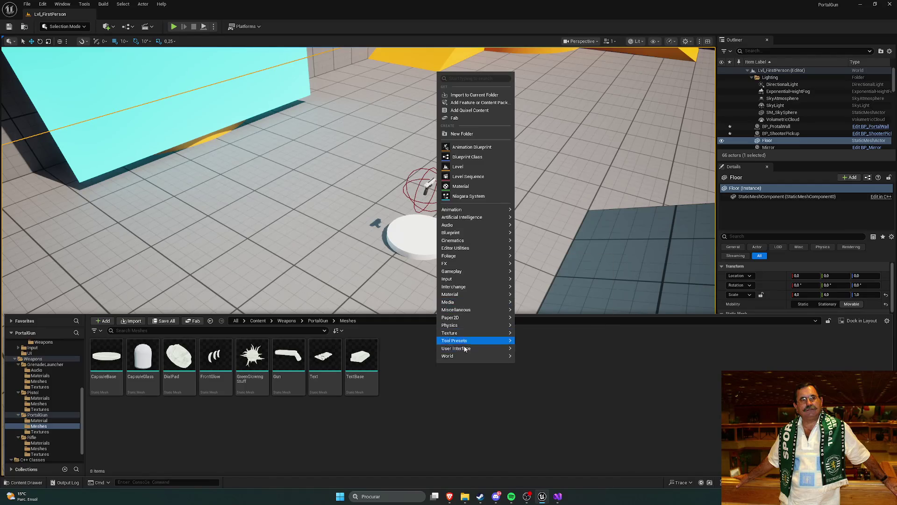
mouse_move(466, 356)
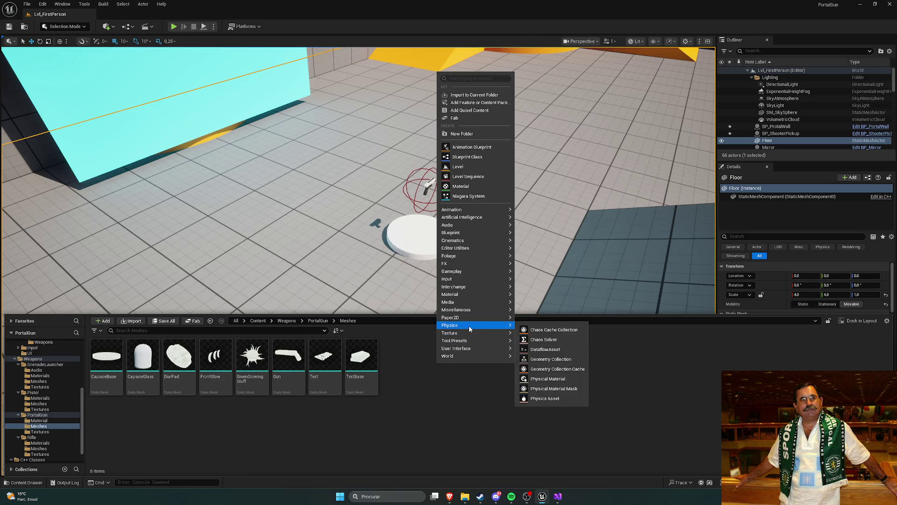
left_click(543, 401)
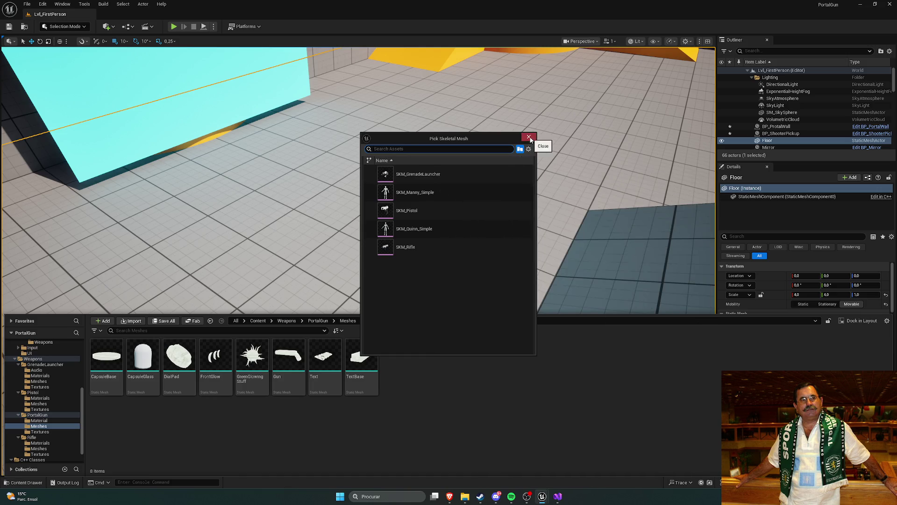
left_click(529, 138)
- Browse the Add menu submenus, close the menu, and open the Windows taskbar search
right_click(414, 369)
mouse_move(442, 333)
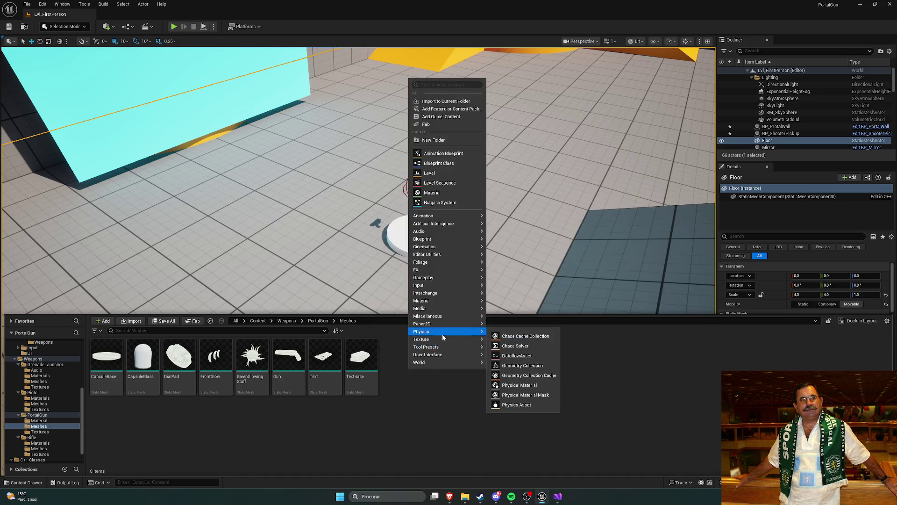
mouse_move(438, 310)
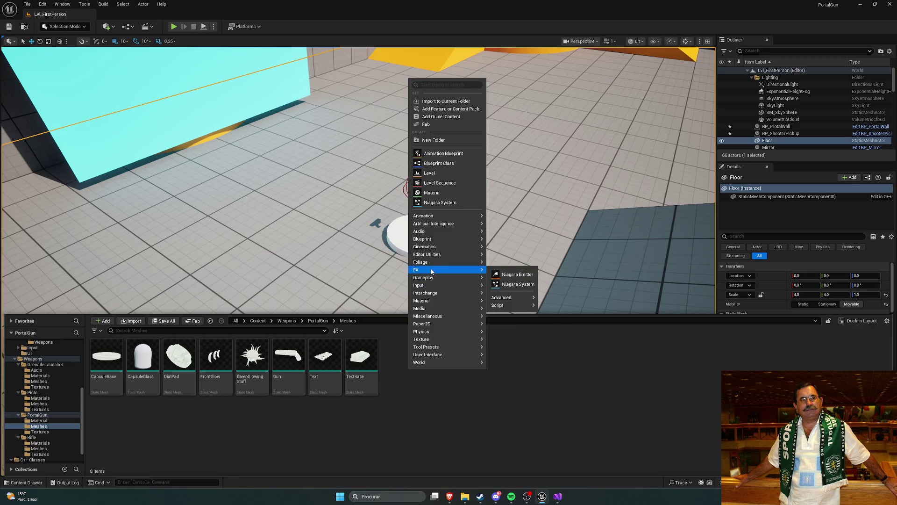
mouse_move(429, 256)
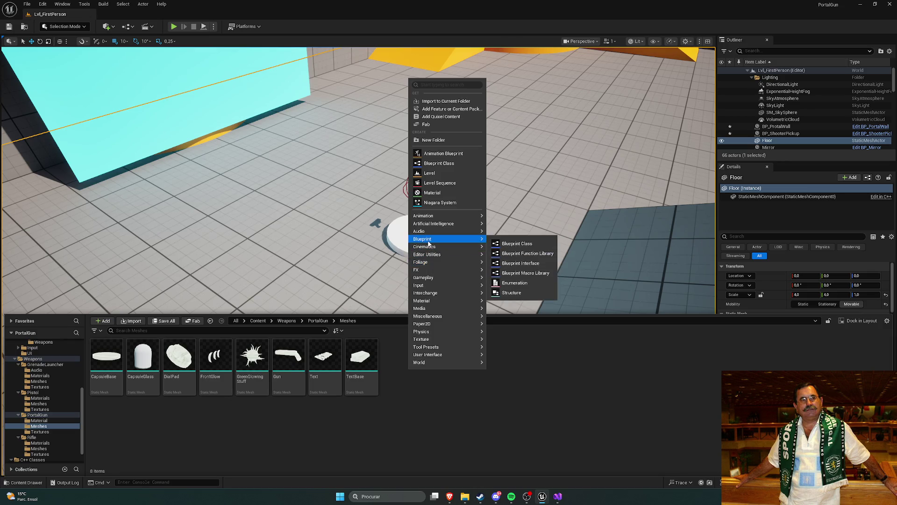
mouse_move(428, 233)
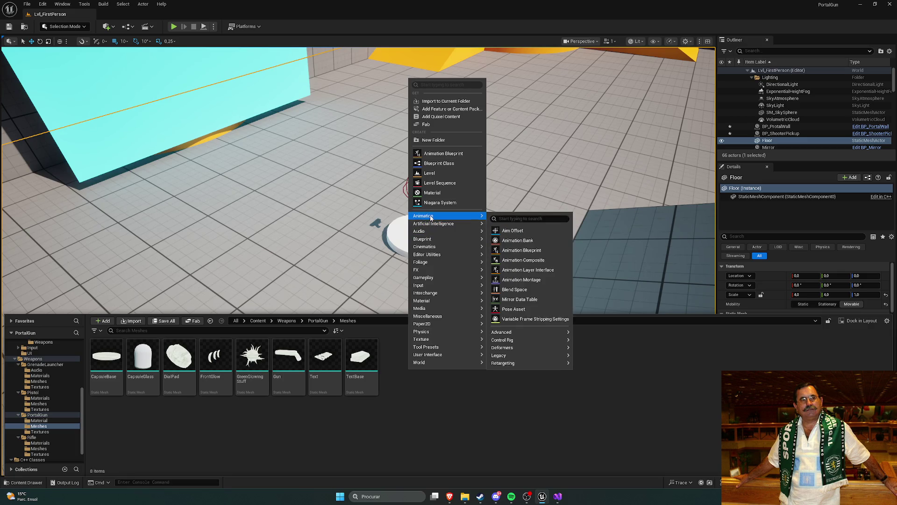
left_click(433, 401)
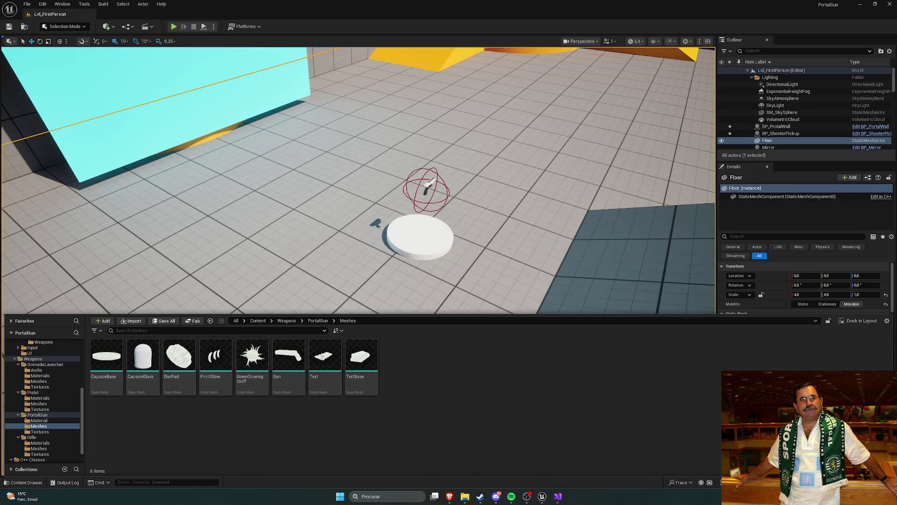
left_click(401, 503)
- In Brave, search 'blender' and download the Blender 5.1 installer from blender.org
mouse_move(450, 502)
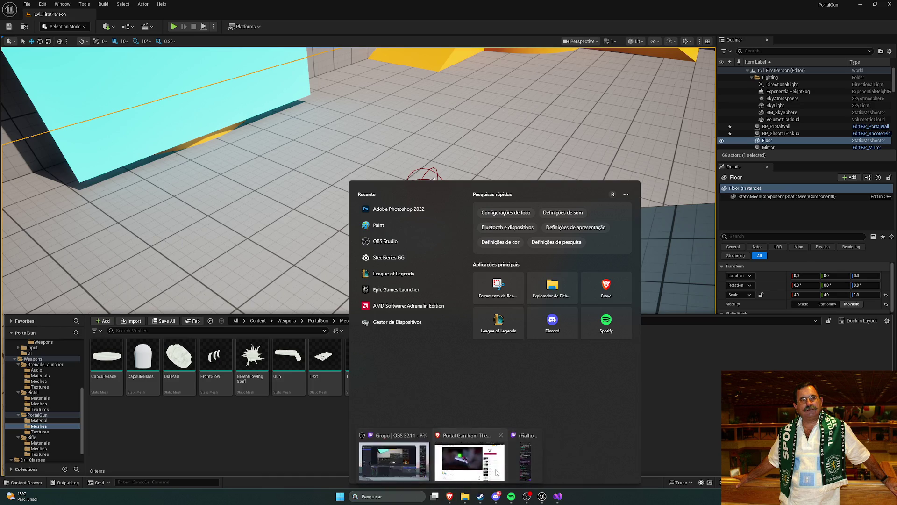
left_click(461, 436)
left_click(787, 13)
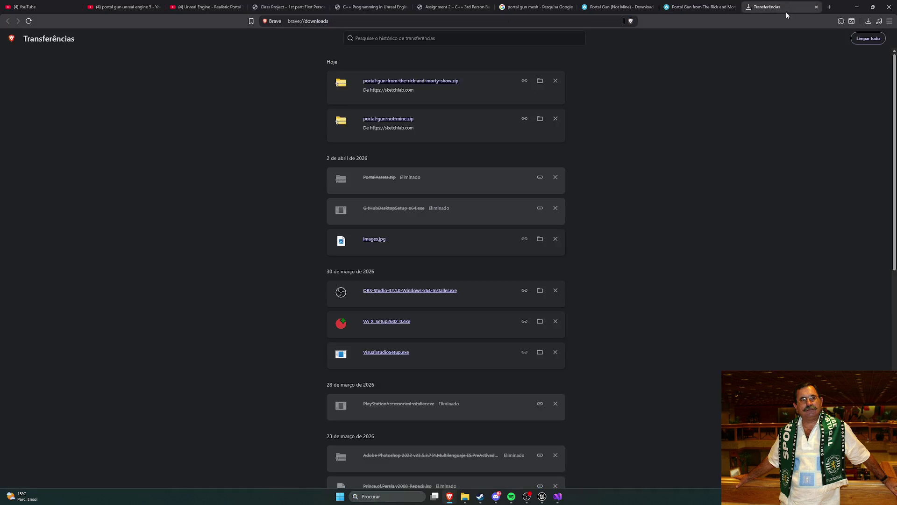
key("ctrl+t")
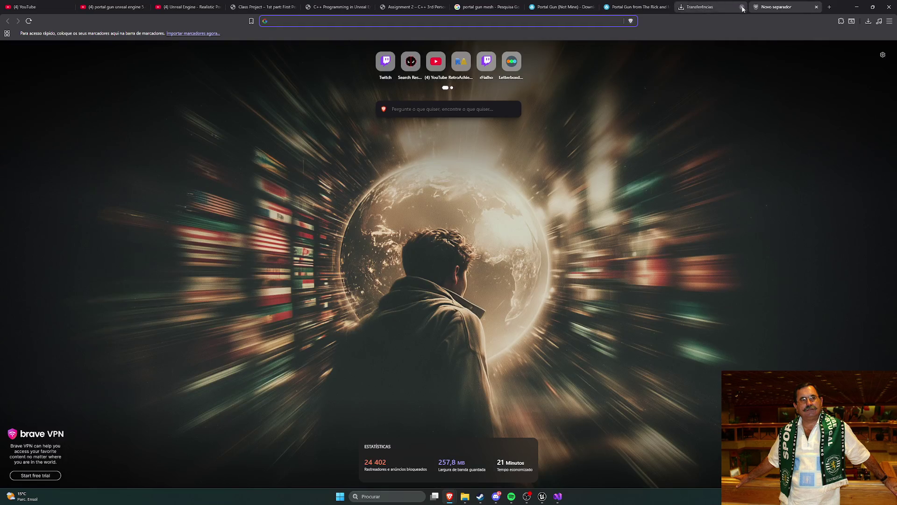
type("blender")
key("Return")
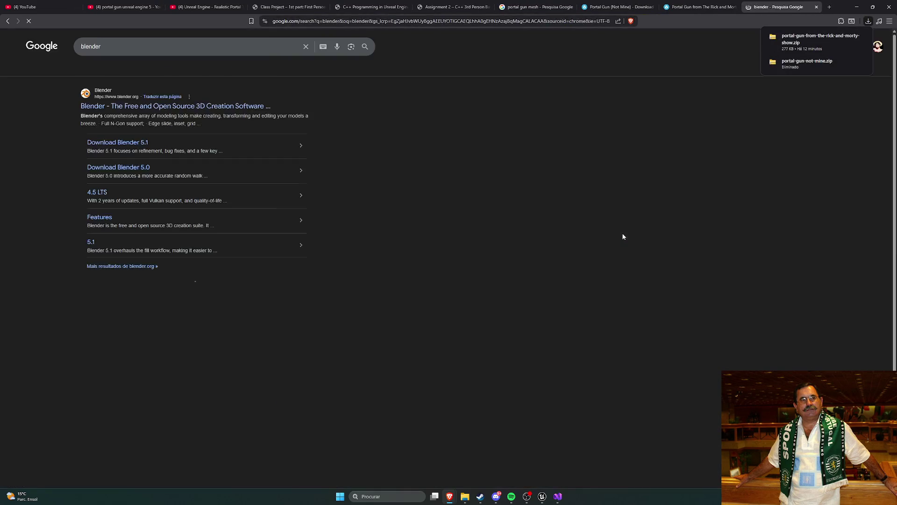
left_click(104, 107)
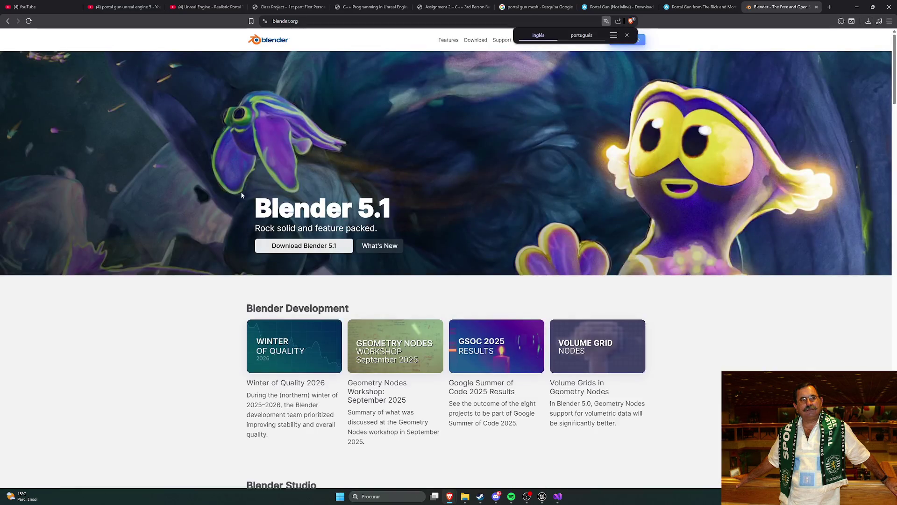
left_click(324, 246)
left_click(447, 145)
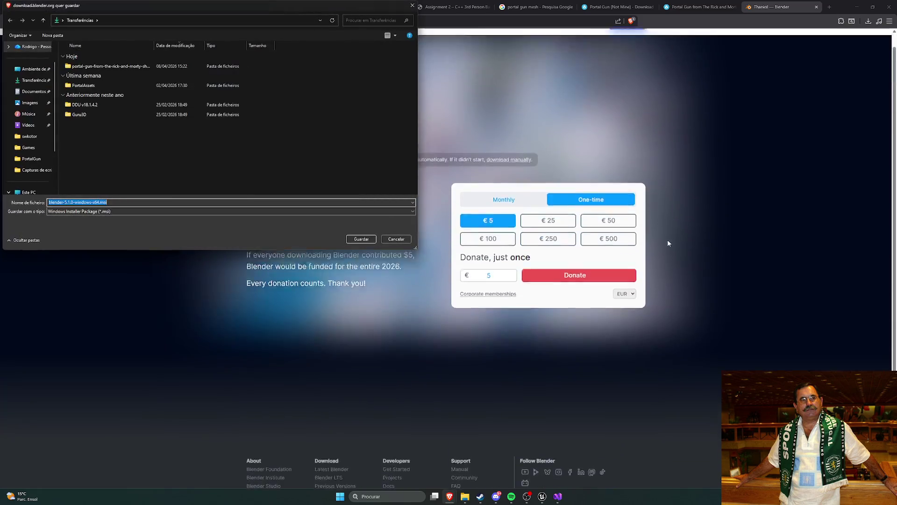
key("Return")
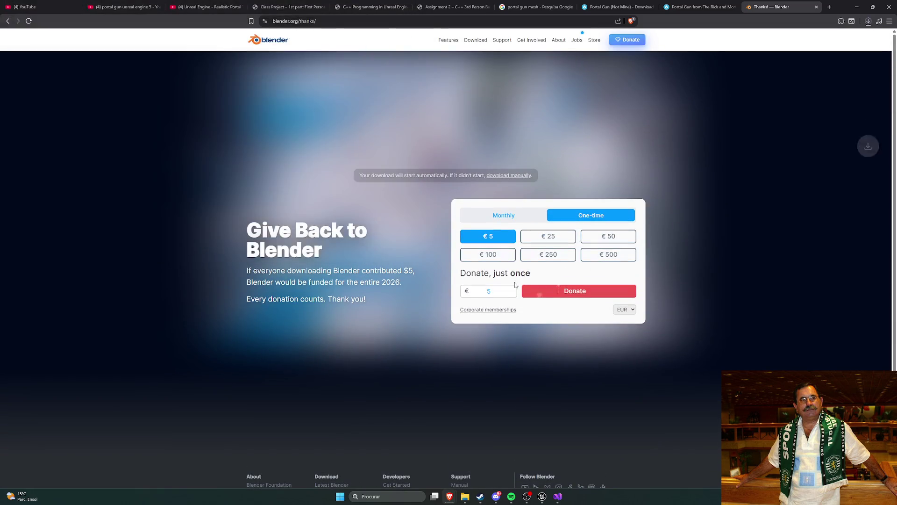
- Orbit the Sketchfab Portal Gun model to another side, then return to the Unreal Editor
left_click(696, 10)
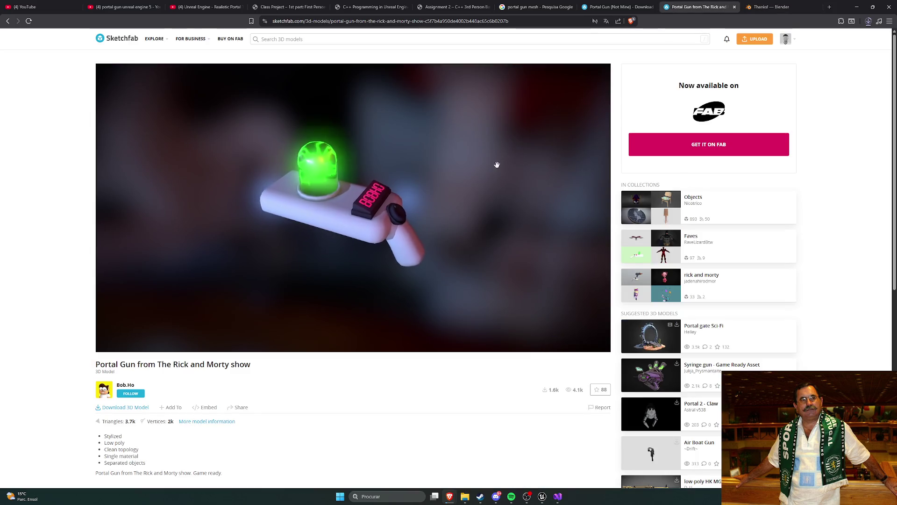
mouse_move(497, 165)
left_mouse_down()
mouse_move(313, 225)
mouse_move(388, 214)
left_mouse_up()
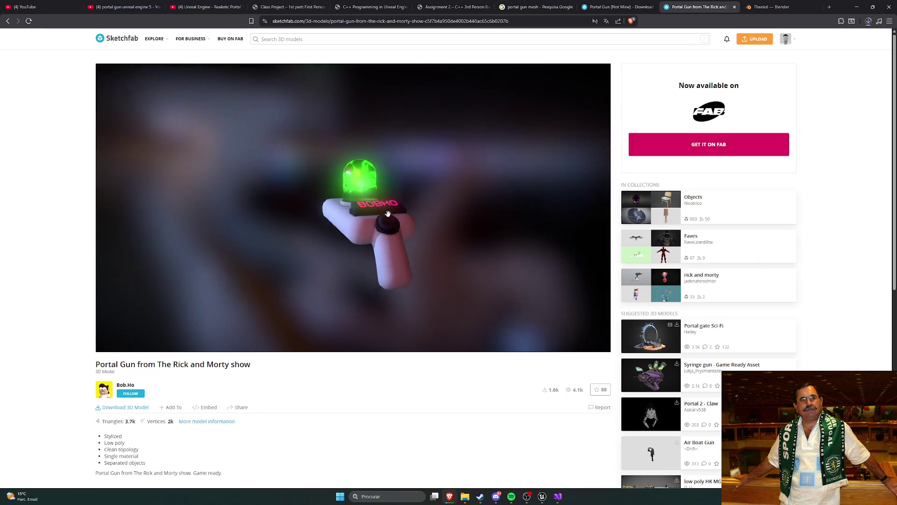
left_click(546, 497)
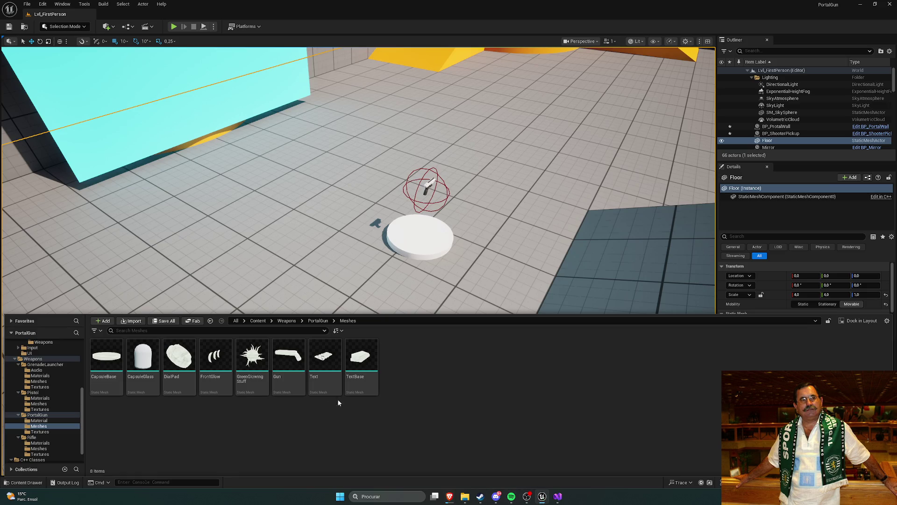
- Go to Content > Variant_Shooter > Blueprints > Pickups > Weapons and open BP_ShooterWeapon_Rifle
left_click(317, 321)
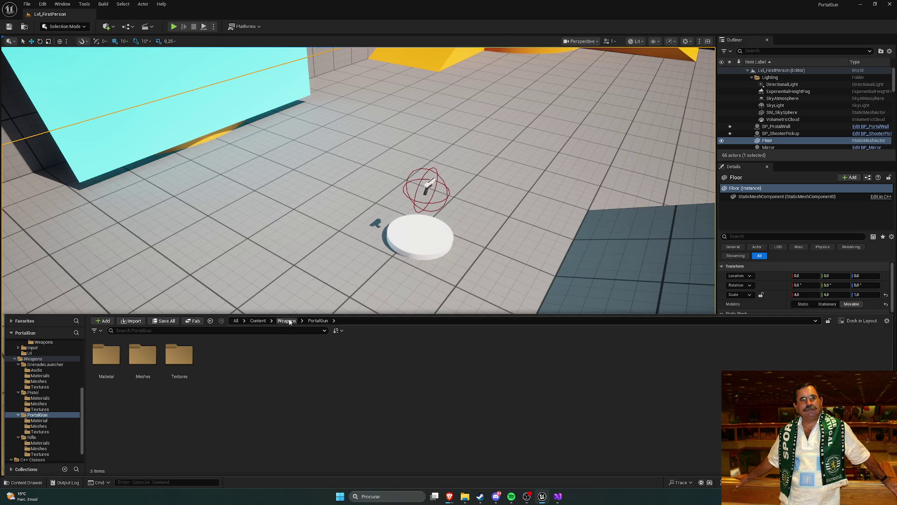
left_click(258, 320)
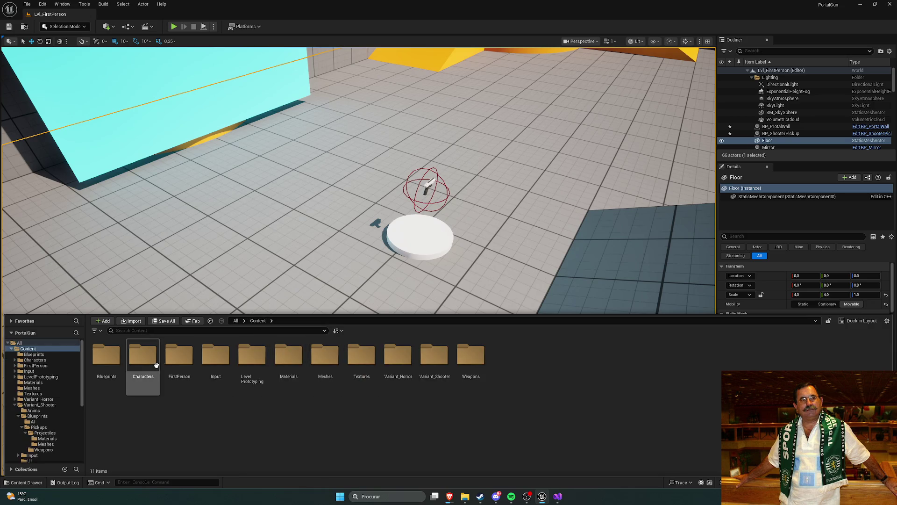
double_click(434, 358)
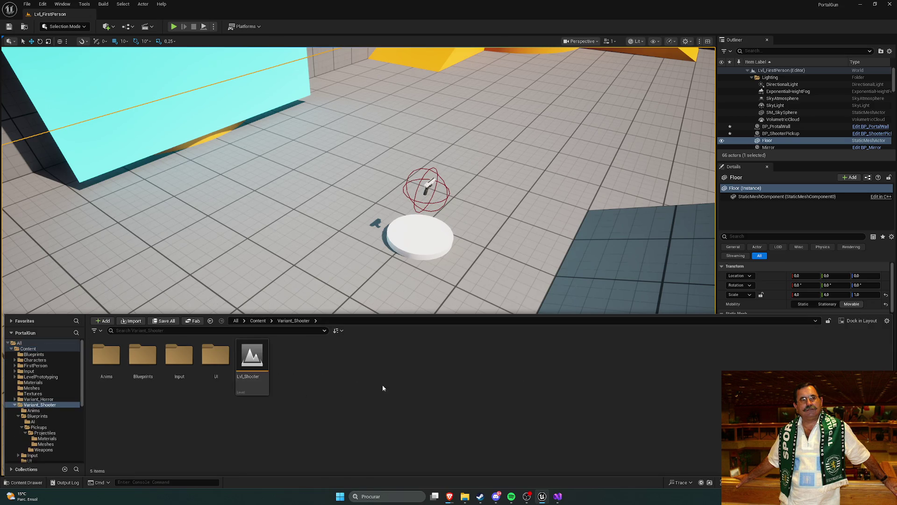
double_click(135, 361)
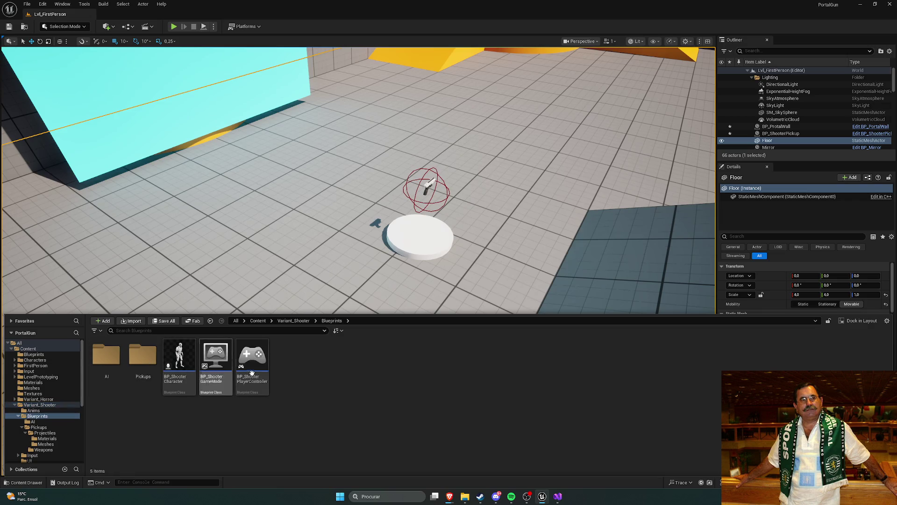
double_click(144, 361)
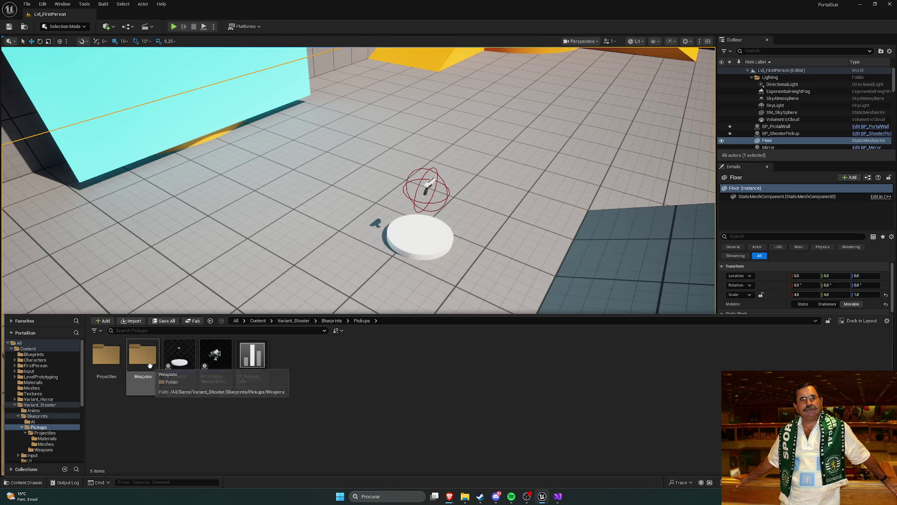
double_click(142, 359)
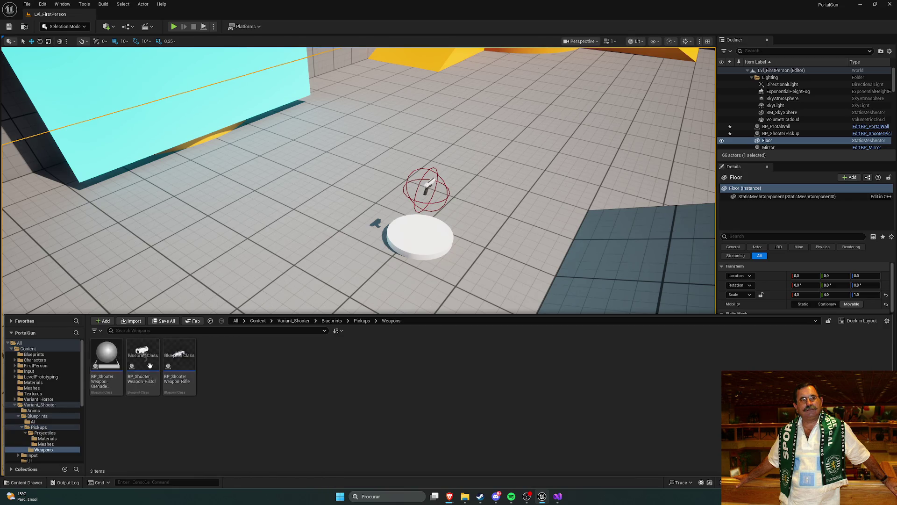
double_click(183, 362)
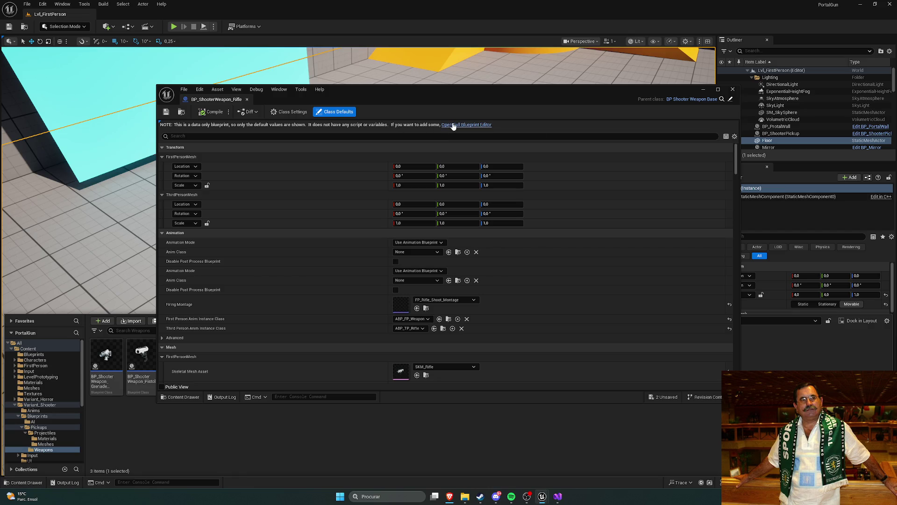
- Inspect the rifle blueprint in the full Blueprint Editor, then close it
left_click(463, 125)
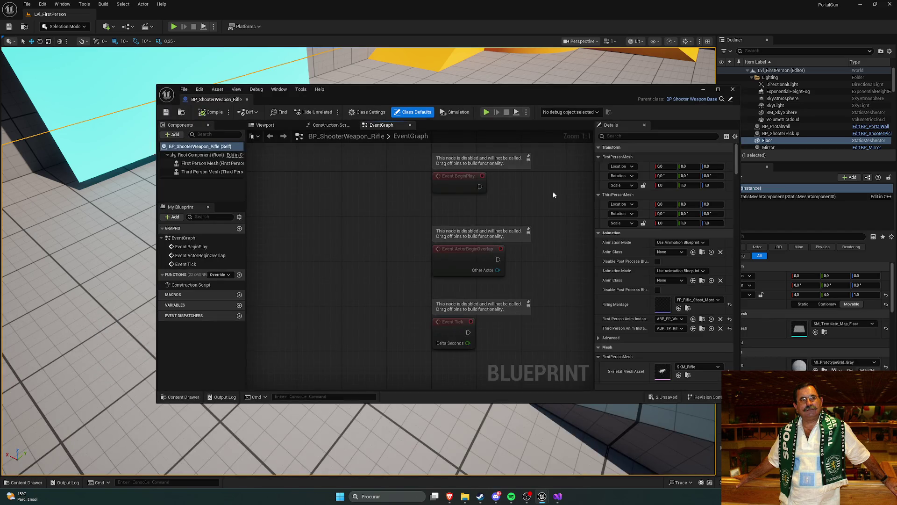
mouse_move(507, 203)
left_mouse_down()
mouse_move(448, 200)
mouse_move(466, 209)
left_mouse_up()
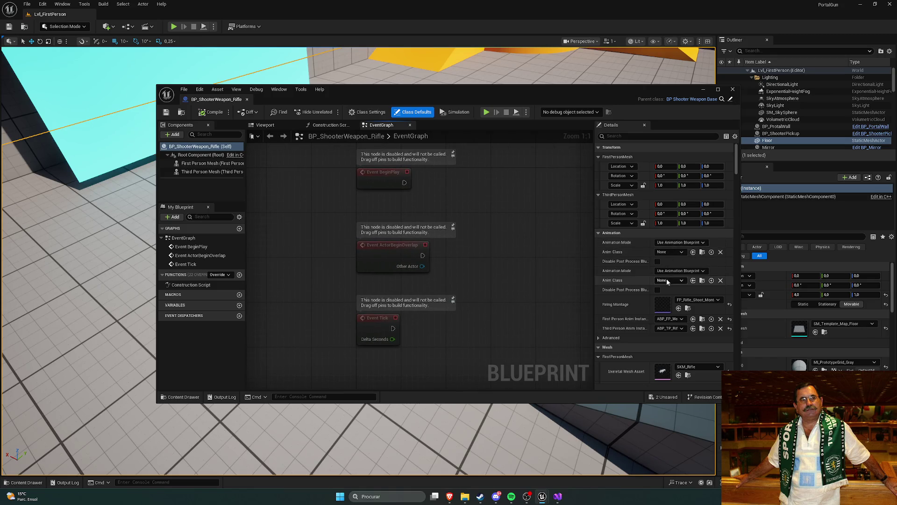
scroll(628, 271, "down", 2)
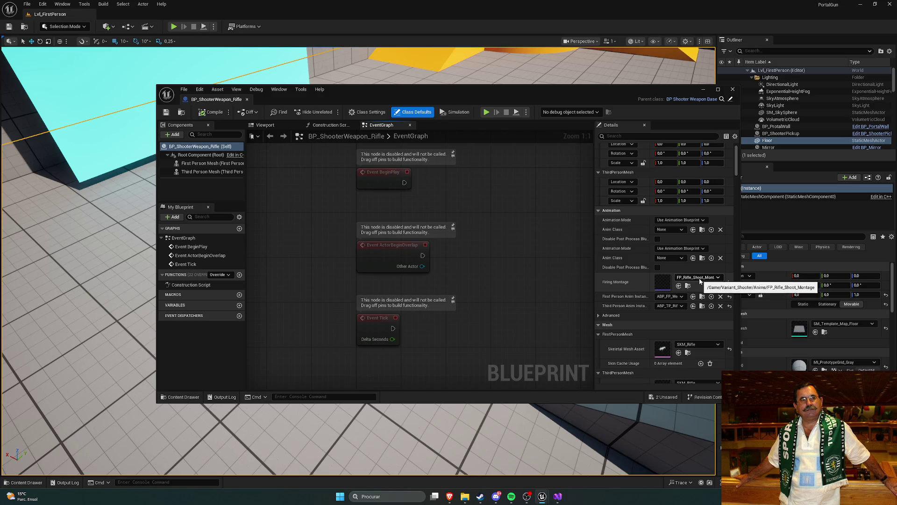
left_click(733, 89)
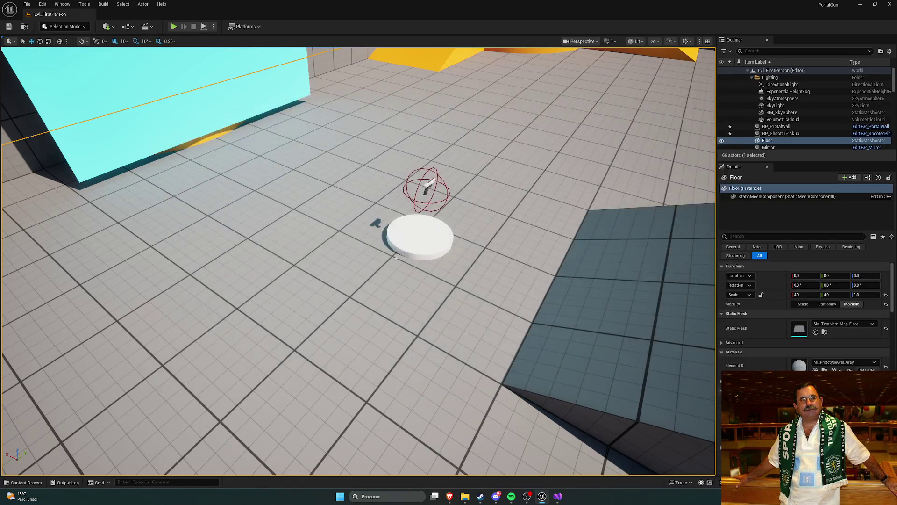
- Open the BP_ShooterWeapon_Pistol blueprint and close it again
key("ctrl+space")
double_click(141, 356)
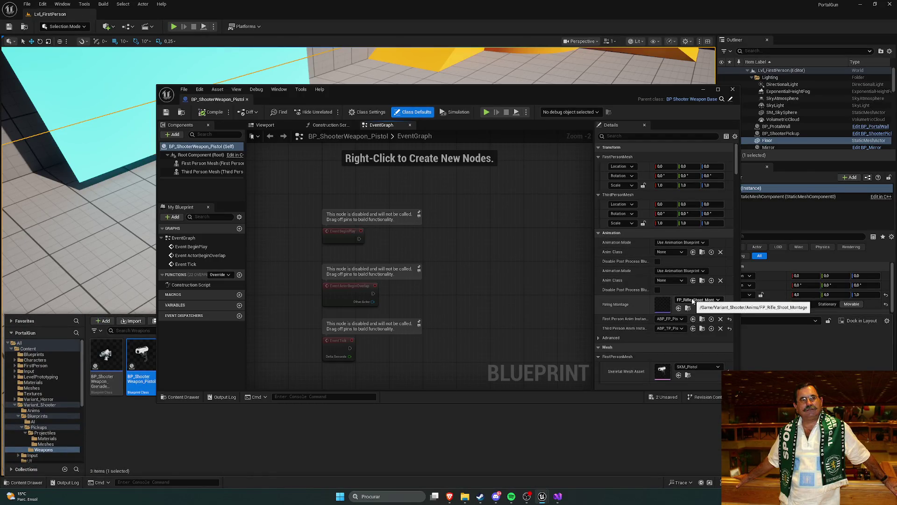
left_click(732, 90)
- Open the grenade launcher blueprint in full editor, preview its mesh and Details, then close it
double_click(106, 355)
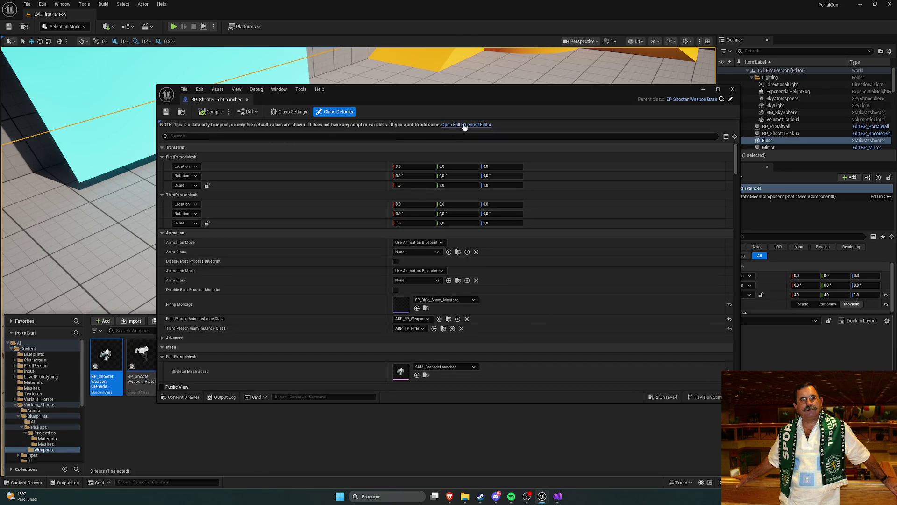
left_click(464, 125)
left_click(265, 125)
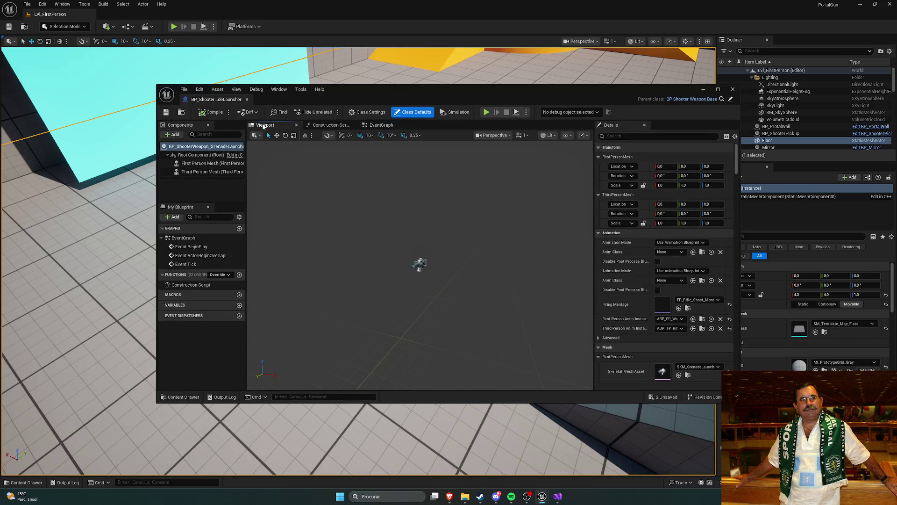
scroll(633, 243, "down", 2)
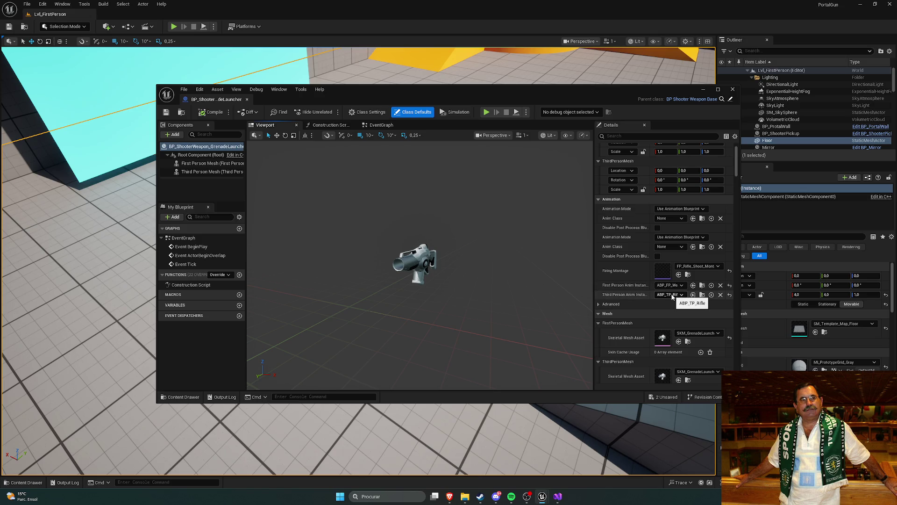
scroll(649, 276, "down", 4)
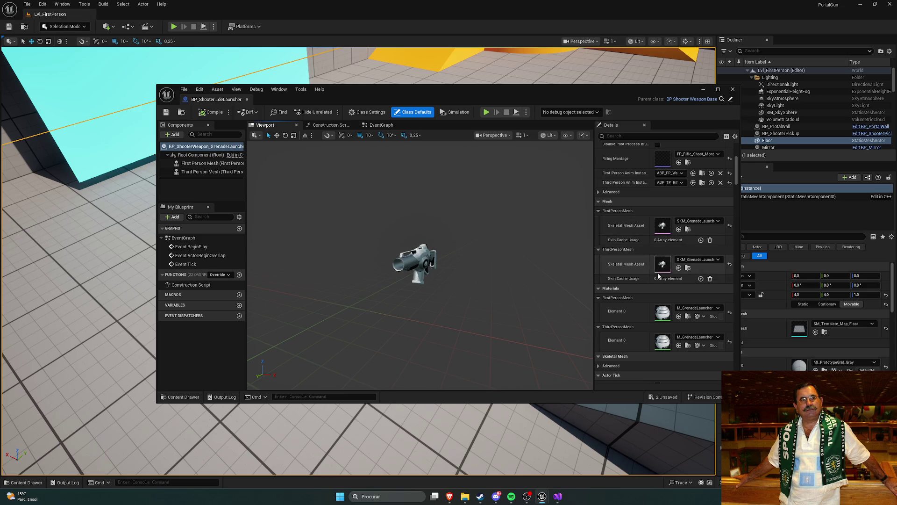
scroll(648, 267, "down", 2)
scroll(649, 264, "up", 1)
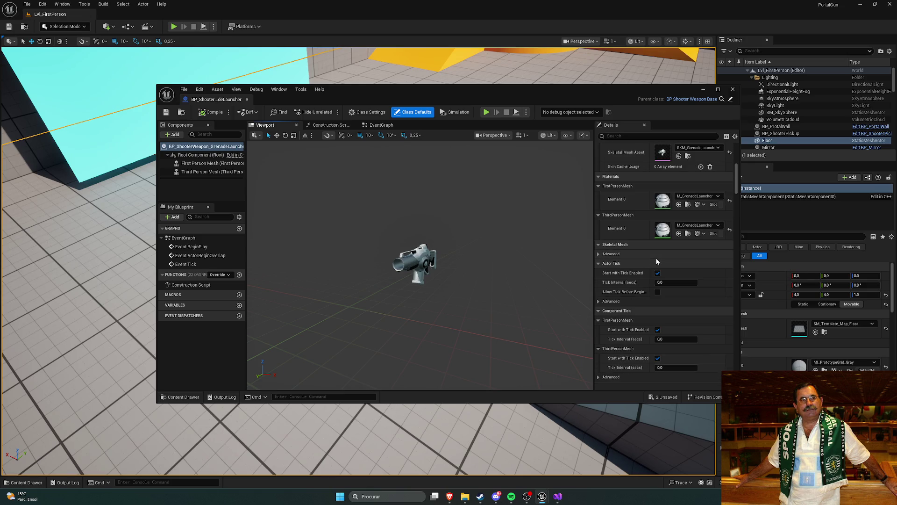
scroll(653, 257, "up", 3)
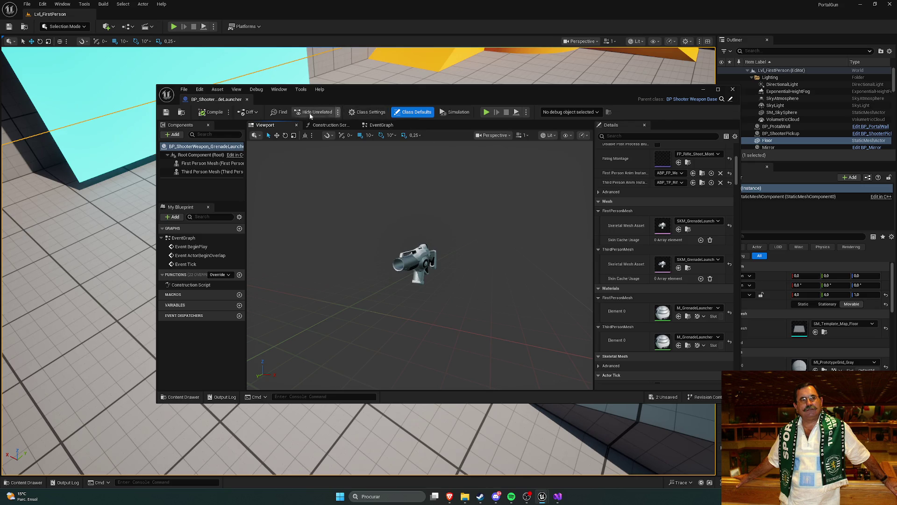
left_click(733, 89)
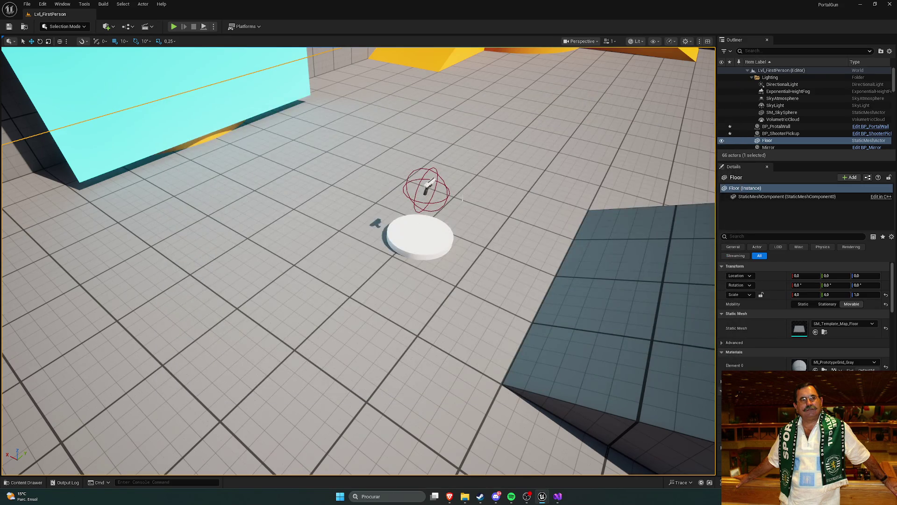
scroll(462, 198, "down", 3)
- Show blender-5.1.0-windows-x64.msi in its folder from Brave's downloads and run the installer
key("ctrl+space")
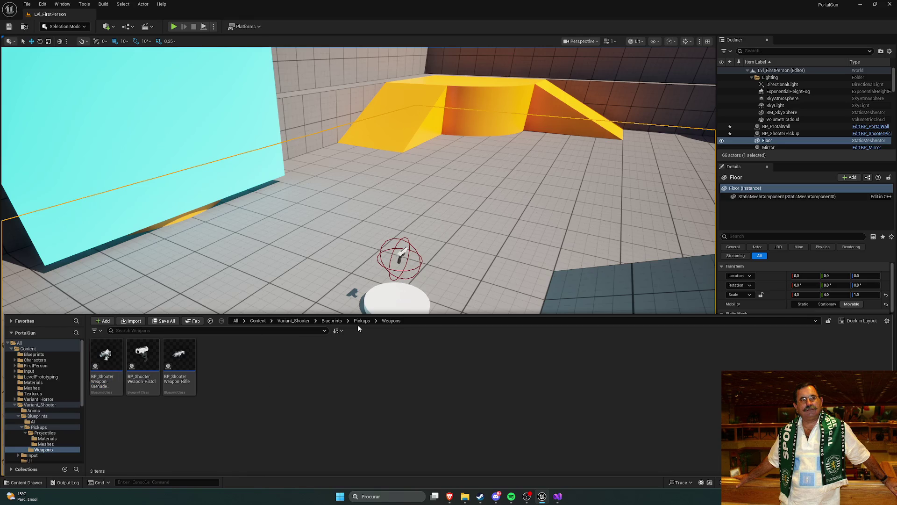
mouse_move(449, 496)
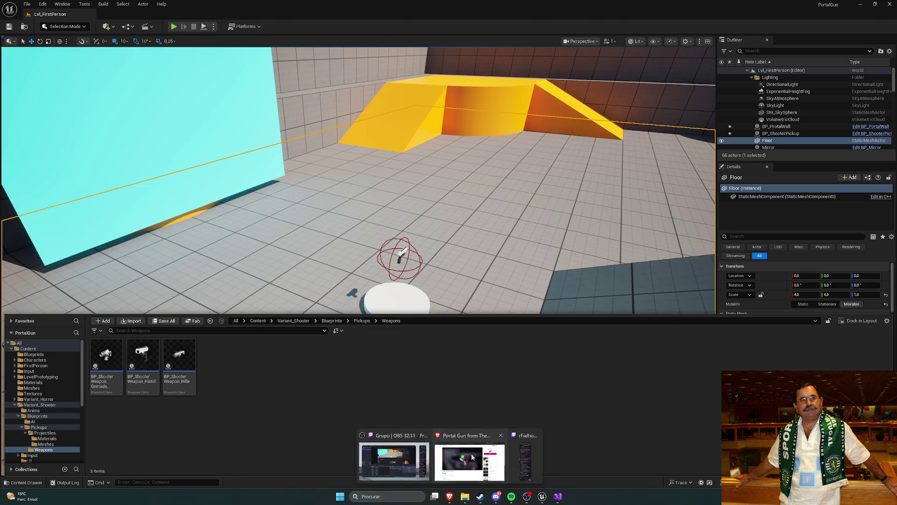
left_click(469, 460)
left_click(868, 21)
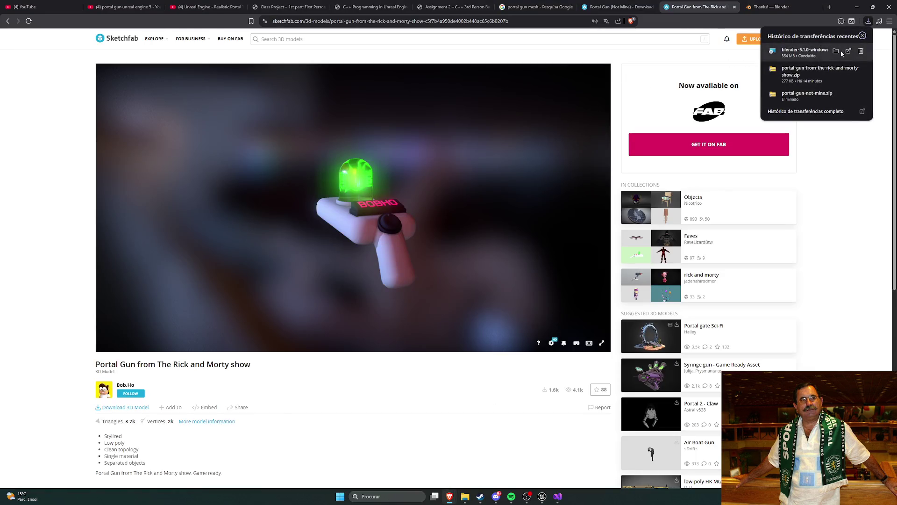
left_click(869, 55)
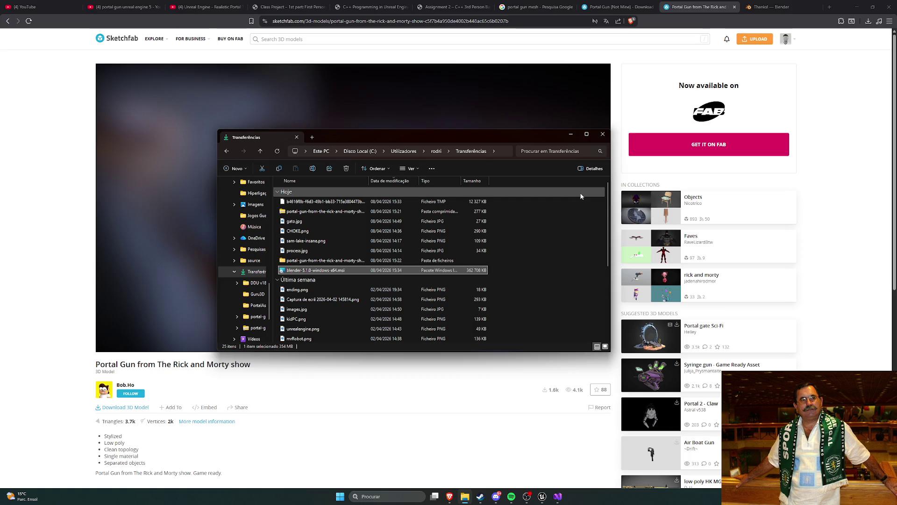
left_click(541, 268)
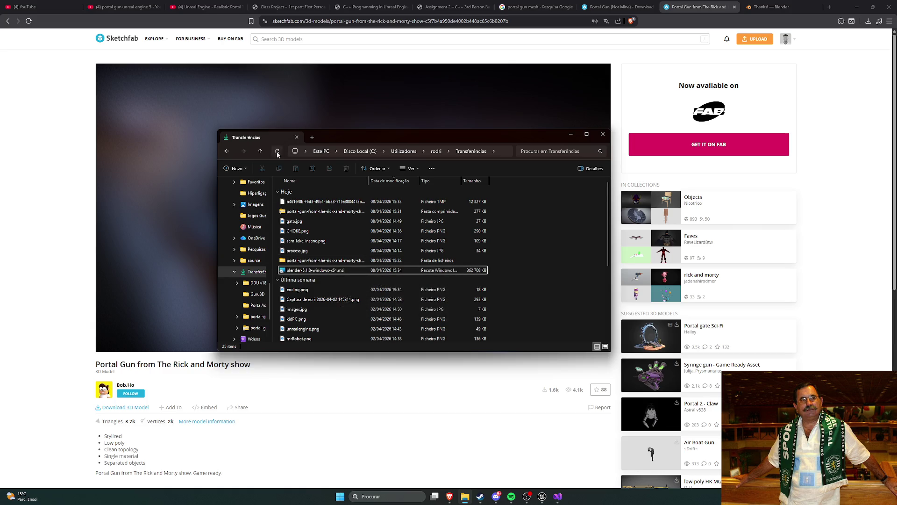
left_click(312, 203)
double_click(312, 202)
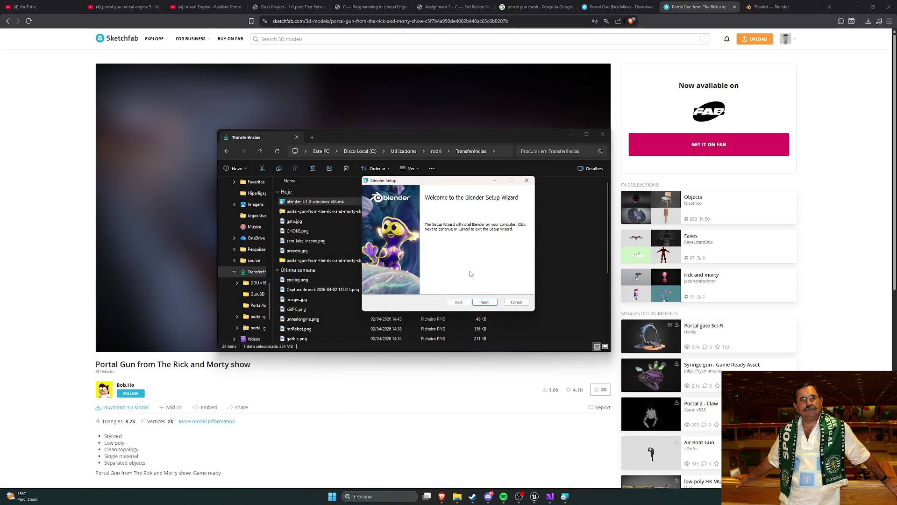
- Install Blender 5.1 to the default destination folder and finish the setup wizard
left_click(485, 302)
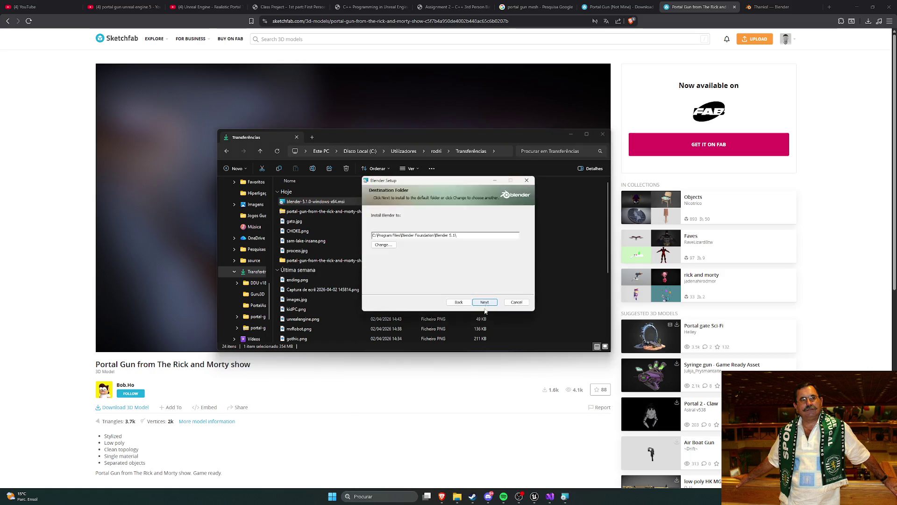
left_click(484, 302)
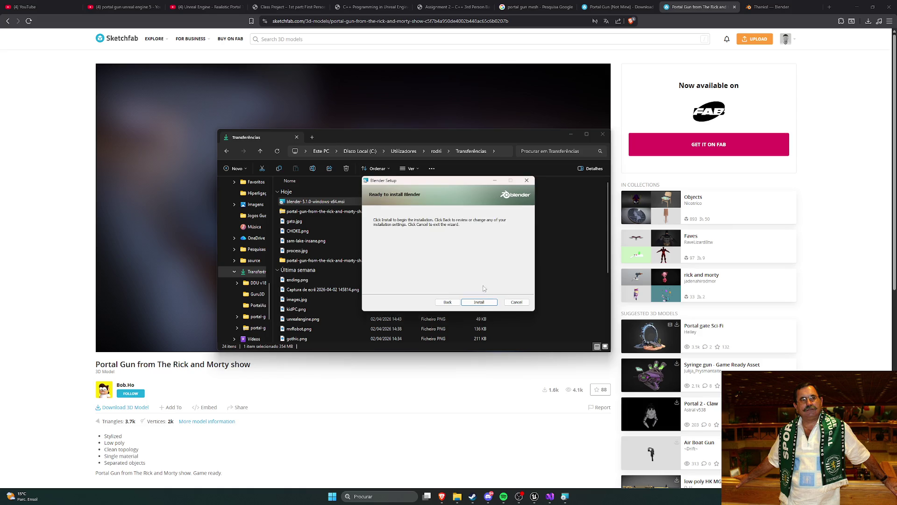
left_click(488, 302)
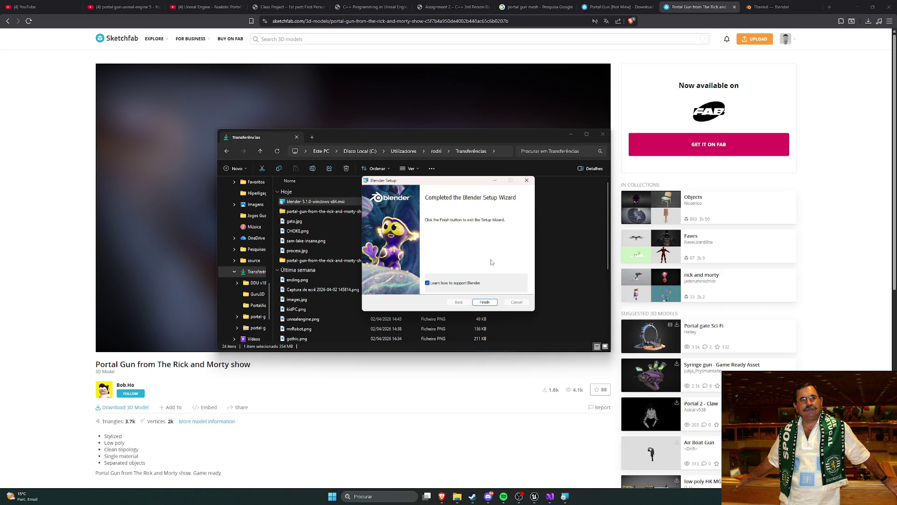
left_click(484, 302)
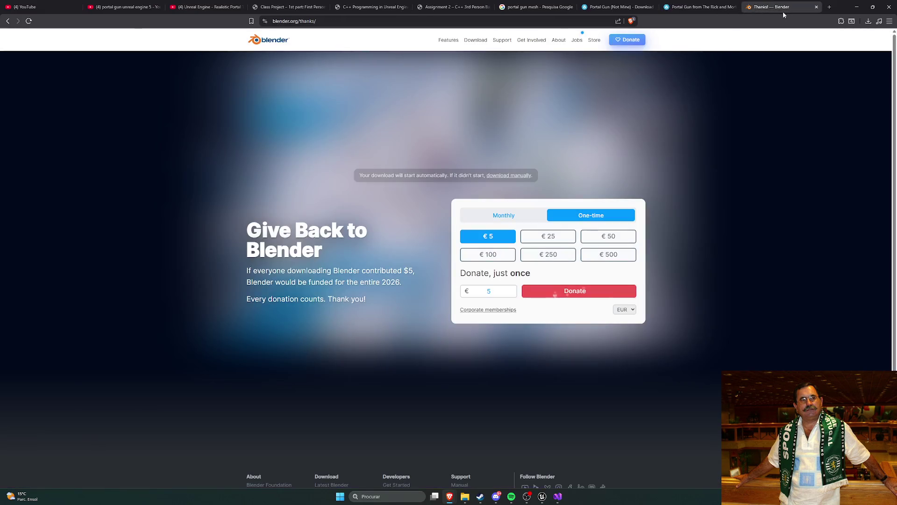
- Close the blender.org tab and launch Blender 5.1 from Windows search
left_click(817, 6)
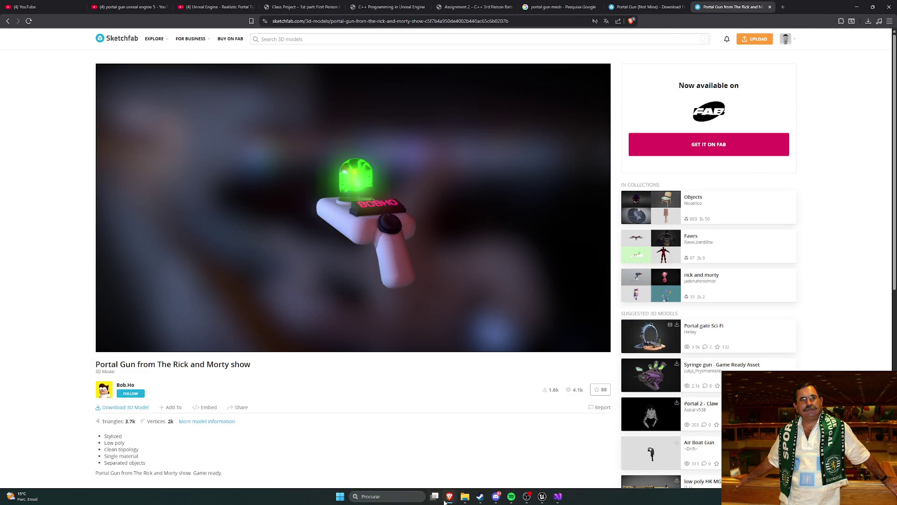
left_click(403, 497)
type("blender")
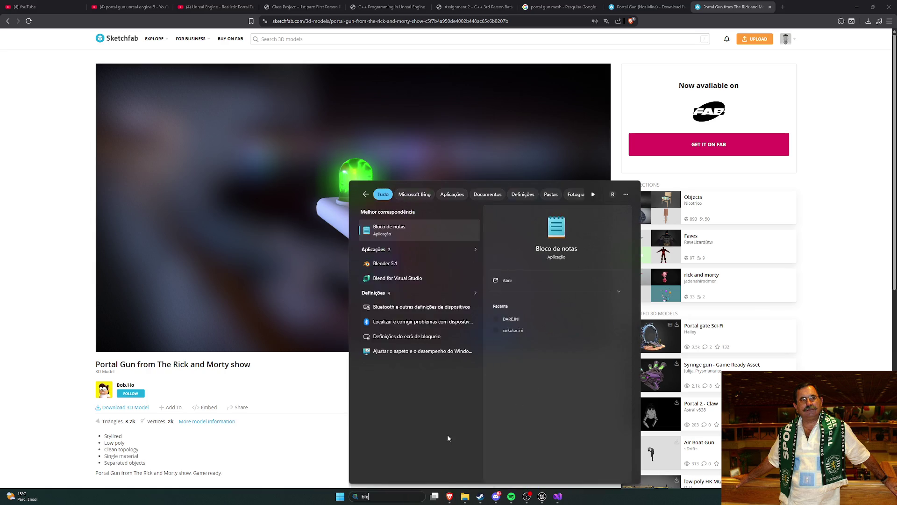
left_click(394, 234)
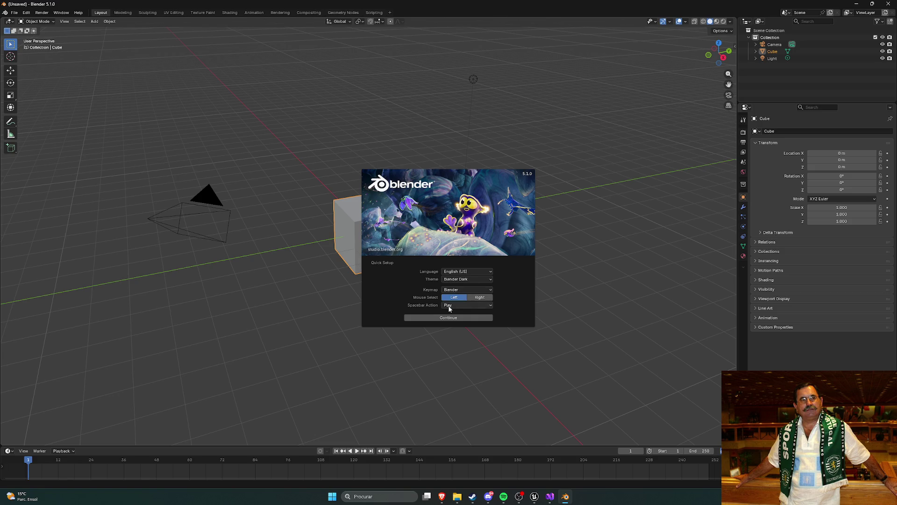
- Accept the Quick Setup defaults, dismiss the splash, and apply Shade Auto Smooth to the cube
left_click(458, 322)
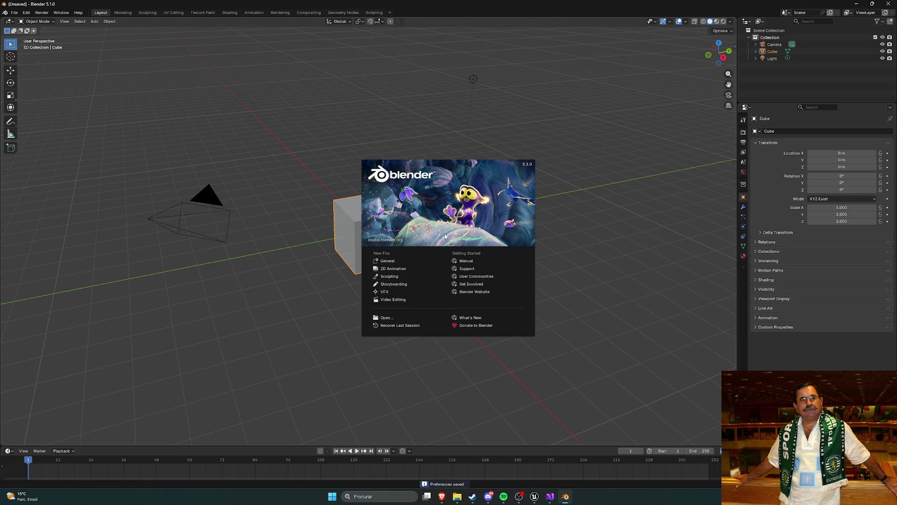
left_click(387, 261)
right_click(446, 183)
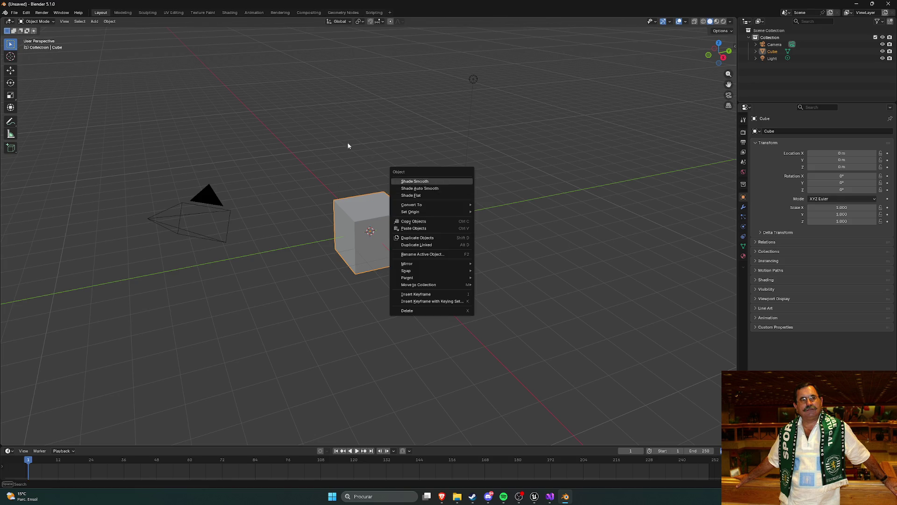
left_click(414, 181)
right_click(448, 155)
left_click(435, 164)
- Start File > Open without saving, browse Downloads to the portal gun source folder, then cancel
left_click(6, 13)
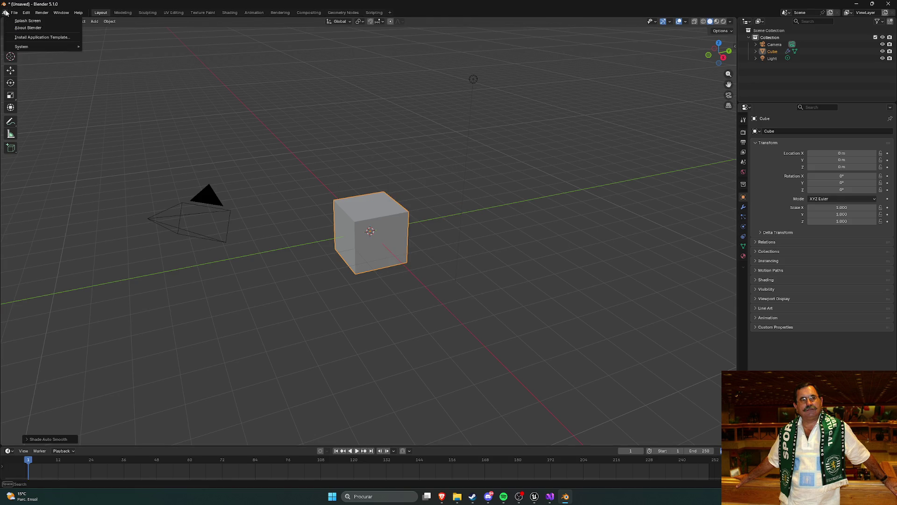
mouse_move(15, 15)
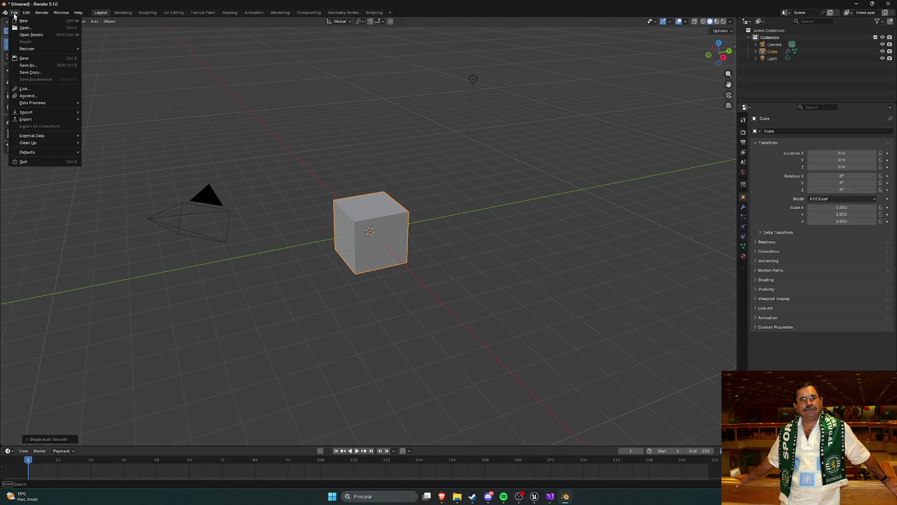
left_click(33, 34)
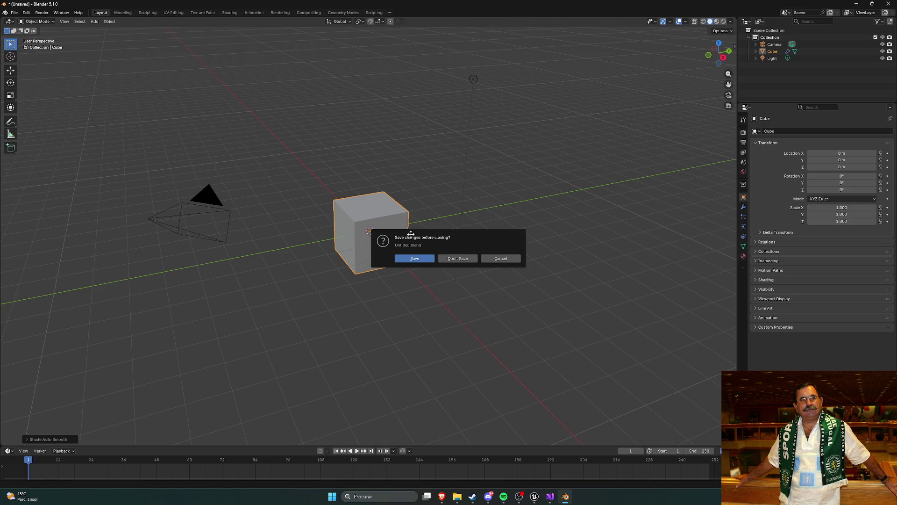
left_click(458, 258)
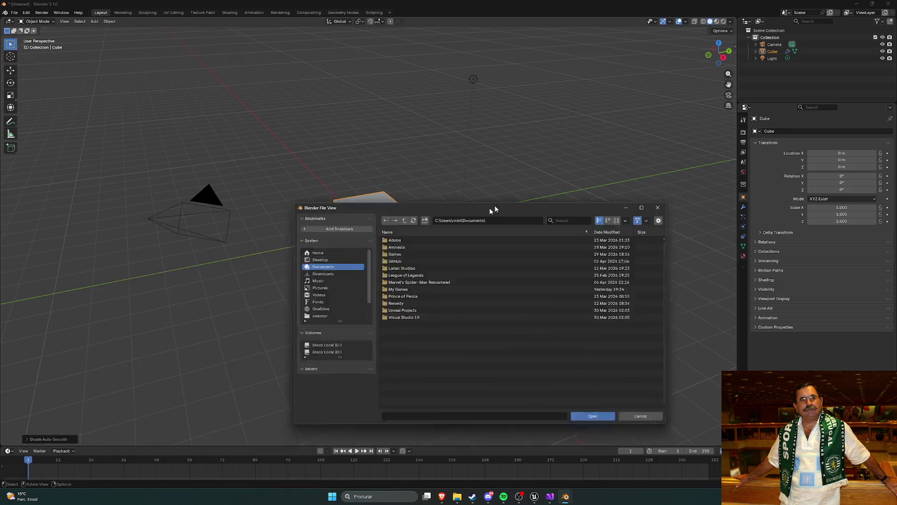
left_click(368, 223)
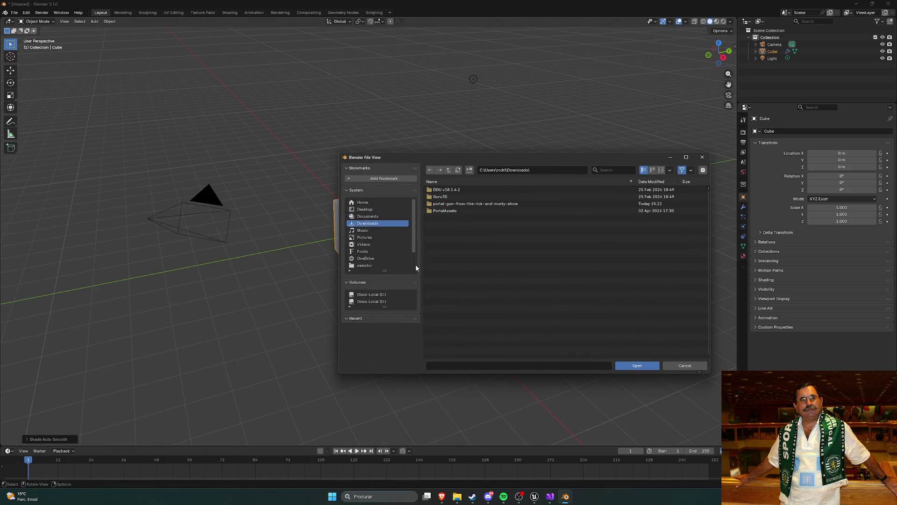
left_click(463, 203)
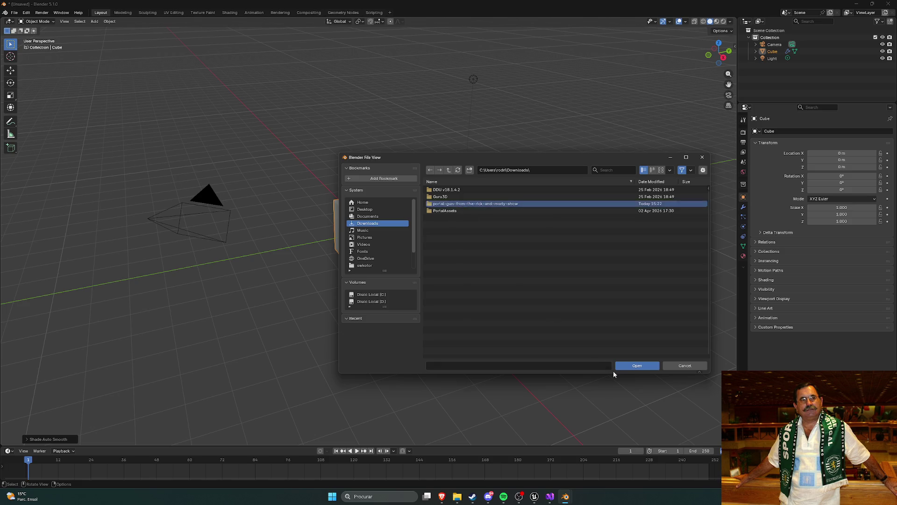
left_click(626, 365)
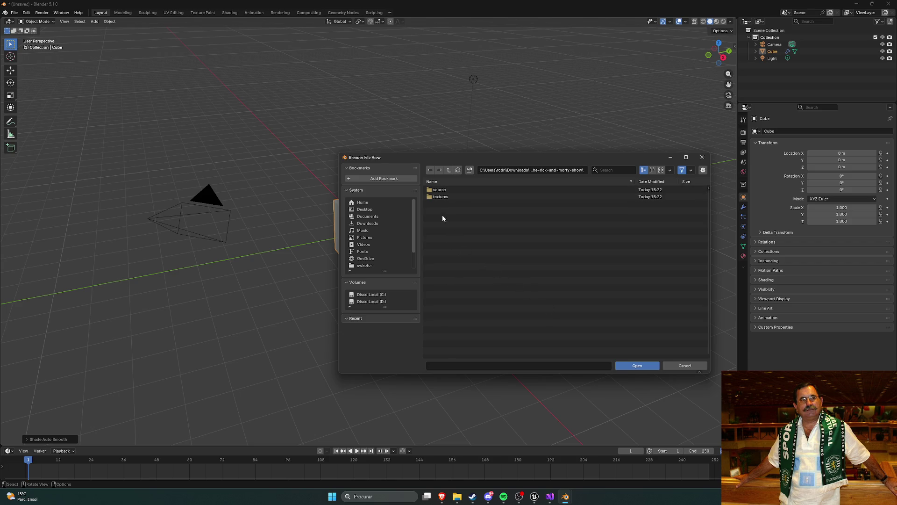
double_click(442, 191)
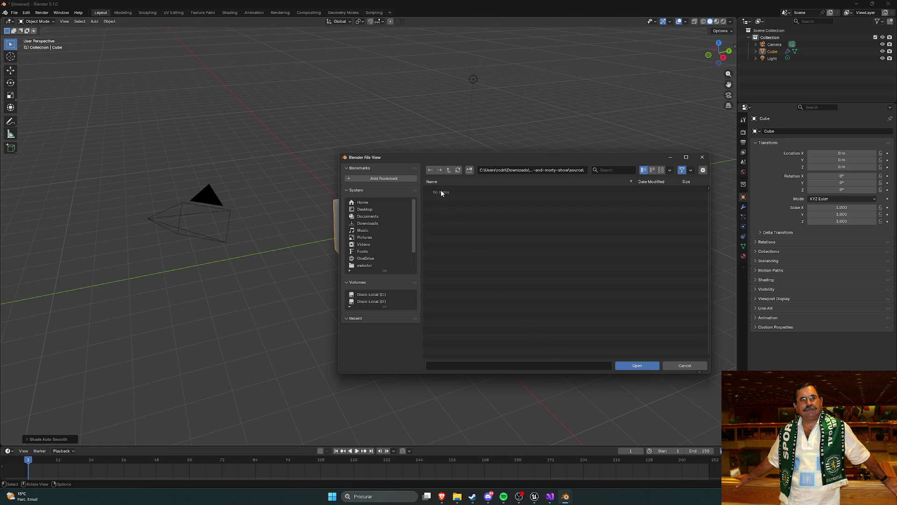
left_click(699, 161)
- View the Portal Gun's Download 3D Model format options on Sketchfab, then return to Blender
mouse_move(441, 496)
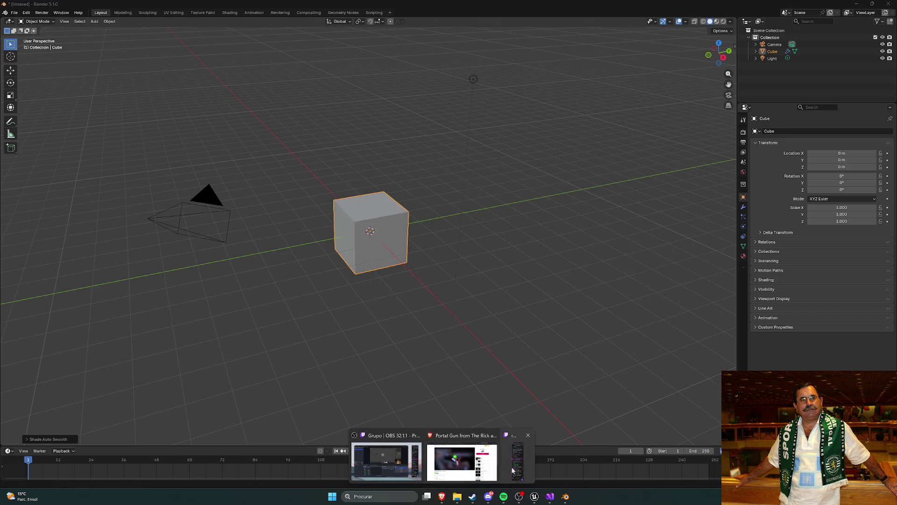
left_click(462, 463)
left_click(111, 409)
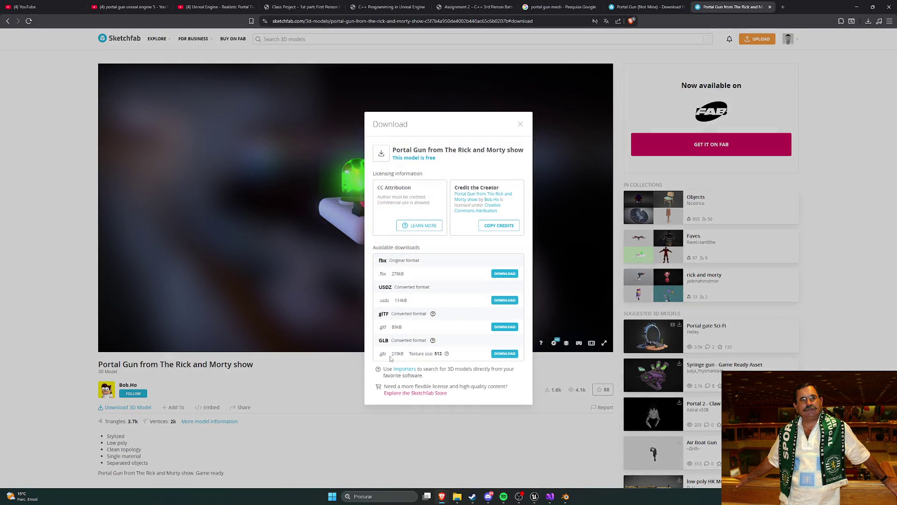
left_click(326, 371)
key("alt+Tab")
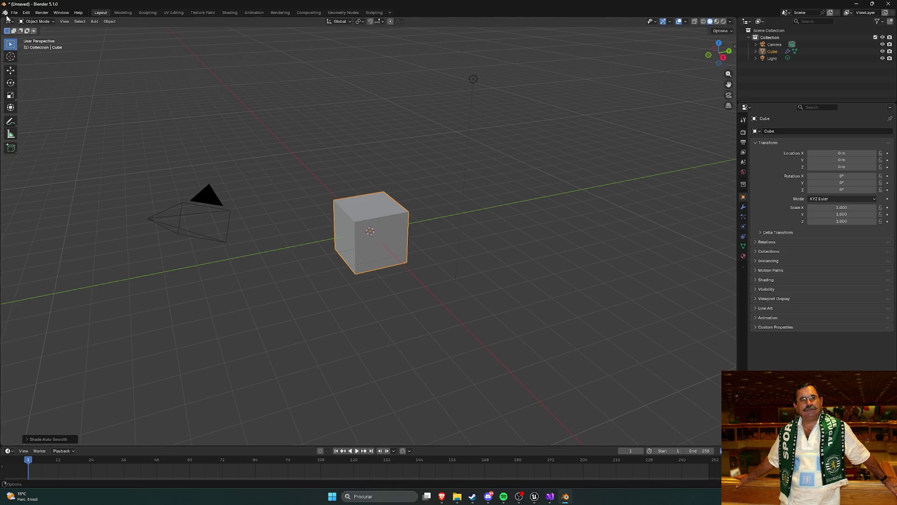
- Pick PortalGun.fbx in Downloads > portal gun > source with the FBX importer
left_click(15, 13)
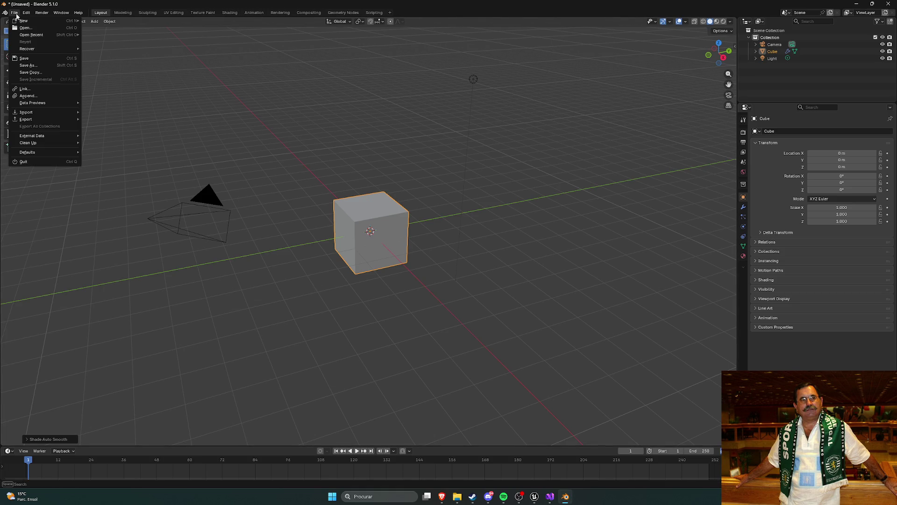
mouse_move(47, 113)
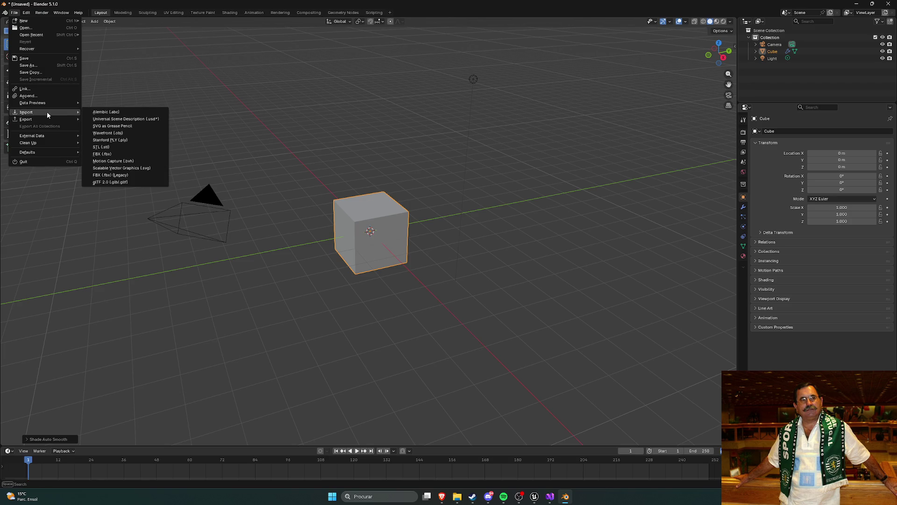
left_click(125, 157)
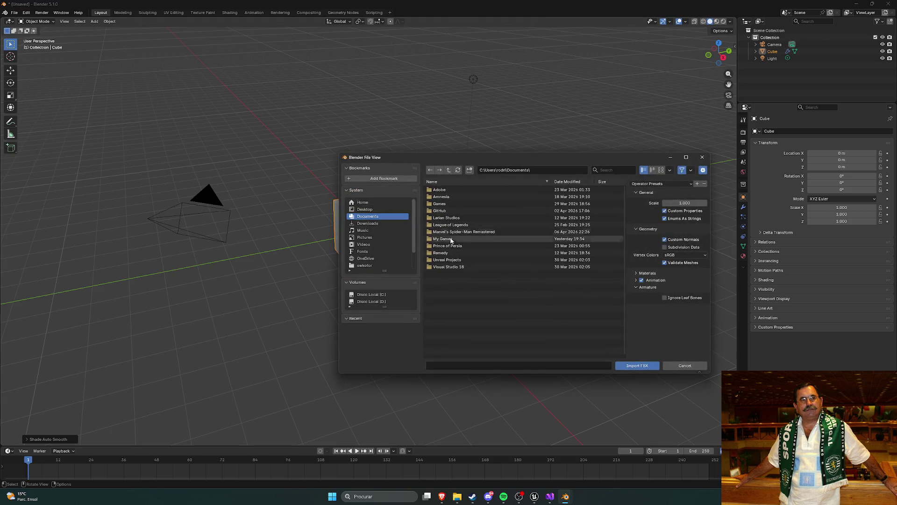
left_click(375, 225)
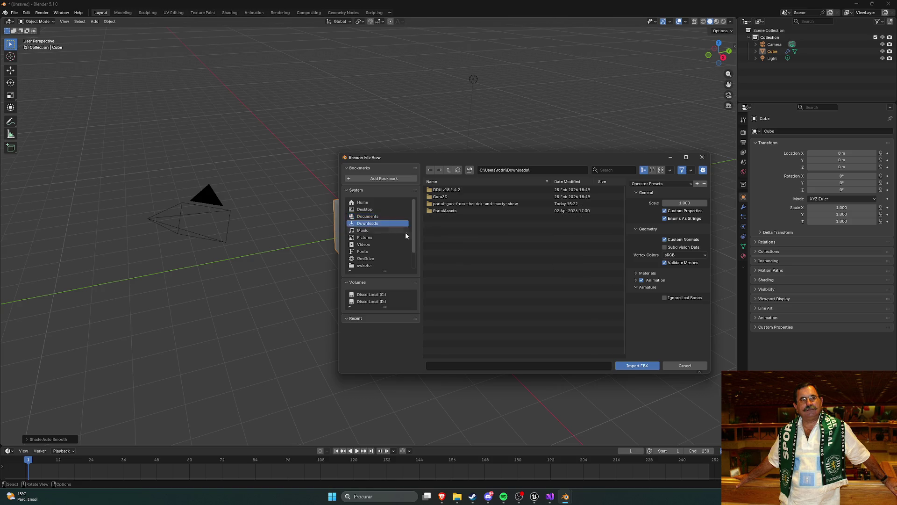
double_click(459, 203)
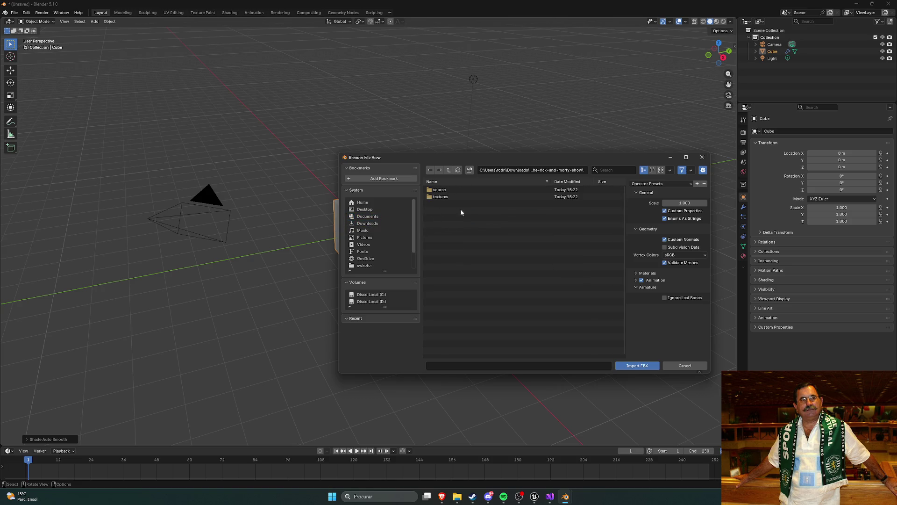
left_click(374, 223)
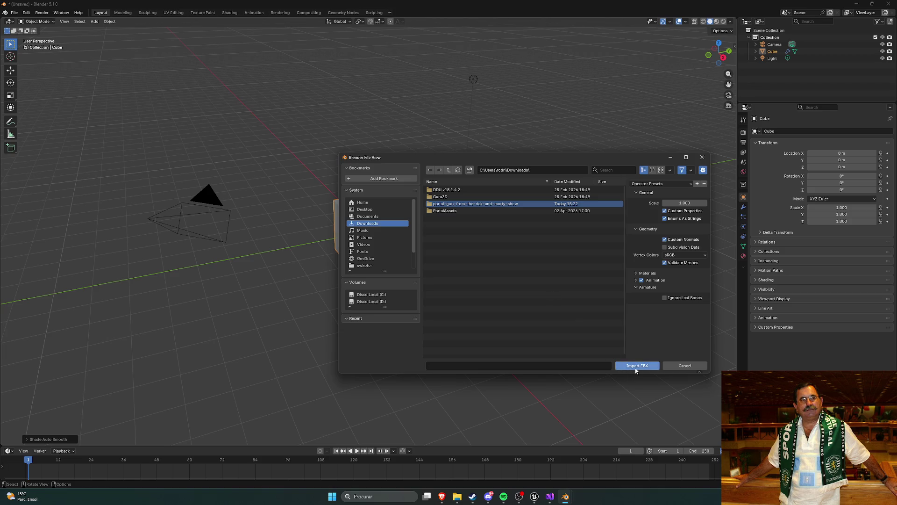
left_click(635, 367)
double_click(452, 189)
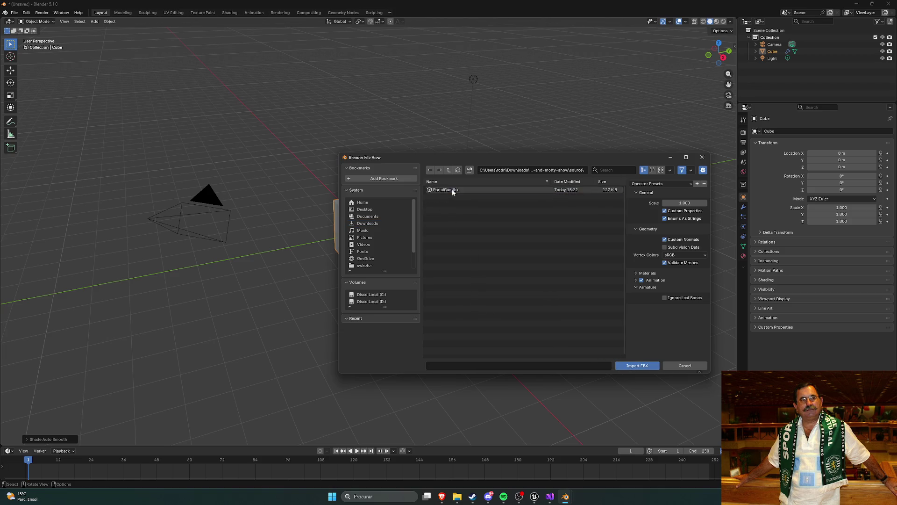
left_click(447, 191)
- Finish importing PortalGun.fbx and delete the default Cube
left_click(637, 366)
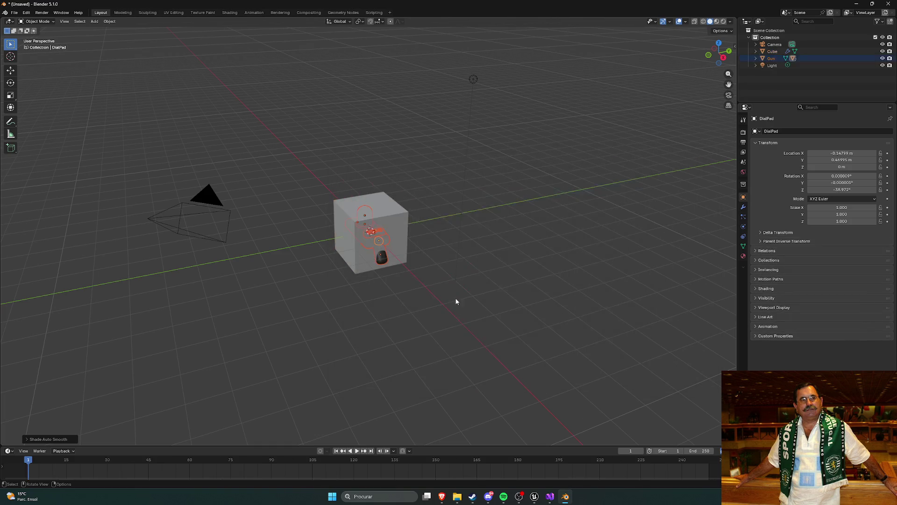
right_click(418, 151)
mouse_move(419, 156)
left_mouse_down()
mouse_move(411, 157)
mouse_move(425, 150)
left_mouse_up()
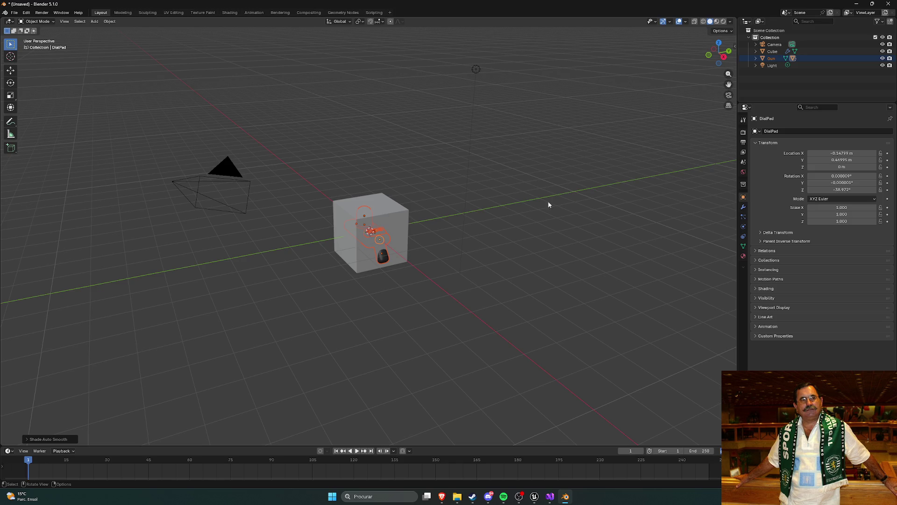
left_click(773, 52)
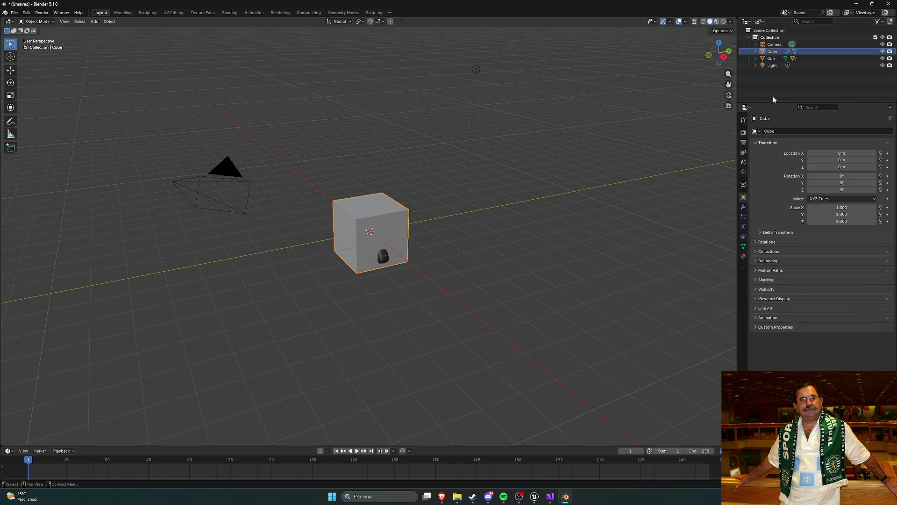
key("x")
- Zoom and orbit around the imported portal gun, then select the Gun object
scroll(381, 215, "up", 3)
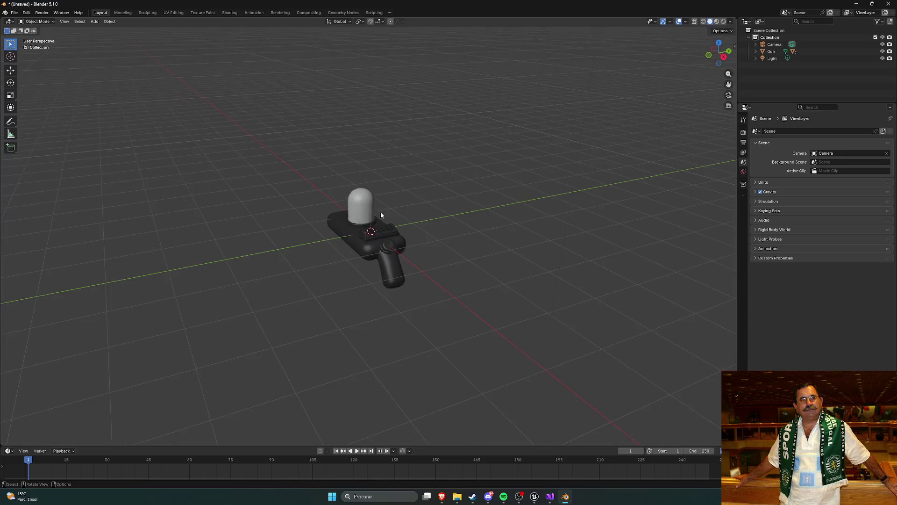
scroll(385, 198, "up", 2)
left_click(14, 13)
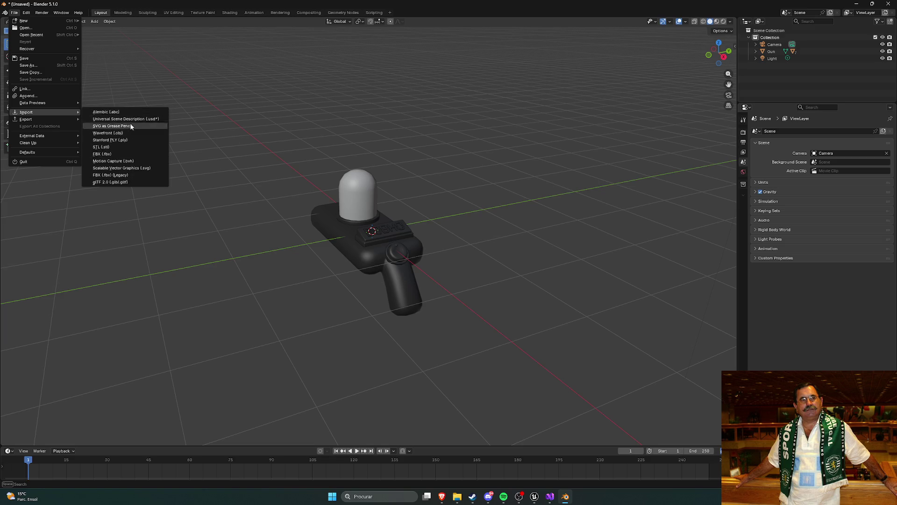
mouse_move(265, 167)
left_mouse_down()
mouse_move(458, 160)
mouse_move(419, 225)
mouse_move(383, 194)
mouse_move(274, 168)
mouse_move(355, 197)
mouse_move(456, 197)
left_mouse_up()
left_click(419, 225)
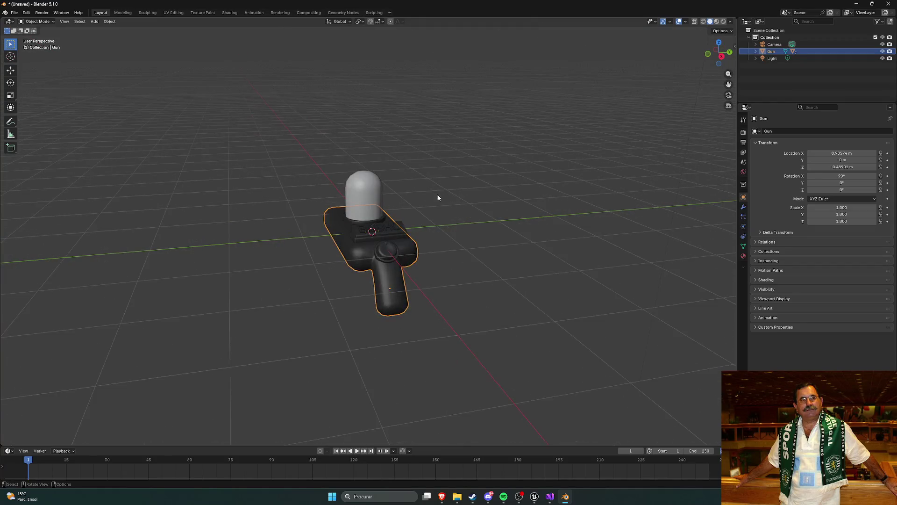
scroll(430, 194, "up", 1)
scroll(430, 195, "down", 2)
scroll(430, 195, "up", 2)
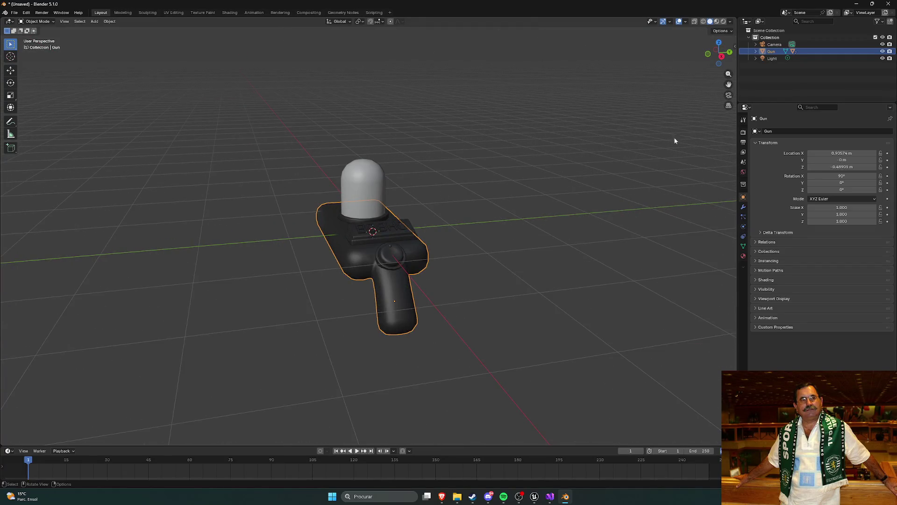
left_click(756, 51)
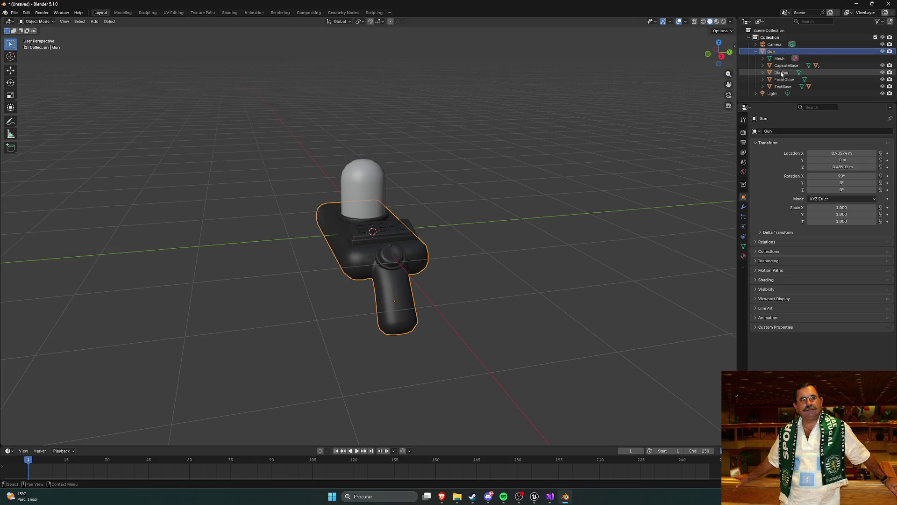
left_click(783, 86)
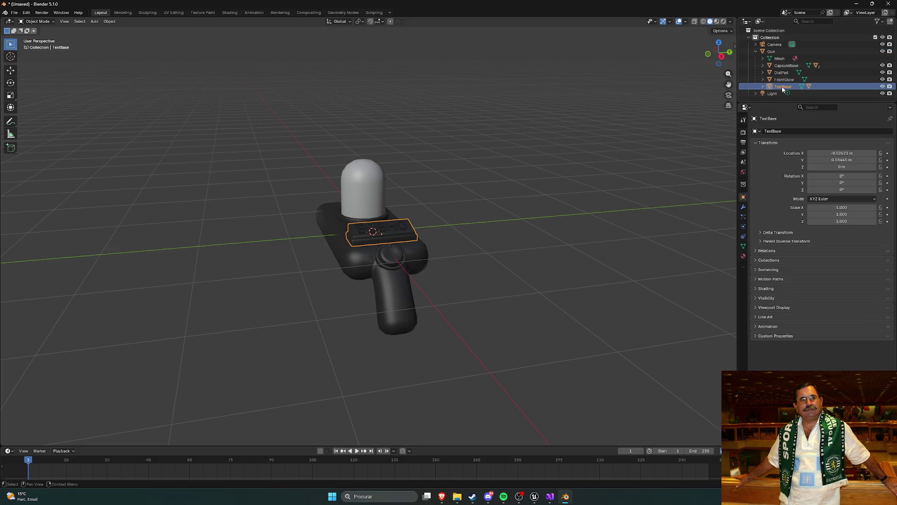
left_click(784, 79)
left_click(782, 72)
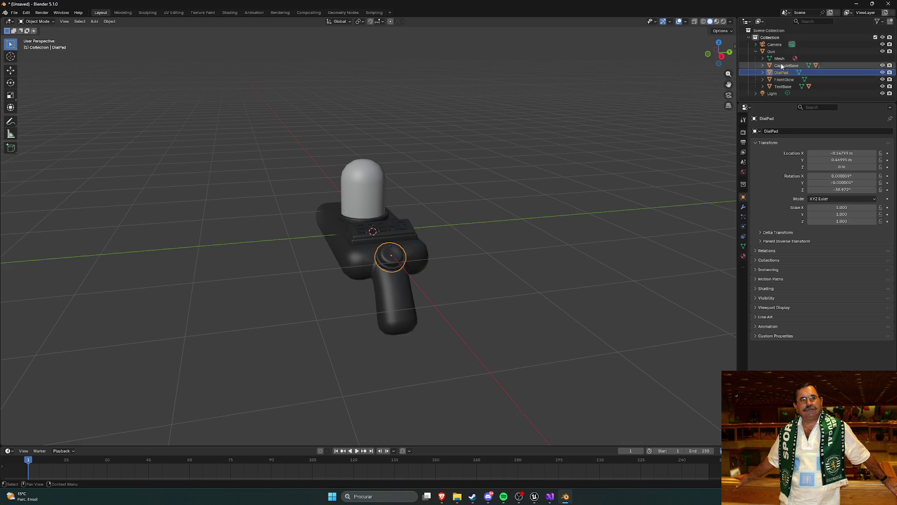
left_click(782, 66)
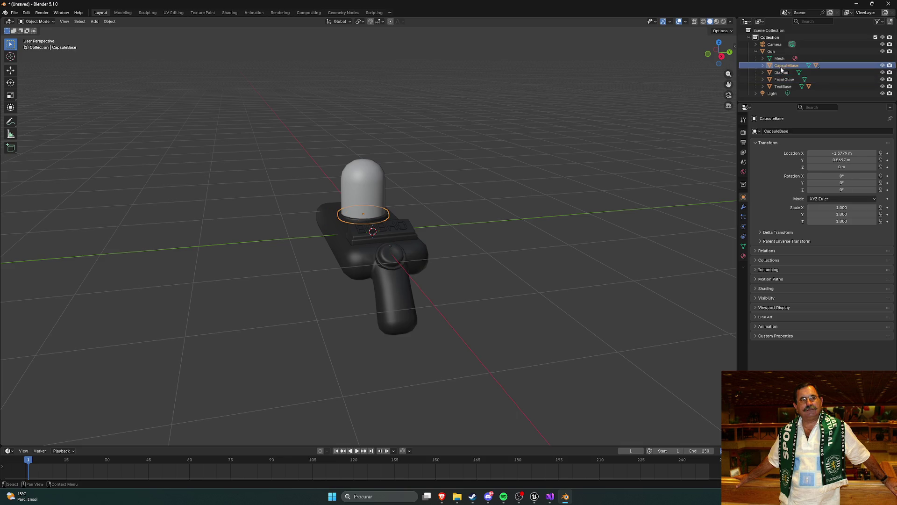
left_click(780, 59)
left_click(763, 59)
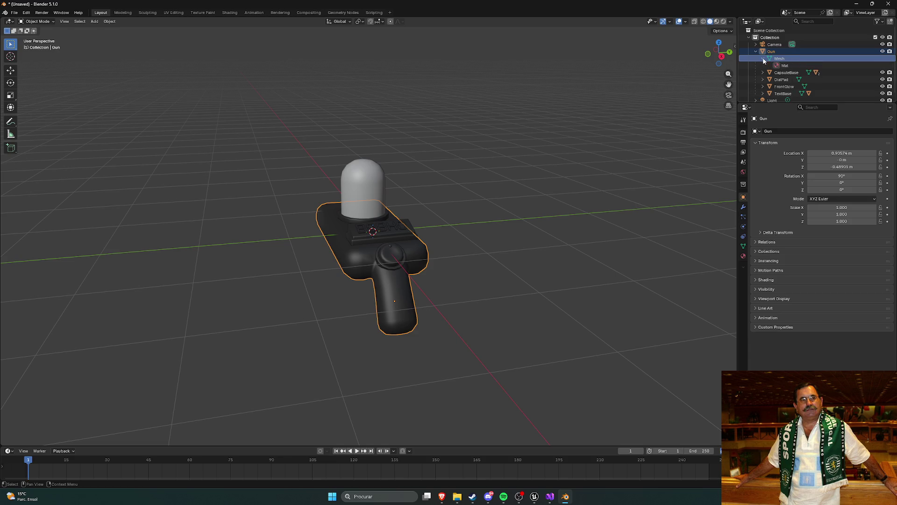
left_click(787, 65)
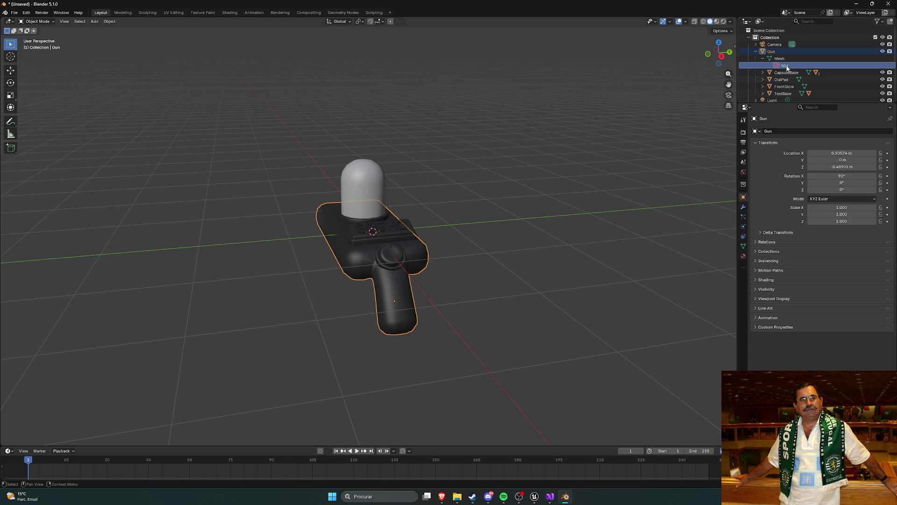
double_click(786, 66)
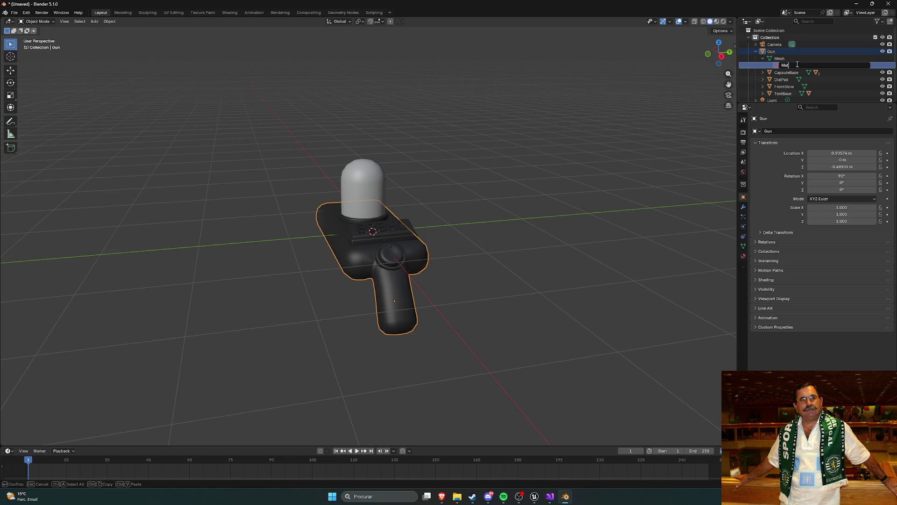
key("Return")
left_click(763, 58)
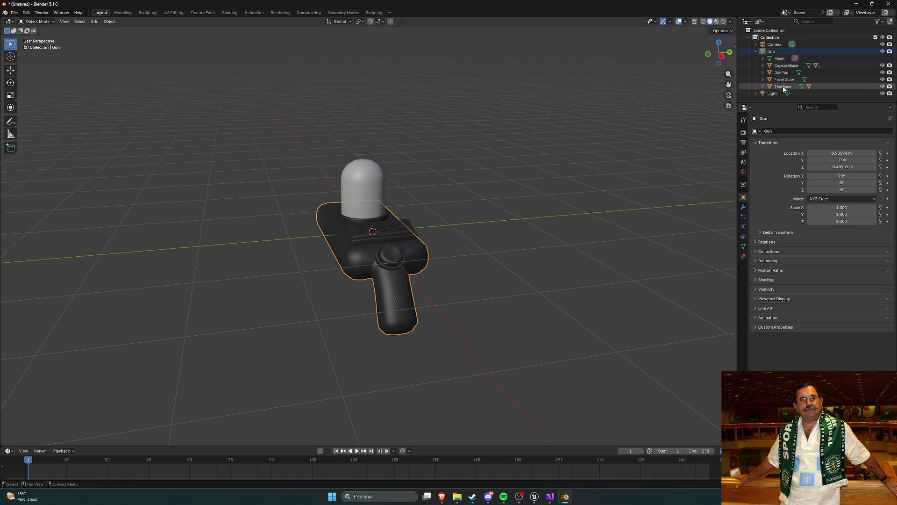
left_click(784, 86)
left_click(784, 79)
left_click(763, 86)
scroll(775, 81, "down", 1)
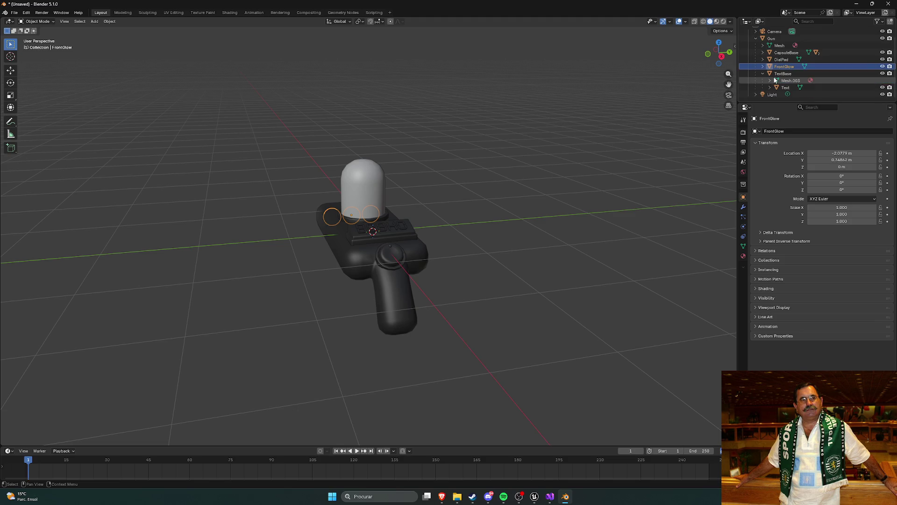
left_click(763, 73)
scroll(765, 72, "up", 1)
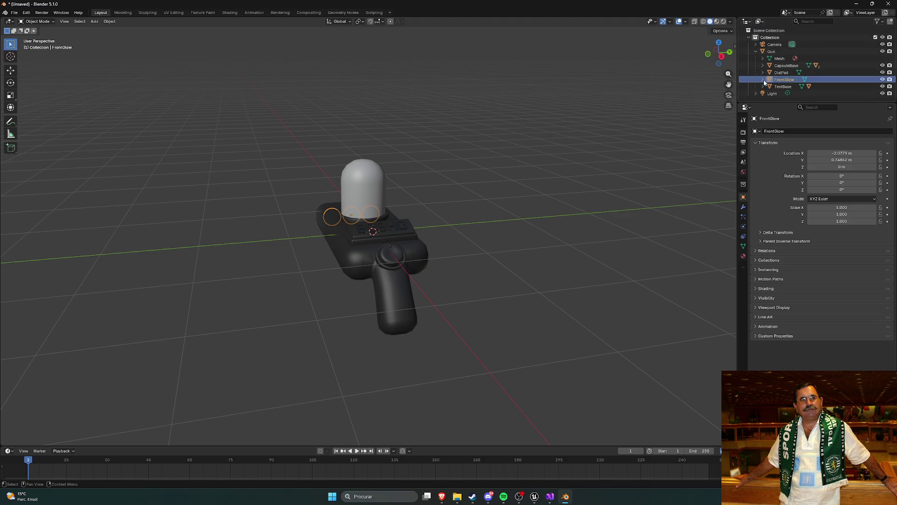
left_click(763, 79)
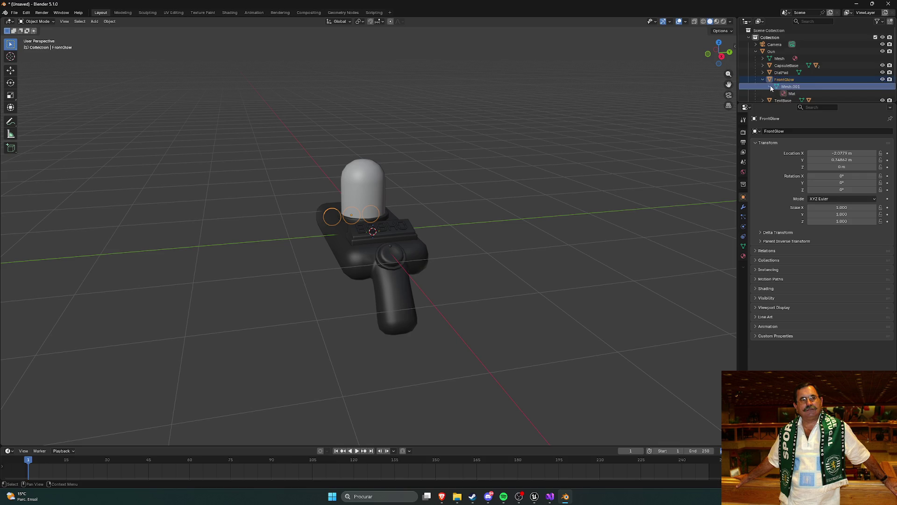
left_click(764, 79)
left_click(763, 73)
left_click(765, 73)
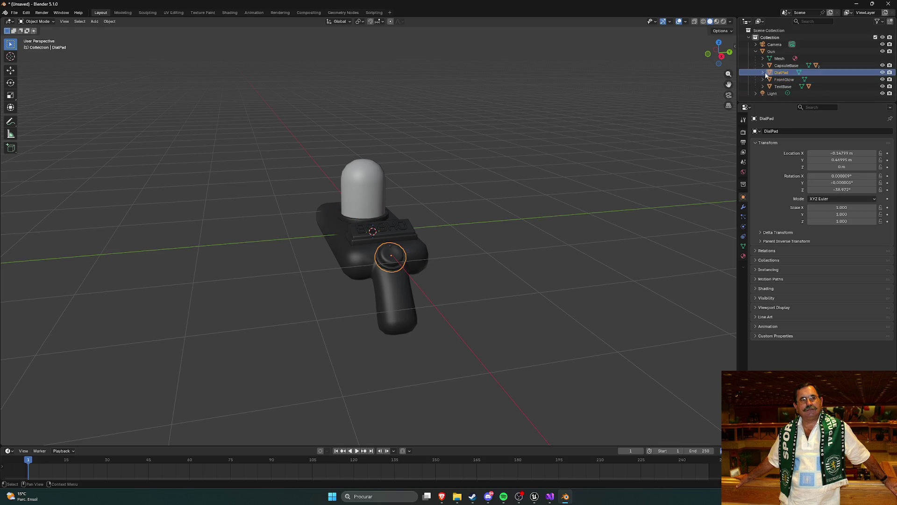
left_click(756, 52)
left_click(771, 52)
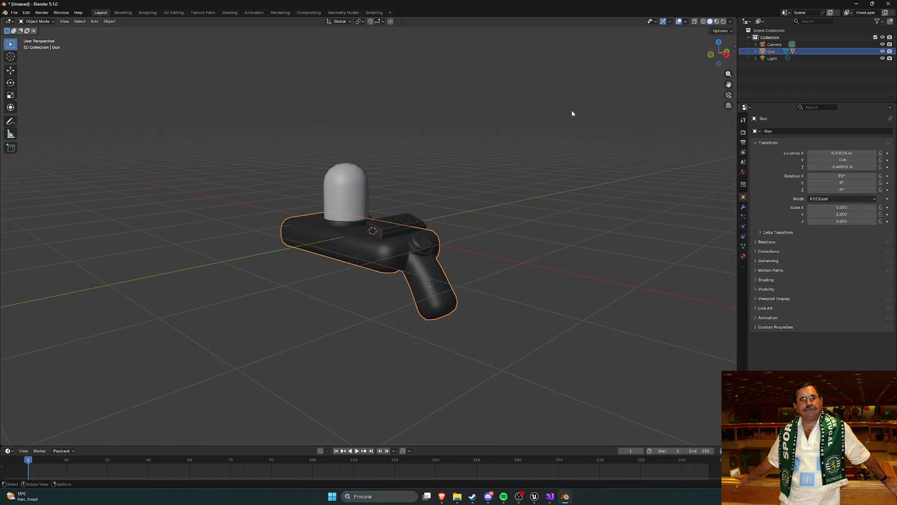
scroll(514, 121, "down", 3)
scroll(393, 134, "up", 3)
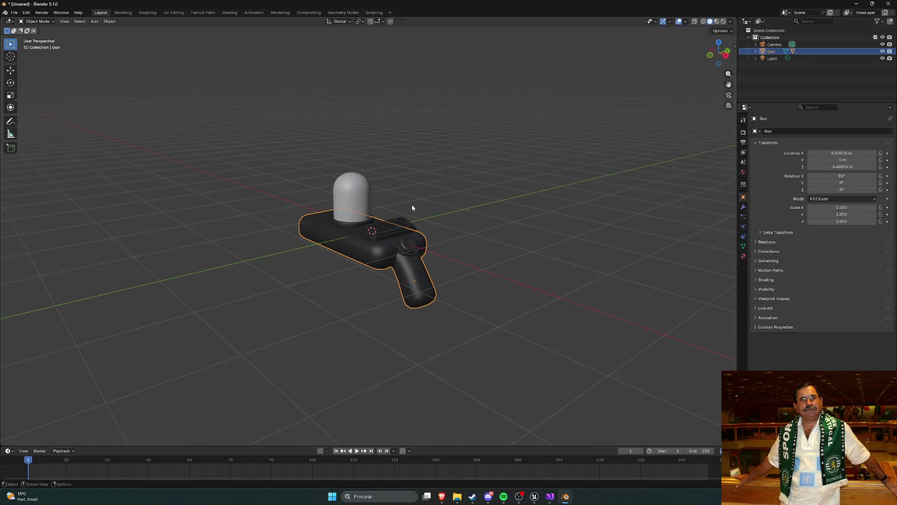
mouse_move(397, 143)
left_mouse_down()
mouse_move(450, 156)
mouse_move(290, 189)
left_mouse_up()
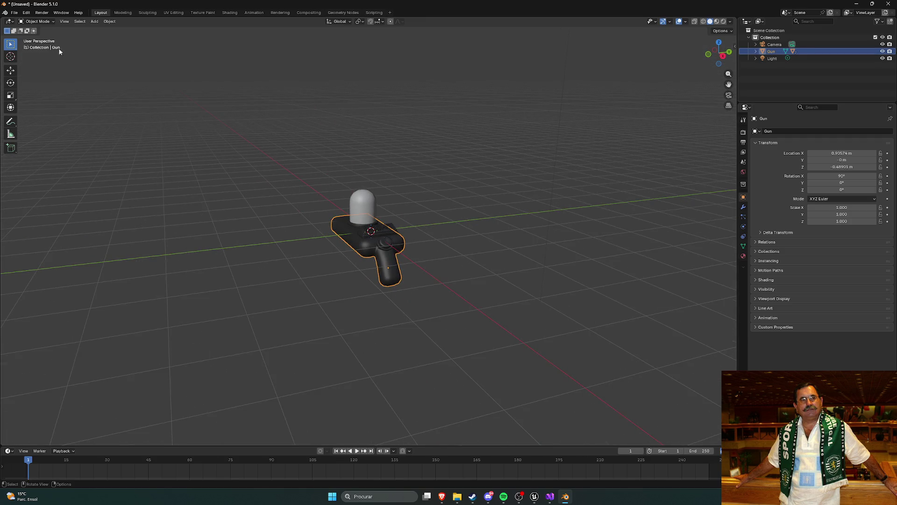
- Select all of the Gun's child parts and Join them into the Gun object
key("shift+bracketright")
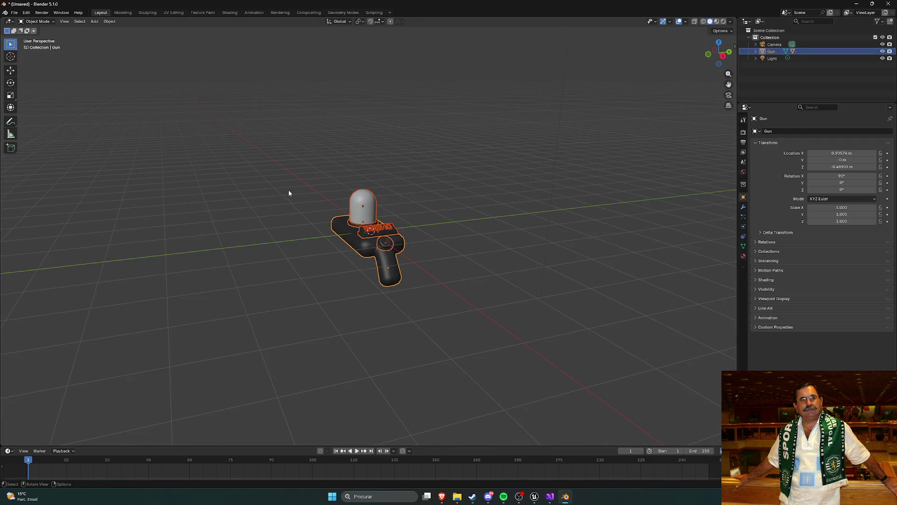
left_click_drag(289, 193, 269, 219)
left_click_drag(406, 238, 424, 192)
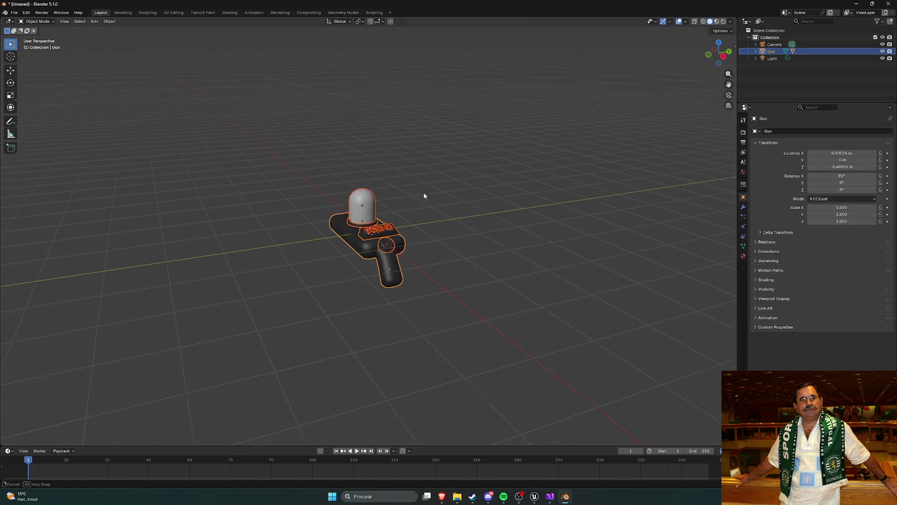
right_click(355, 238)
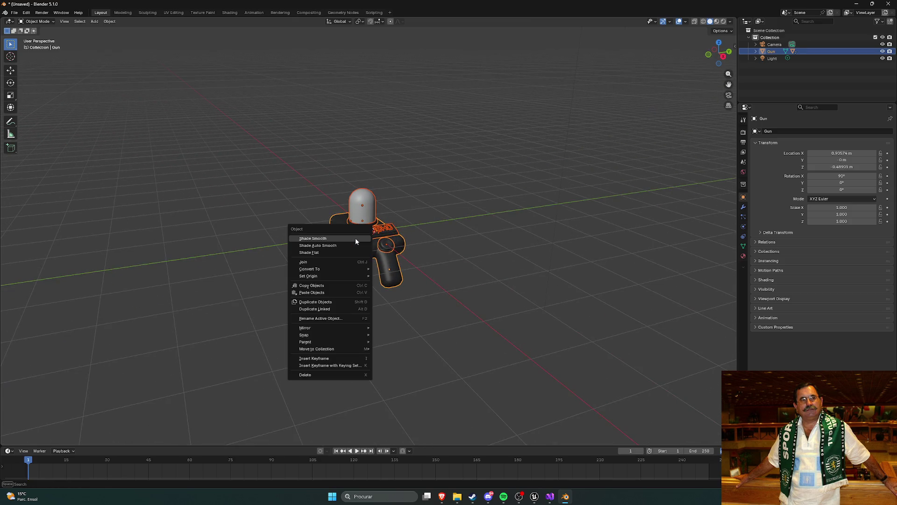
left_click(333, 263)
mouse_move(419, 274)
left_mouse_down()
mouse_move(468, 243)
mouse_move(450, 248)
left_mouse_up()
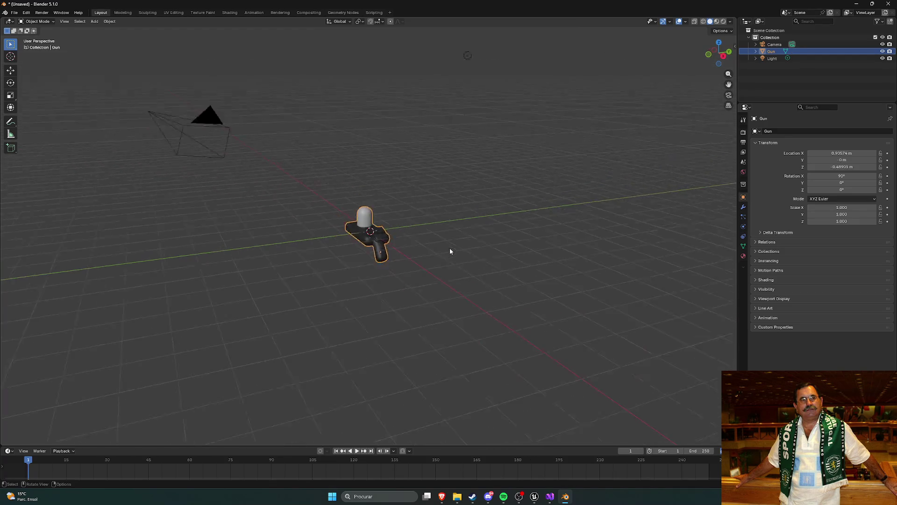
key("KP_Decimal")
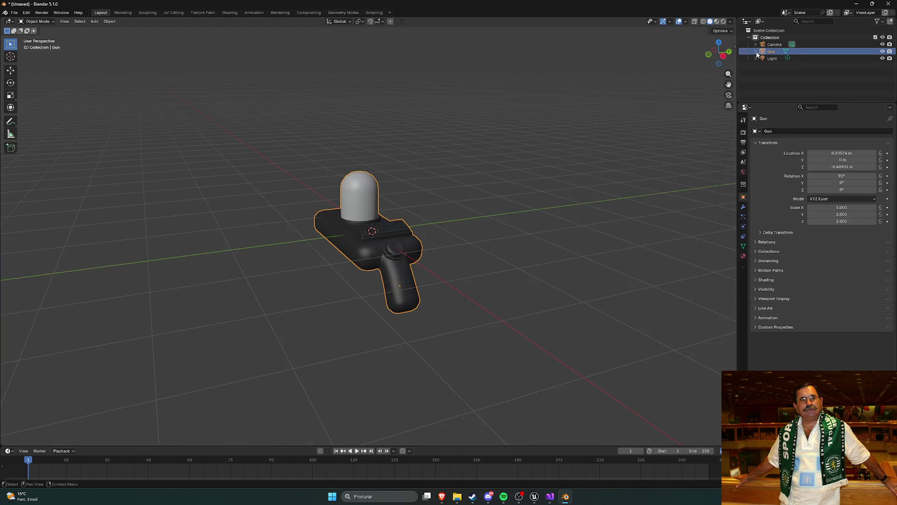
- Check the merged Gun mesh's Mat and Glass materials in the Outliner and reselect Gun
left_click(763, 60)
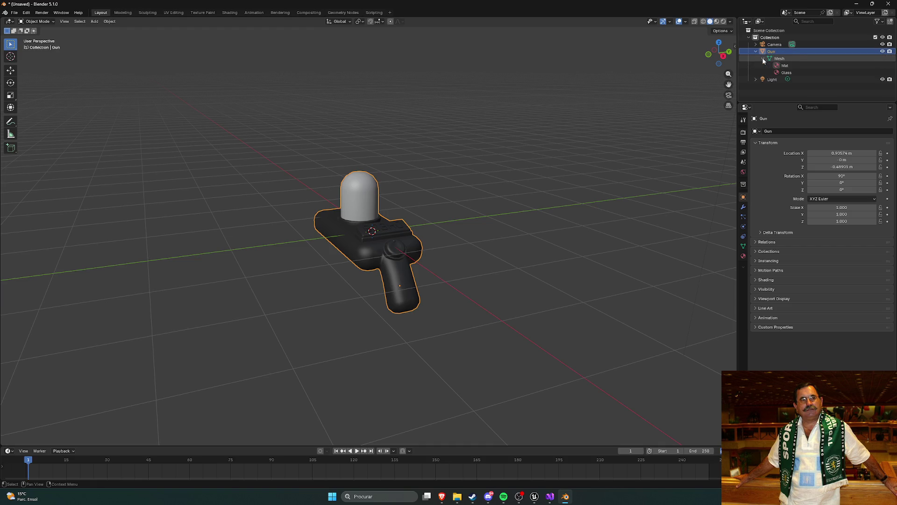
left_click(764, 59)
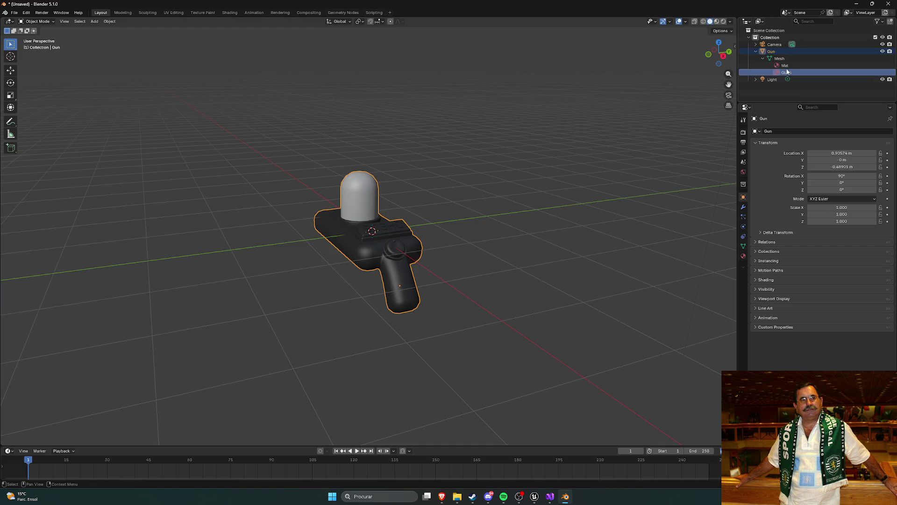
left_click(755, 51)
left_click(496, 155)
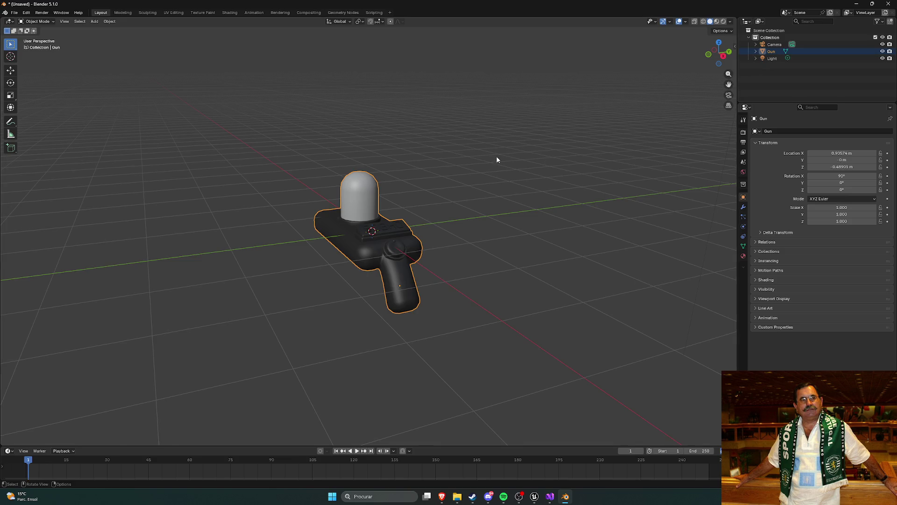
left_click(776, 50)
left_click_drag(563, 127, 745, 93)
- Export the joined gun as PortalGun.fbx into the Downloads folder
left_click(14, 12)
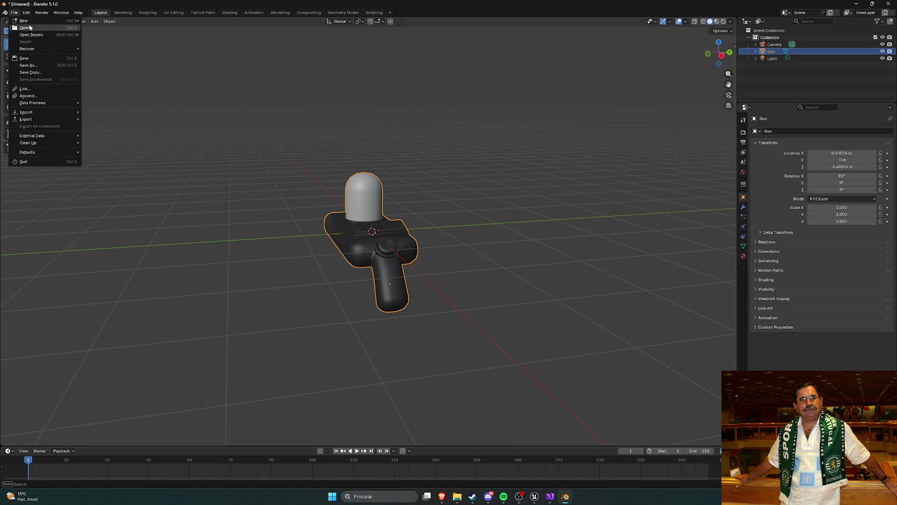
mouse_move(57, 119)
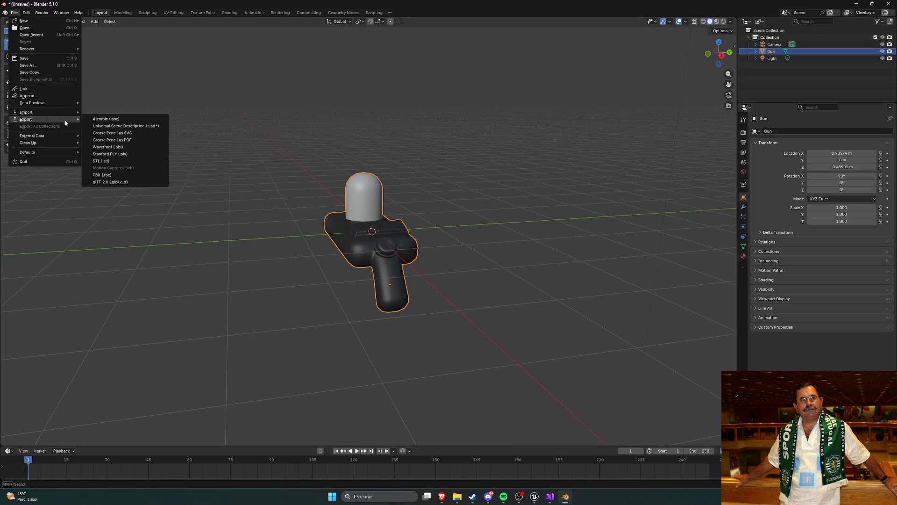
left_click(121, 175)
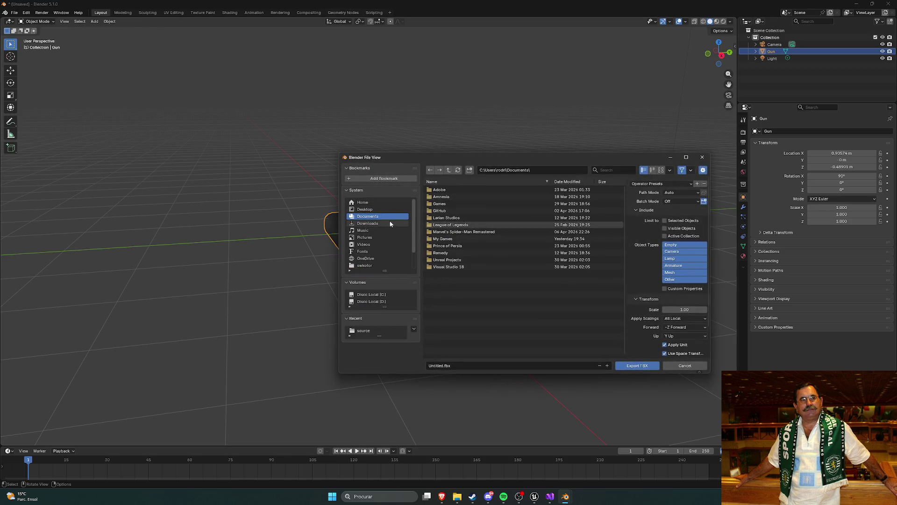
left_click(376, 223)
left_click(443, 366)
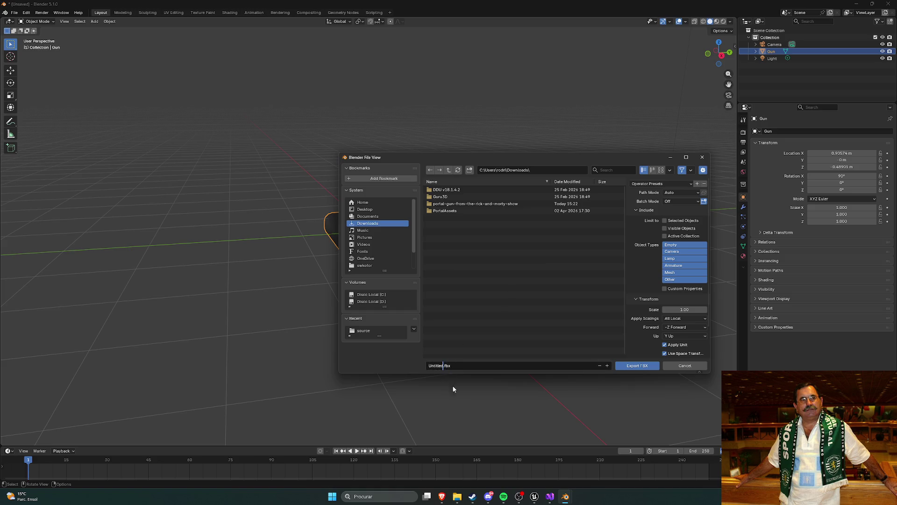
key("BackSpace")
key("BackSpace")
key("BackSpace")
type("P")
type("ortalGun")
left_click(639, 368)
left_click(631, 367)
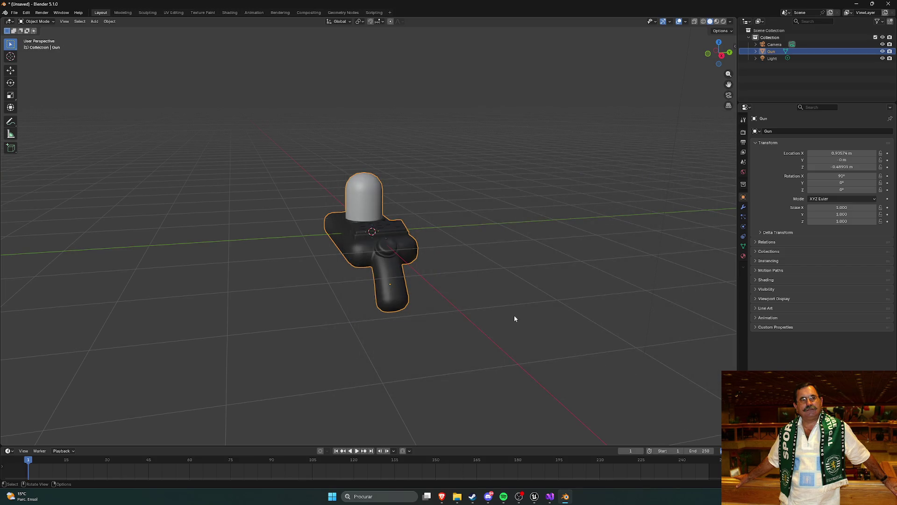
- Delete the leftover Blender .msi installer from Downloads in File Explorer
left_click(455, 495)
left_click(567, 259)
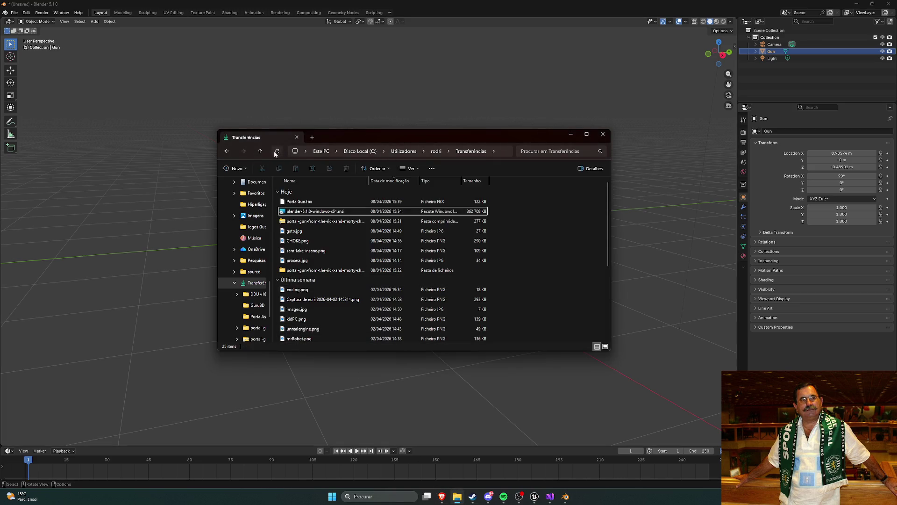
left_click(301, 211)
key("Delete")
key("Return")
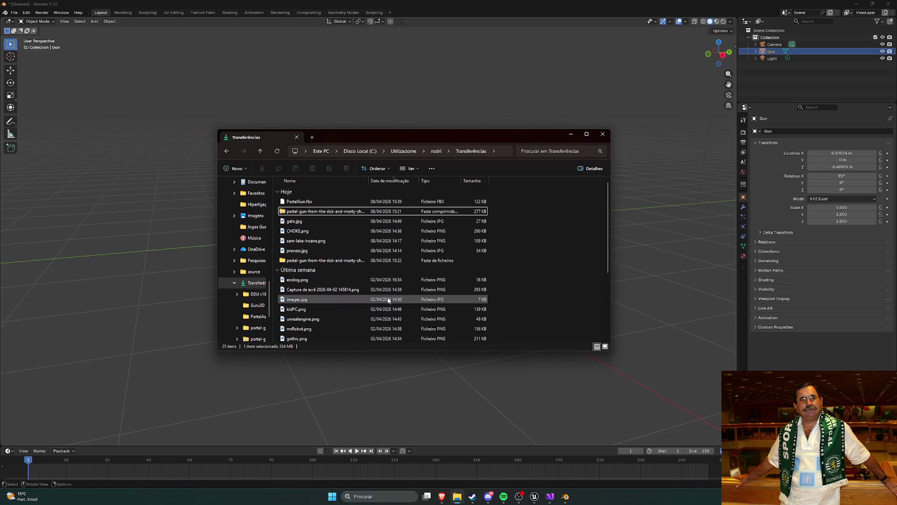
key("alt+Tab")
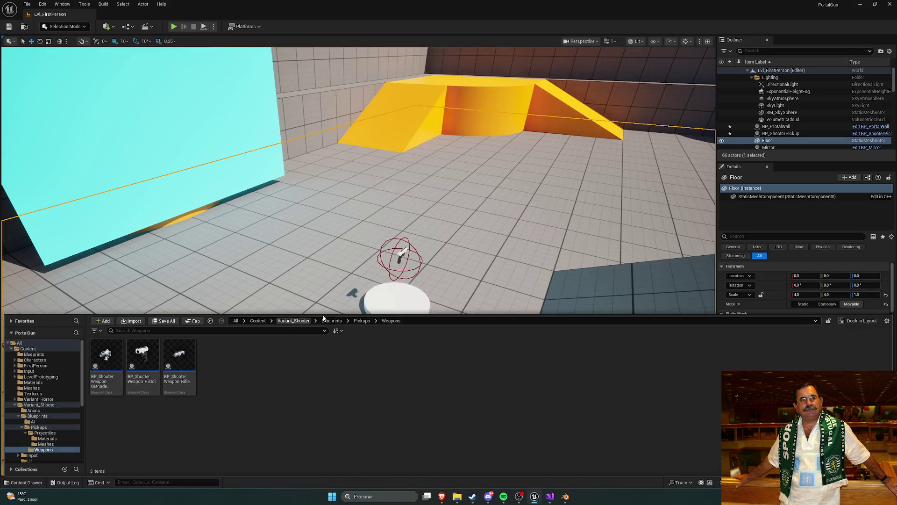
- Browse the Content Browser to Weapons > PortalGun > Meshes
left_click(331, 320)
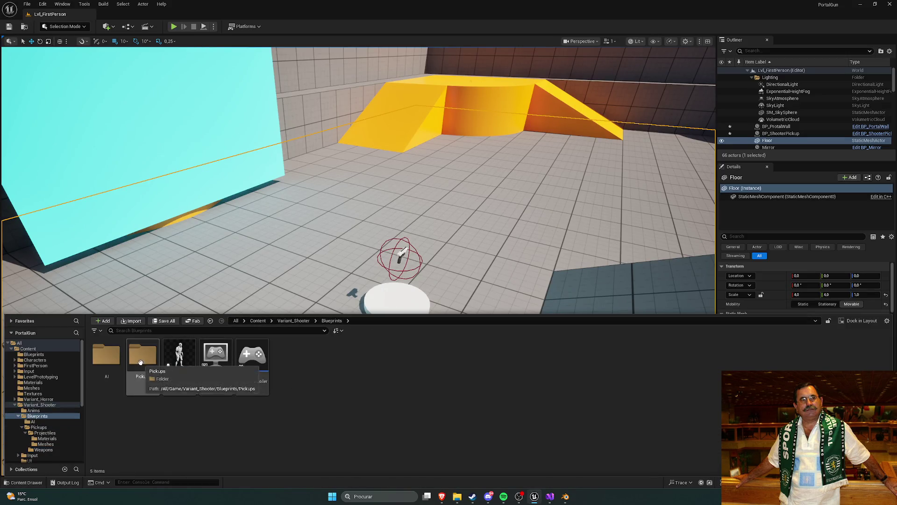
left_click(258, 321)
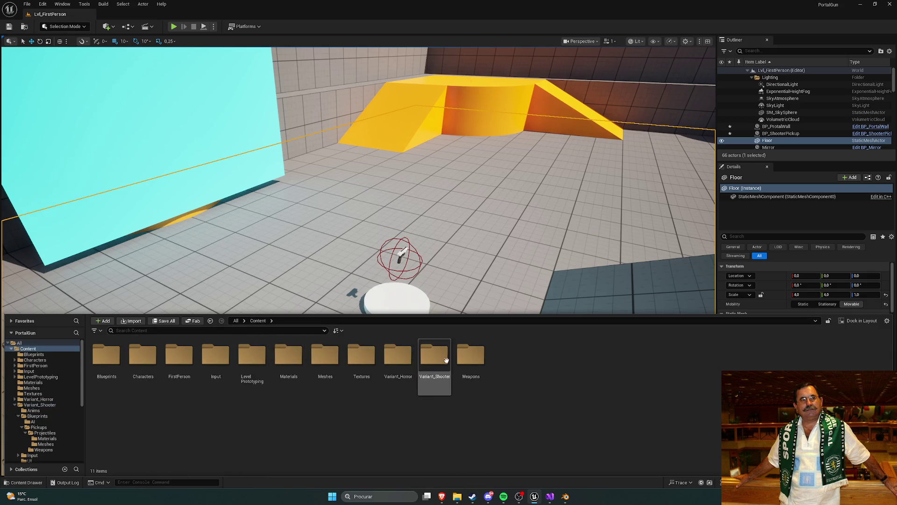
double_click(469, 369)
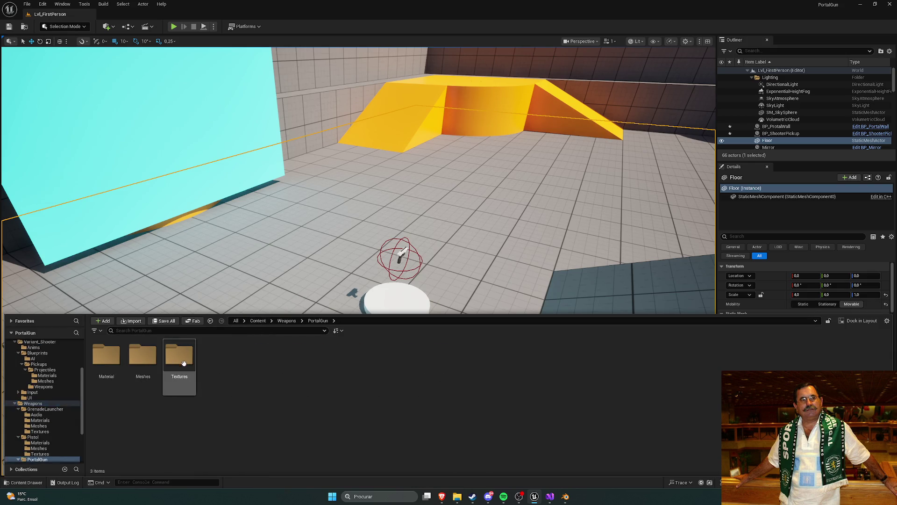
double_click(179, 355)
double_click(143, 355)
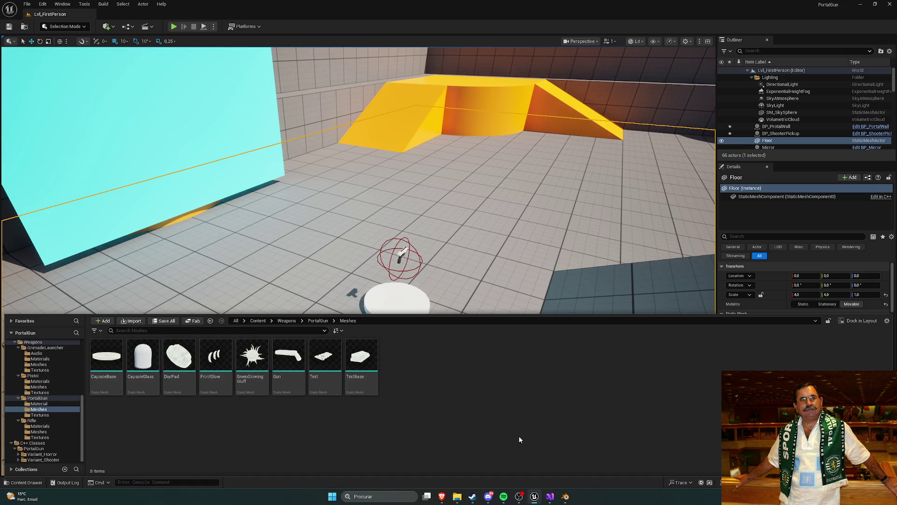
- Import PortalGun.fbx into the Meshes folder by dragging it in from Explorer
left_click(457, 497)
left_click_drag(299, 201, 534, 388)
left_click(501, 357)
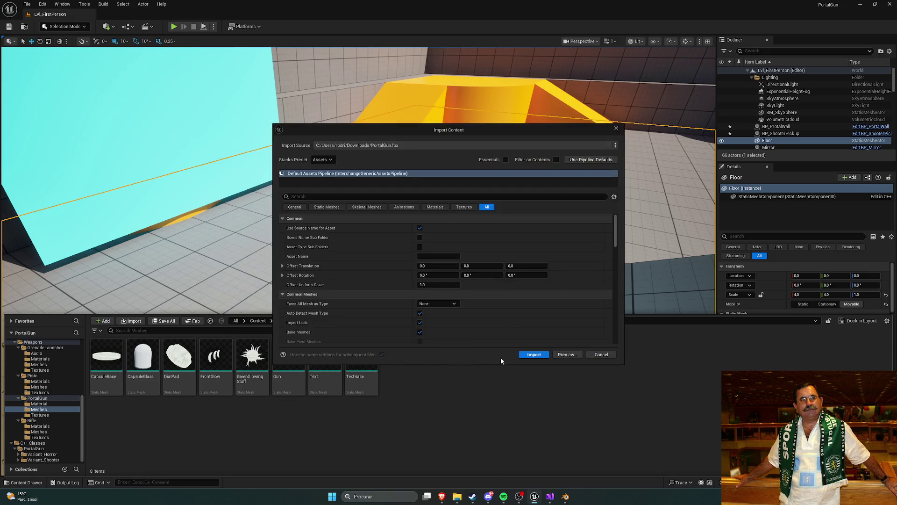
left_click(533, 354)
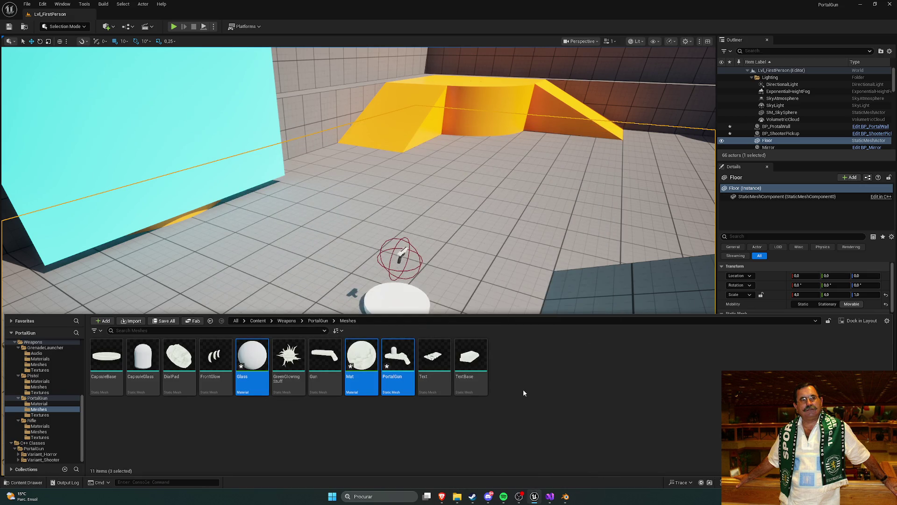
left_click(393, 360)
right_click(393, 360)
key("Escape")
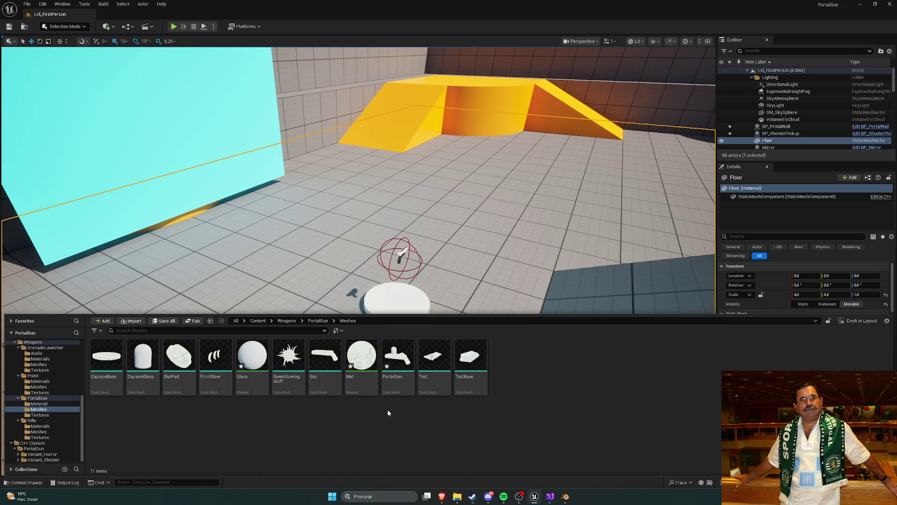
- Force delete the imported Glass and Mat materials
left_click(250, 372)
key("Delete")
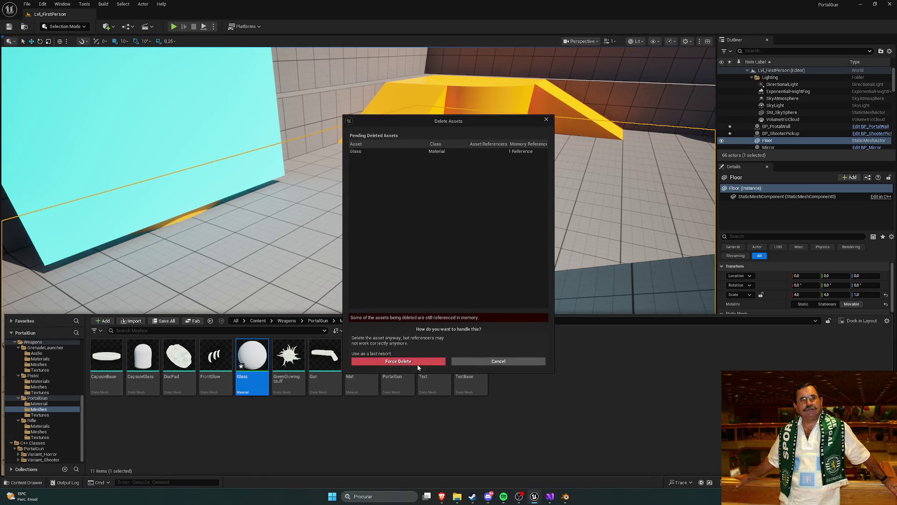
left_click(417, 364)
left_click(325, 365)
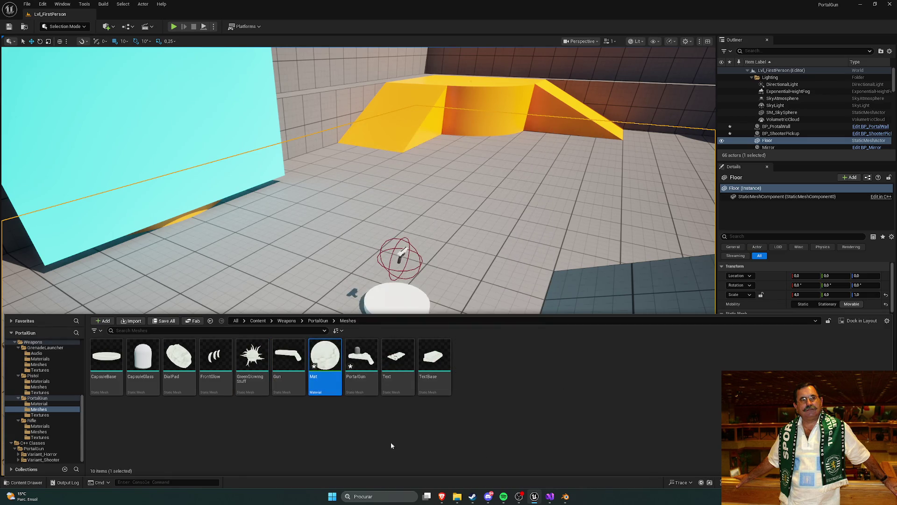
key("Delete")
left_click(400, 358)
right_click(328, 358)
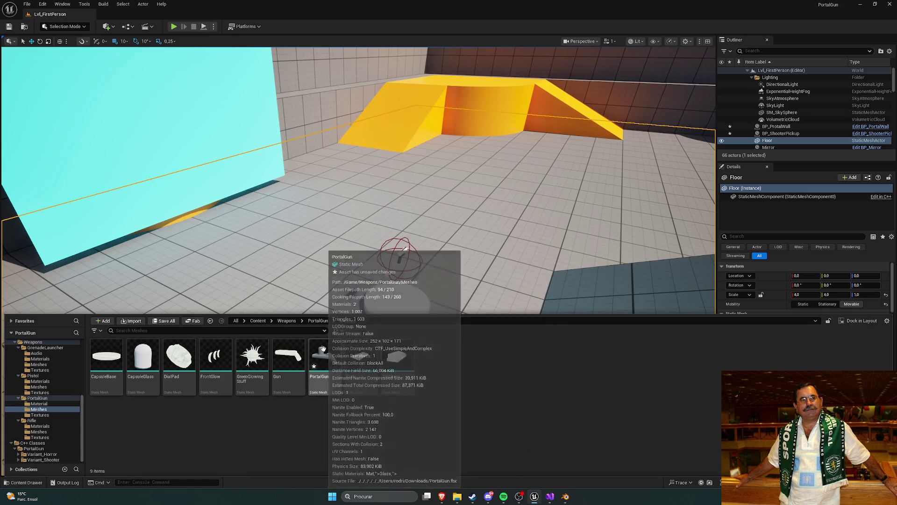
key("Escape")
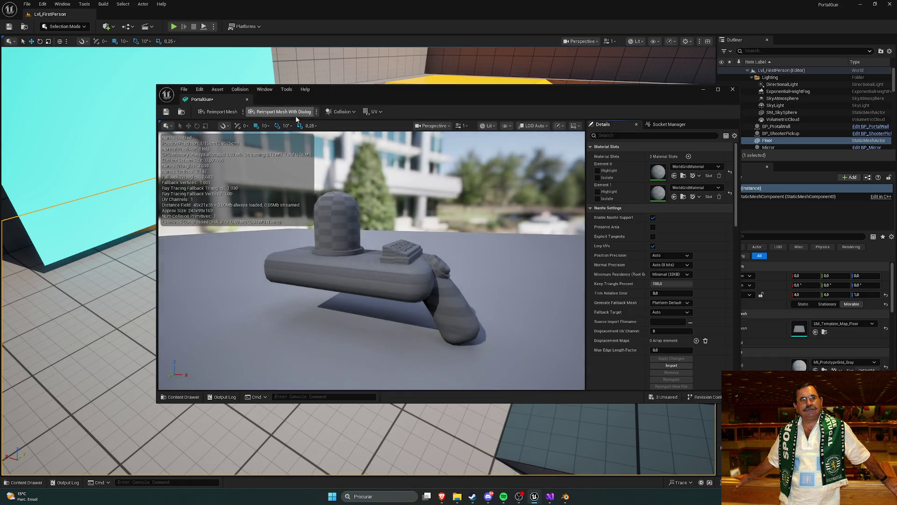
- Dock the PortalGun mesh editor and assign Glass to the Element 1 material slot
left_click_drag(221, 99, 140, 14)
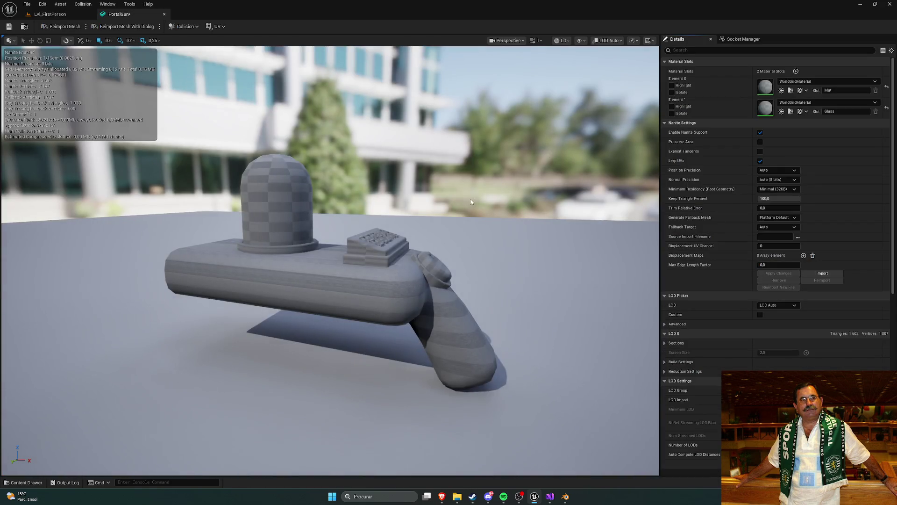
mouse_move(471, 202)
left_mouse_down()
mouse_move(486, 219)
mouse_move(482, 210)
left_mouse_up()
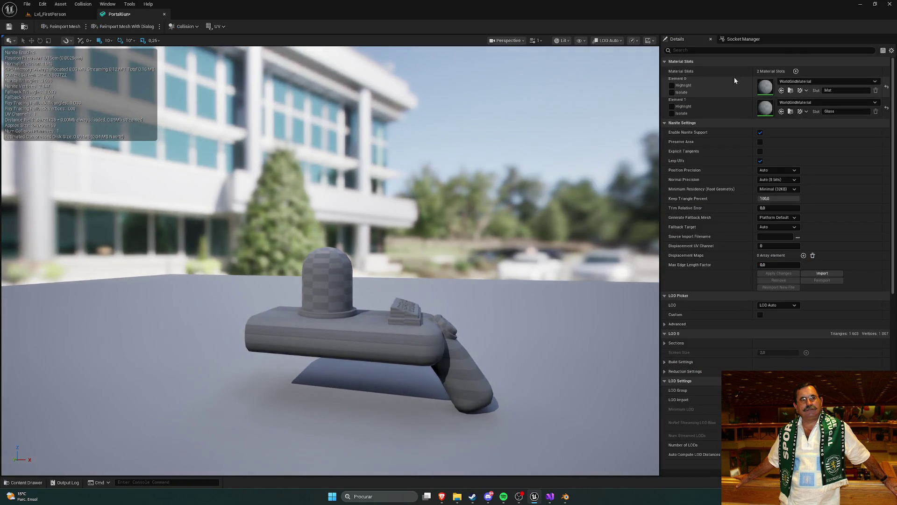
left_click(809, 81)
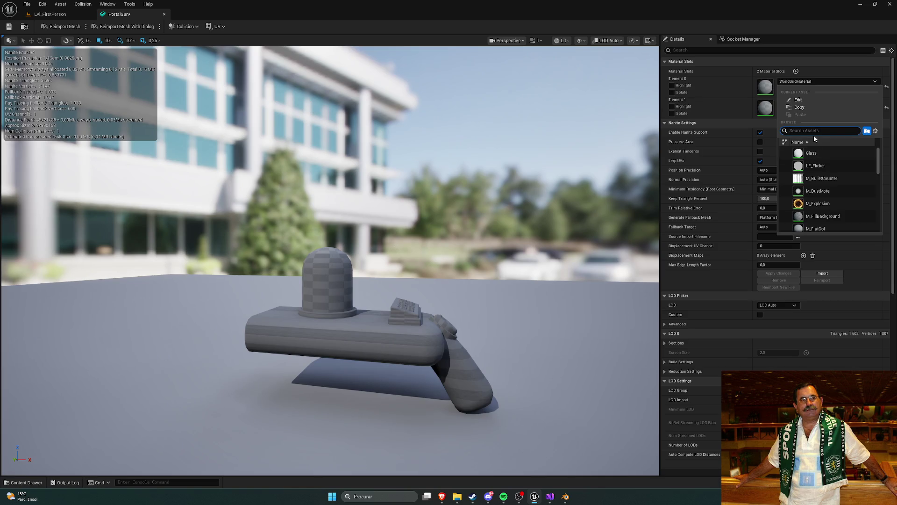
left_click(607, 345)
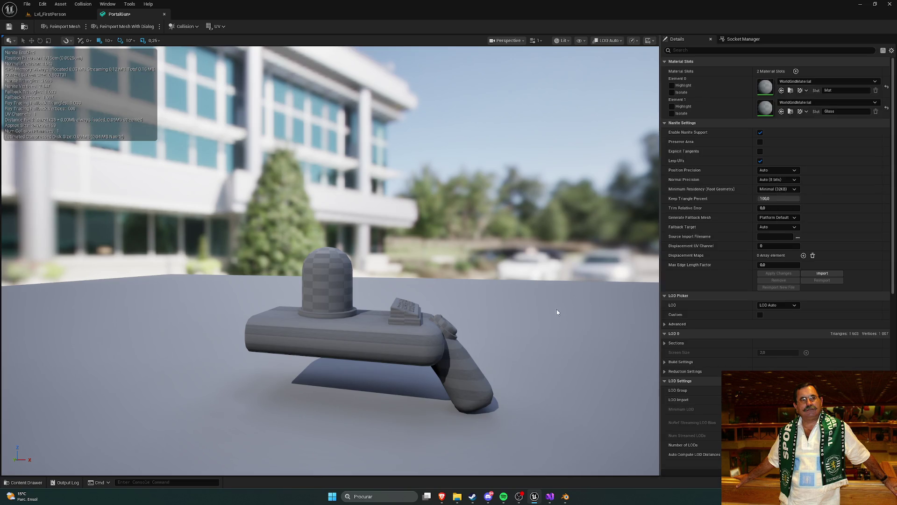
left_click(804, 102)
left_click(804, 174)
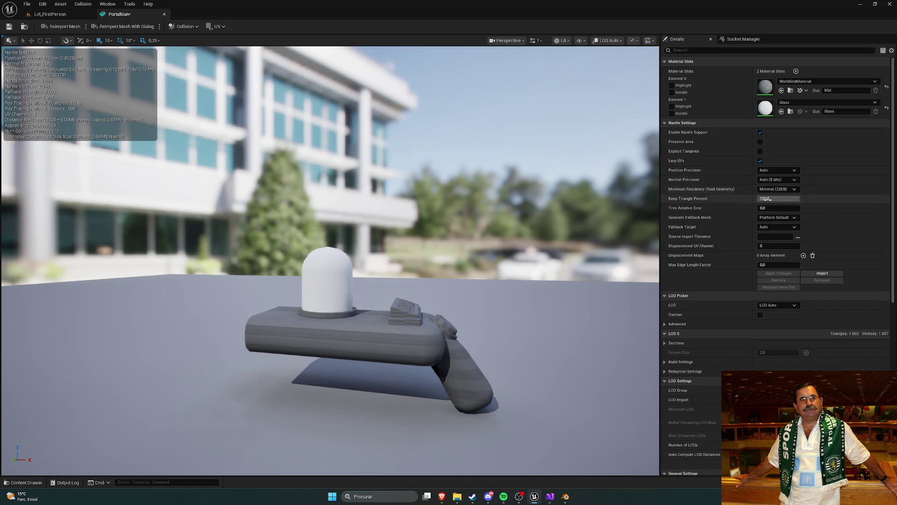
key("ctrl+space")
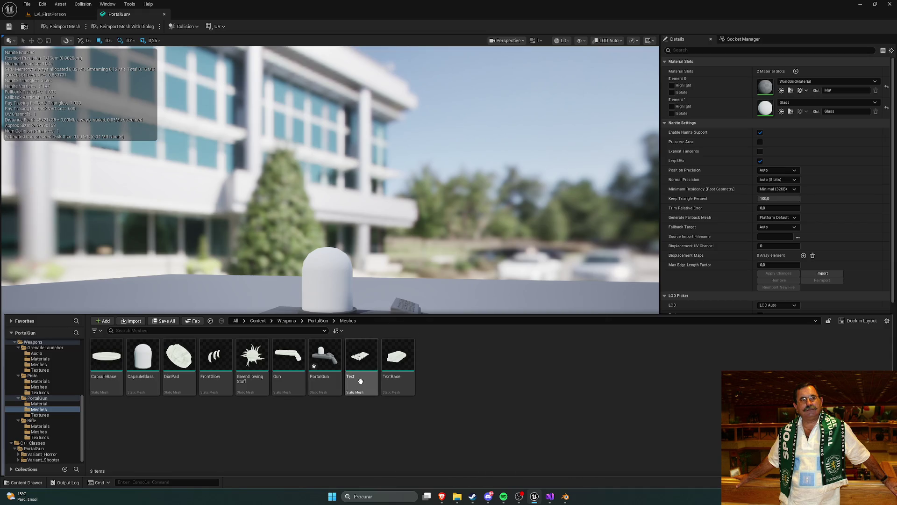
- Delete the Text, TextBase and six old meshes from CapsuleBase to Gun
mouse_move(389, 234)
left_mouse_down()
mouse_move(355, 239)
mouse_move(374, 243)
left_mouse_up()
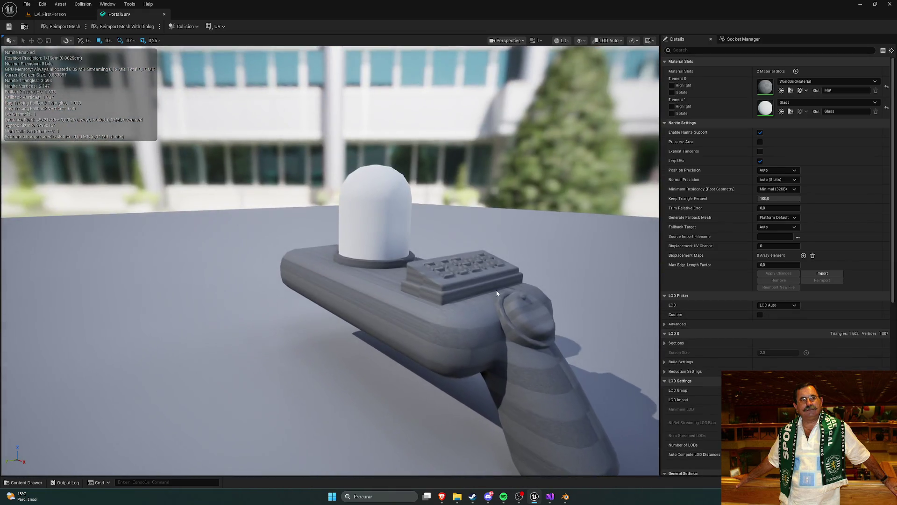
key("ctrl+space")
left_click(361, 376)
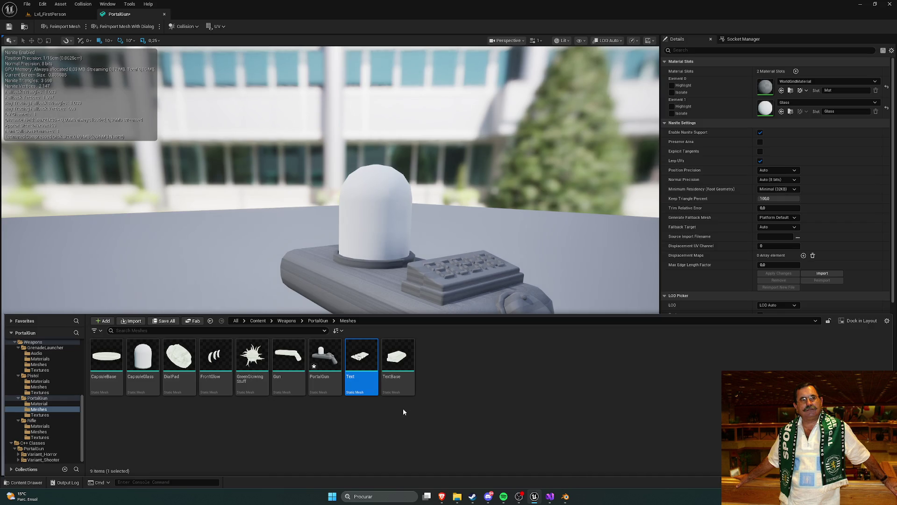
left_click(397, 370, "ctrl")
key("Delete")
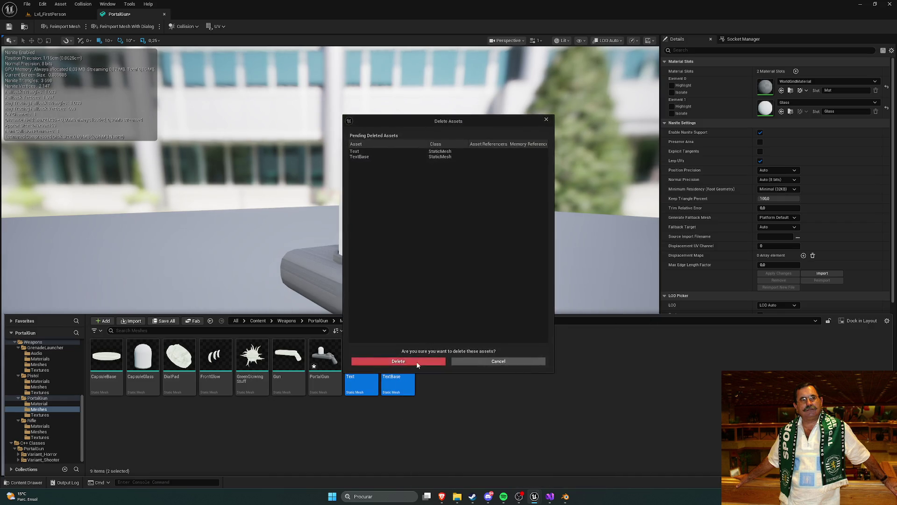
left_click(374, 361)
left_click(111, 390)
left_click(289, 370, "shift")
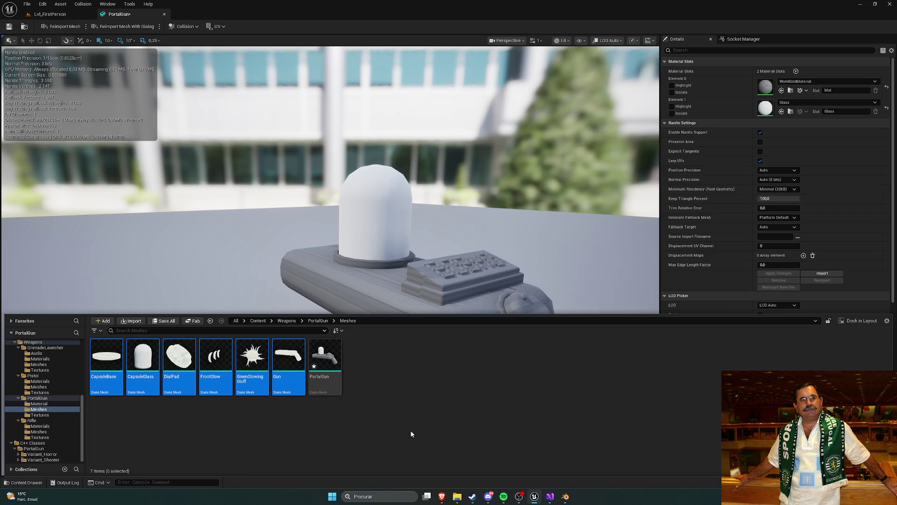
key("Delete")
left_click(397, 361)
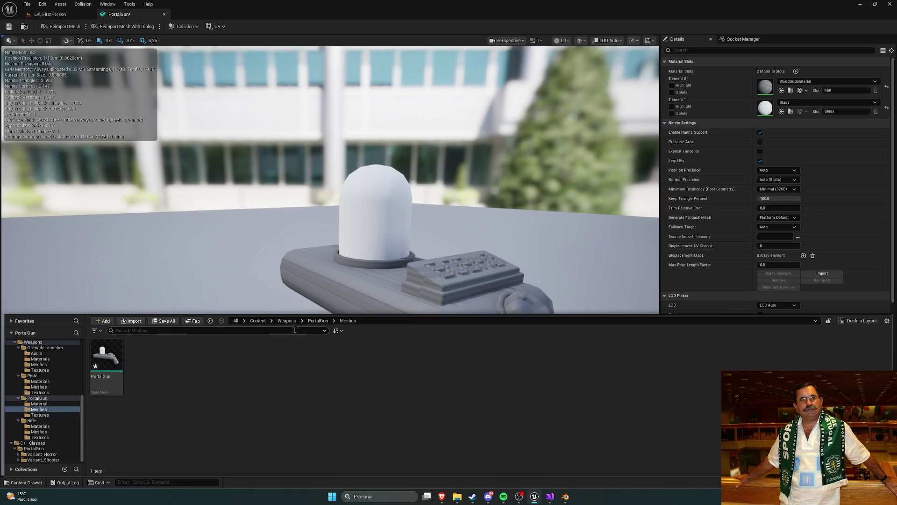
- Rename the Glass material to M_Glass in the PortalGun Material folder
left_click(317, 321)
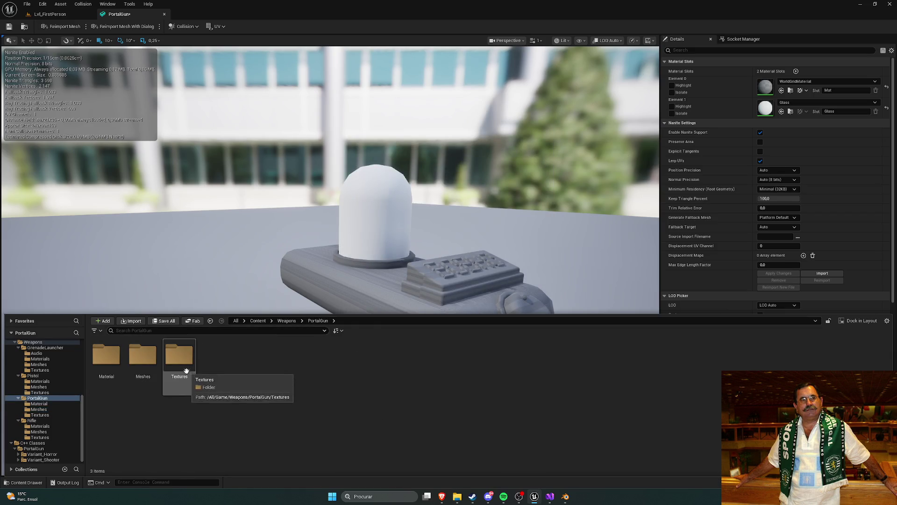
double_click(107, 354)
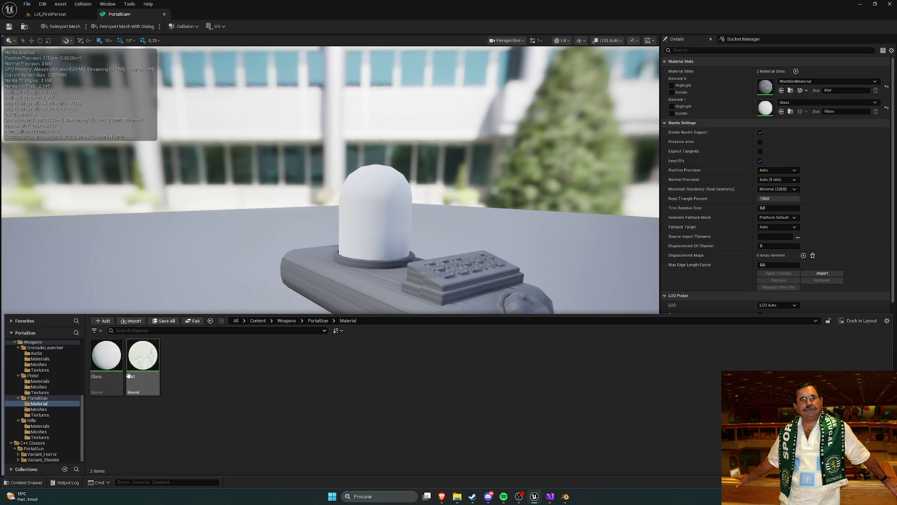
left_click(105, 372)
right_click(104, 373)
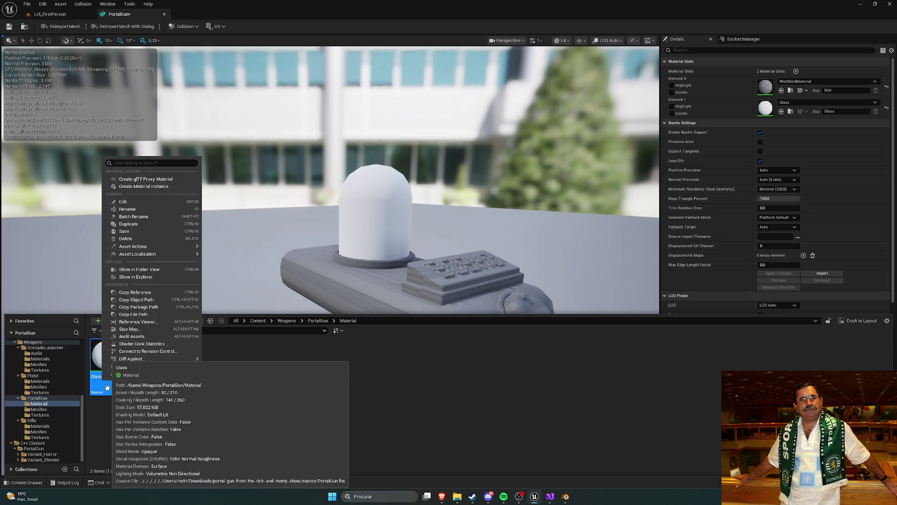
left_click(127, 209)
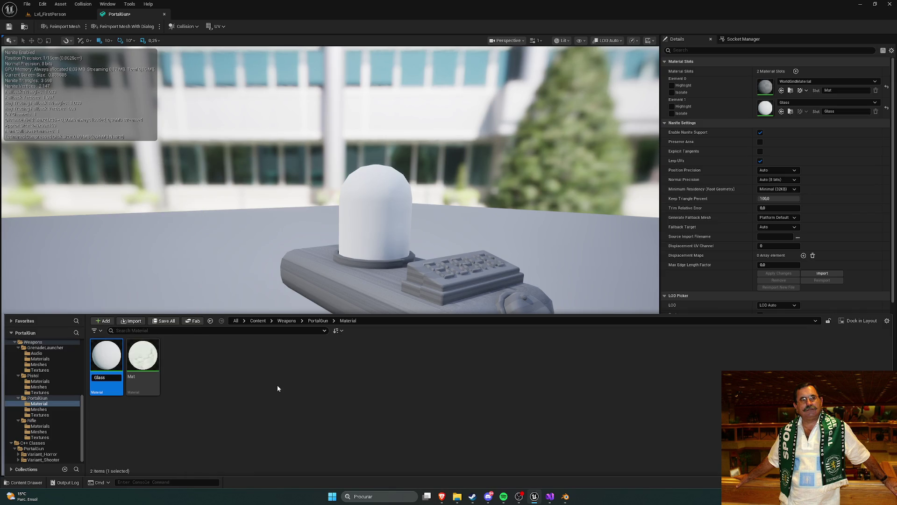
type("MGlass")
key("Return")
right_click(146, 360)
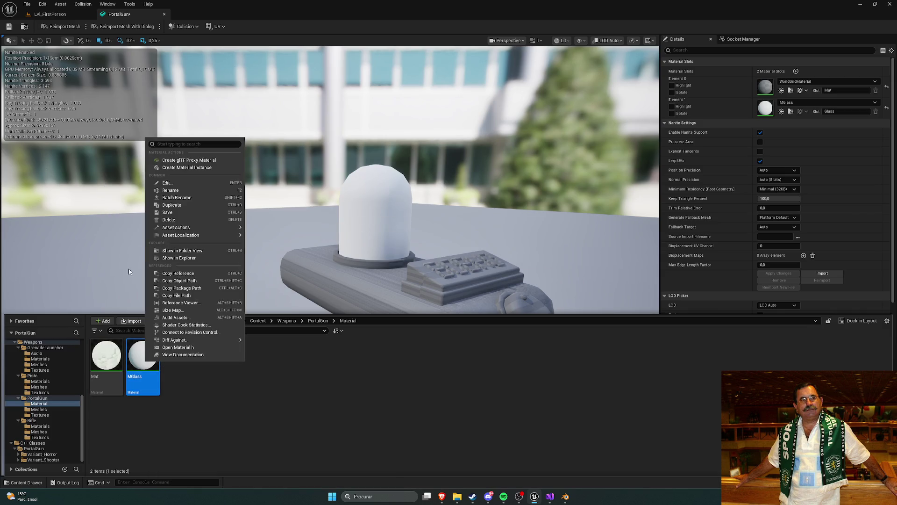
left_click(172, 190)
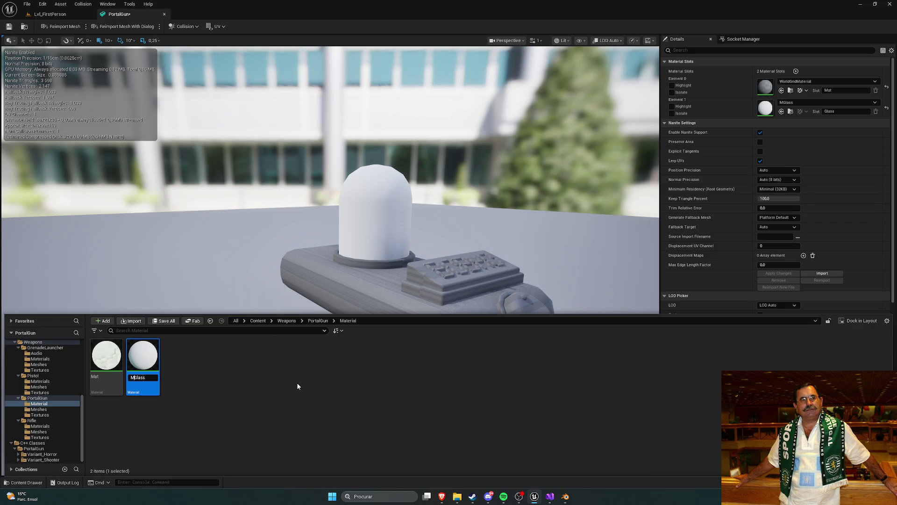
key("Return")
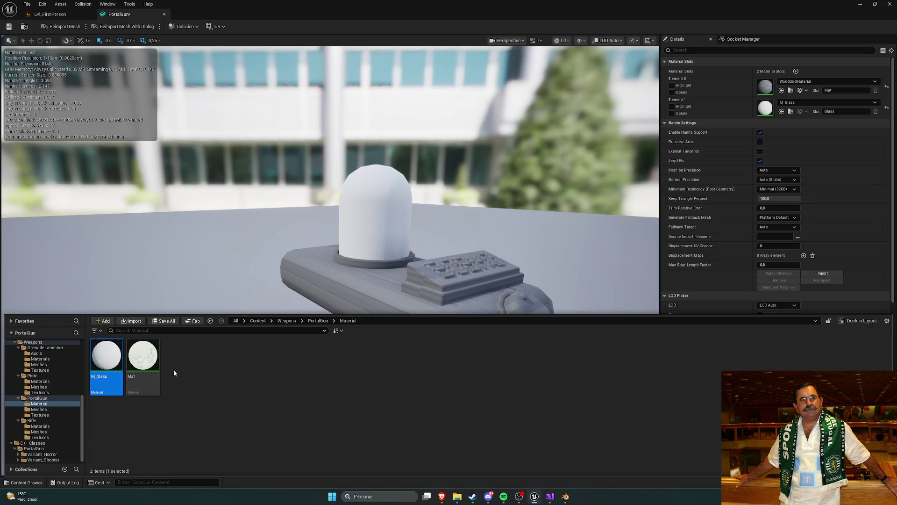
- Rename the Mat material to M_Goo
right_click(145, 362)
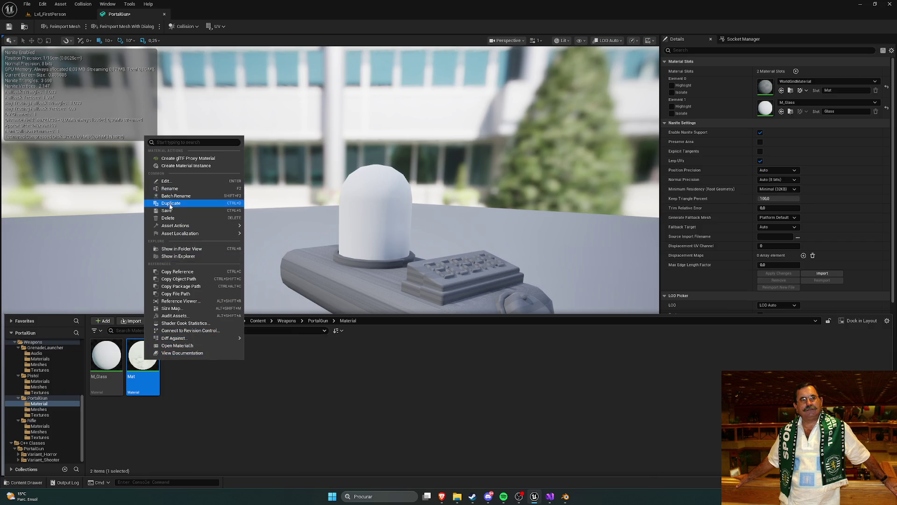
left_click(170, 189)
type("M_gol")
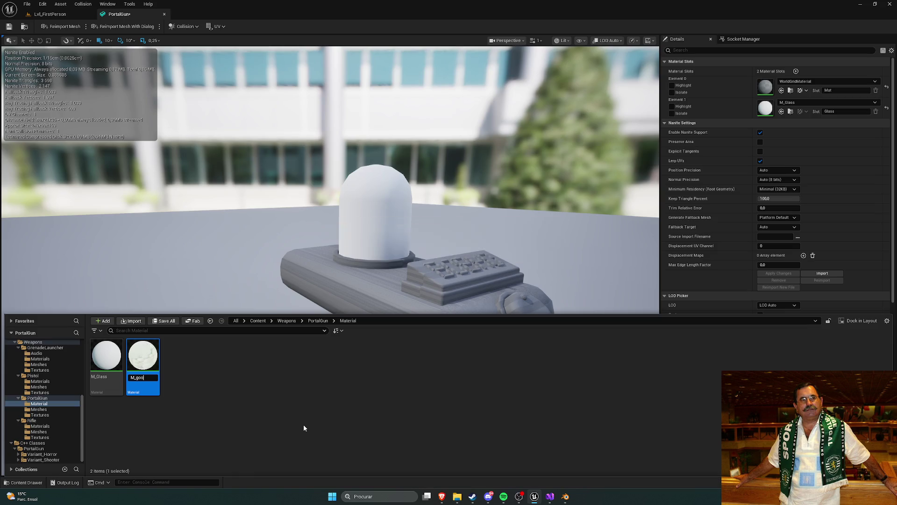
key("Return")
right_click(143, 363)
left_click(159, 184)
type("oo")
key("Return")
left_click(314, 408)
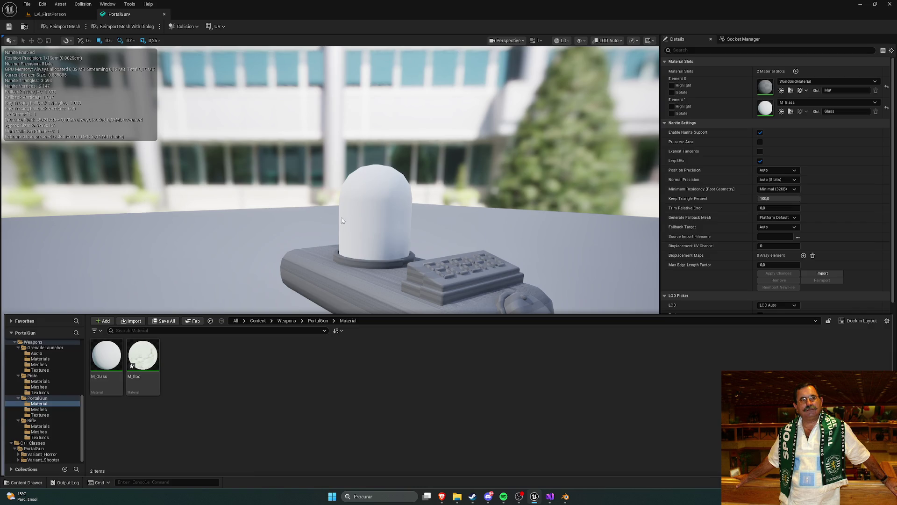
- Try M_Goo on the first material slot, then reset both slots to default
left_click(530, 168)
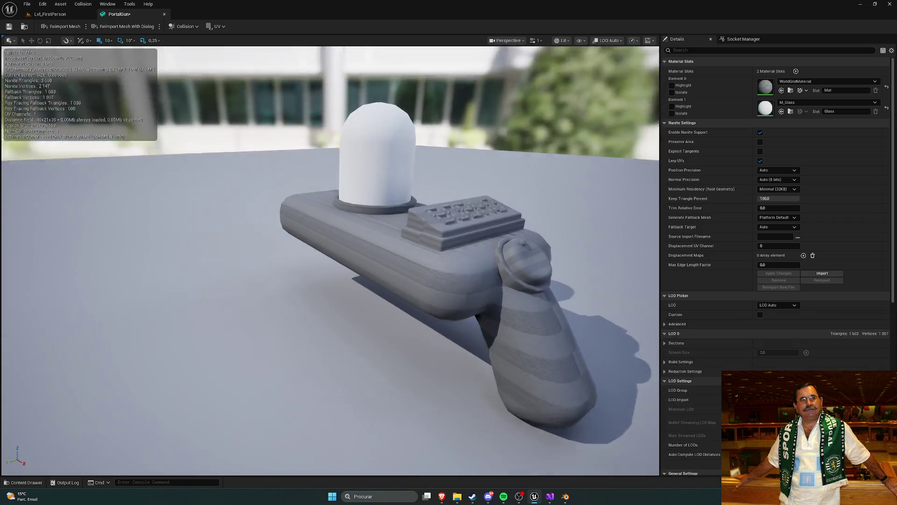
left_click(819, 80)
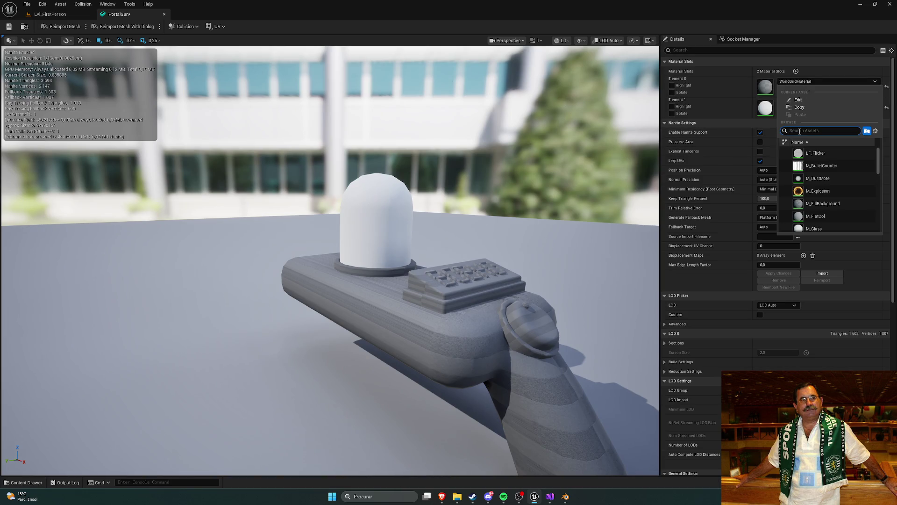
type("goo")
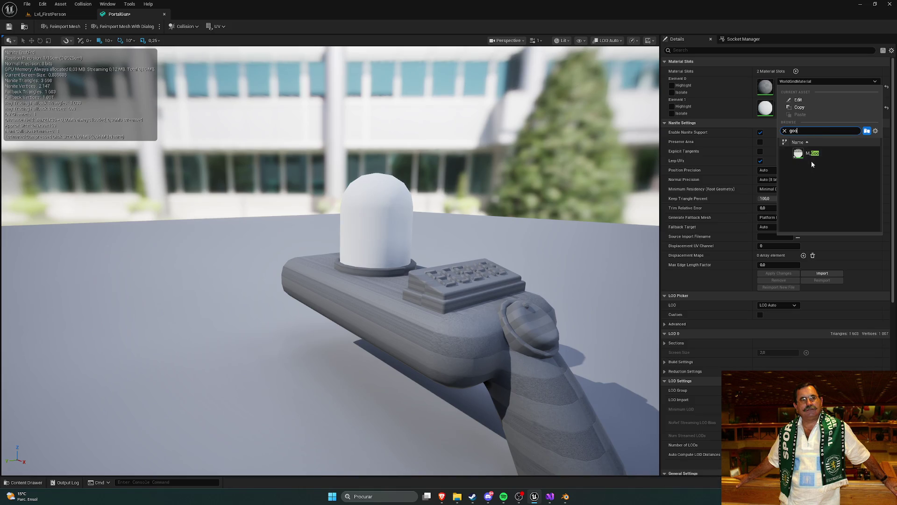
left_click(810, 154)
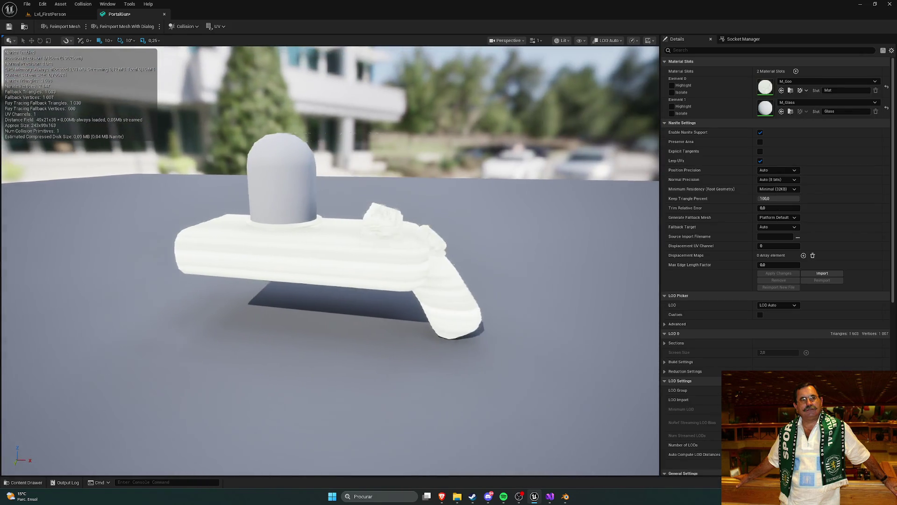
left_click(887, 87)
left_click(886, 108)
- Assign M_Glass to Element 0 and M_Goo to Element 1 using search
left_click(793, 81)
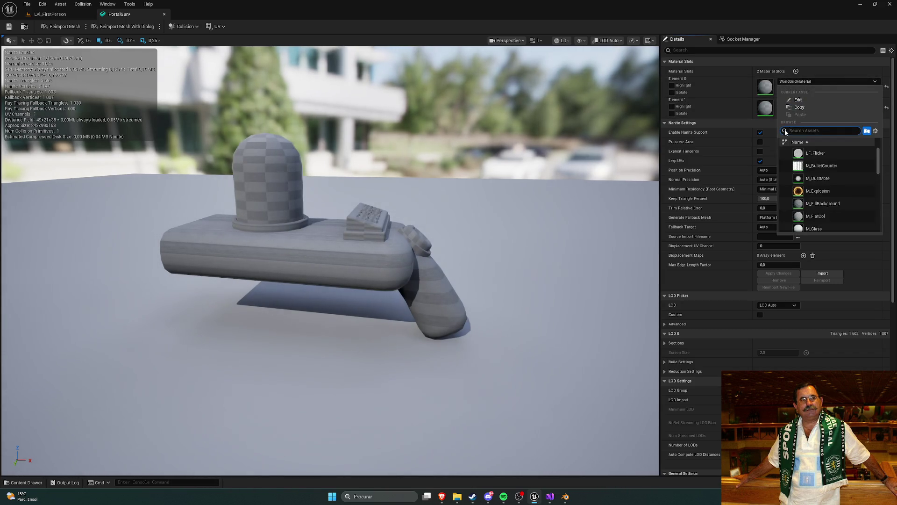
type("glass")
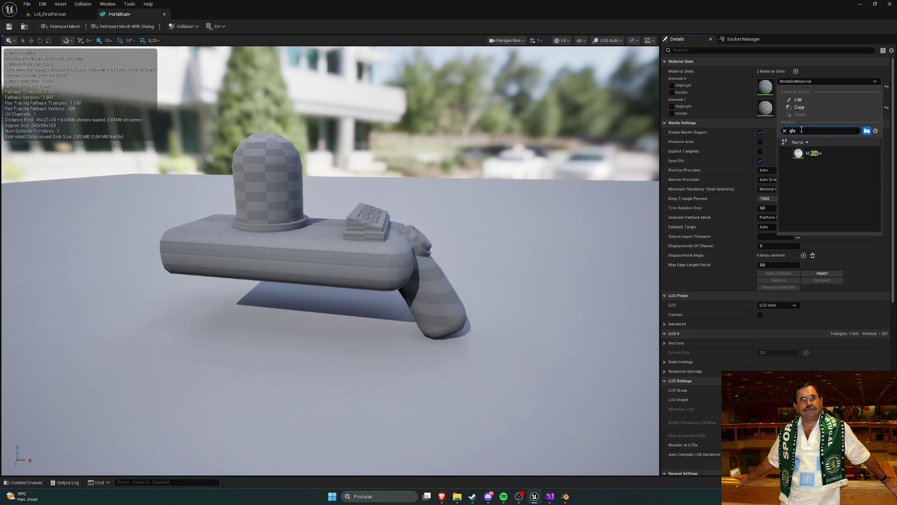
left_click(815, 153)
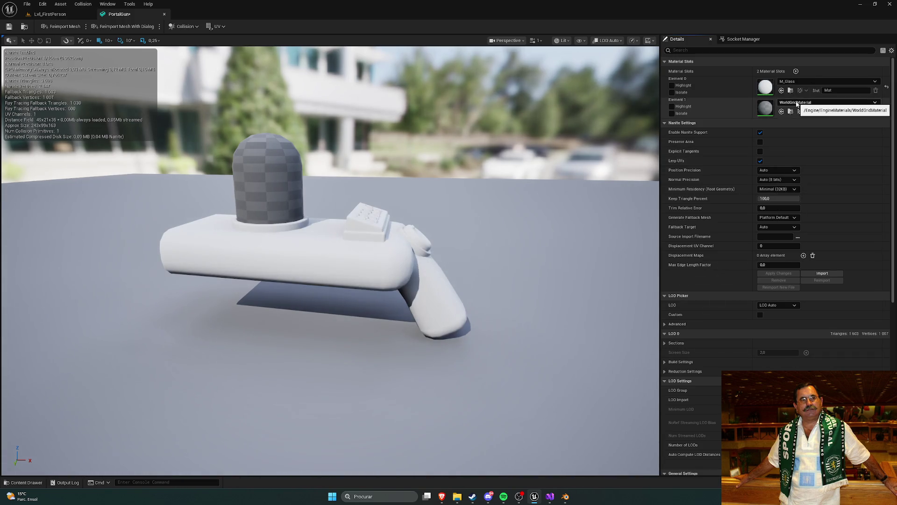
left_click(797, 103)
type("goo")
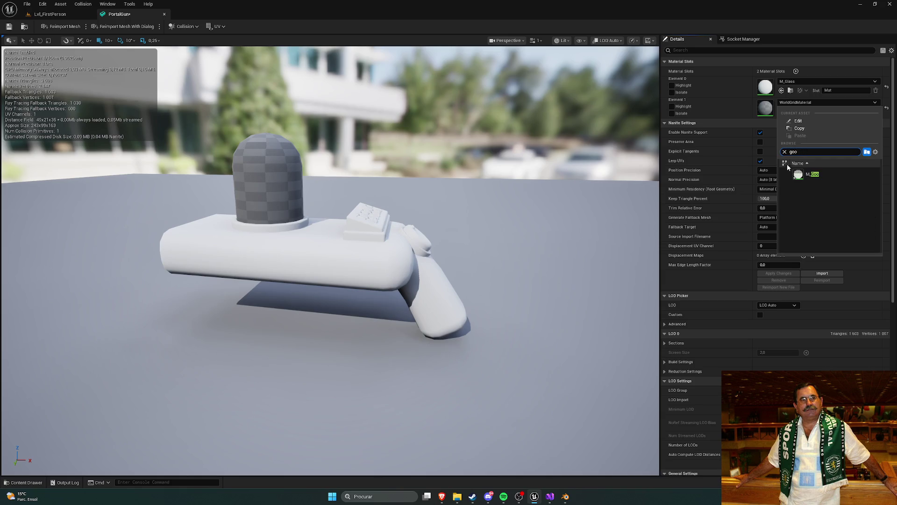
left_click(813, 174)
- Zoom and orbit the viewport to inspect the PortalGun with its new materials
scroll(327, 257, "up", 5)
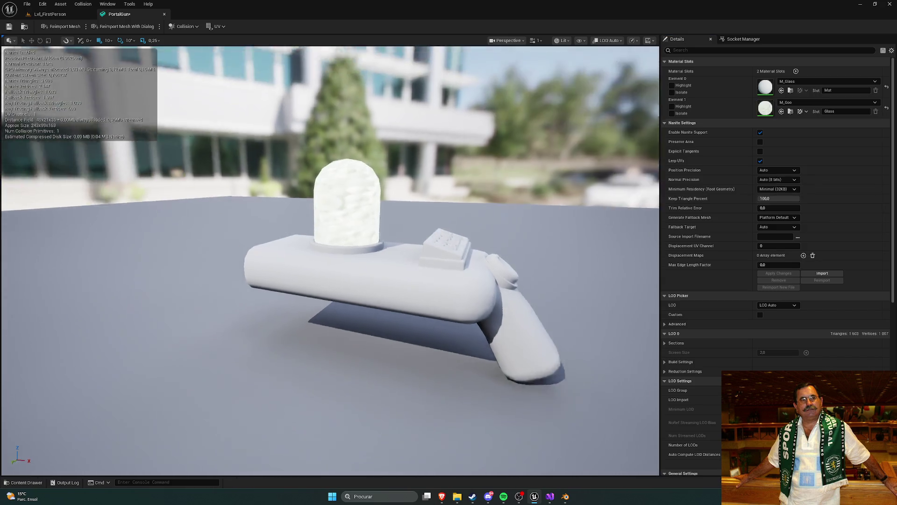
scroll(327, 257, "down", 5)
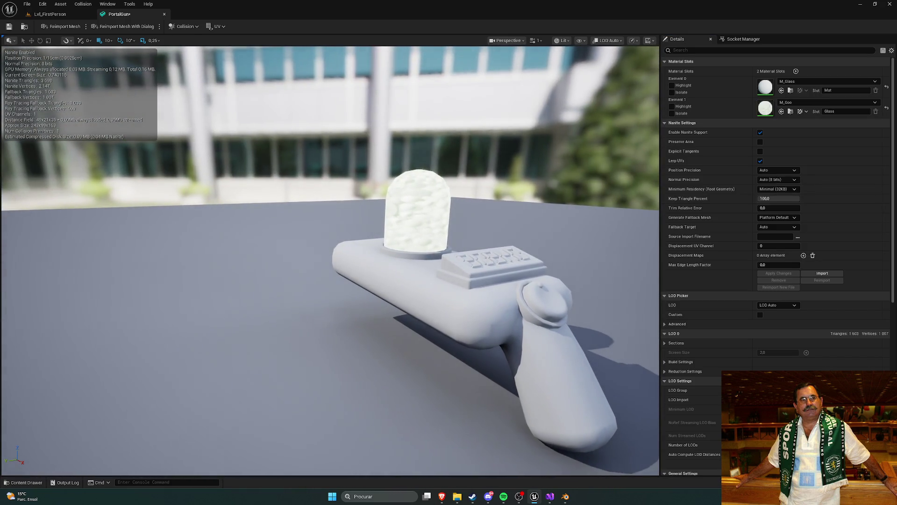
mouse_move(330, 259)
left_mouse_down()
mouse_move(330, 281)
mouse_move(304, 262)
mouse_move(327, 243)
mouse_move(336, 211)
mouse_move(373, 183)
left_mouse_up()
mouse_move(467, 262)
left_mouse_down()
mouse_move(472, 281)
mouse_move(486, 253)
left_mouse_up()
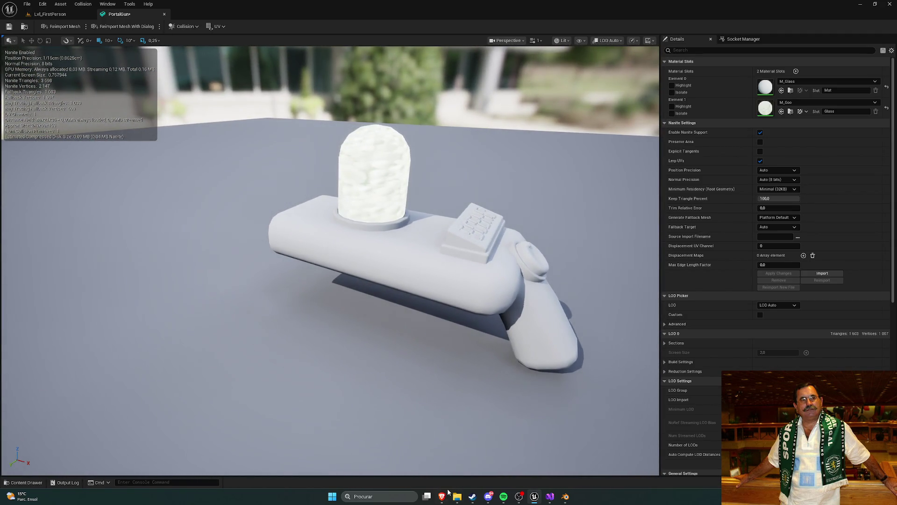
mouse_move(444, 495)
left_click(499, 463)
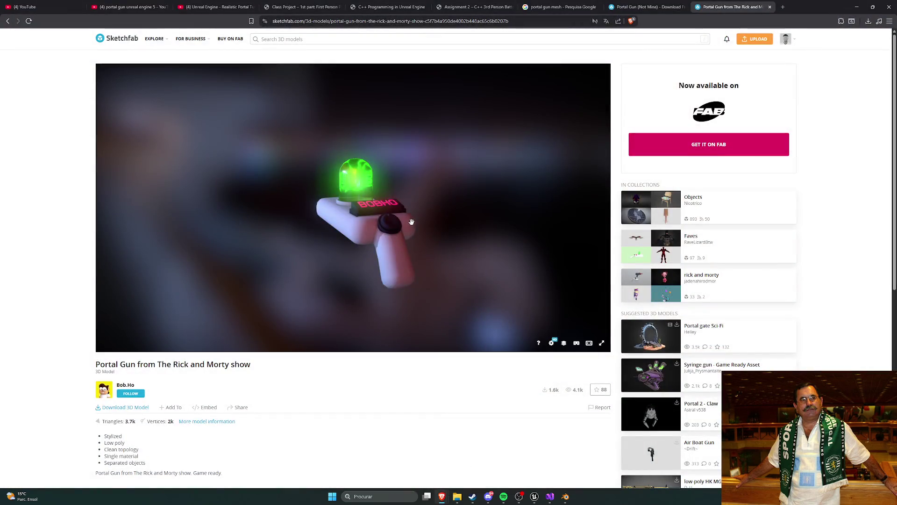
mouse_move(412, 221)
left_mouse_down()
mouse_move(413, 231)
mouse_move(452, 225)
mouse_move(453, 205)
mouse_move(344, 198)
mouse_move(419, 215)
mouse_move(303, 201)
mouse_move(411, 202)
mouse_move(451, 279)
left_mouse_up()
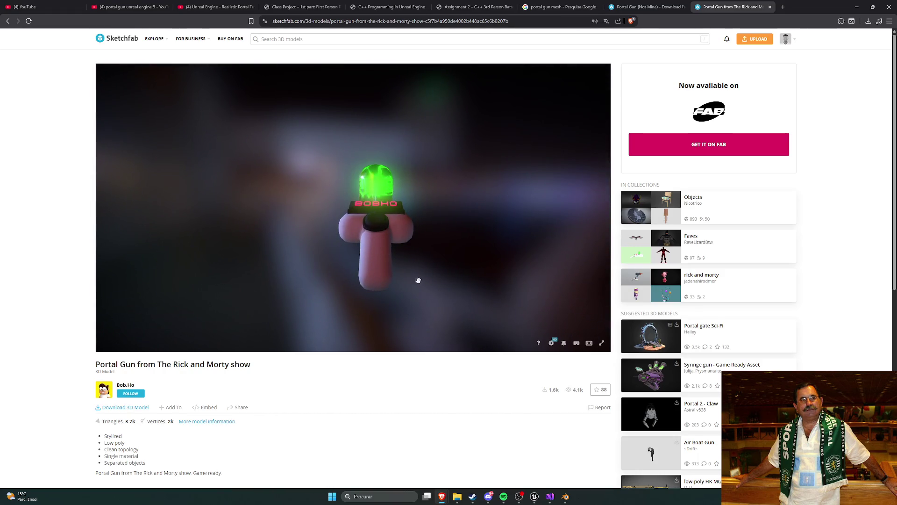
left_click(535, 498)
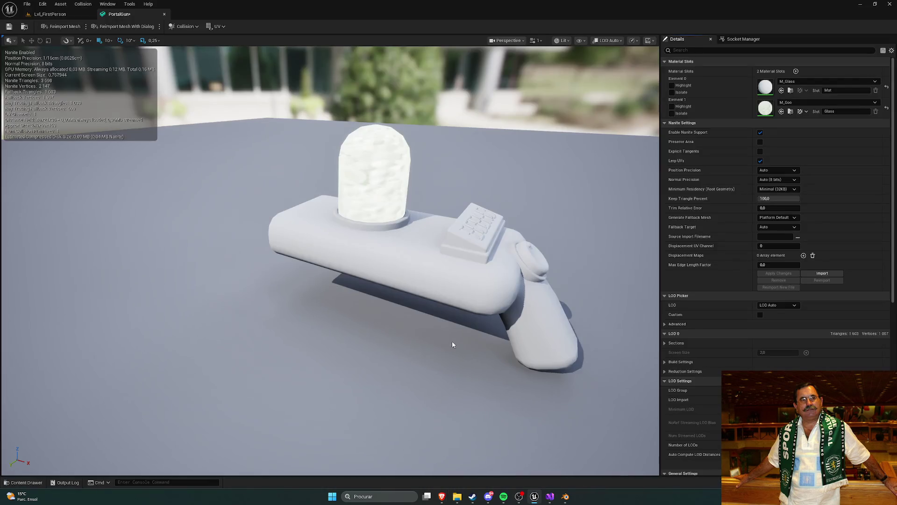
- Back in Blender, expand the Gun object in the Outliner and select it with its child parts
left_click(565, 497)
right_click(506, 181)
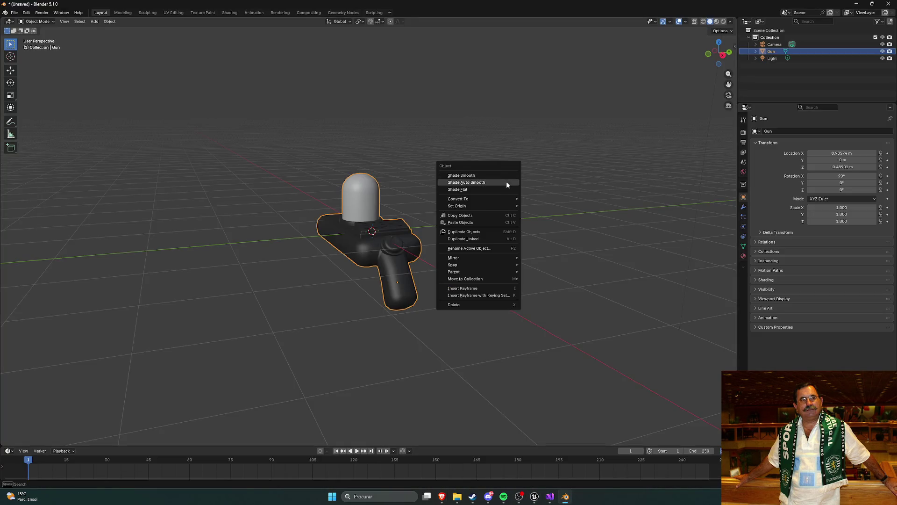
left_click(755, 51)
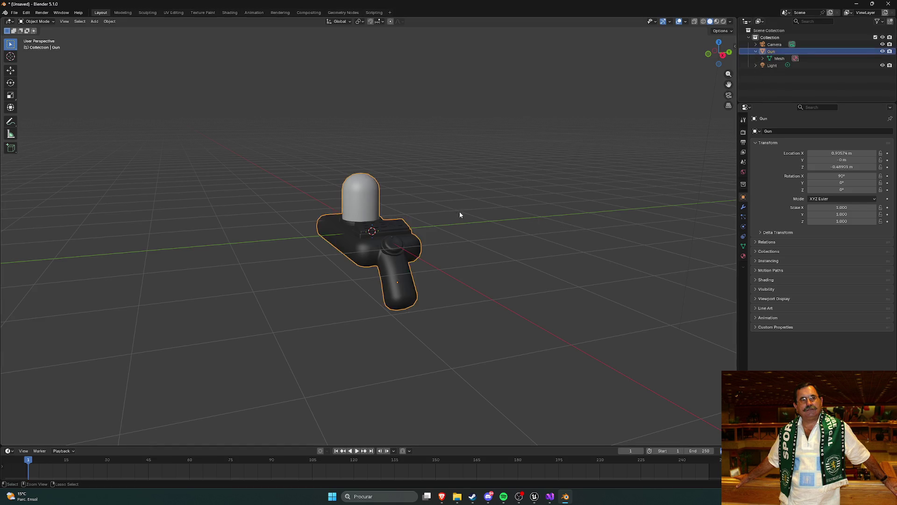
key("alt+h")
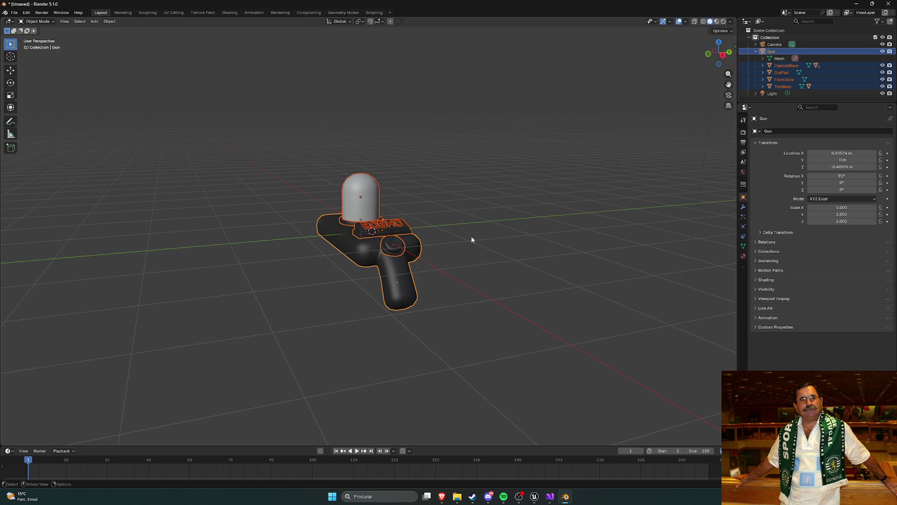
right_click(471, 235)
left_click(489, 153)
- Select the gun body and CapsuleGlass dome, then inspect the Gun's Mat material, leaving its name unchanged
right_click(476, 177)
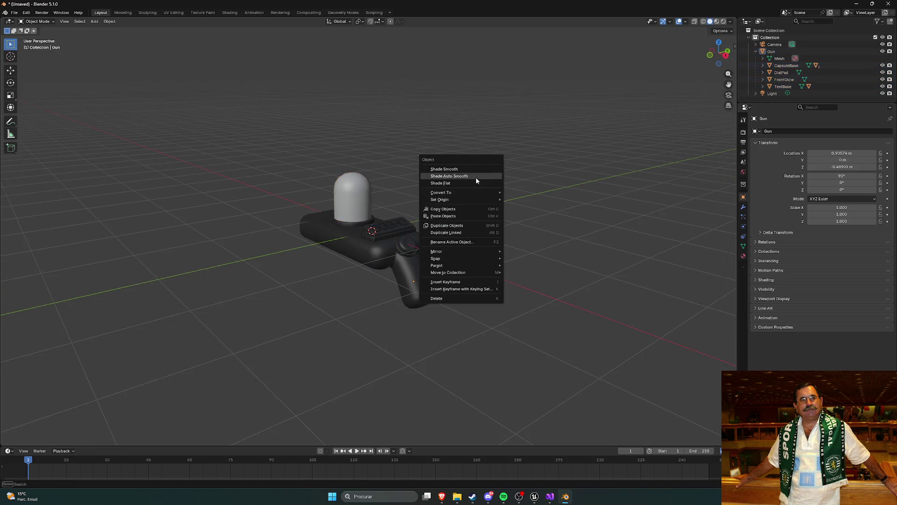
left_click(382, 257)
left_click(347, 201)
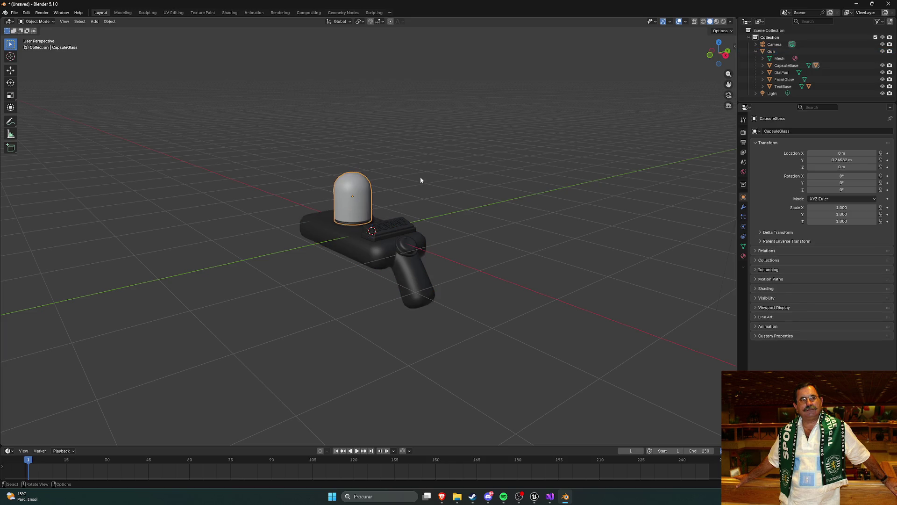
left_click(763, 59)
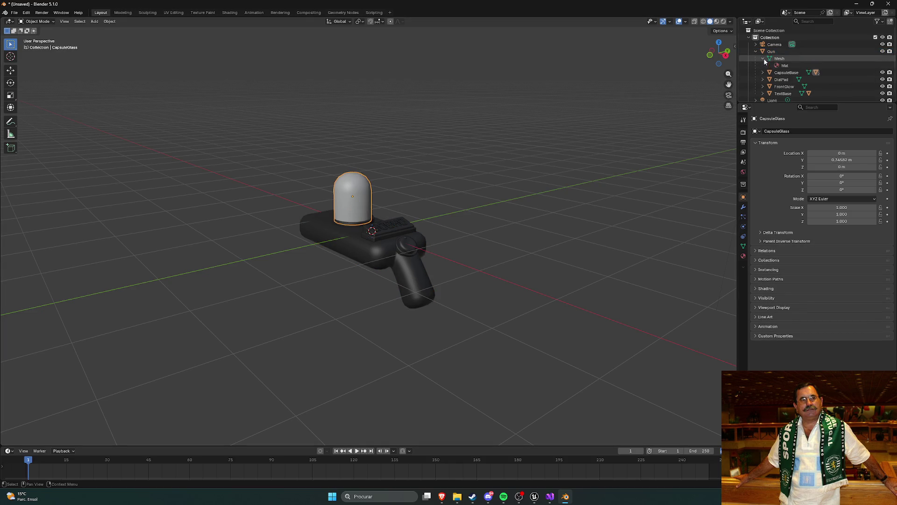
left_click(782, 66)
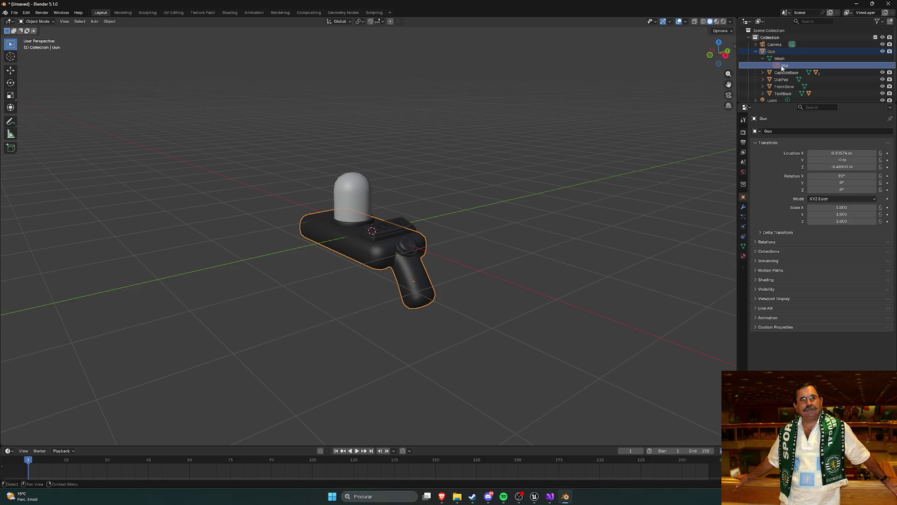
double_click(787, 66)
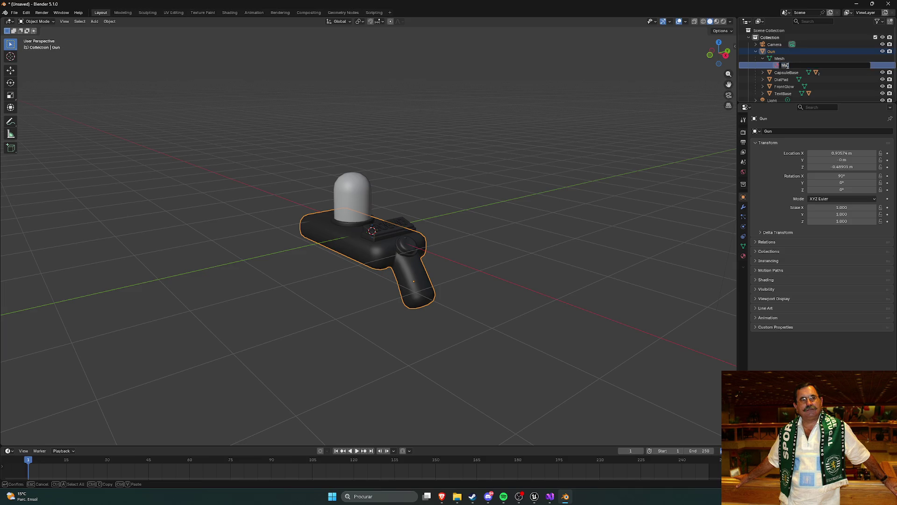
key("Escape")
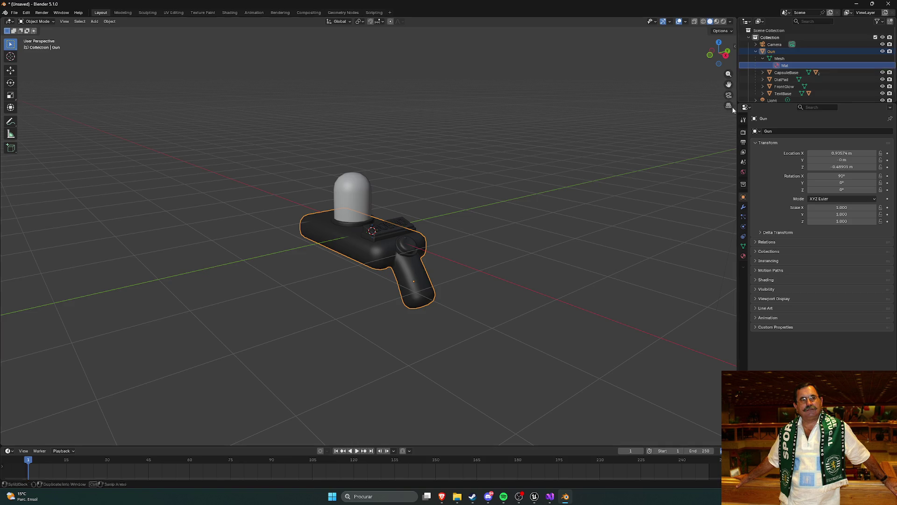
- Expand CapsuleBase in the Outliner and bring up the File > Export format list
left_click(764, 73)
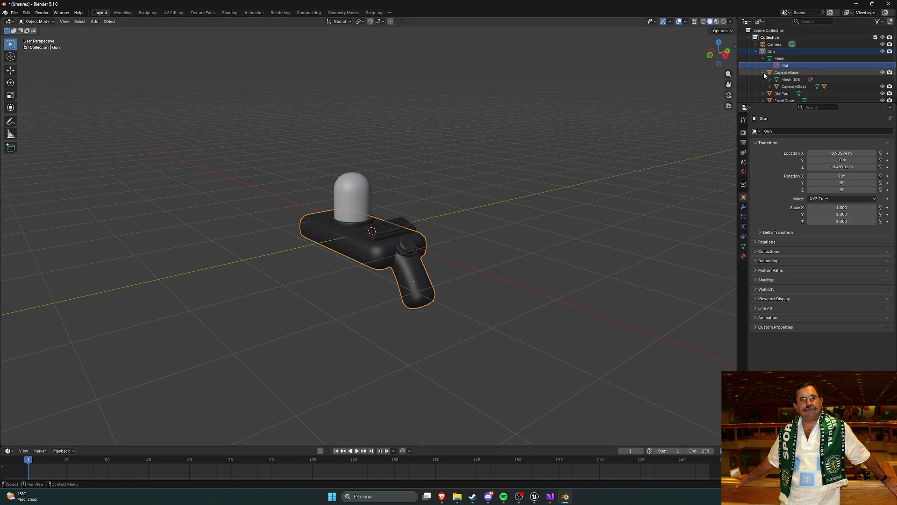
left_click(764, 73)
left_click(764, 73)
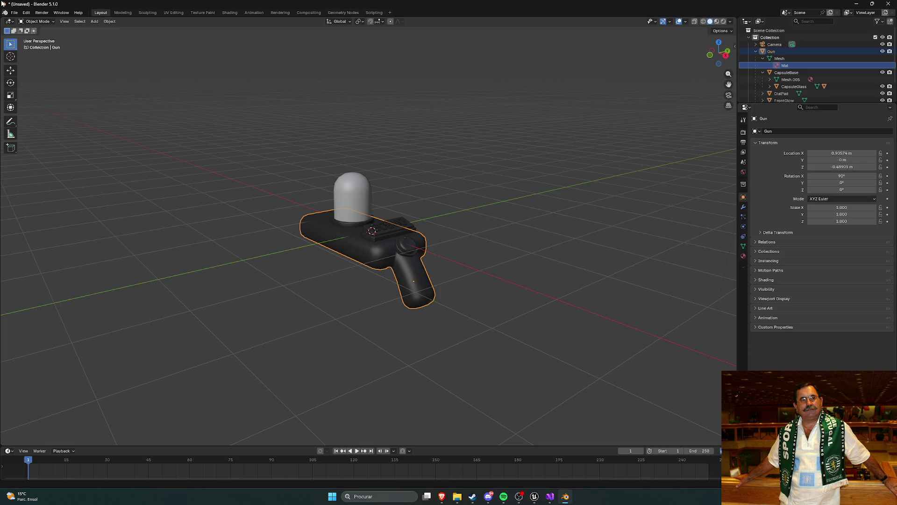
left_click(14, 13)
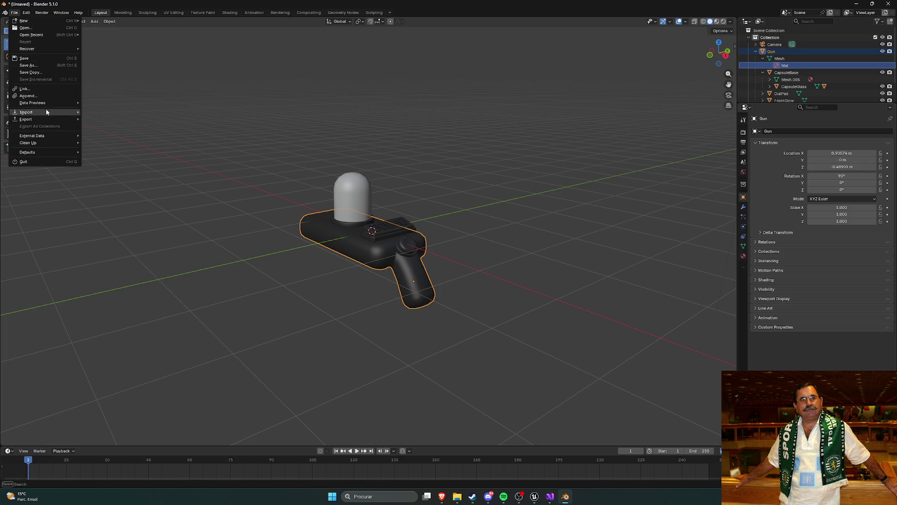
mouse_move(48, 113)
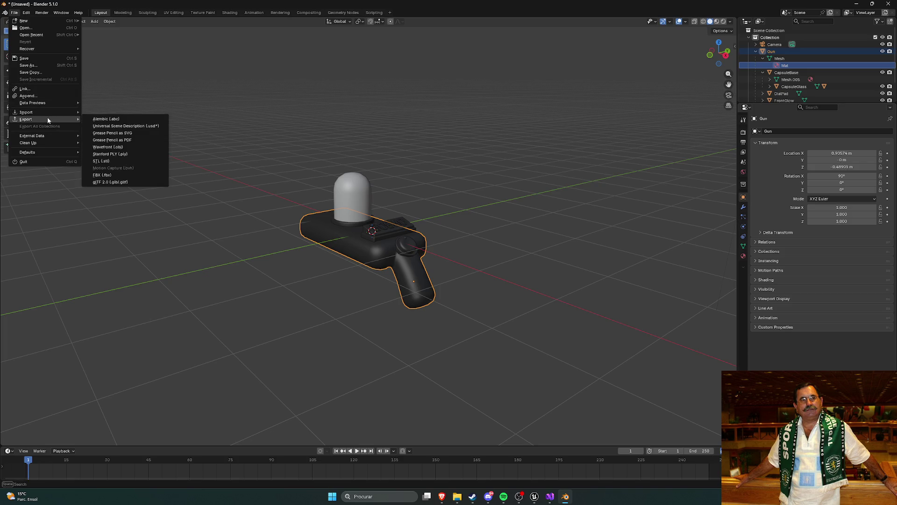
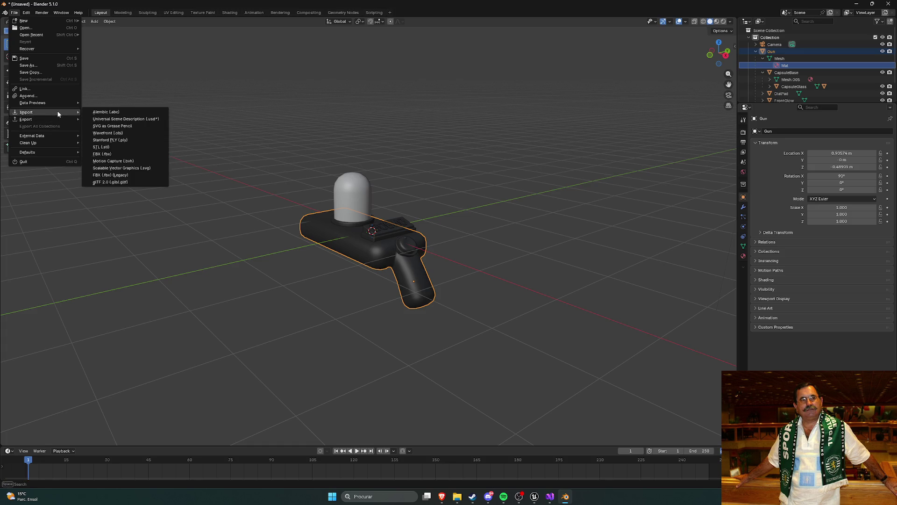
- Skip the FBX import, look over the portal gun's textures folder in File Explorer, then return to Unreal
left_click(127, 154)
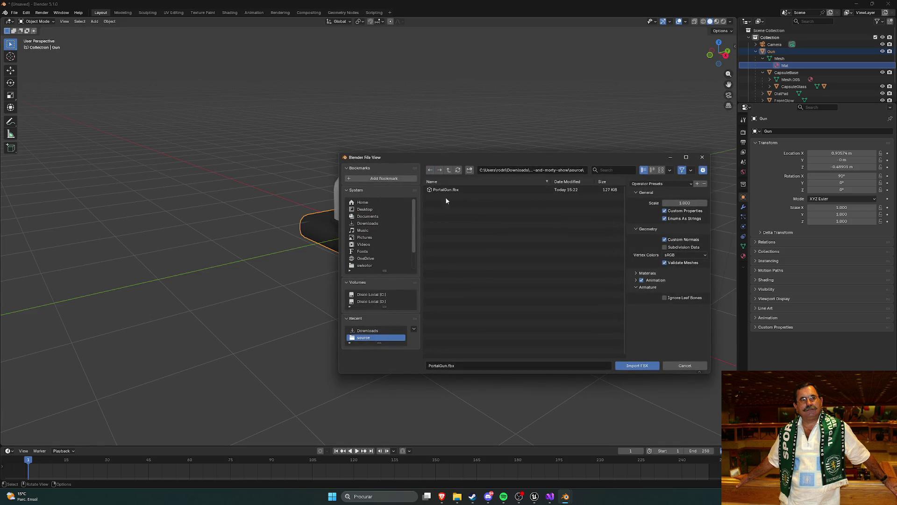
left_click(702, 157)
left_click(457, 496)
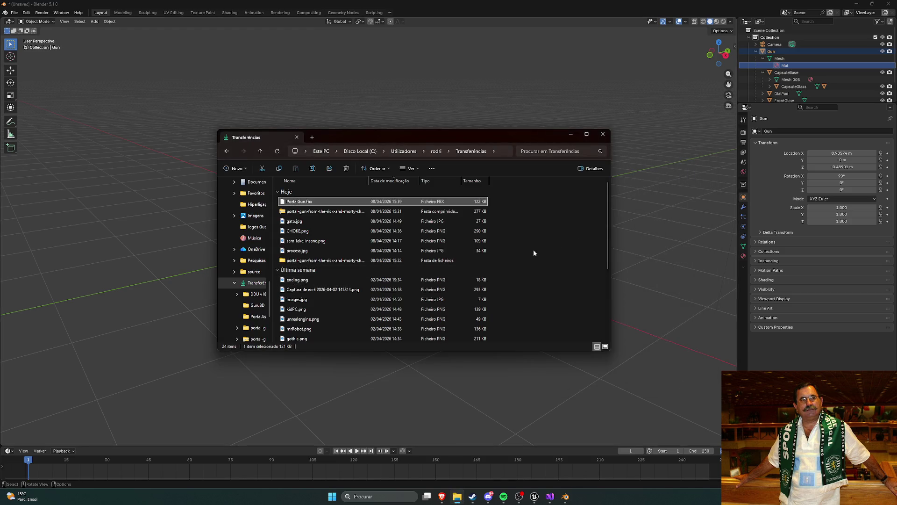
double_click(472, 262)
double_click(294, 211)
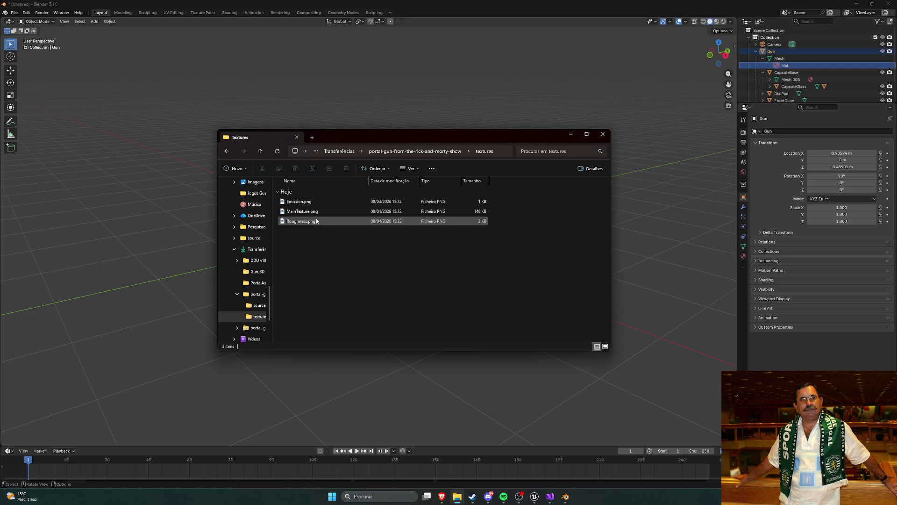
left_click(603, 134)
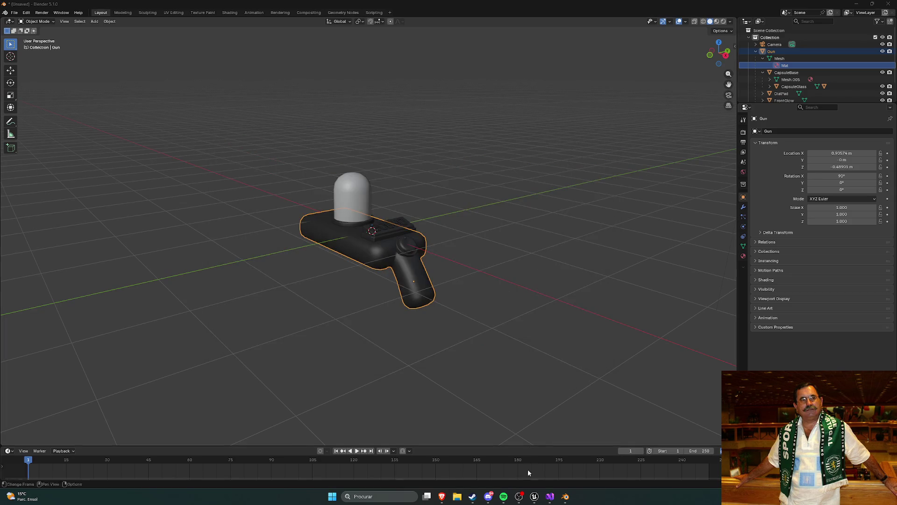
left_click(552, 499)
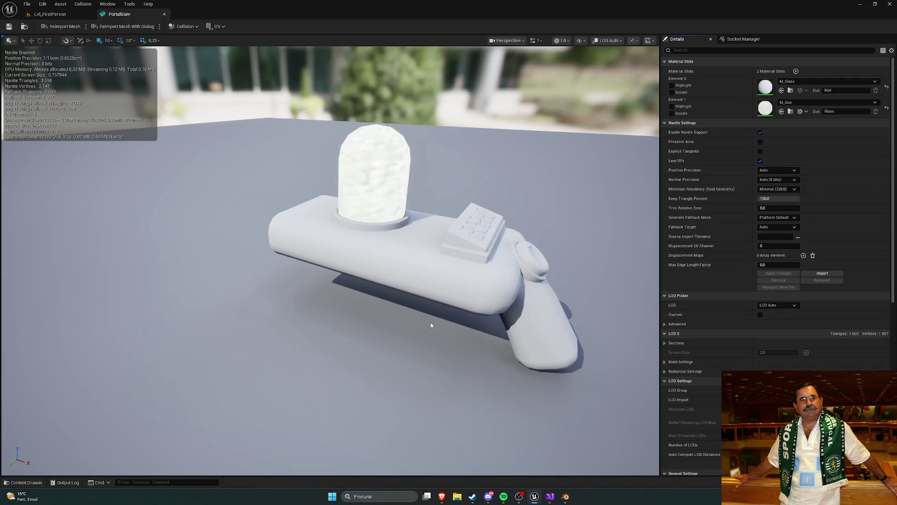
- Open the M_Glass material and nudge its 0.2,0.2,0.2 constant node slightly lower
key("ctrl+space")
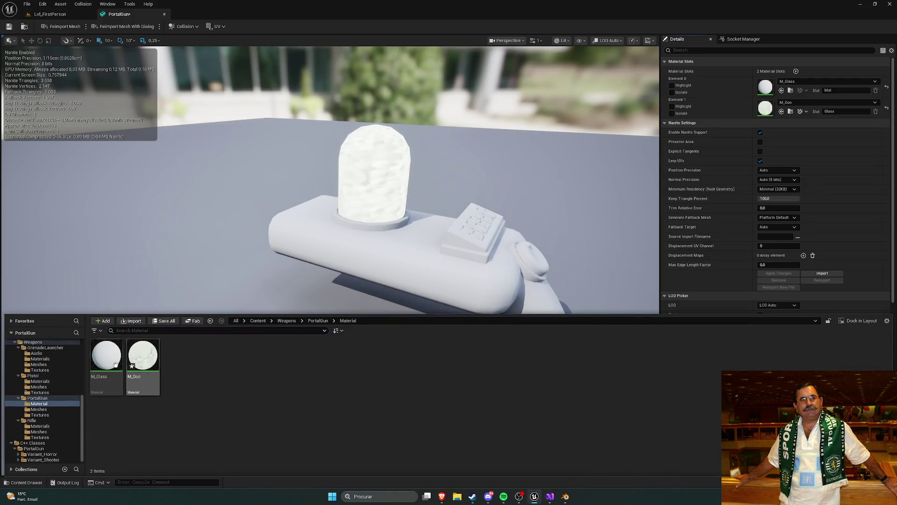
double_click(107, 368)
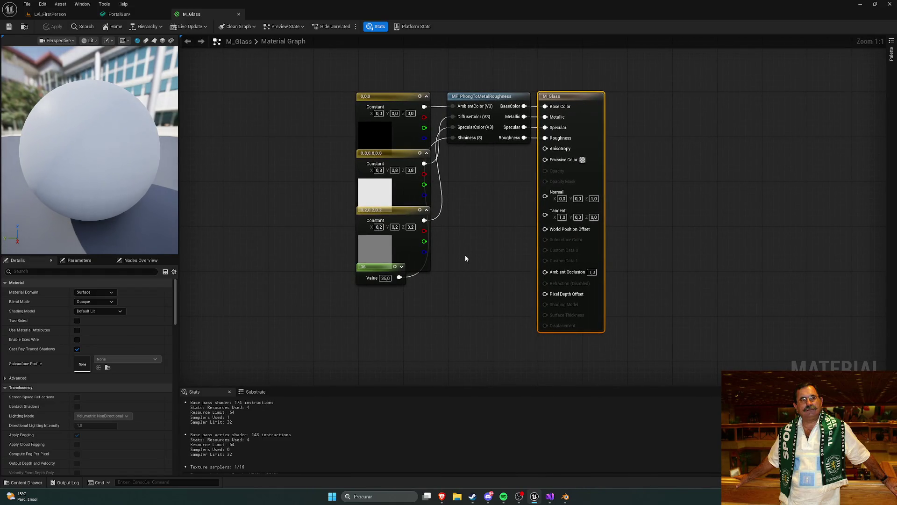
left_click_drag(378, 267, 376, 282)
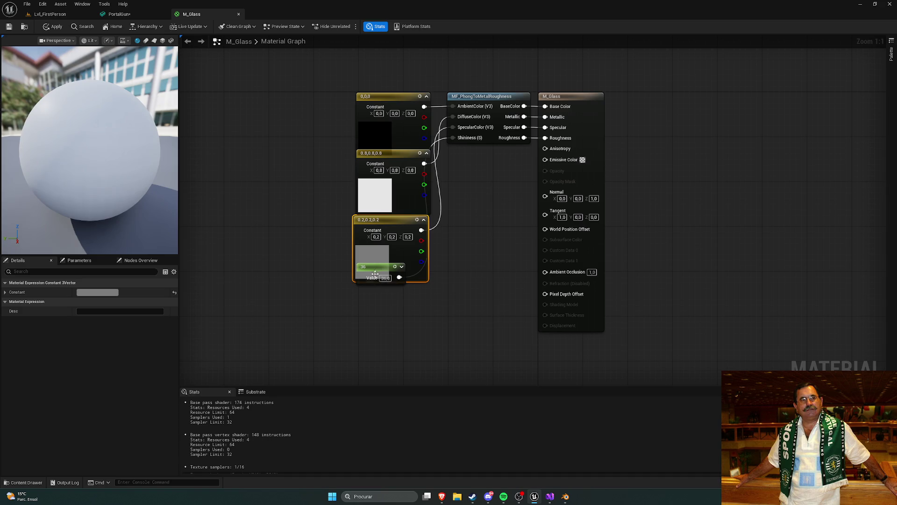
left_click(397, 284)
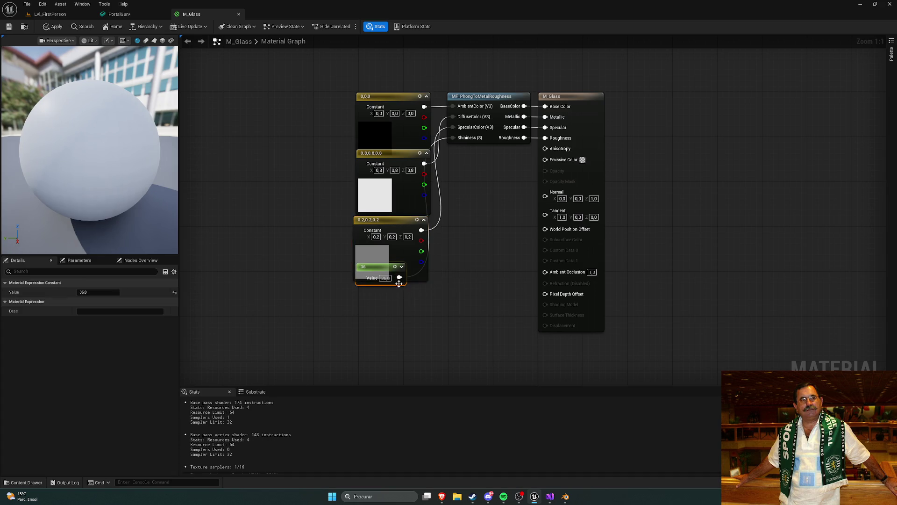
left_click_drag(383, 273, 384, 279)
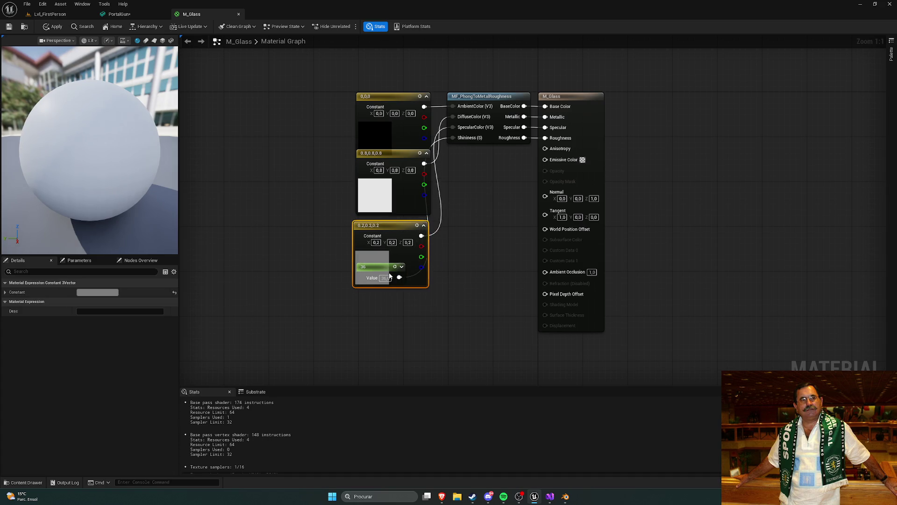
left_click(314, 242)
- Open the M_Goo material and look over its lower nodes
key("ctrl+space")
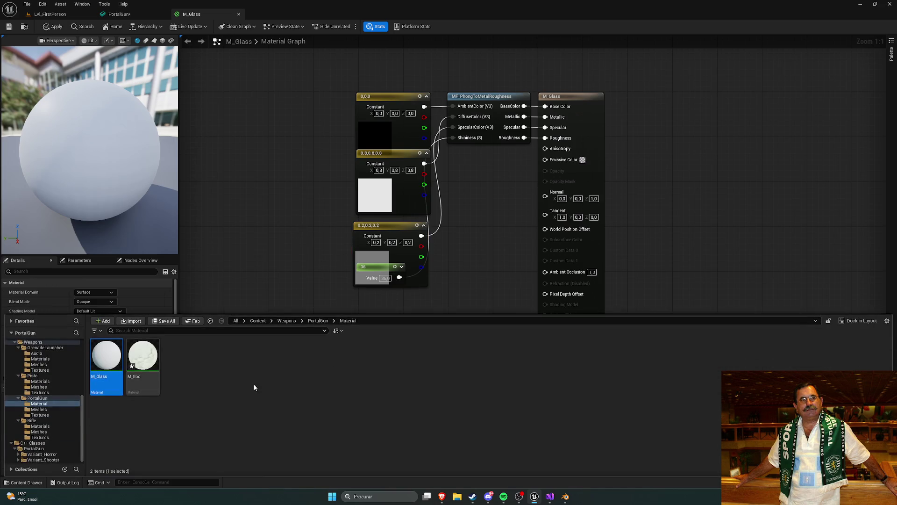
double_click(142, 355)
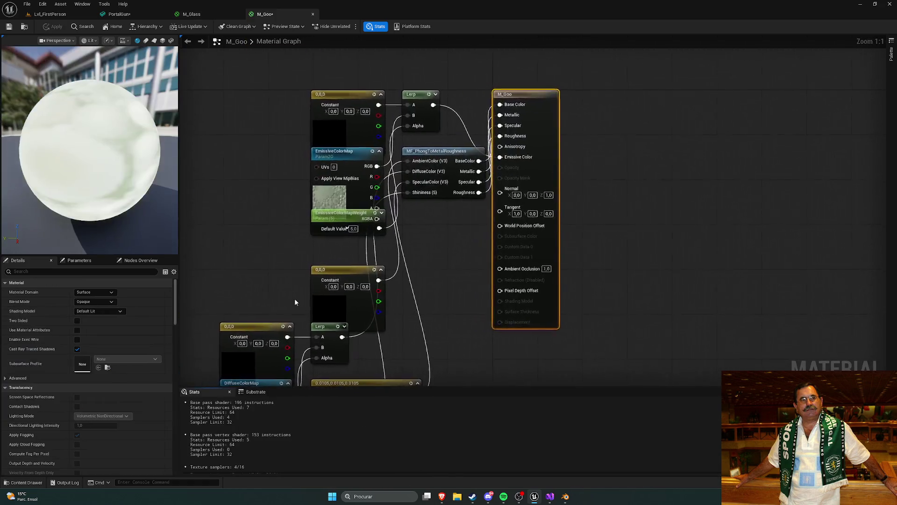
mouse_move(294, 227)
left_mouse_down()
mouse_move(325, 222)
mouse_move(329, 234)
mouse_move(327, 134)
mouse_move(312, 139)
mouse_move(270, 101)
mouse_move(268, 118)
left_mouse_up()
- Browse to PortalGun > Textures and open the Emission texture for inspection
key("ctrl+space")
left_click(282, 340)
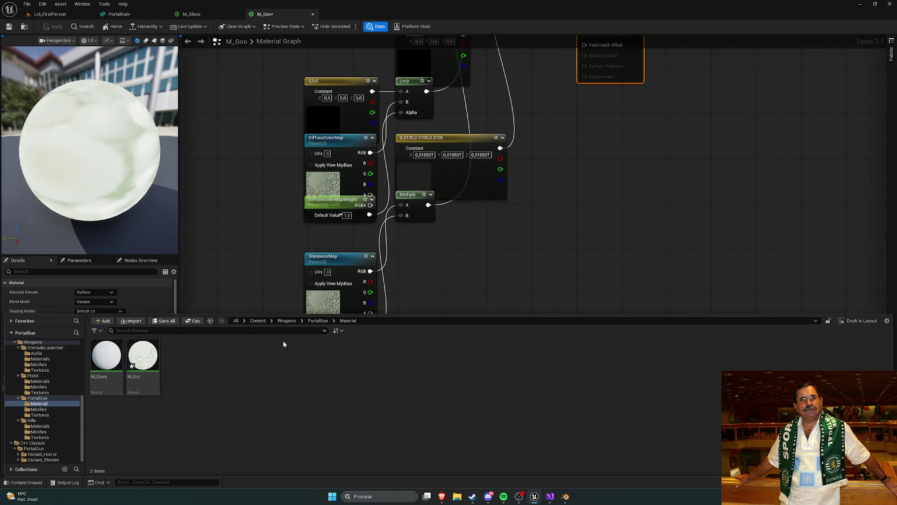
key("alt+Left")
double_click(179, 355)
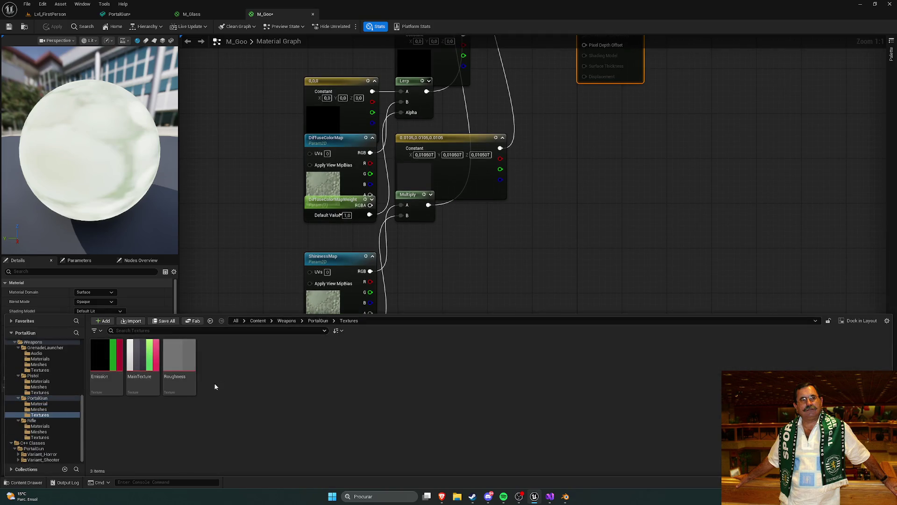
mouse_move(114, 371)
mouse_move(255, 89)
left_mouse_down()
mouse_move(243, 329)
mouse_move(253, 287)
mouse_move(243, 284)
mouse_move(262, 261)
mouse_move(303, 256)
left_mouse_up()
key("ctrl+space")
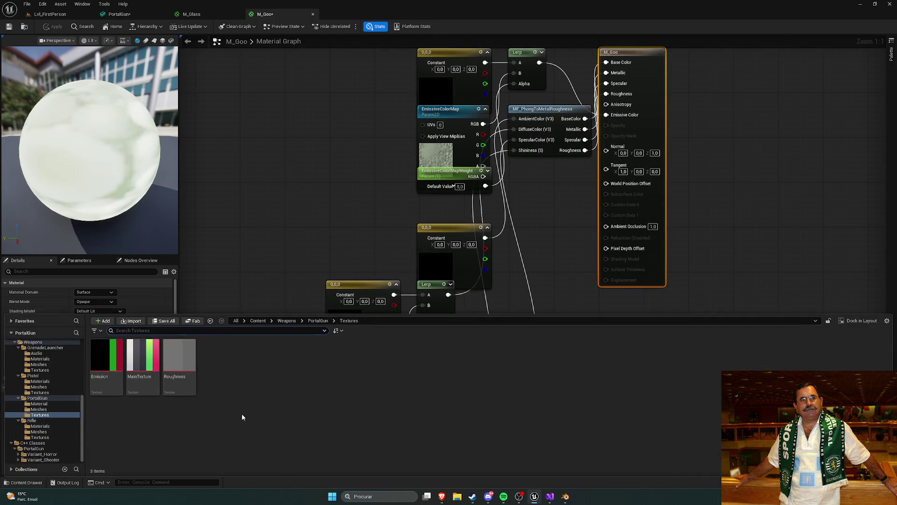
left_click(108, 355)
double_click(108, 355)
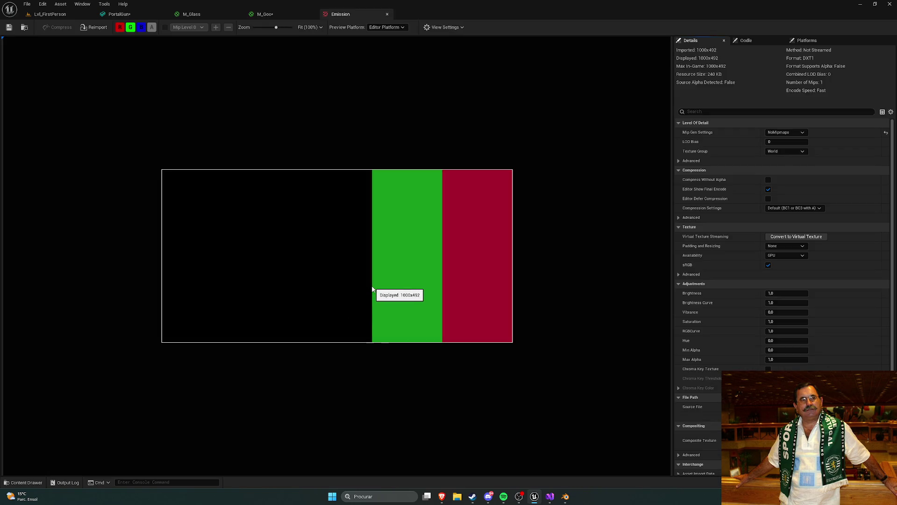
- Open the MainTexture and Roughness textures for inspection
key("ctrl+space")
left_click(153, 358)
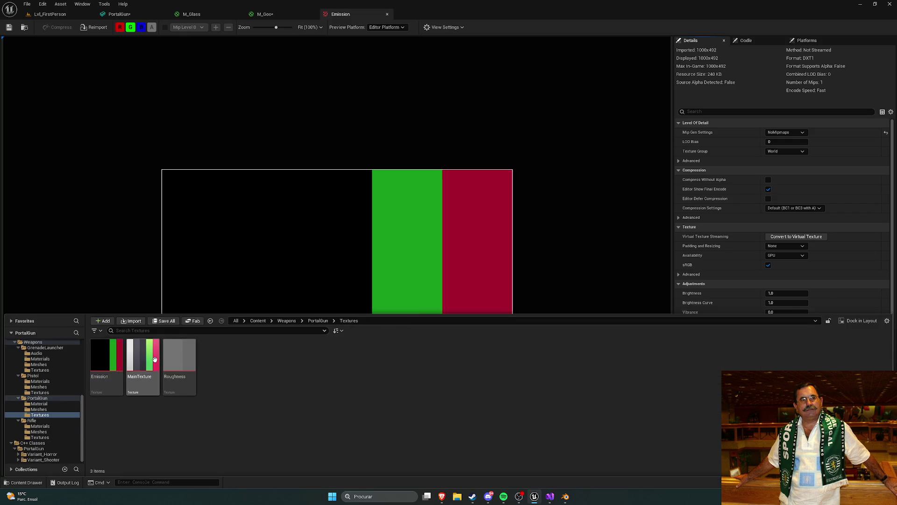
double_click(153, 358)
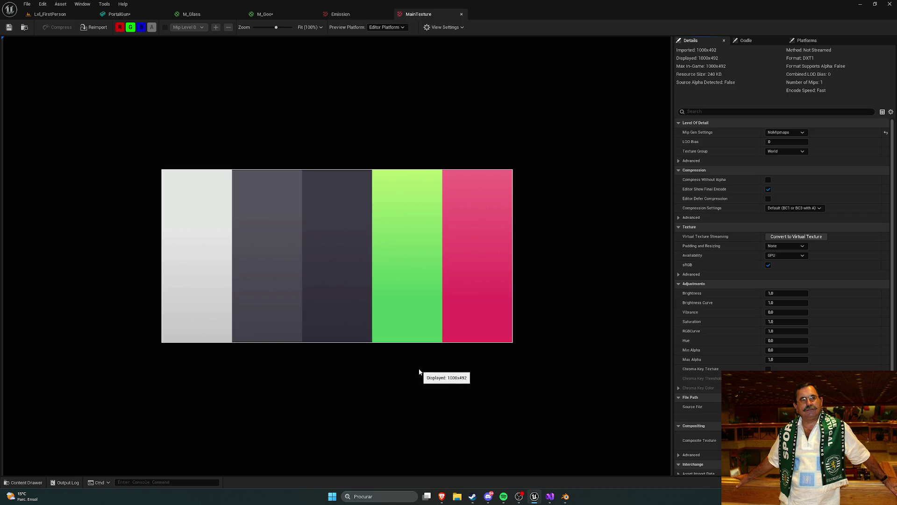
key("ctrl+space")
left_click(179, 358)
double_click(172, 355)
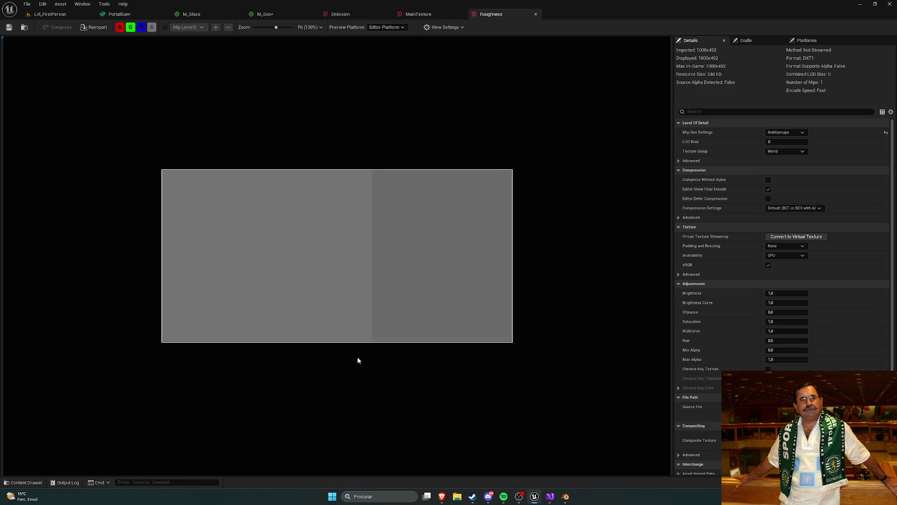
- Close the Emission and MainTexture texture editors
key("ctrl+space")
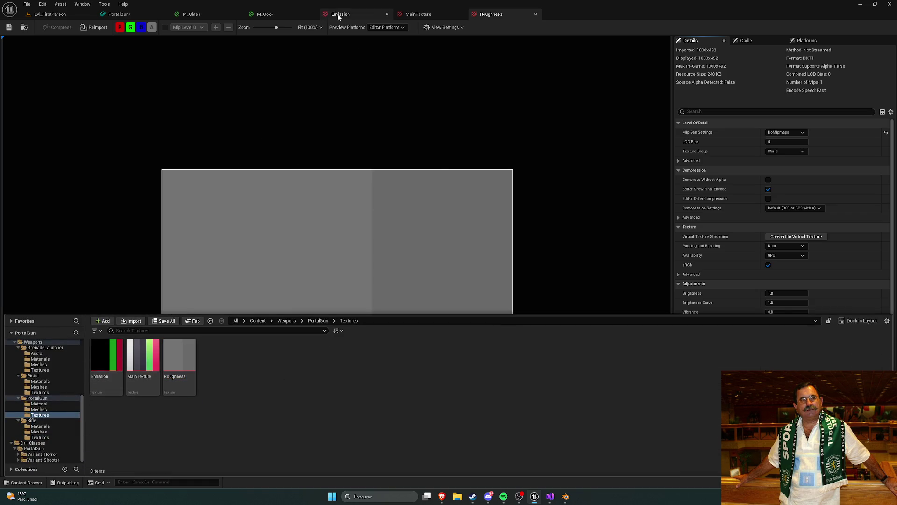
left_click(369, 14)
left_click(388, 14)
left_click(388, 14)
left_click(388, 14)
- Add the Emission texture to M_Glass, wire its RGB into Emissive Color, and apply
mouse_move(363, 156)
left_mouse_down()
mouse_move(310, 152)
mouse_move(325, 154)
mouse_move(293, 170)
mouse_move(290, 195)
mouse_move(308, 168)
mouse_move(319, 184)
mouse_move(331, 154)
mouse_move(333, 111)
mouse_move(320, 119)
left_mouse_up()
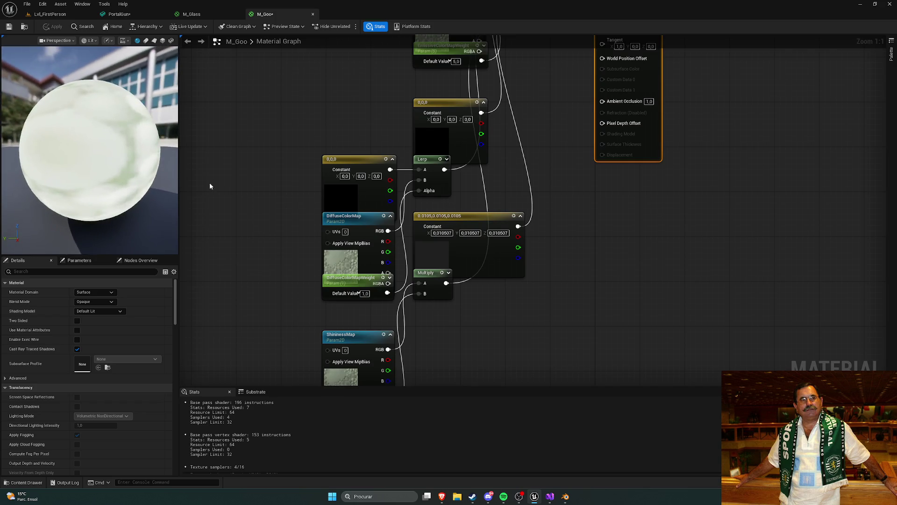
left_click_drag(208, 186, 260, 133)
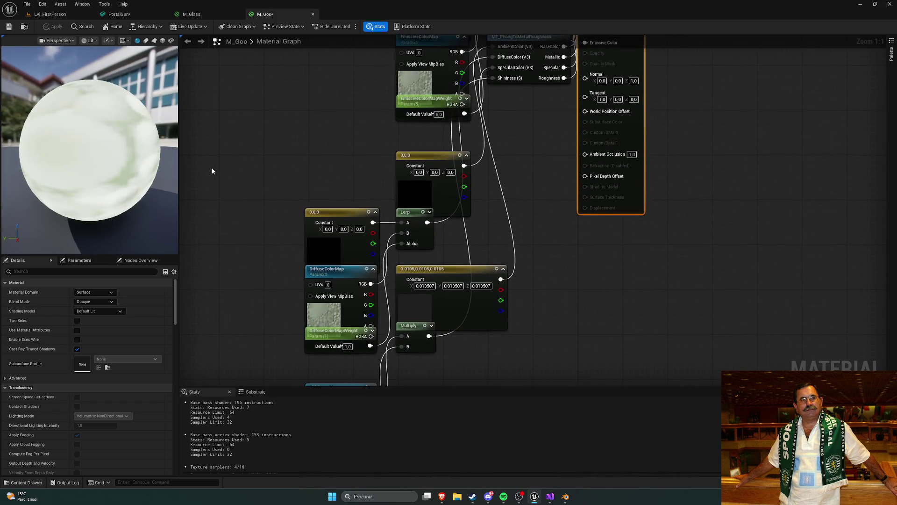
left_click(191, 14)
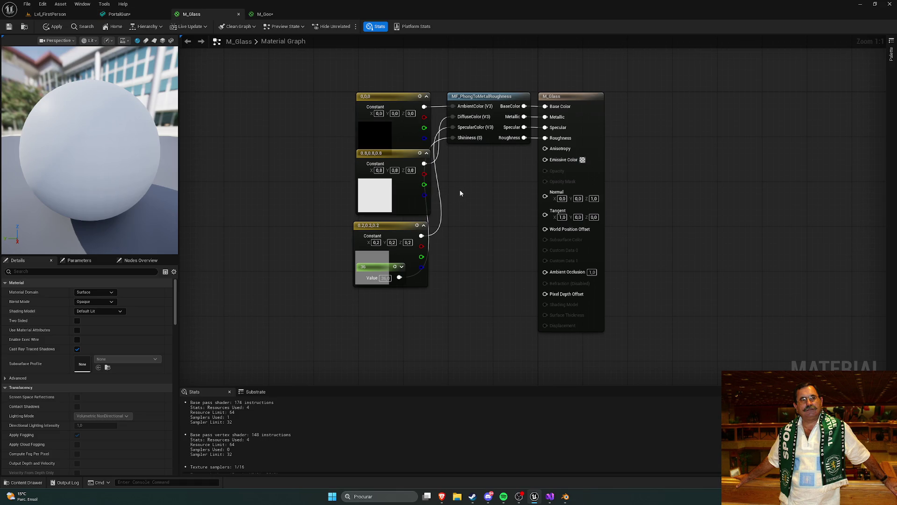
key("ctrl+space")
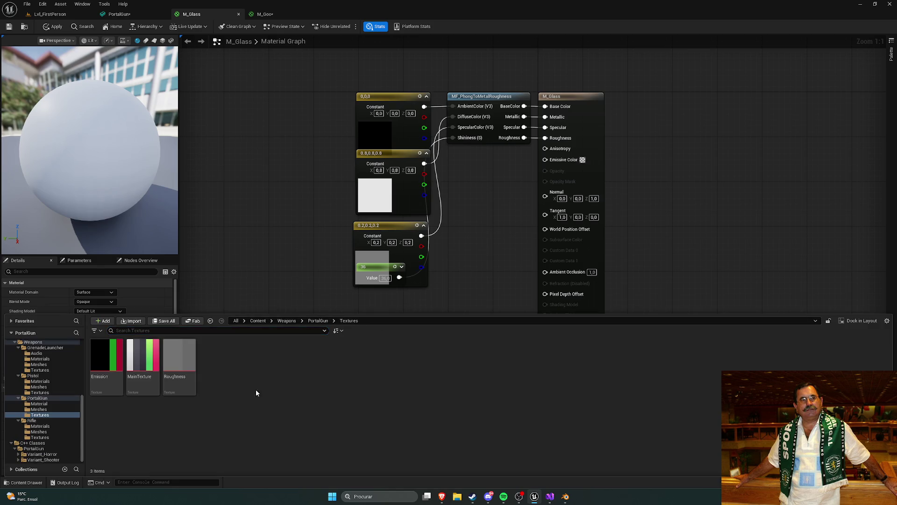
mouse_move(107, 358)
left_mouse_down()
mouse_move(481, 265)
mouse_move(459, 265)
mouse_move(459, 248)
left_mouse_up()
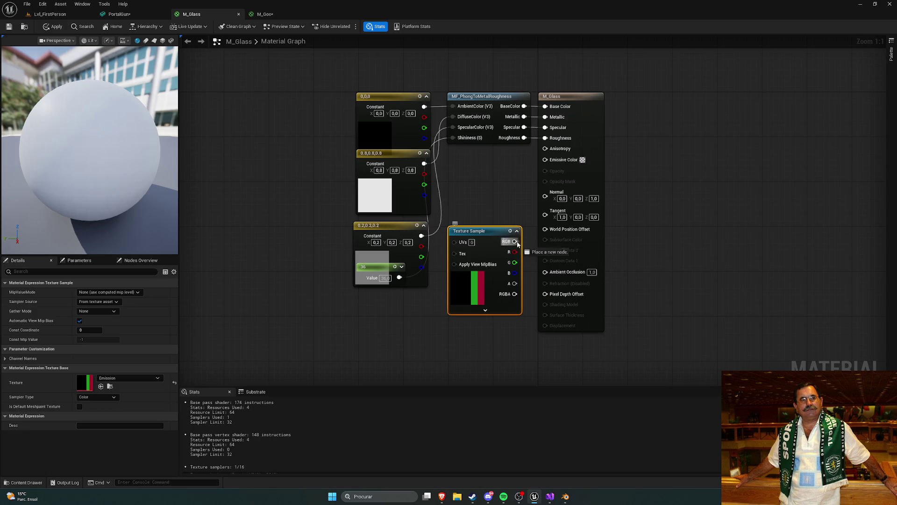
left_click_drag(514, 242, 545, 159)
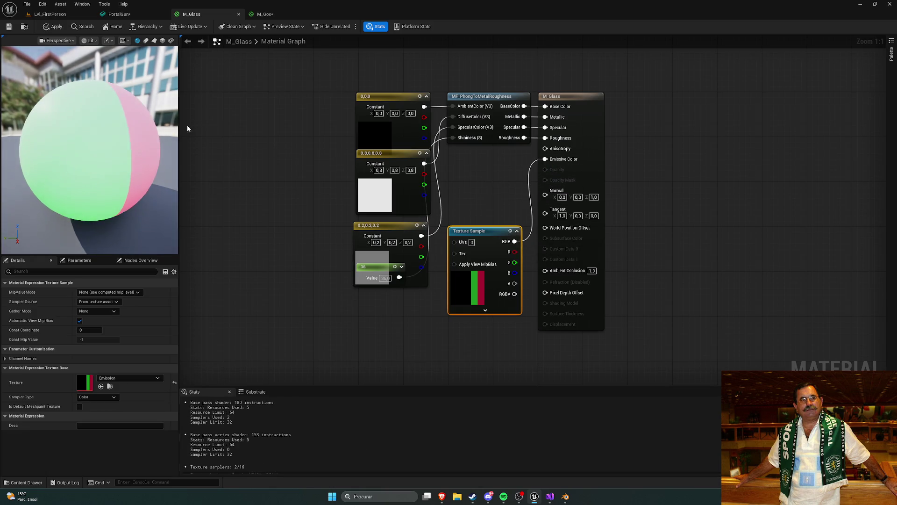
left_click(53, 27)
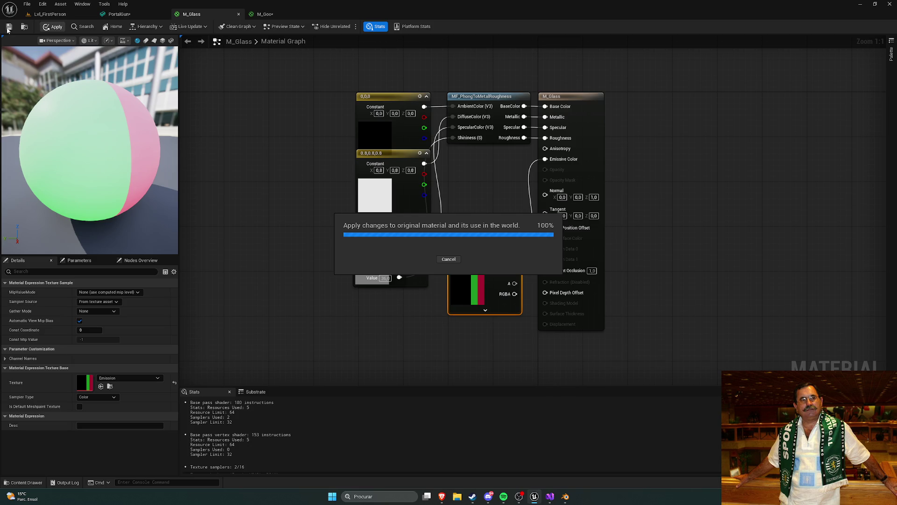
- Orbit around the PortalGun mesh and confirm its first material slot holds M_Glass
left_click(119, 14)
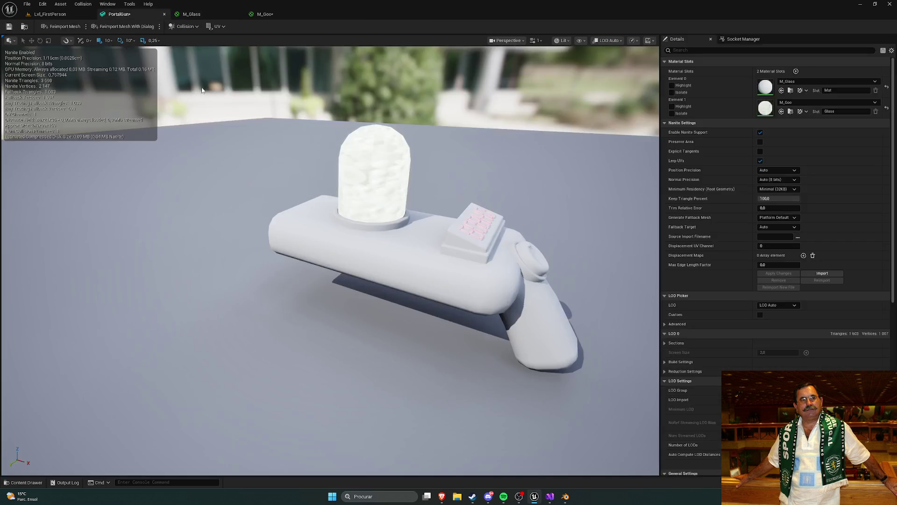
left_click_drag(453, 161, 157, 84)
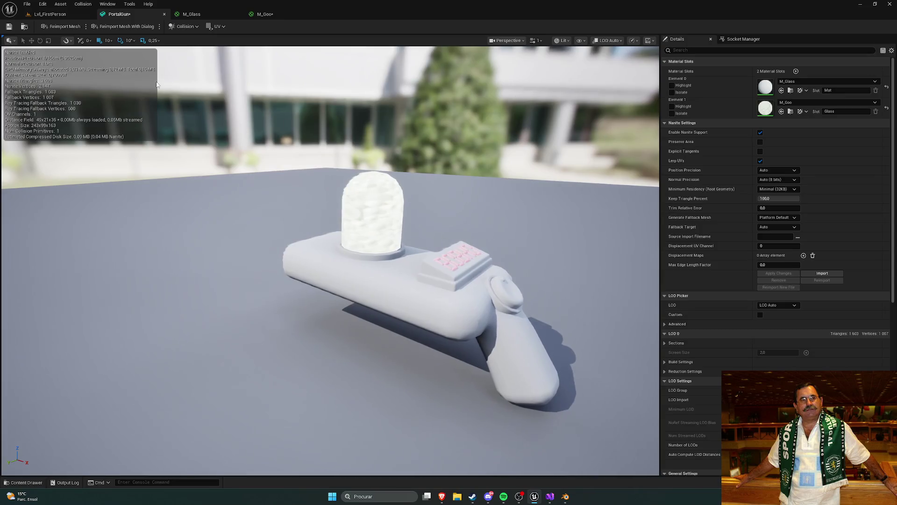
left_click_drag(453, 171, 314, 140)
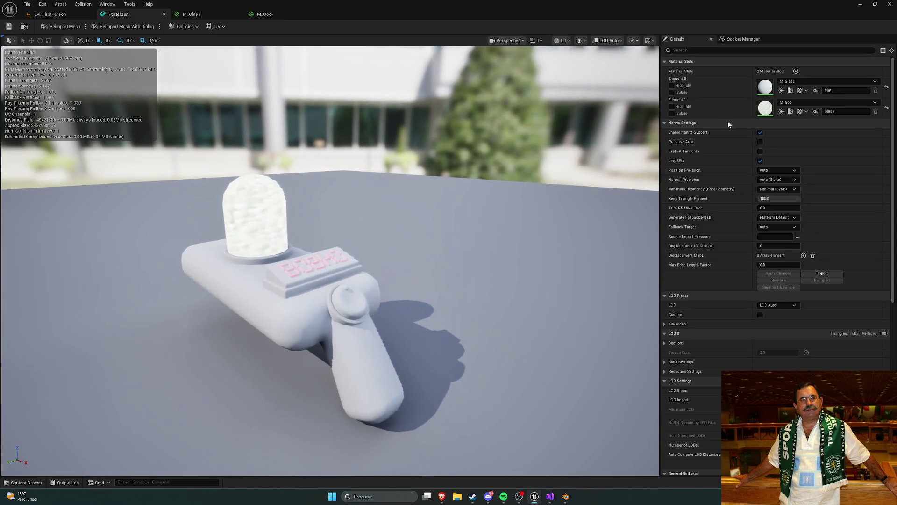
left_click(803, 81)
left_click(804, 80)
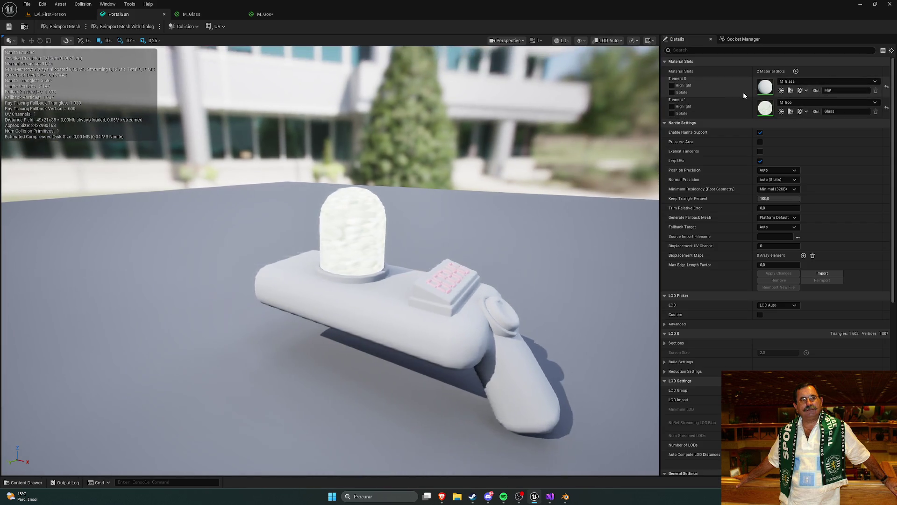
- Open M_Glass for editing from Element 0's material menu and return to its graph
left_click(798, 82)
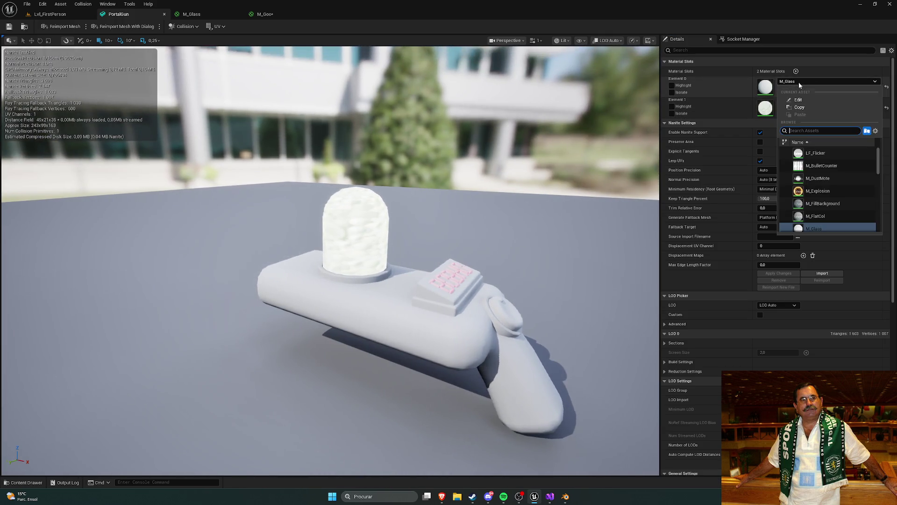
left_click(799, 99)
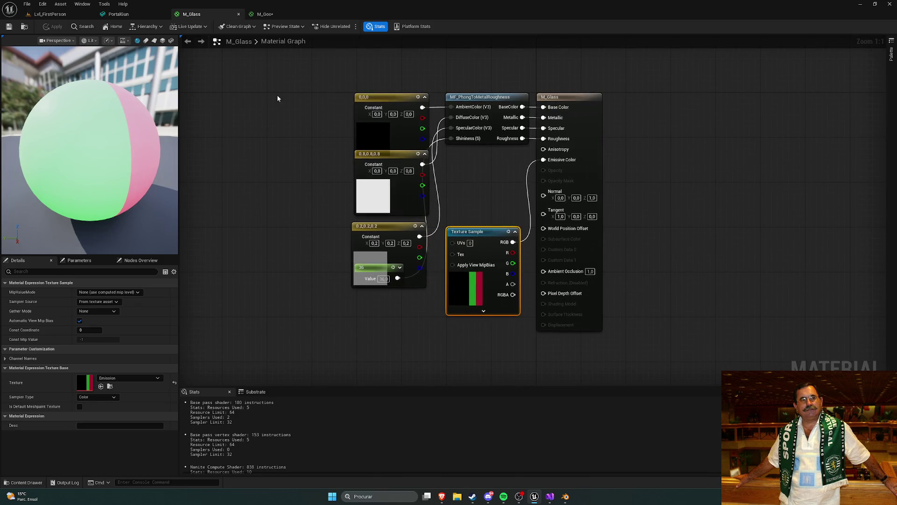
left_click(57, 17)
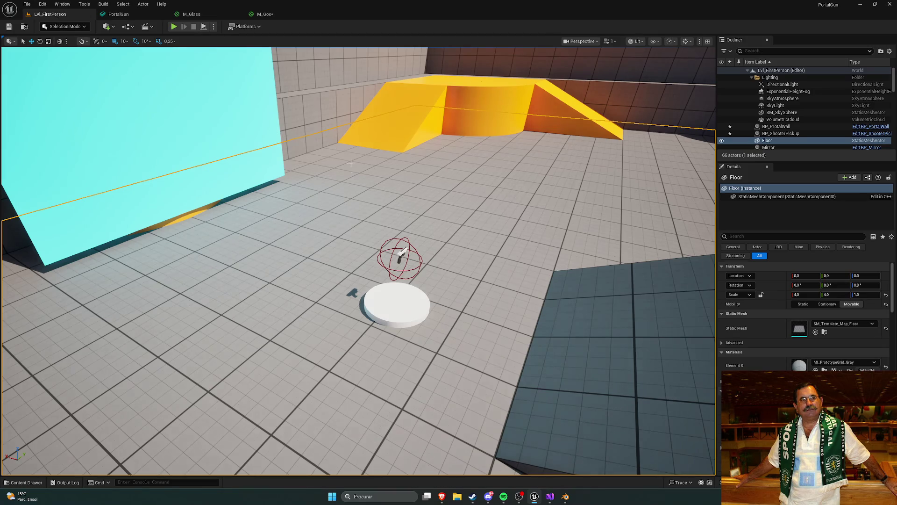
key("ctrl+space")
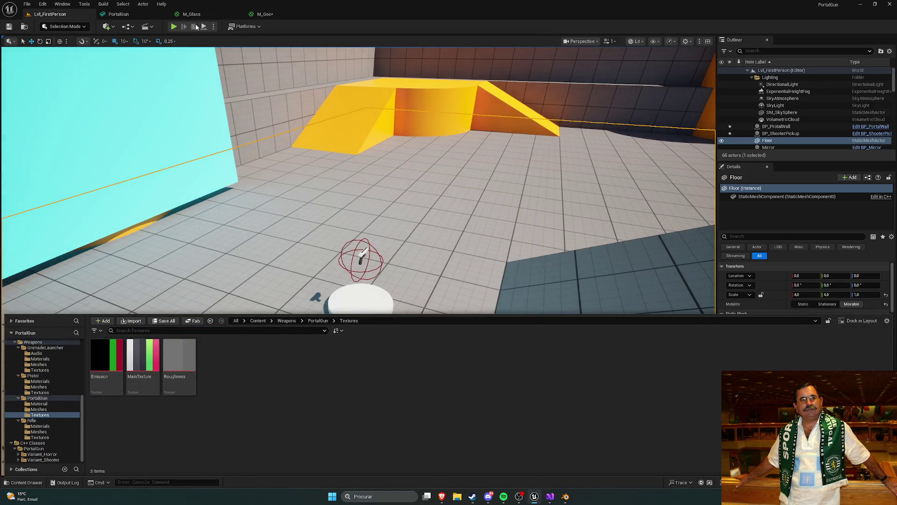
left_click(192, 14)
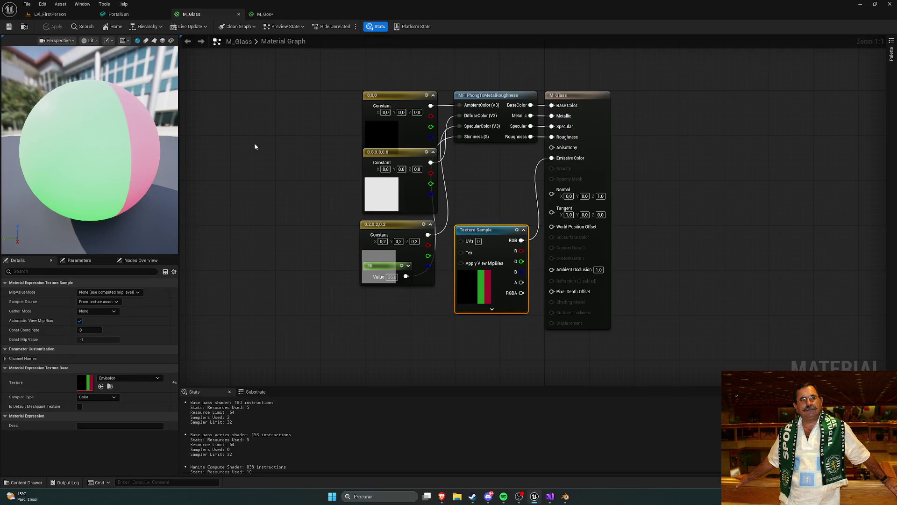
- Delete the Emission Texture Sample node and inspect the remaining 0,0,0 and 0.2 constants
left_click(481, 212)
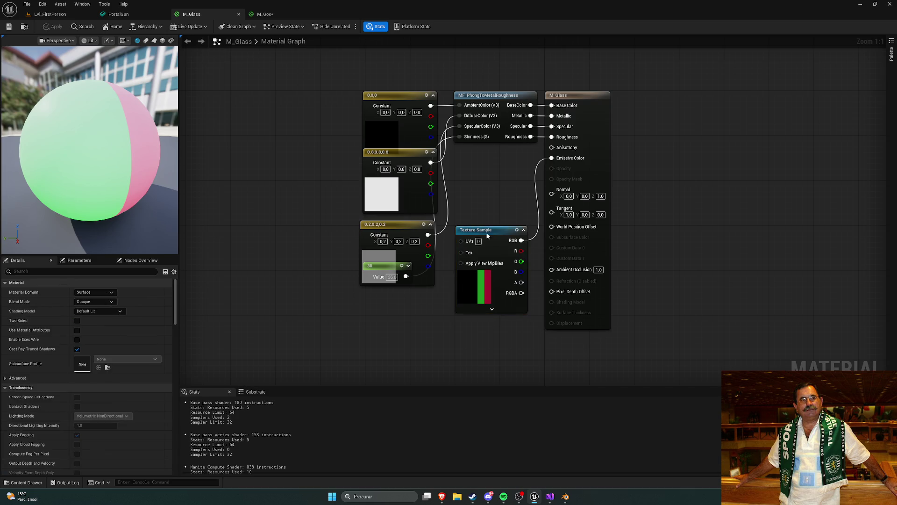
left_click(483, 229)
key("Delete")
key("Home")
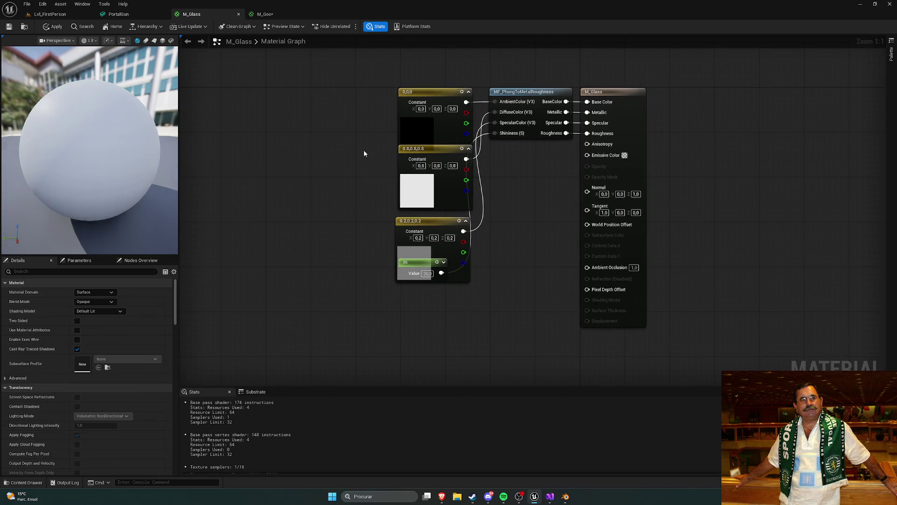
left_click(422, 94)
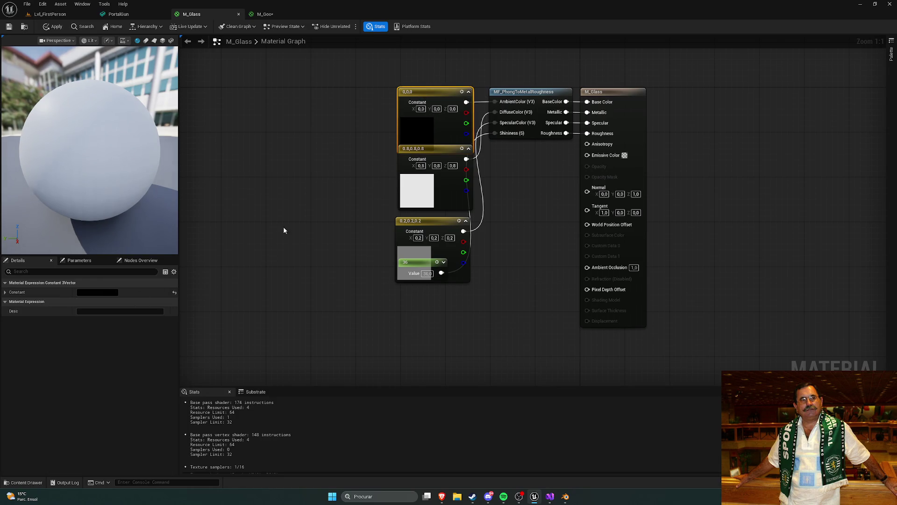
left_click(341, 187)
left_click(396, 221)
left_click(362, 268)
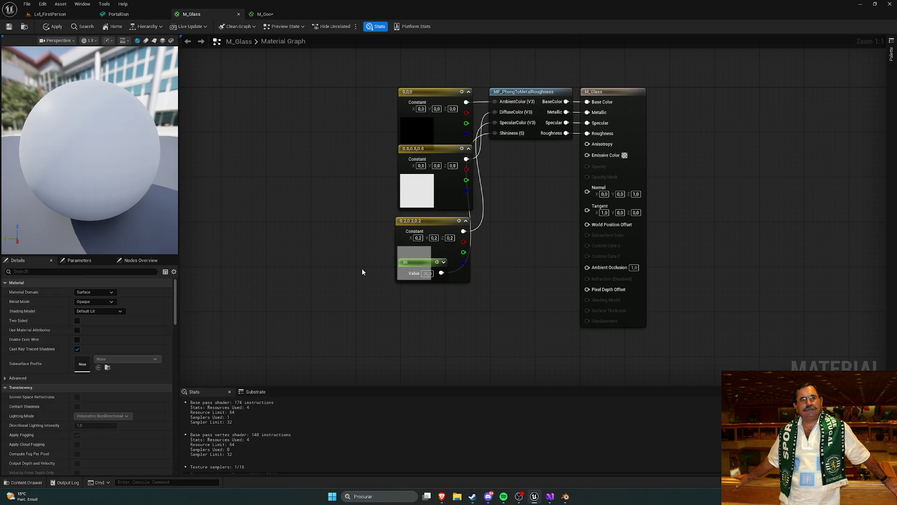
left_click(423, 267)
left_click_drag(512, 267, 466, 249)
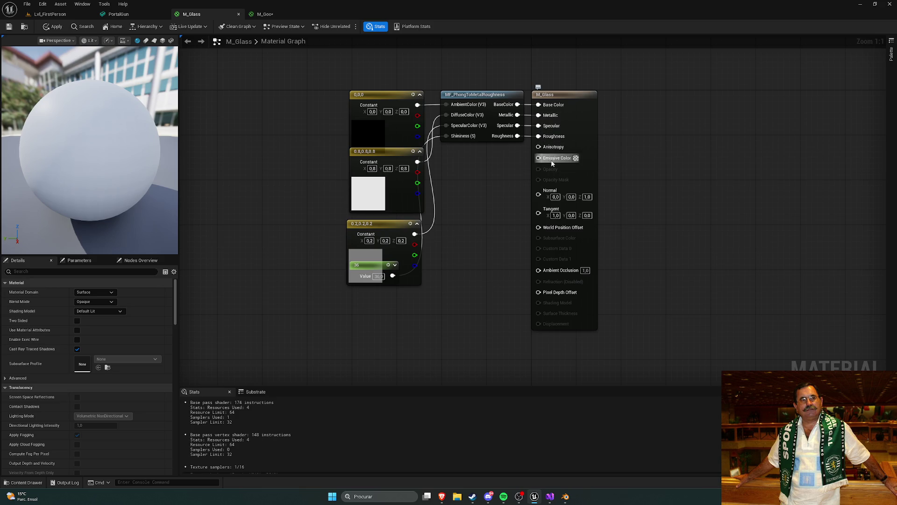
left_click_drag(257, 77, 273, 76)
- Compare against the M_Goo graph, then go back to the PortalGun mesh preview
key("ctrl+Tab")
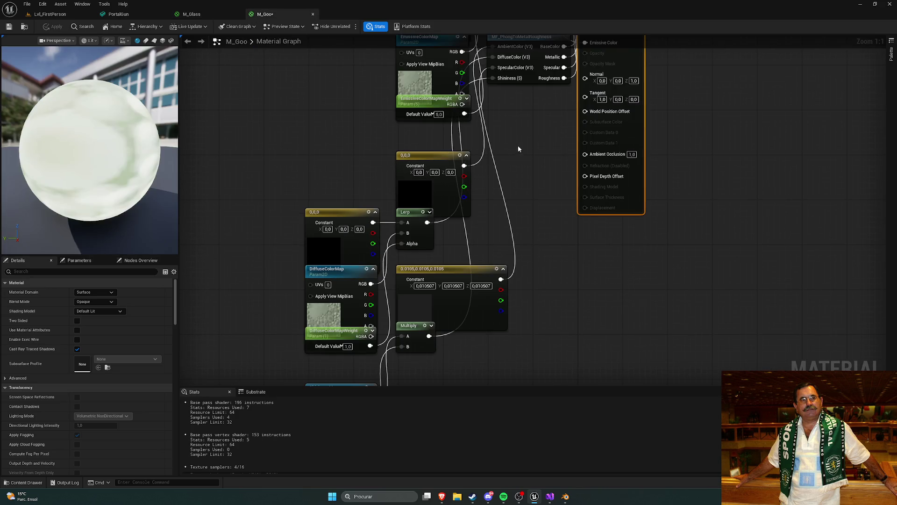
left_click_drag(518, 148, 444, 250)
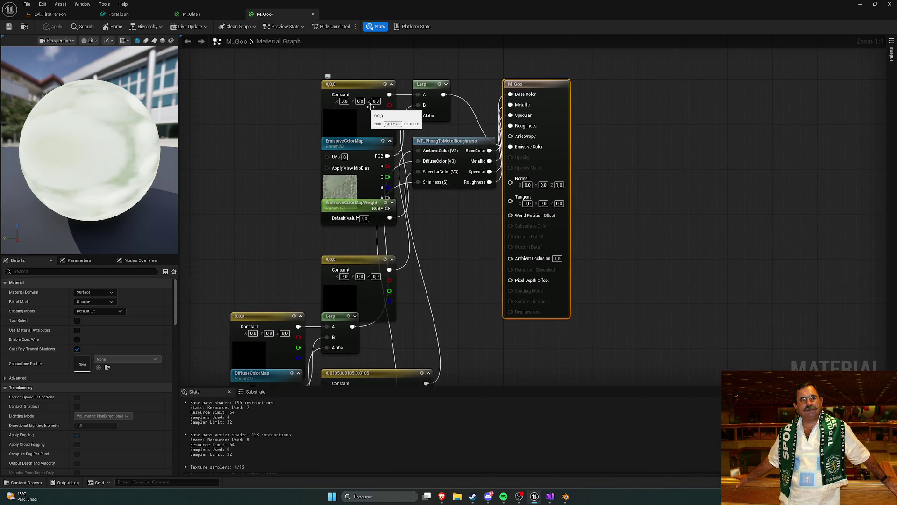
mouse_move(446, 215)
left_mouse_down()
mouse_move(477, 190)
mouse_move(508, 135)
left_mouse_up()
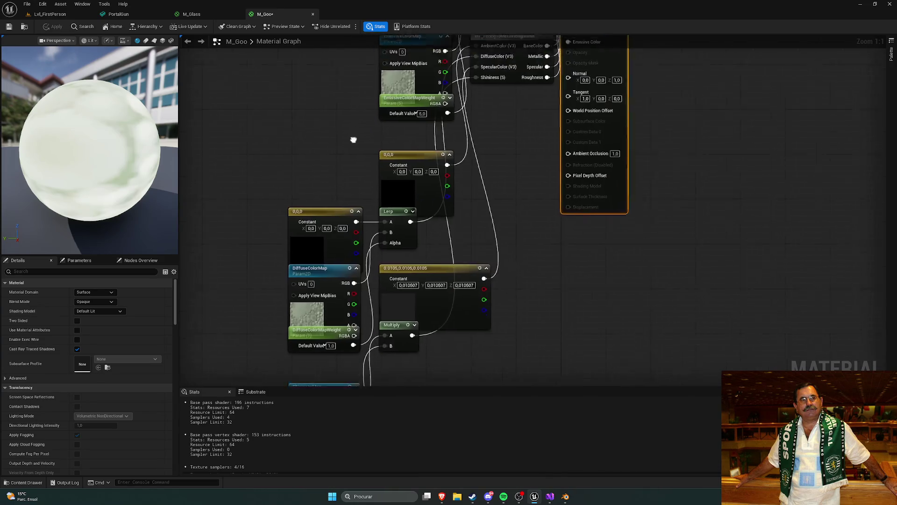
left_click(192, 14)
left_click(139, 16)
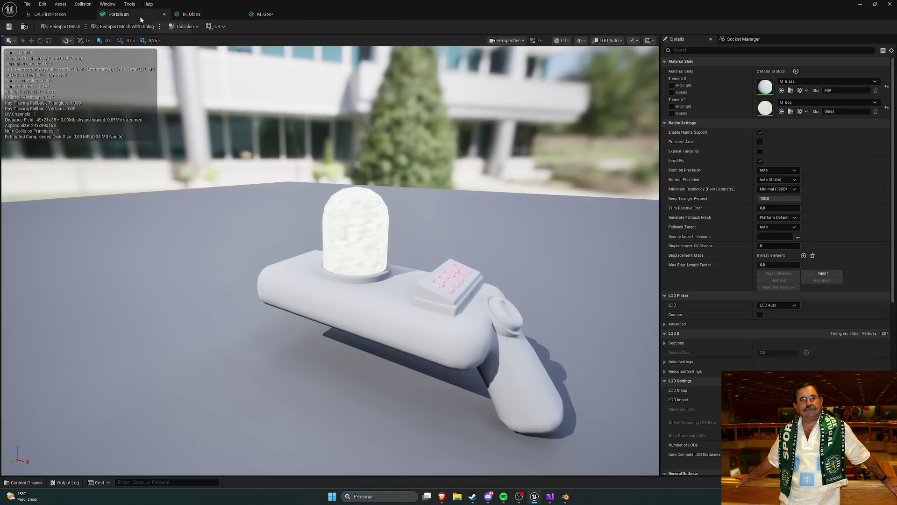
mouse_move(343, 126)
left_mouse_down()
mouse_move(300, 131)
mouse_move(460, 259)
left_mouse_up()
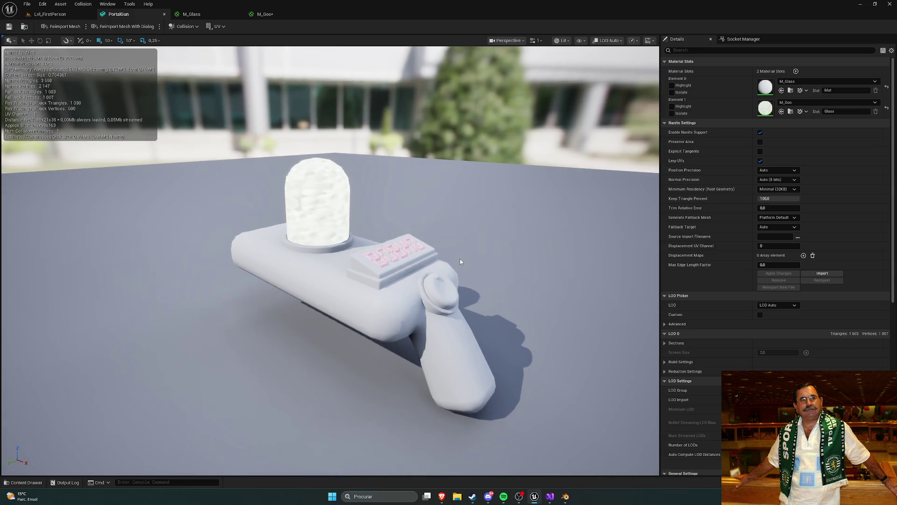
- View the portal gun side-on, then switch to the first-person level
left_click_drag(380, 282, 369, 286)
left_click_drag(418, 224, 388, 225)
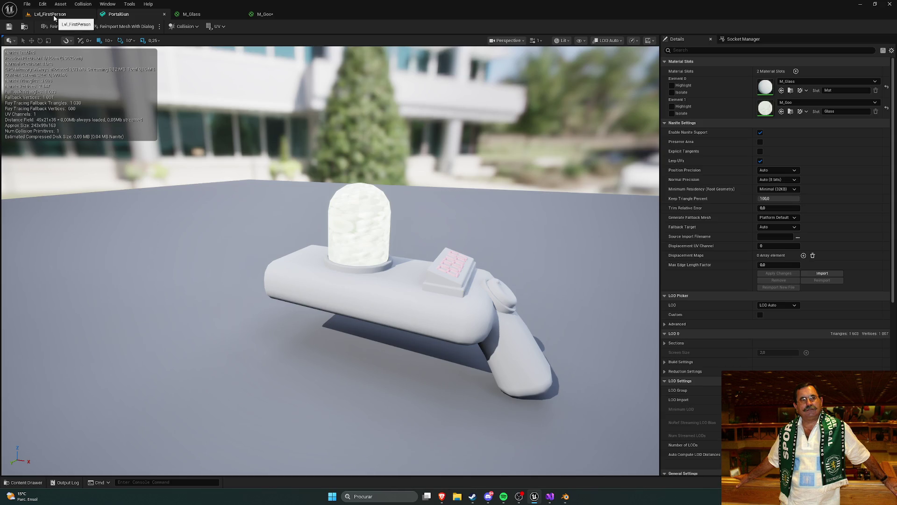
left_click(736, 40)
left_click(679, 39)
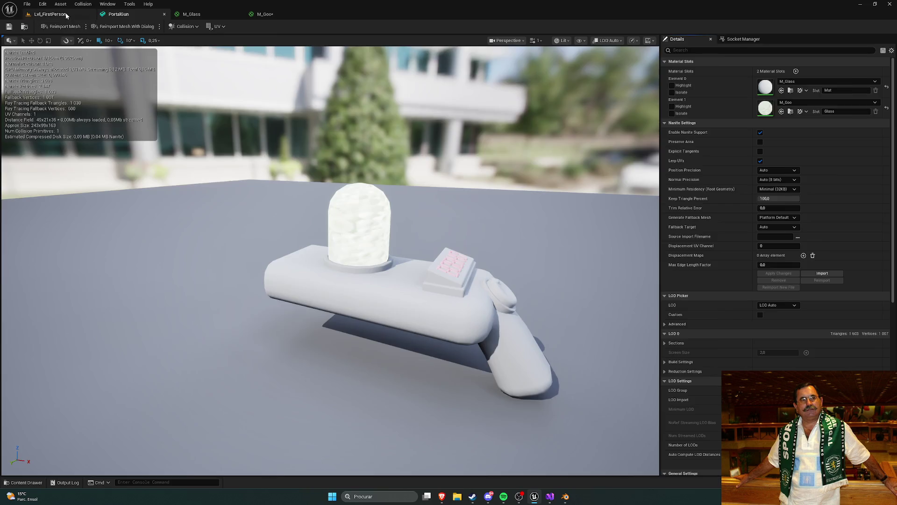
left_click(50, 14)
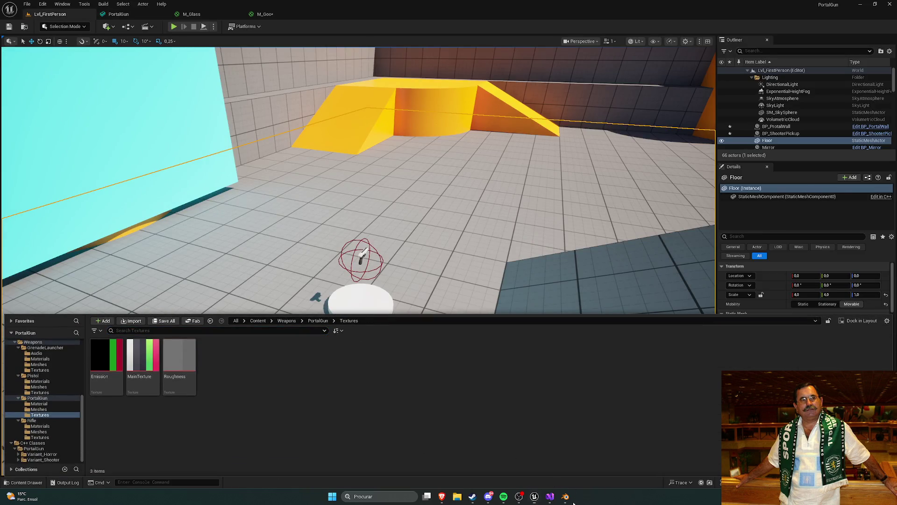
- Close Blender without saving its changes
left_click(568, 499)
left_click(889, 4)
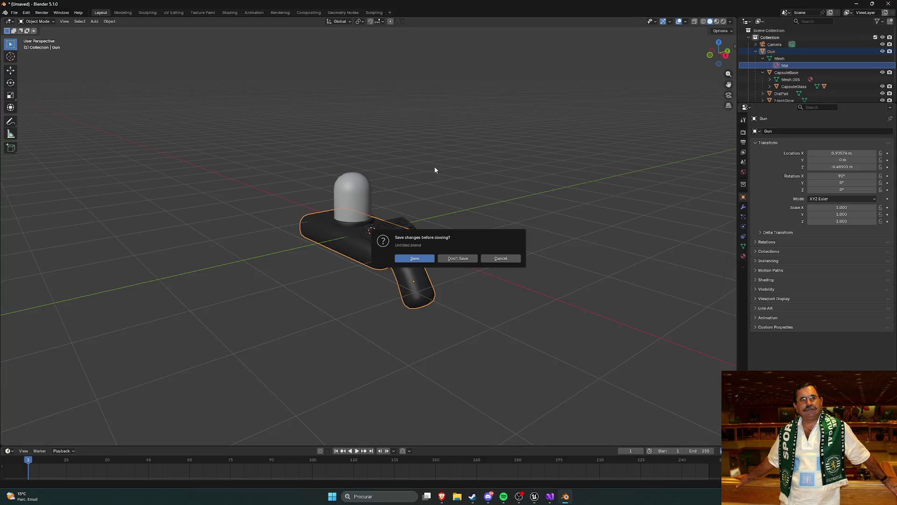
left_click(466, 262)
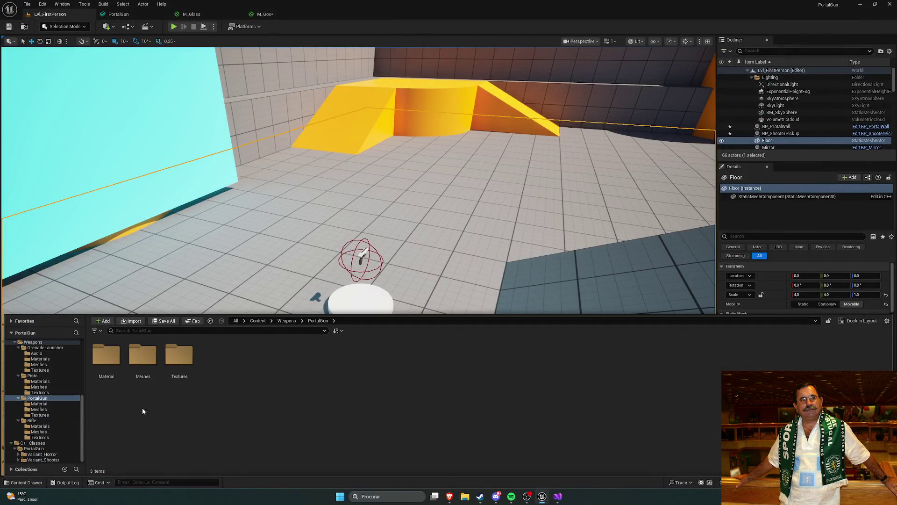
- Open the PortalGun Meshes folder, close M_Glass keeping its changes, and close the PortalGun editor
double_click(142, 355)
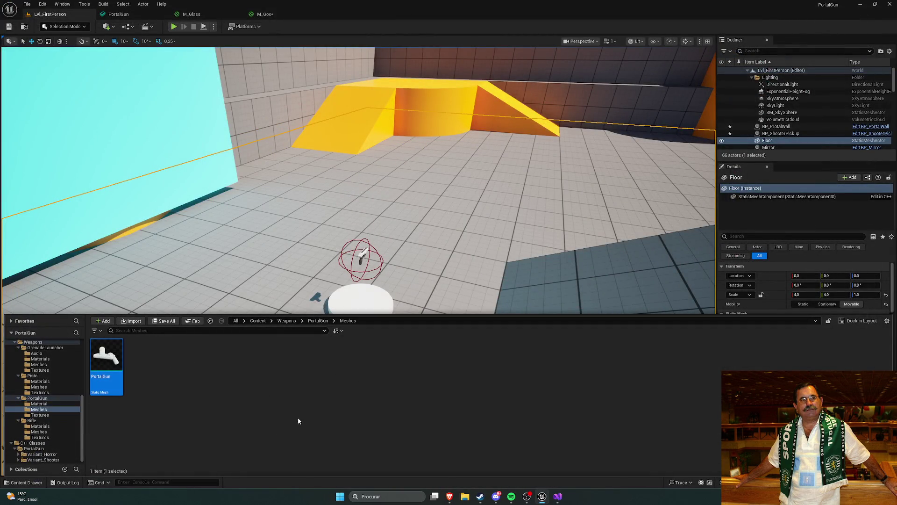
left_click(238, 14)
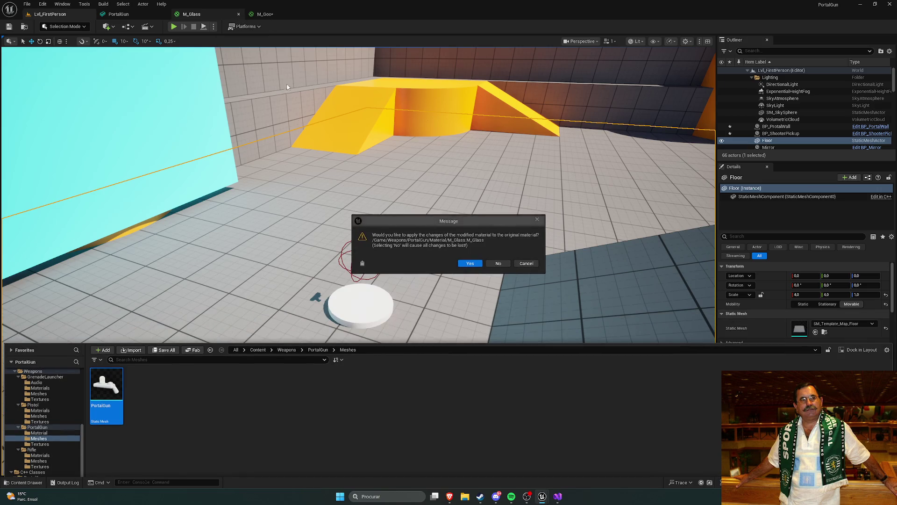
left_click(467, 263)
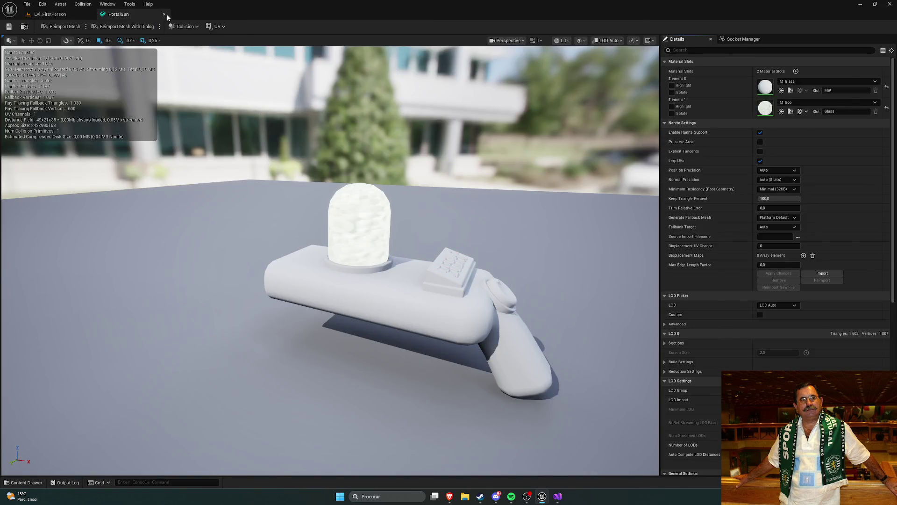
left_click(165, 14)
key("ctrl+space")
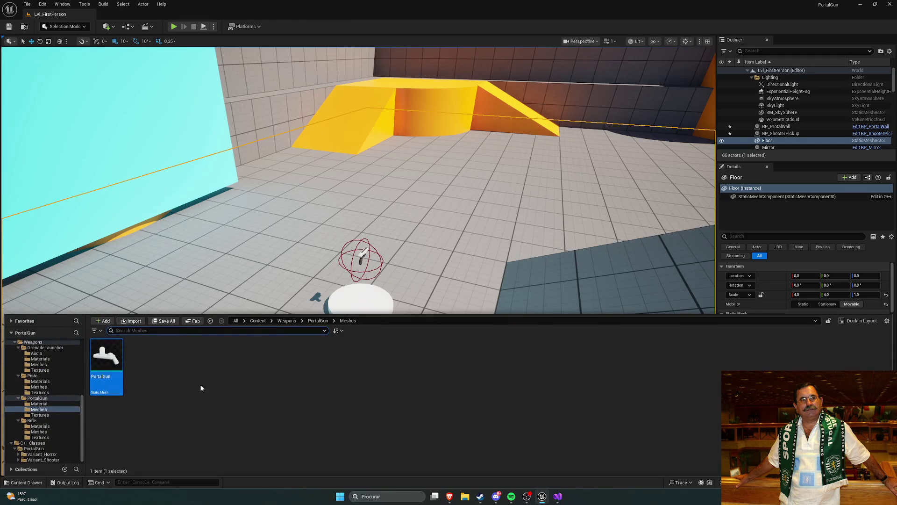
- Delete the old PortalGun mesh and import PortalGun.fbx from the source folder into Meshes
key("Delete")
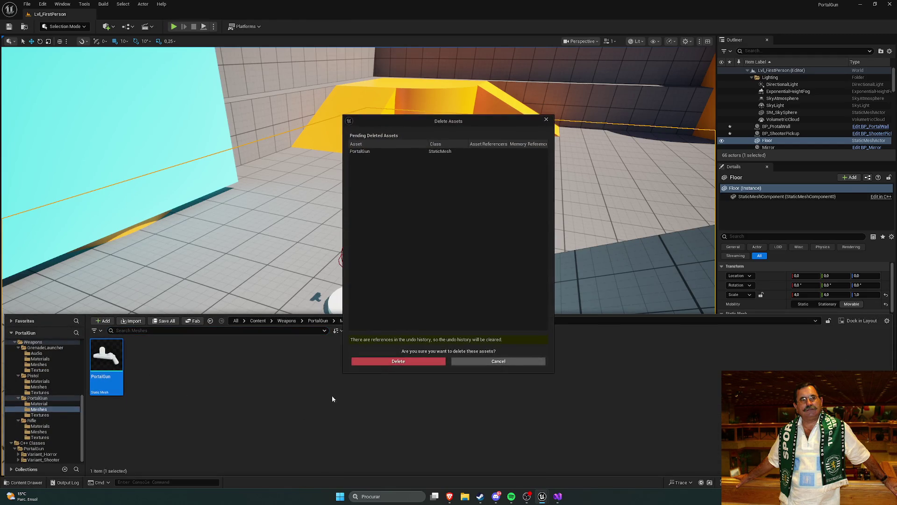
left_click(398, 361)
left_click(465, 496)
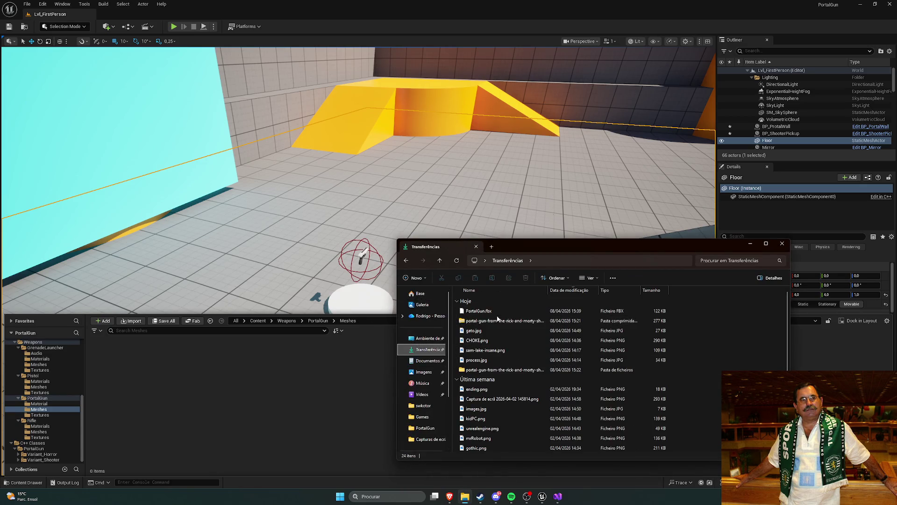
double_click(503, 372)
double_click(486, 307)
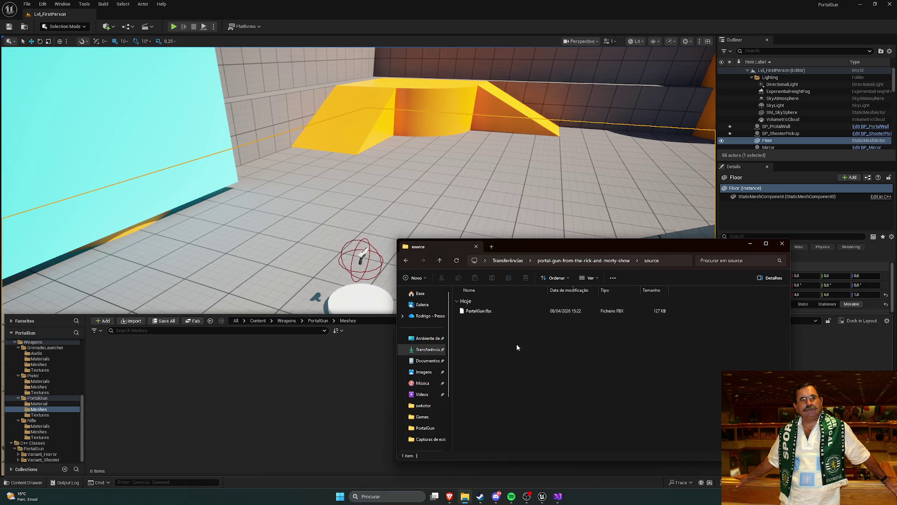
mouse_move(490, 317)
left_mouse_down()
mouse_move(295, 389)
mouse_move(578, 378)
mouse_move(472, 323)
mouse_move(313, 386)
left_mouse_up()
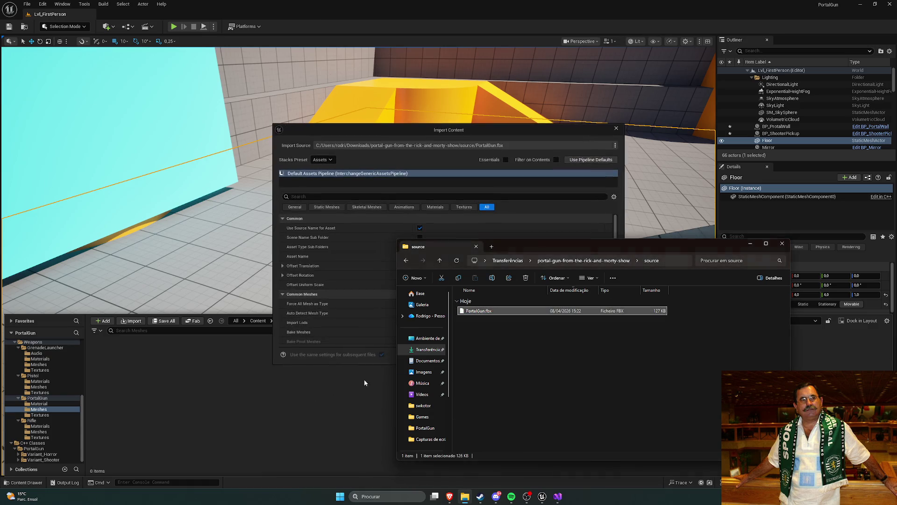
left_click(366, 182)
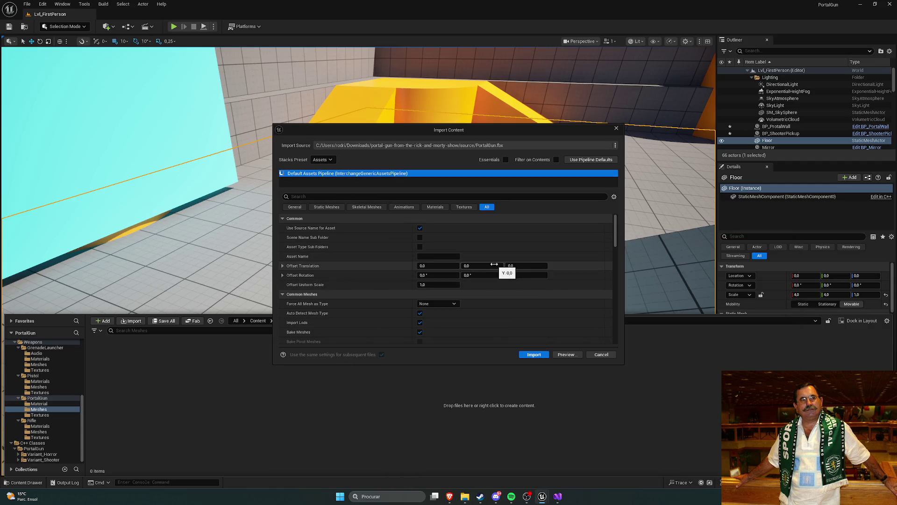
scroll(412, 255, "down", 2)
key("Return")
- Force delete the imported Glass asset and delete the Mat material
key("Delete")
left_click(387, 358)
left_click(329, 391)
key("Delete")
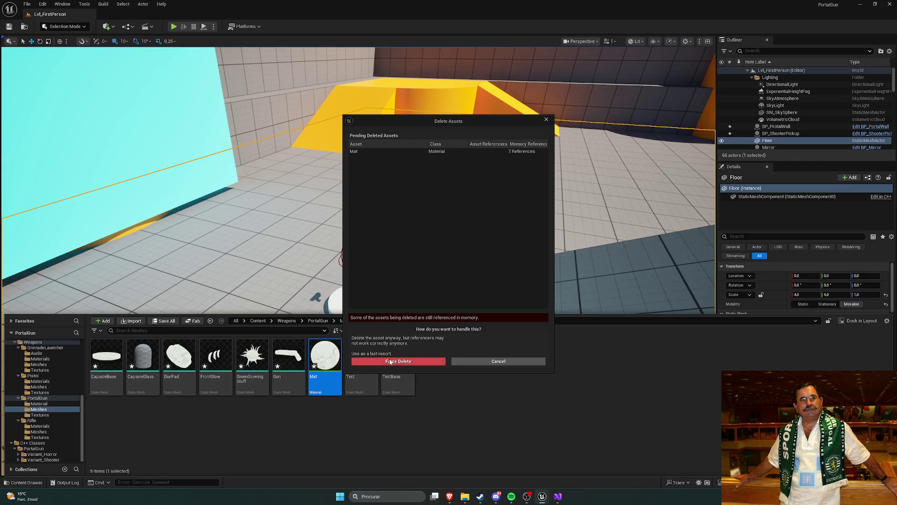
left_click(390, 361)
- Check the portal gun model in the Brave browser, then come back to Unreal
mouse_move(450, 497)
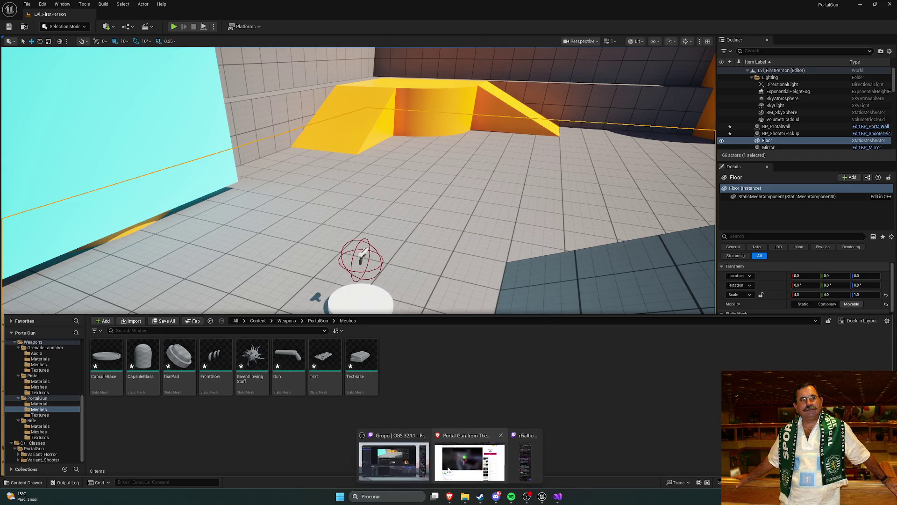
left_click(464, 459)
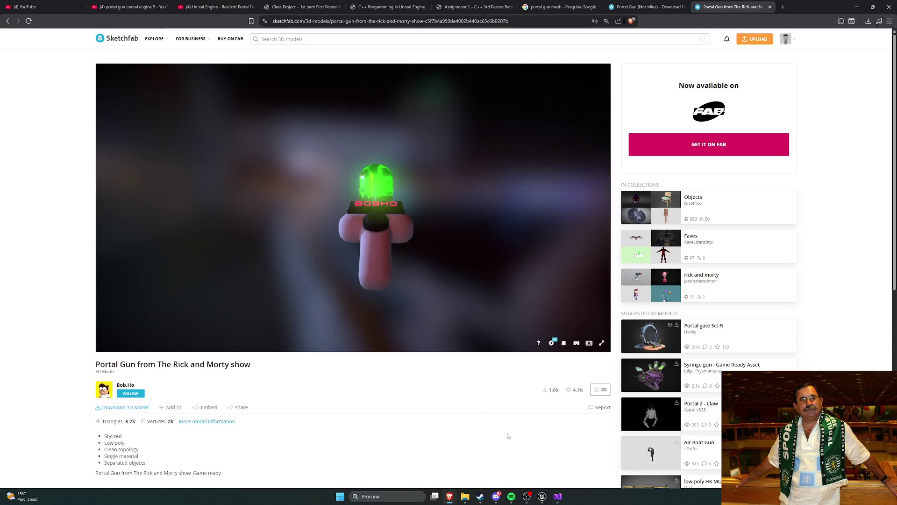
left_click(542, 497)
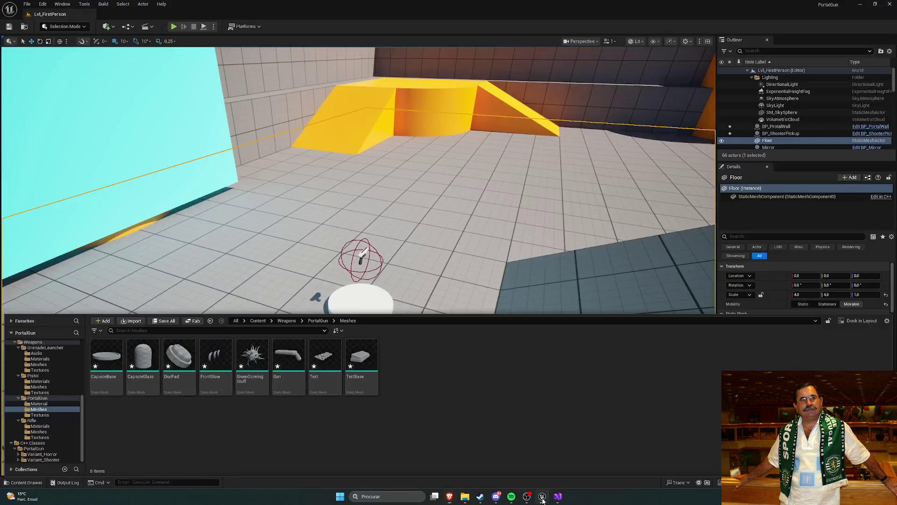
- Open the Text mesh, zoom in on the BOBHO lettering, and dock its editor as a tab
double_click(324, 357)
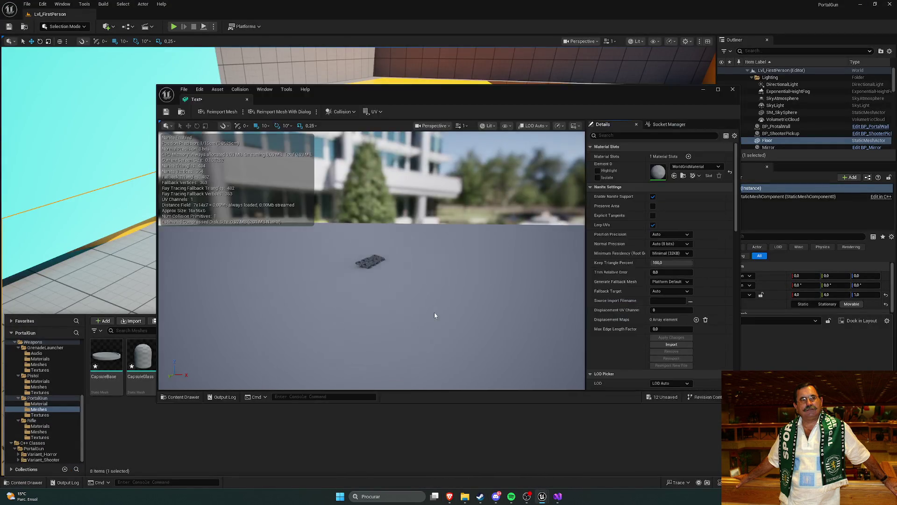
left_click(695, 166)
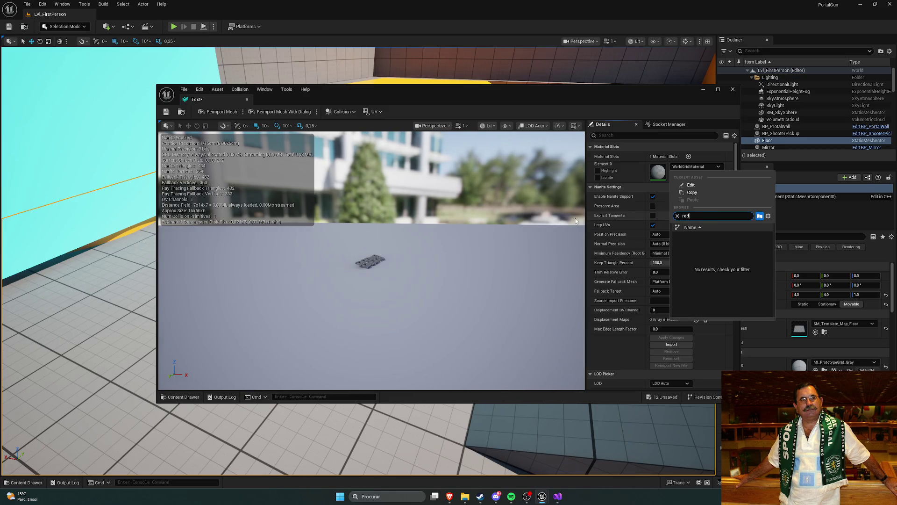
left_click(493, 227)
mouse_move(430, 243)
left_mouse_down()
mouse_move(453, 216)
mouse_move(439, 219)
mouse_move(435, 243)
mouse_move(435, 215)
mouse_move(463, 220)
left_mouse_up()
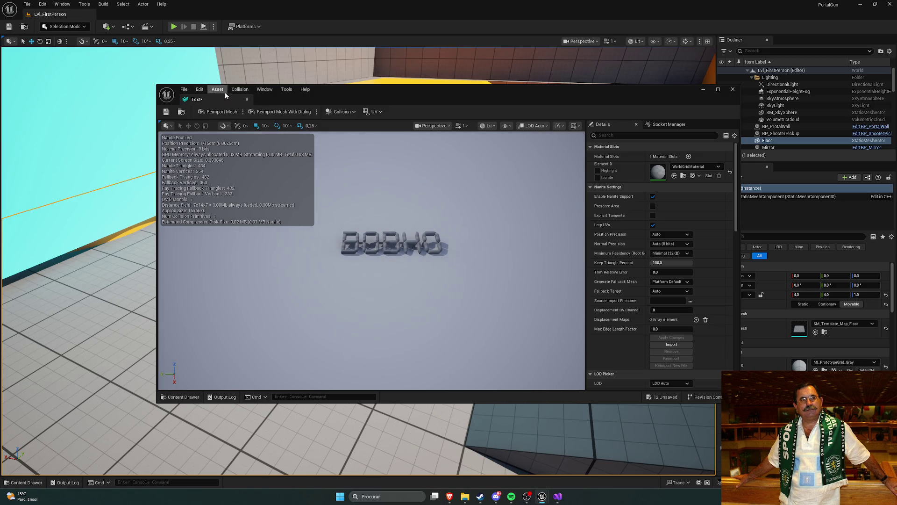
left_click_drag(226, 91, 162, 9)
key("ctrl+space")
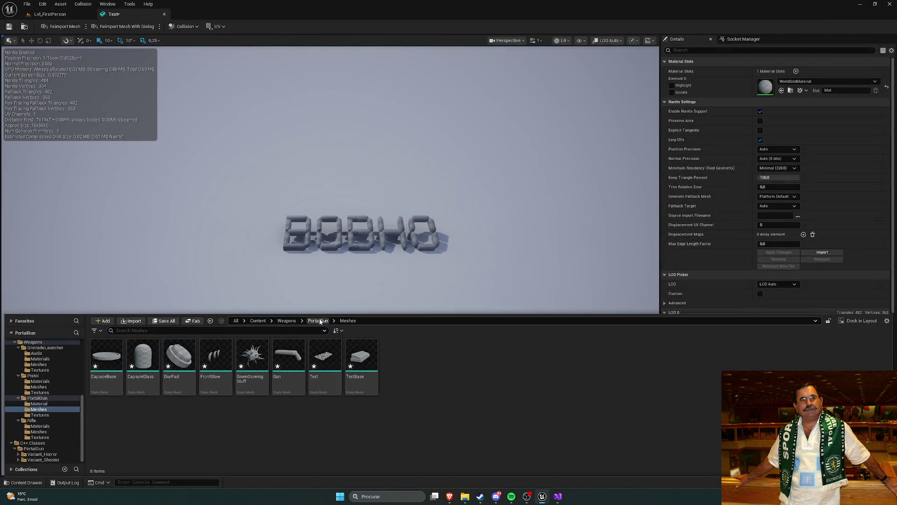
left_click(318, 320)
- Create a new material named M_Red in the PortalGun Material folder and open it
double_click(105, 355)
right_click(221, 400)
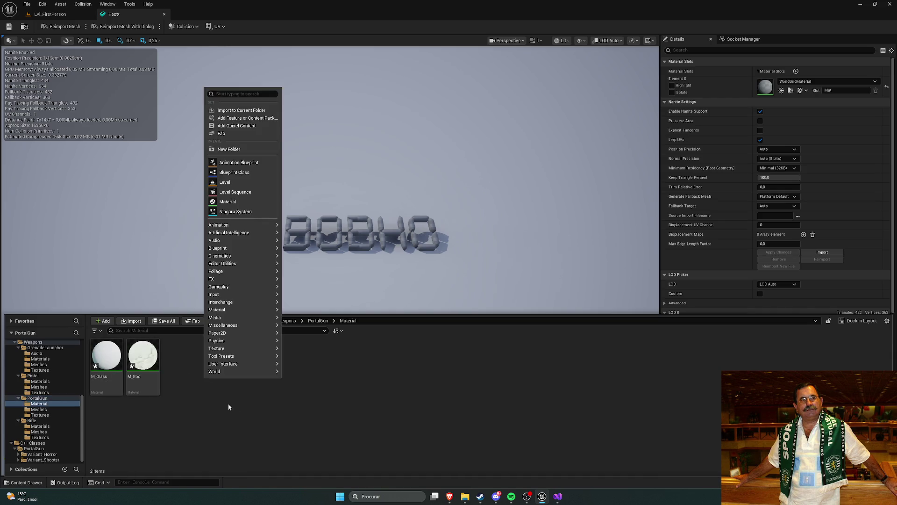
mouse_move(277, 269)
type("materia")
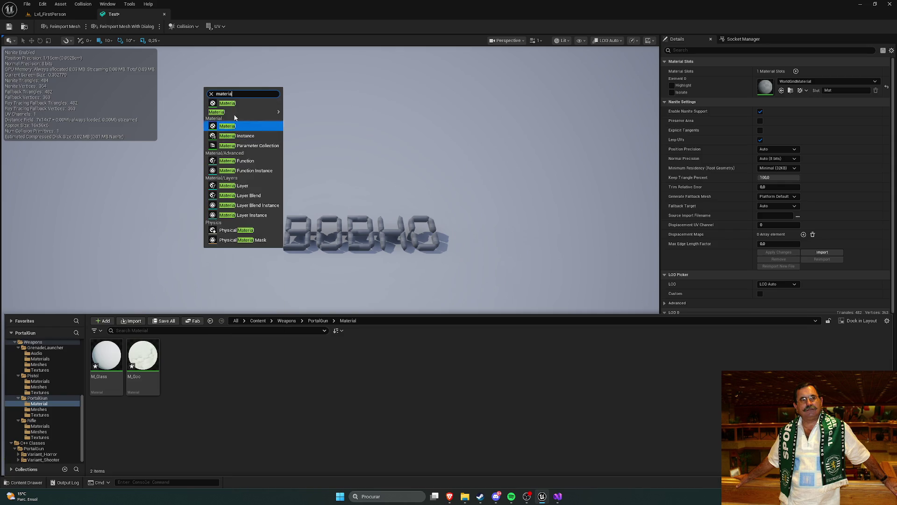
left_click(231, 103)
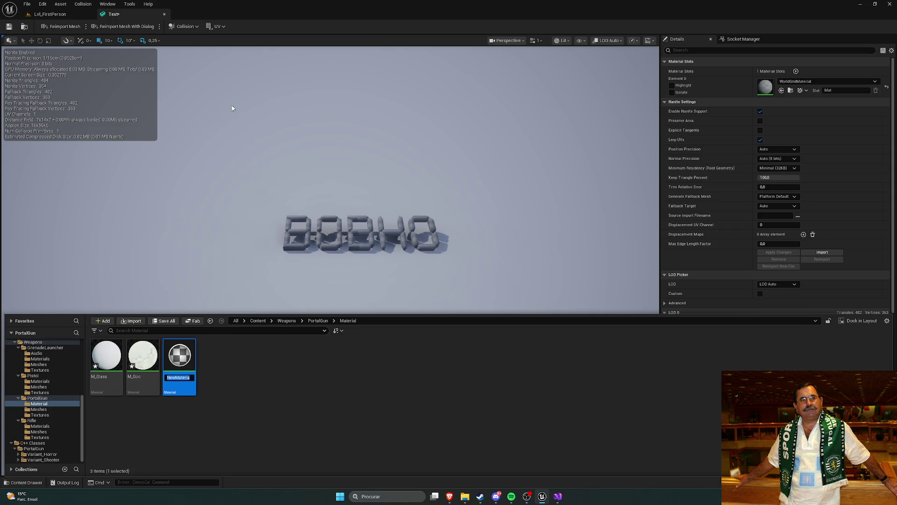
type("M_")
type("Red")
key("Return")
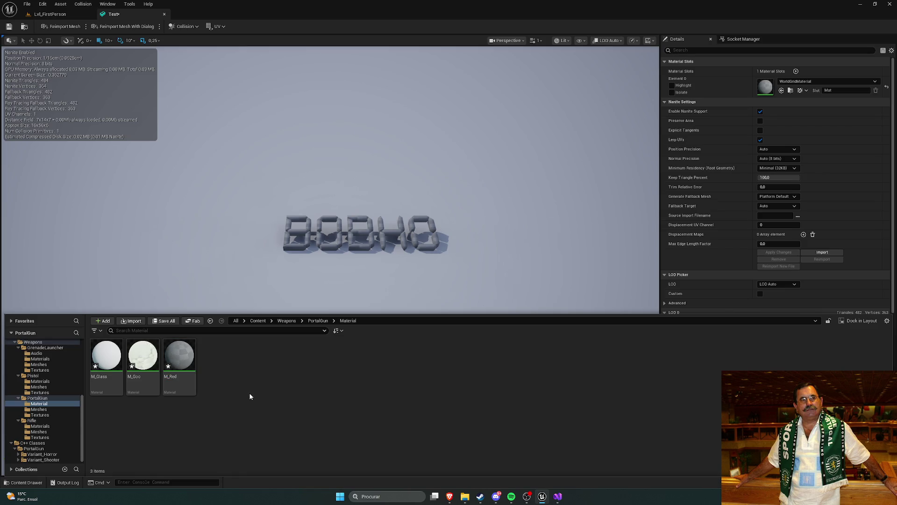
double_click(185, 361)
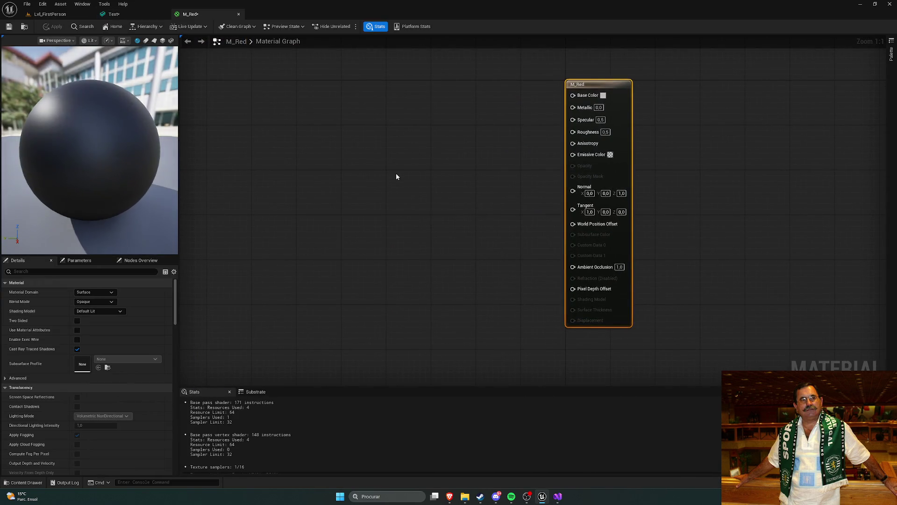
- Add a pure red (1,0,0) Constant3Vector wired to Base Color and Emissive Color
left_click(423, 105)
key("Delete")
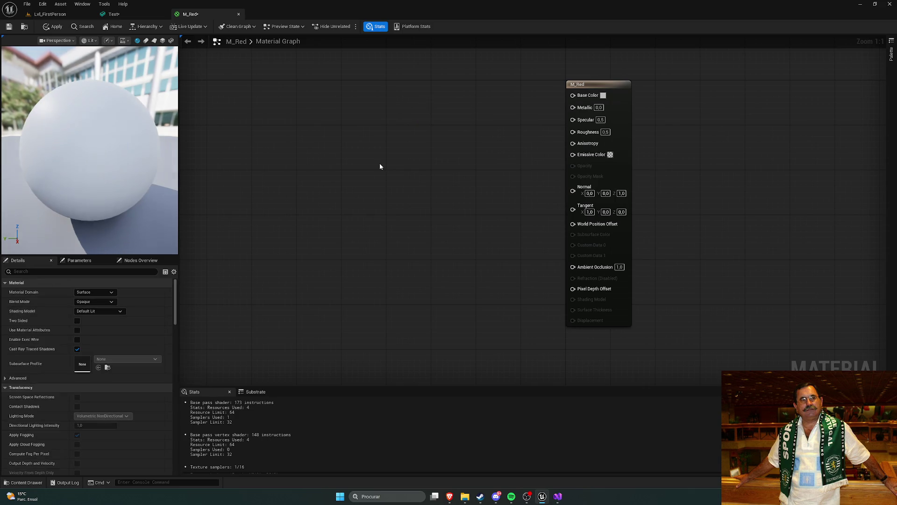
left_click(421, 107)
mouse_move(444, 108)
left_mouse_down()
mouse_move(405, 83)
mouse_move(573, 94)
left_mouse_up()
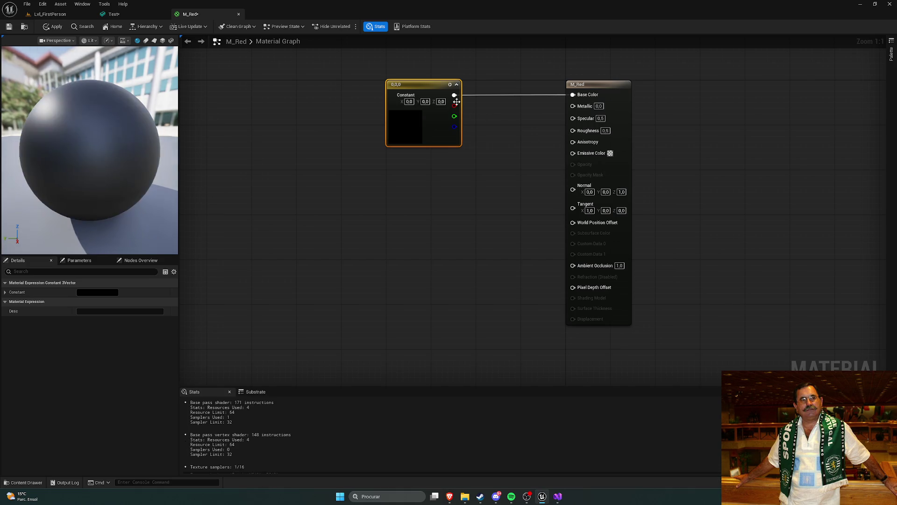
mouse_move(454, 105)
left_mouse_down()
mouse_move(575, 135)
mouse_move(581, 158)
left_mouse_up()
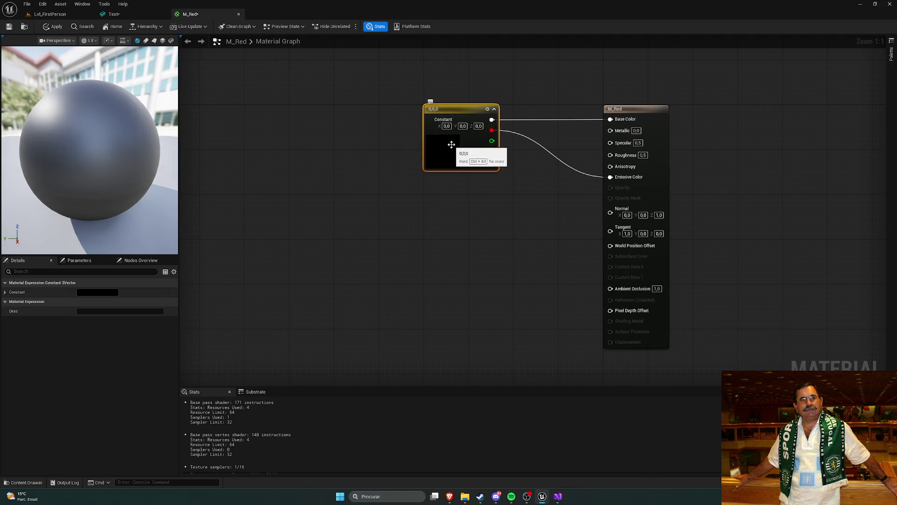
double_click(445, 150)
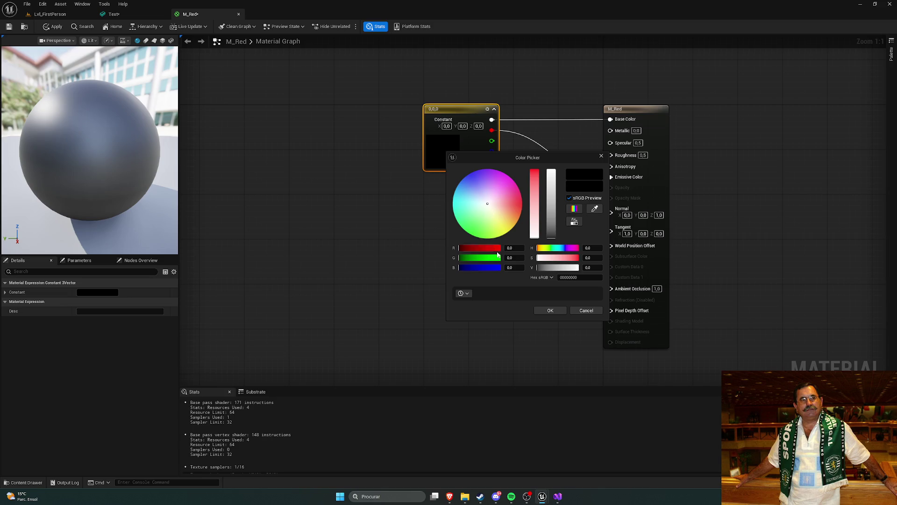
left_click_drag(459, 248, 501, 247)
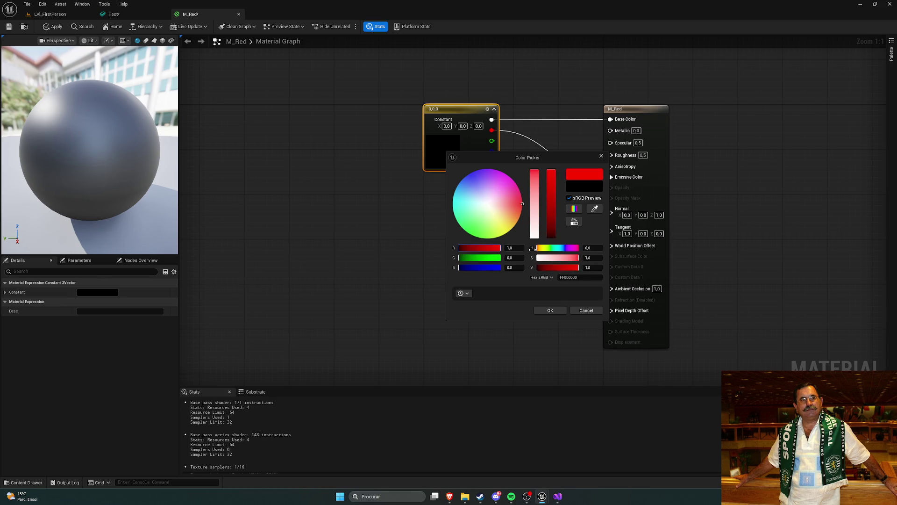
left_click(550, 310)
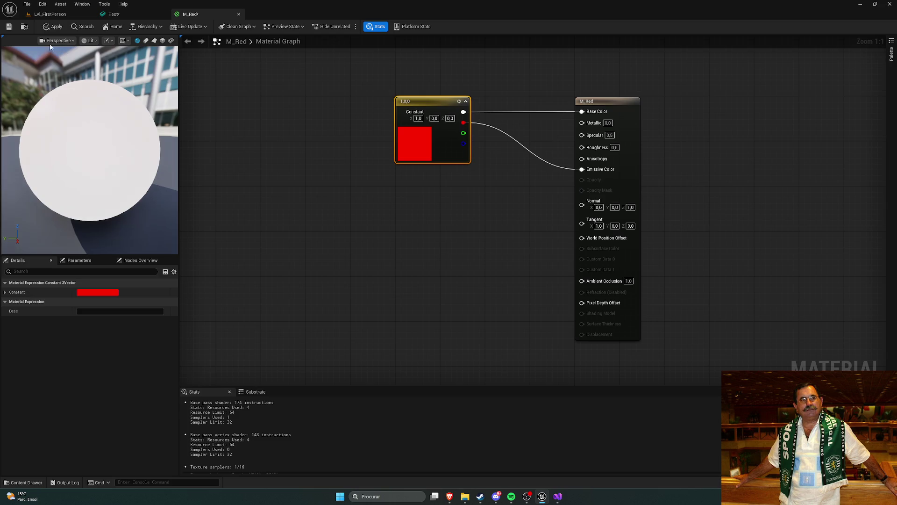
- Apply and save the M_Red material
left_click(53, 27)
left_click(9, 26)
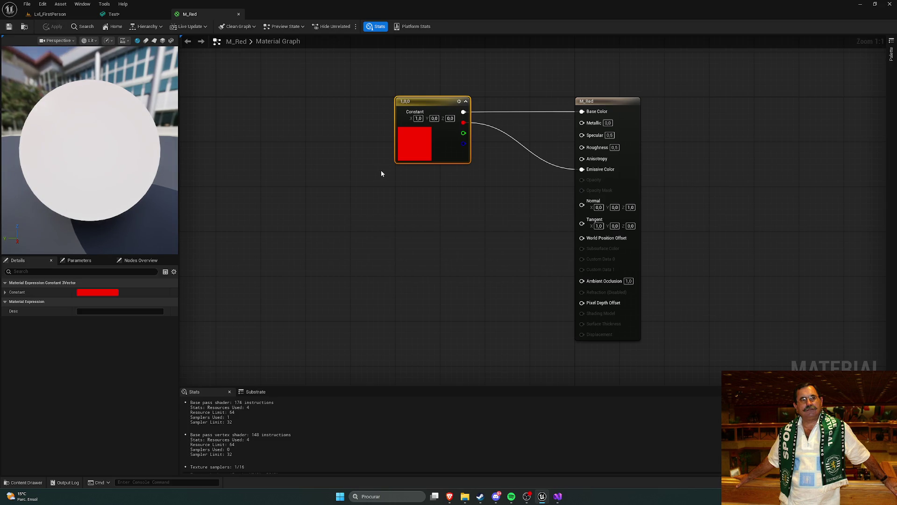
left_click_drag(377, 170, 337, 172)
left_click(112, 15)
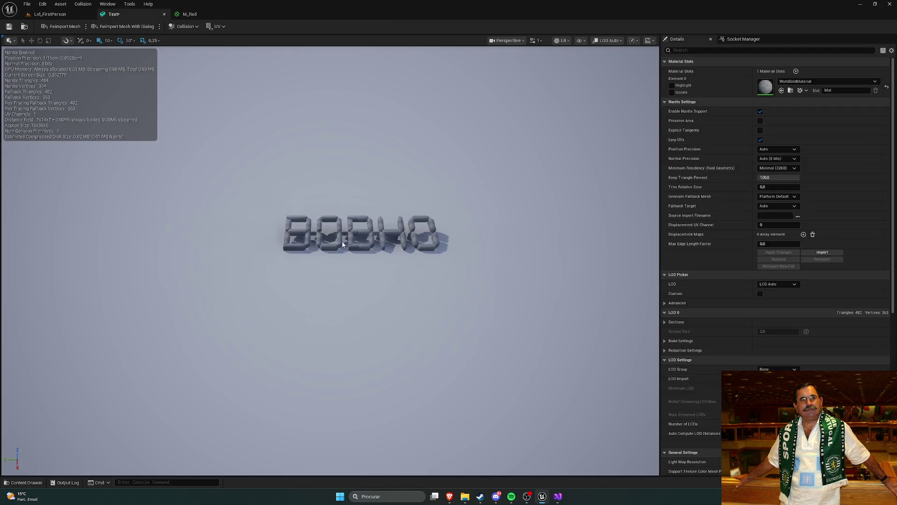
- Assign M_Red to the Text mesh's Element 0 material slot
left_click(807, 82)
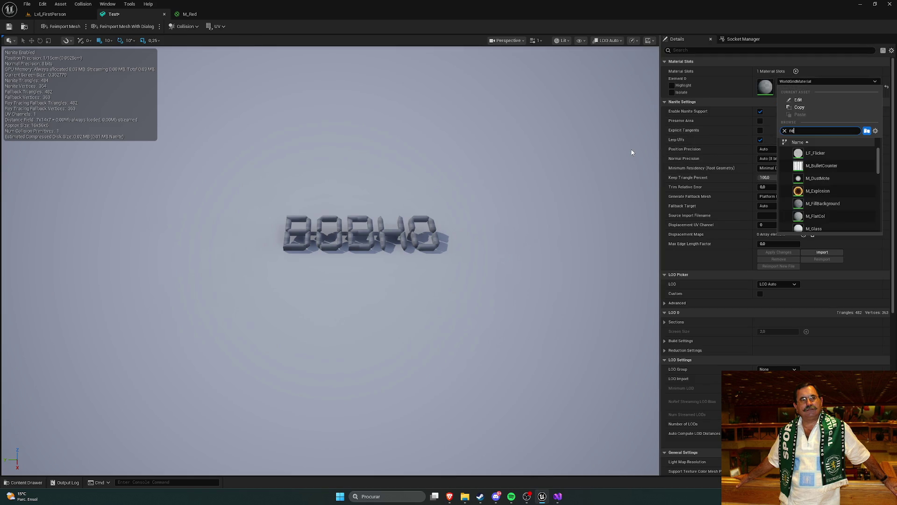
type("d")
key("Down")
key("Return")
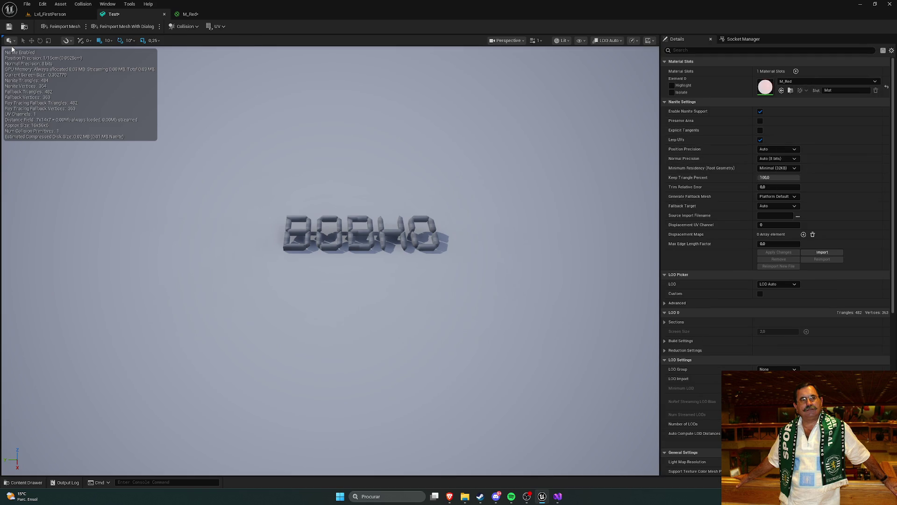
- Rewire M_Red's full RGB output into Emissive Color, then apply and save it
left_click(191, 14)
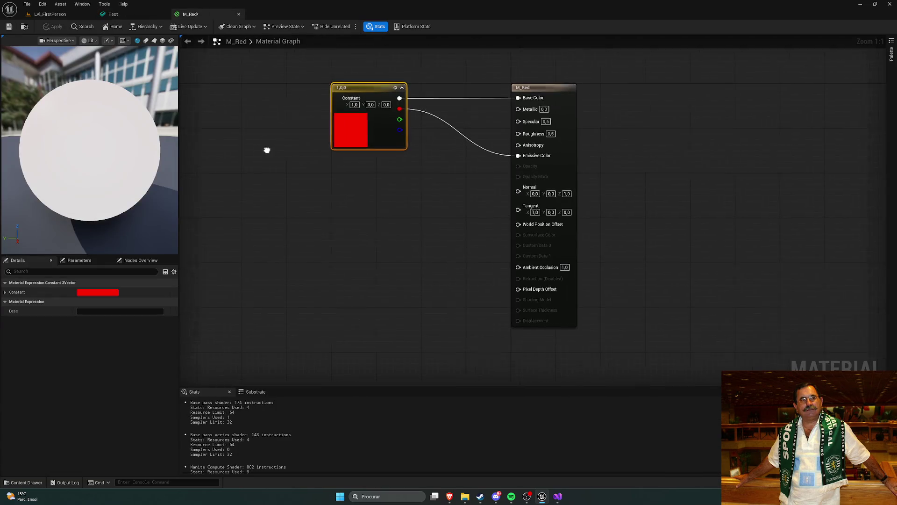
left_click_drag(391, 111, 510, 159)
left_click(397, 180)
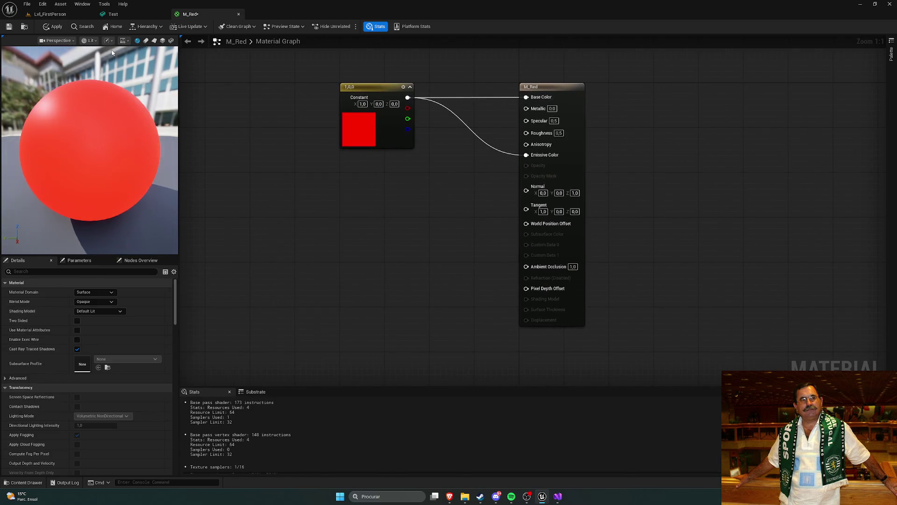
left_click(45, 27)
left_click(8, 27)
- Check the red BOBHO lettering, then open M_Goo from the Content Drawer
left_click(113, 14)
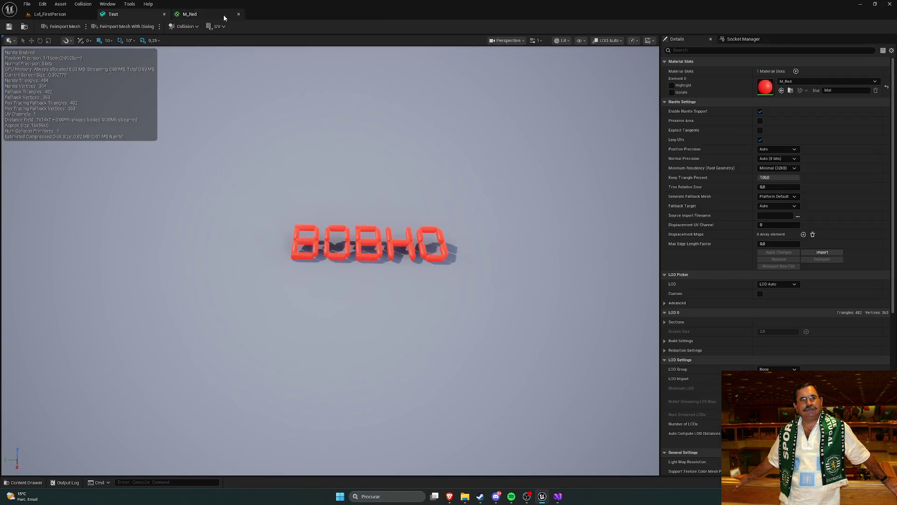
left_click(59, 16)
key("ctrl+space")
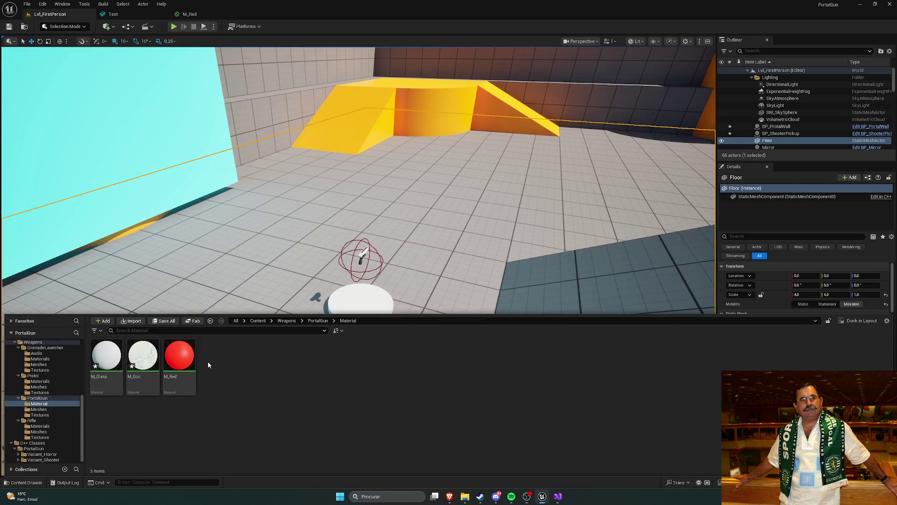
left_click(149, 357)
double_click(149, 358)
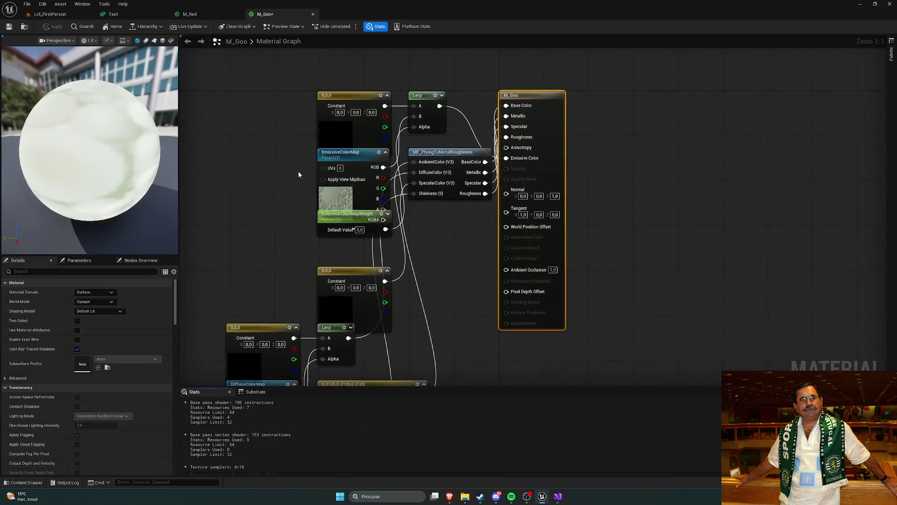
- Open the M_Glass material in the material editor
left_click(189, 14)
key("ctrl+space")
left_click(231, 421)
left_click(91, 355)
double_click(90, 355)
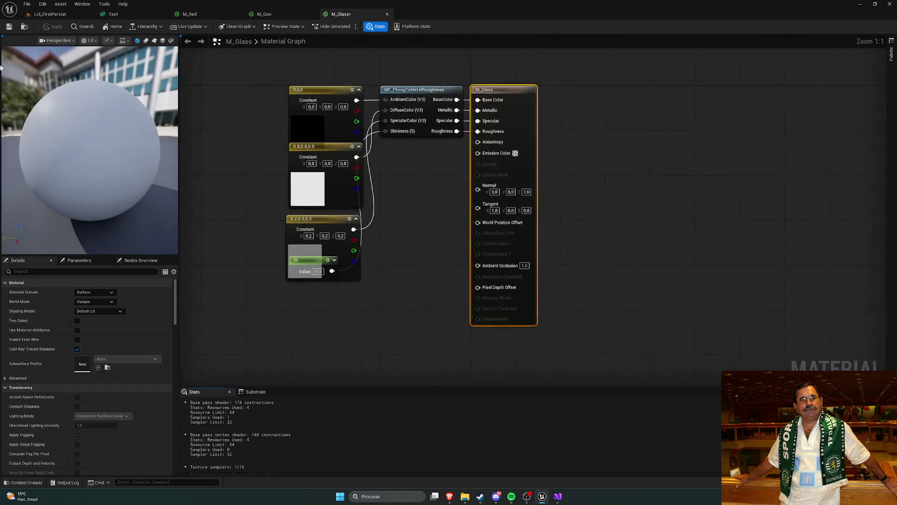
- Look over the red lettering once more, then close the Text mesh and M_Red tabs
left_click(264, 14)
left_click(209, 14)
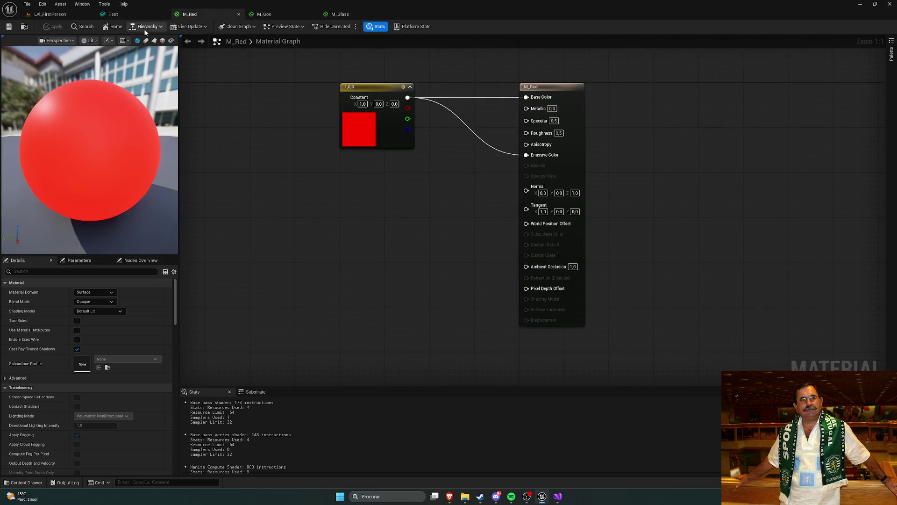
left_click(113, 14)
left_click_drag(357, 187, 250, 148)
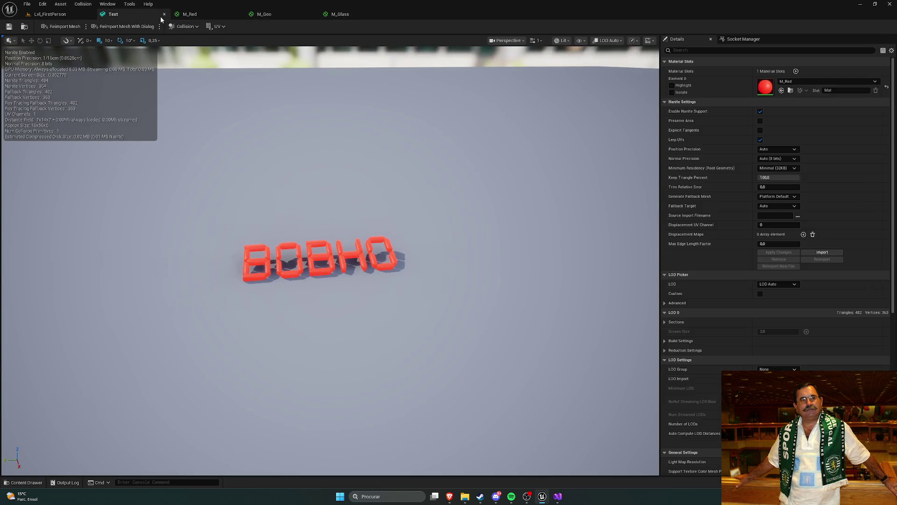
left_click(164, 14)
left_click(164, 14)
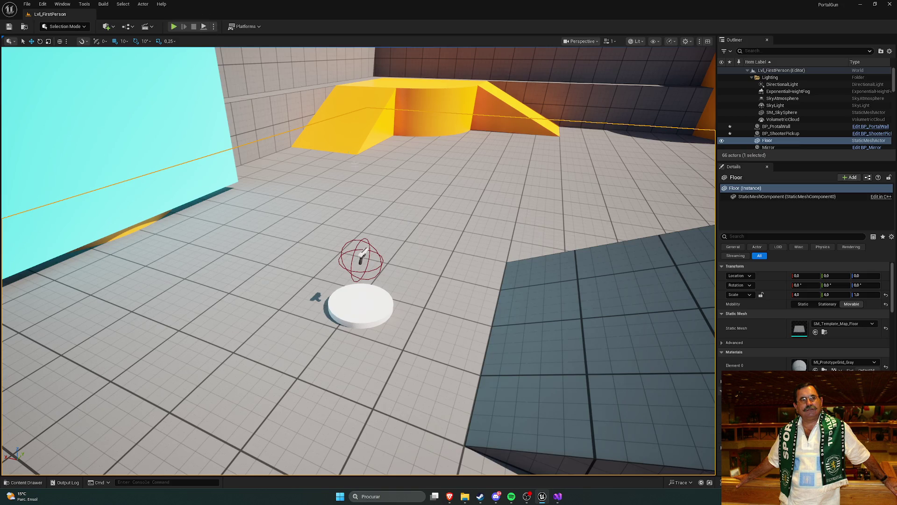
- Browse to PortalGun/Meshes and pick out the TextBase mesh, glancing at the Sketchfab reference
key("ctrl+space")
key("alt+Left")
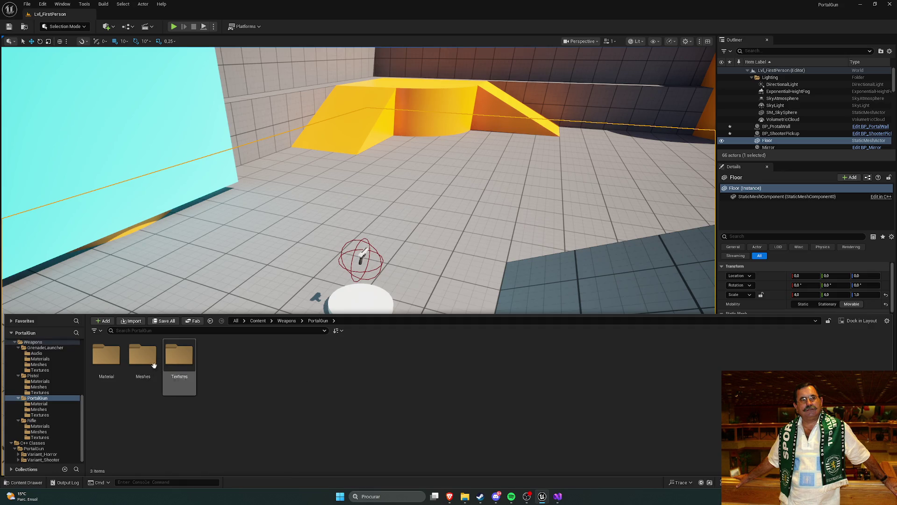
double_click(155, 362)
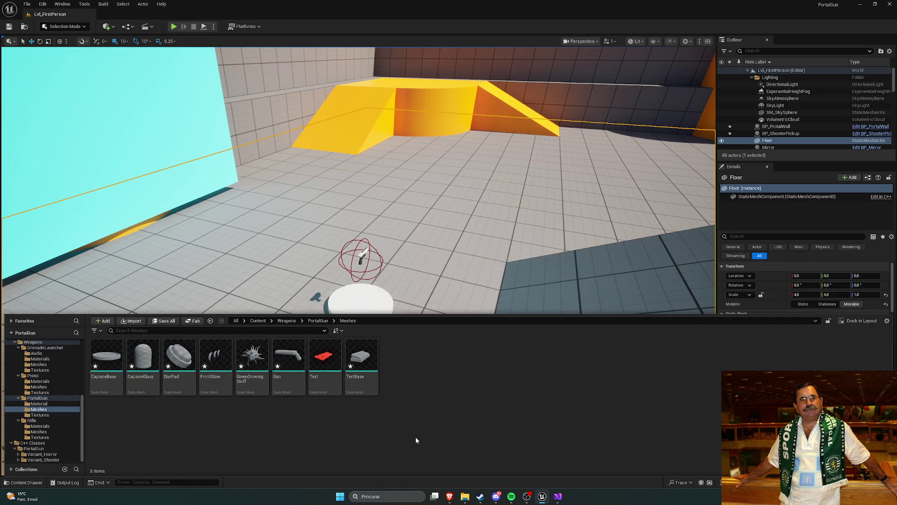
mouse_move(450, 497)
left_click(465, 468)
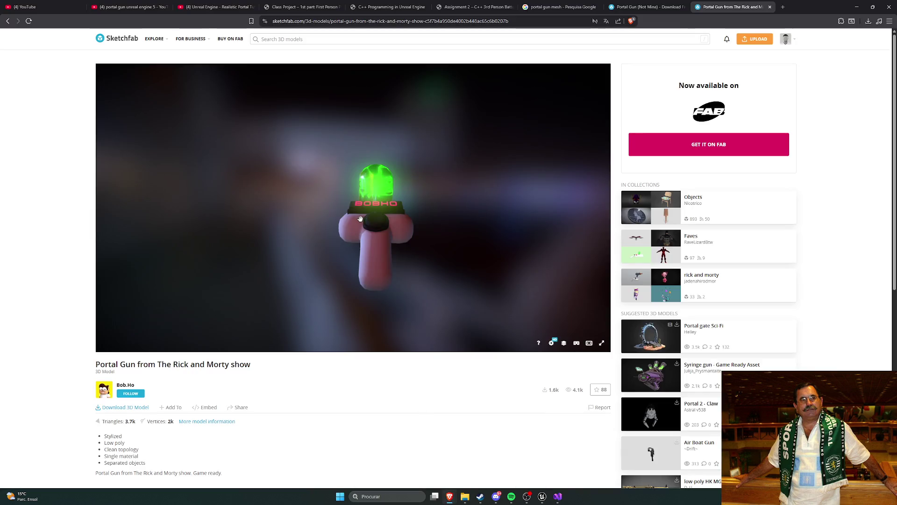
left_click(542, 497)
left_click(355, 362)
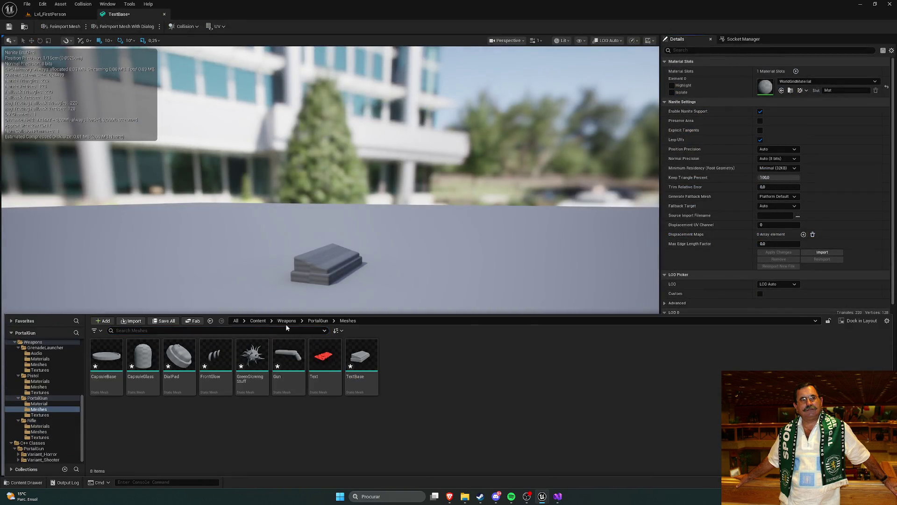
left_click(318, 320)
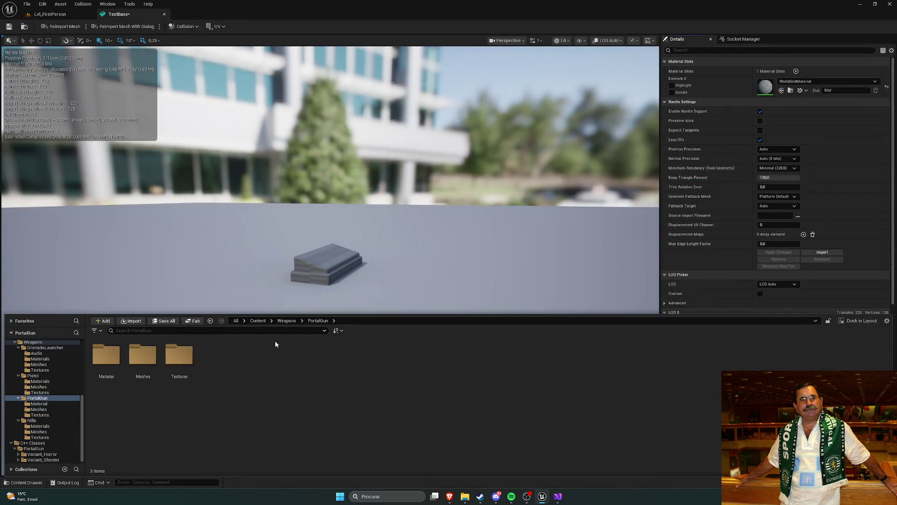
- Create a new material named M_Black in the Material folder and open it
double_click(107, 357)
right_click(285, 391)
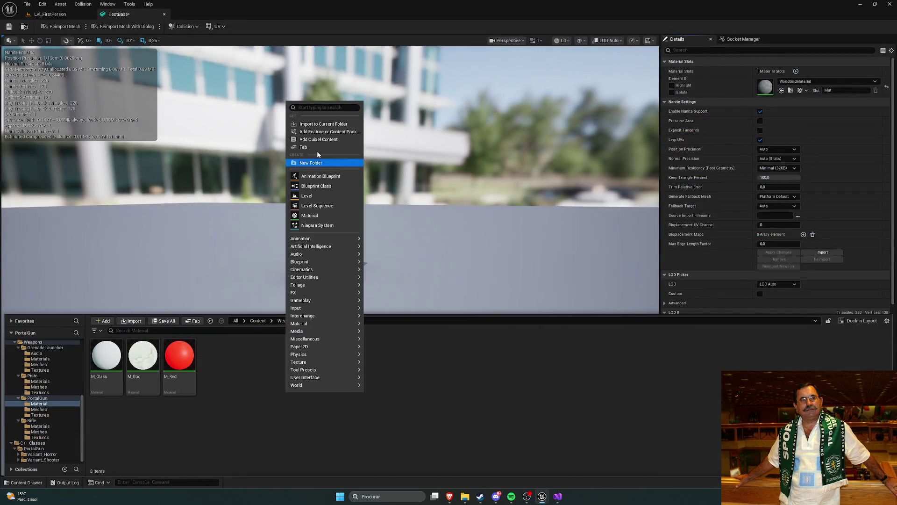
type("marte")
key("BackSpace")
key("BackSpace")
key("BackSpace")
type("teria")
left_click(318, 118)
type("M_B")
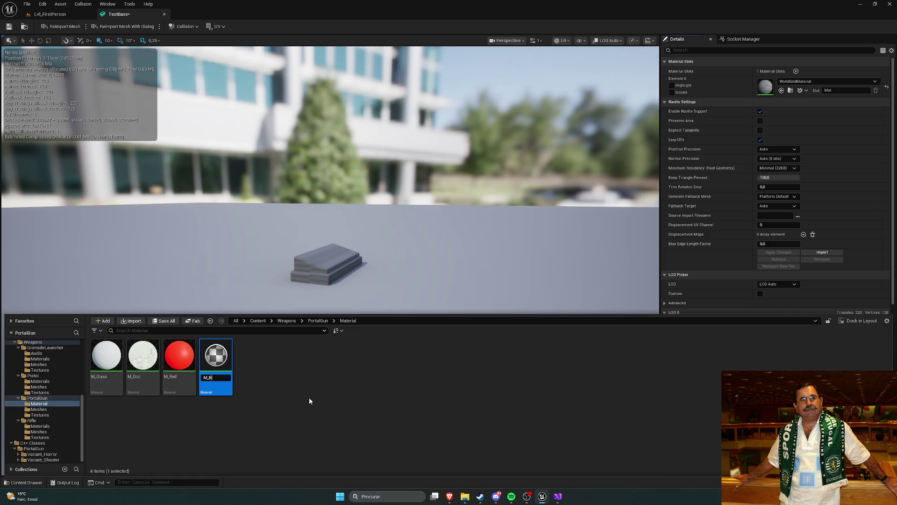
type("lack")
key("Return")
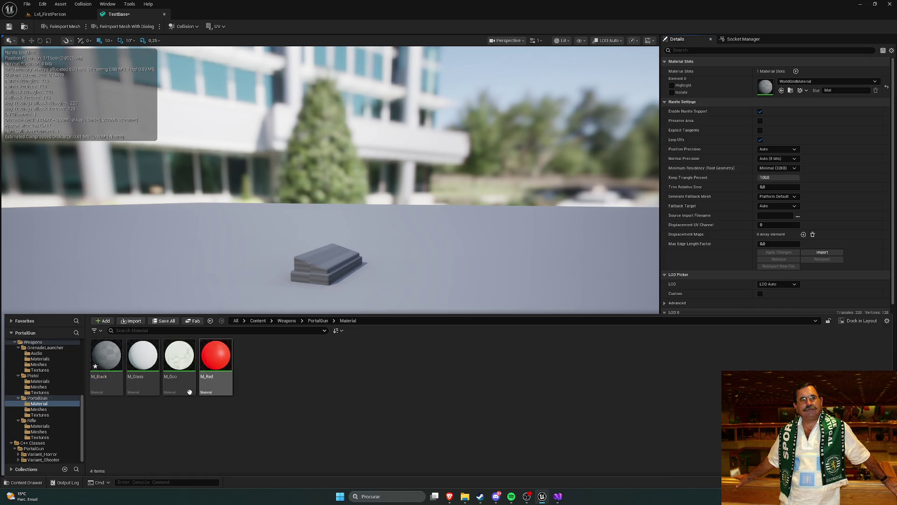
double_click(115, 355)
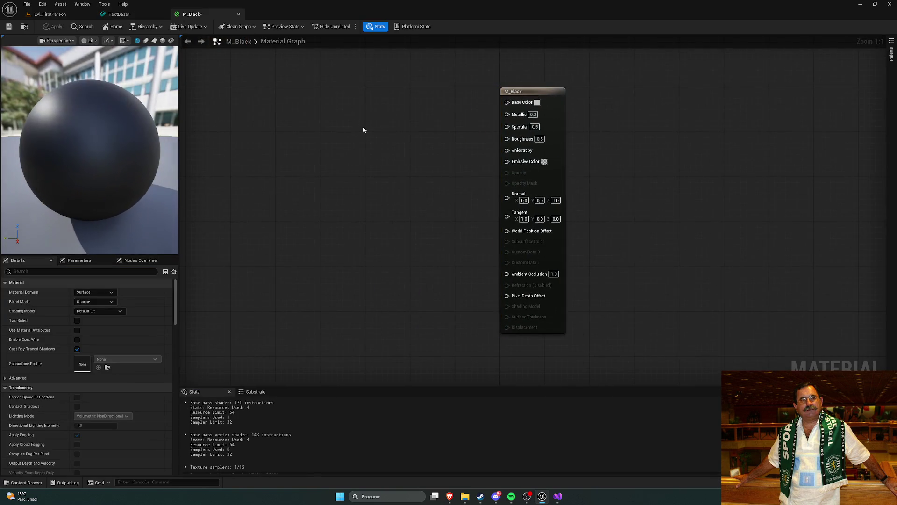
- Feed a 0,0,0 Constant3Vector into Base Color and Emissive Color and apply
left_click(355, 112)
mouse_move(374, 113)
left_mouse_down()
mouse_move(339, 95)
mouse_move(507, 102)
left_mouse_up()
left_click_drag(388, 103, 507, 161)
left_click_drag(416, 191, 490, 187)
left_click(52, 28)
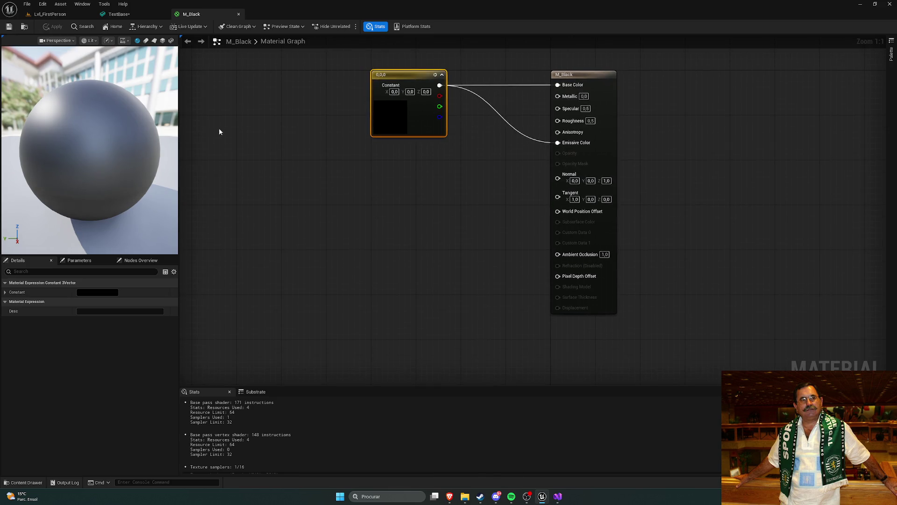
- Assign M_Black to TextBase's Element 0, then close the M_Black and TextBase tabs
left_click(119, 14)
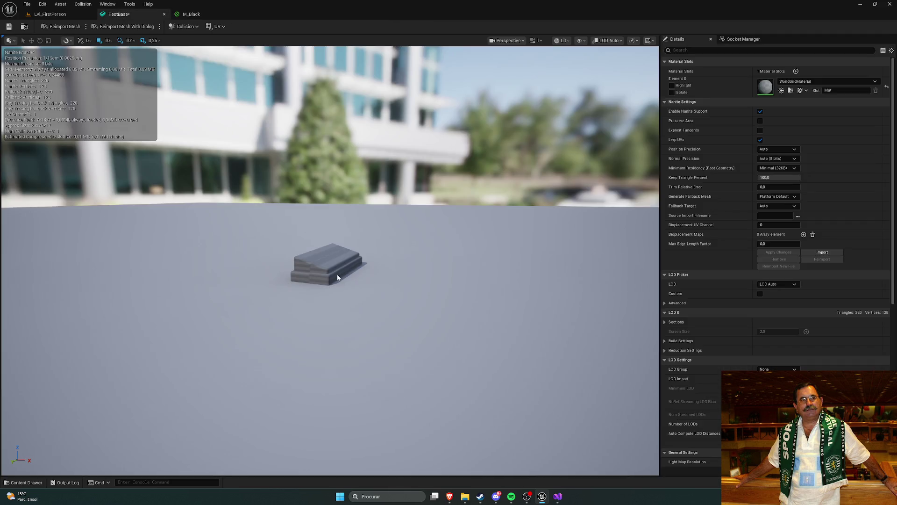
left_click(795, 81)
type("black")
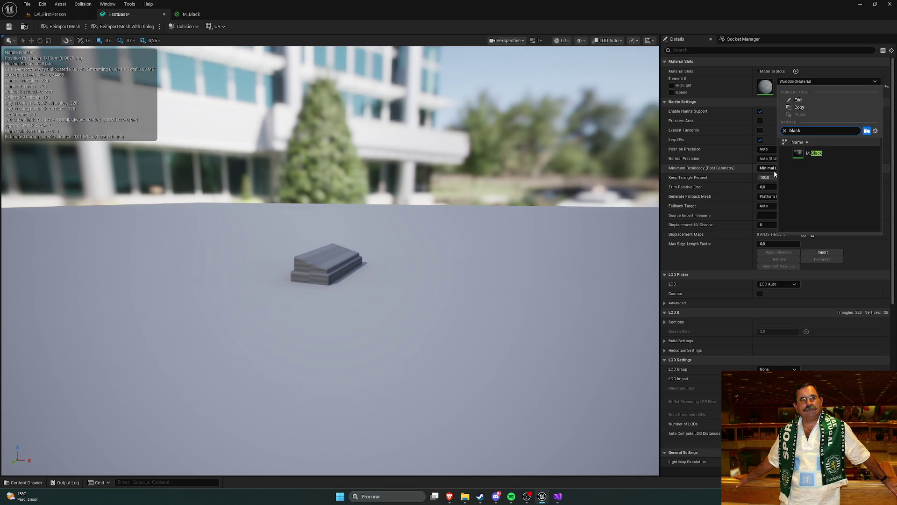
left_click(816, 153)
left_click_drag(461, 124, 452, 137)
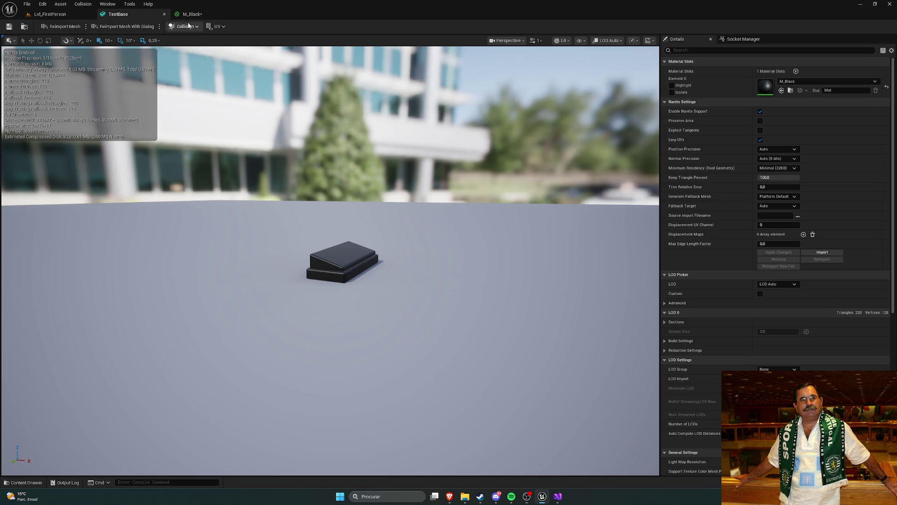
left_click(206, 15)
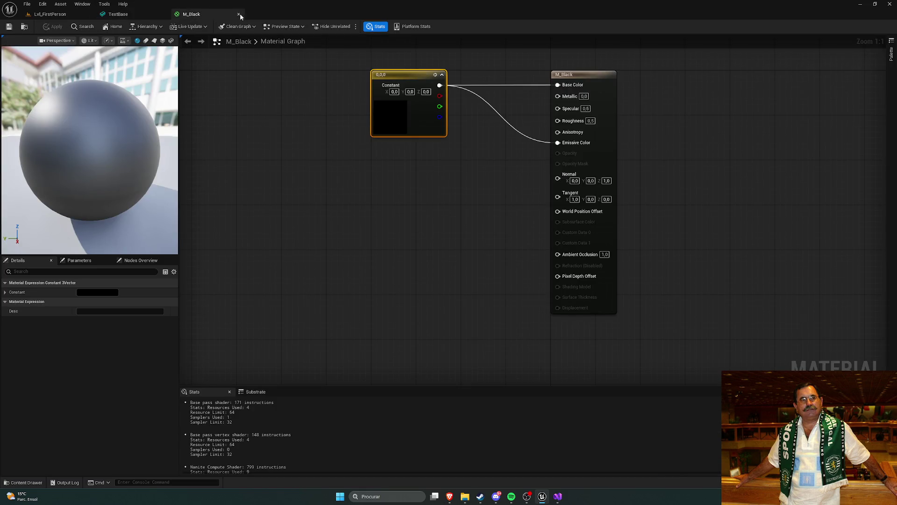
left_click(238, 14)
left_click(166, 14)
key("ctrl+space")
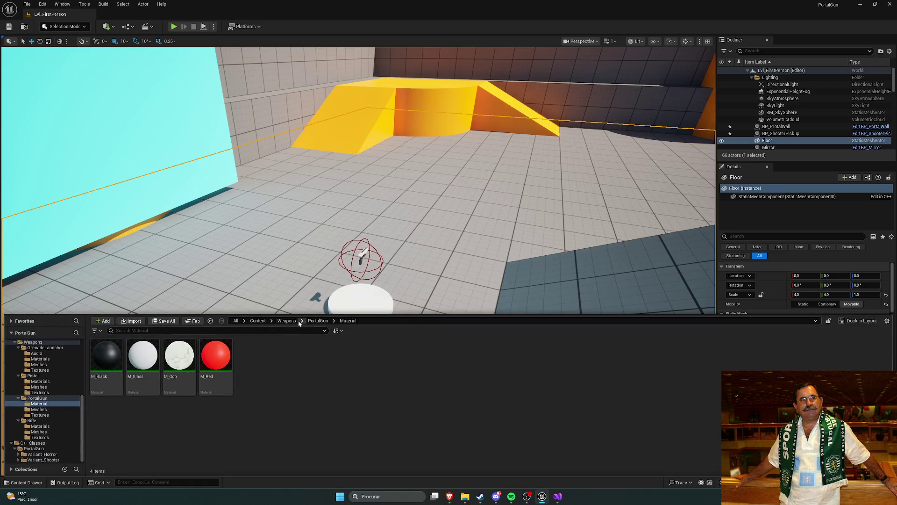
- Open the Gun mesh from PortalGun/Meshes, dock its editor, and check the Sketchfab reference
left_click(323, 320)
double_click(142, 357)
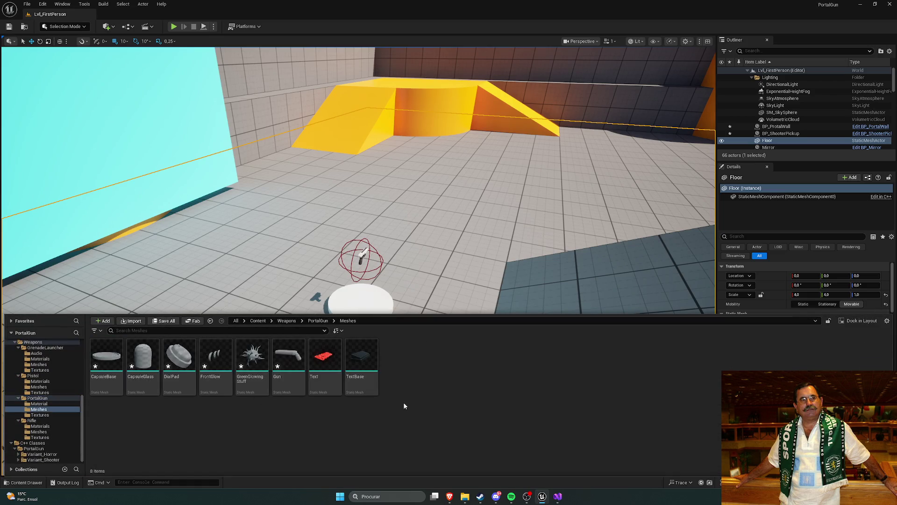
double_click(297, 357)
mouse_move(195, 99)
left_mouse_down()
mouse_move(178, 56)
mouse_move(139, 20)
left_mouse_up()
mouse_move(450, 496)
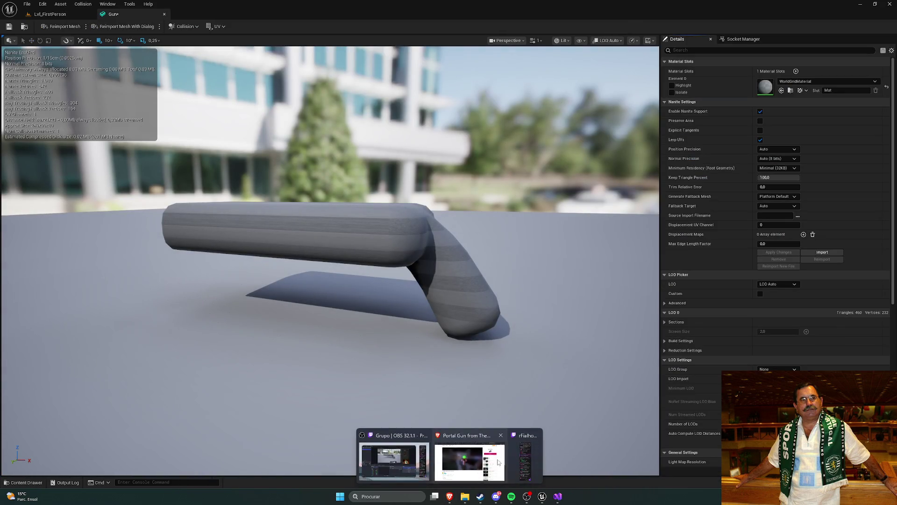
left_click(470, 454)
mouse_move(348, 240)
left_mouse_down()
mouse_move(425, 240)
mouse_move(373, 250)
left_mouse_up()
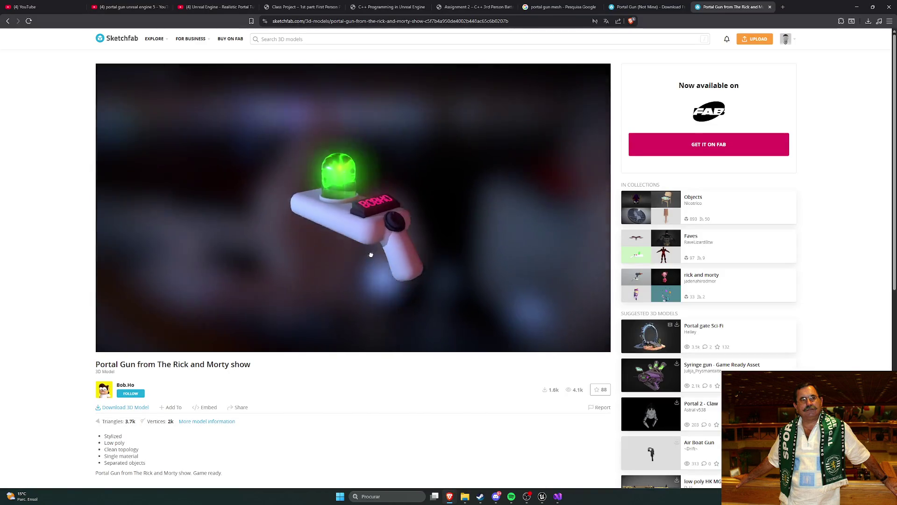
left_click(542, 499)
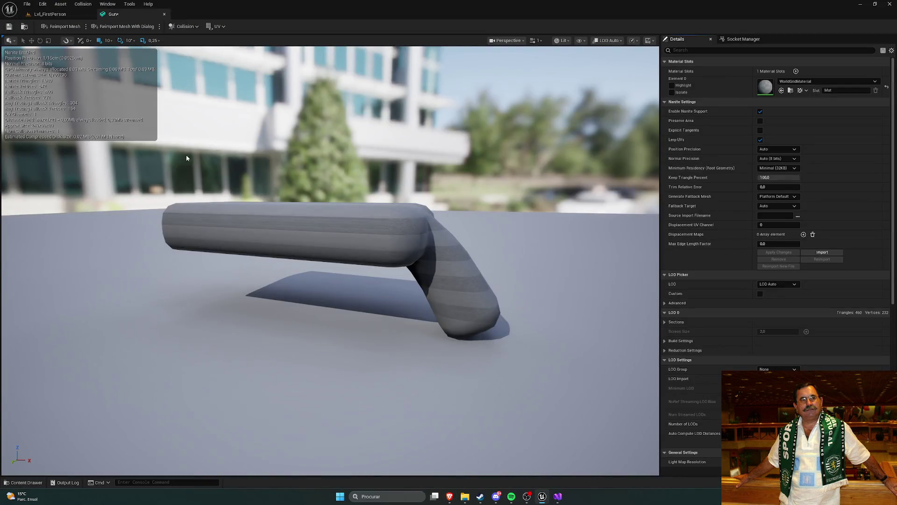
- Browse to the PortalGun Material folder in the Content Drawer
key("ctrl+space")
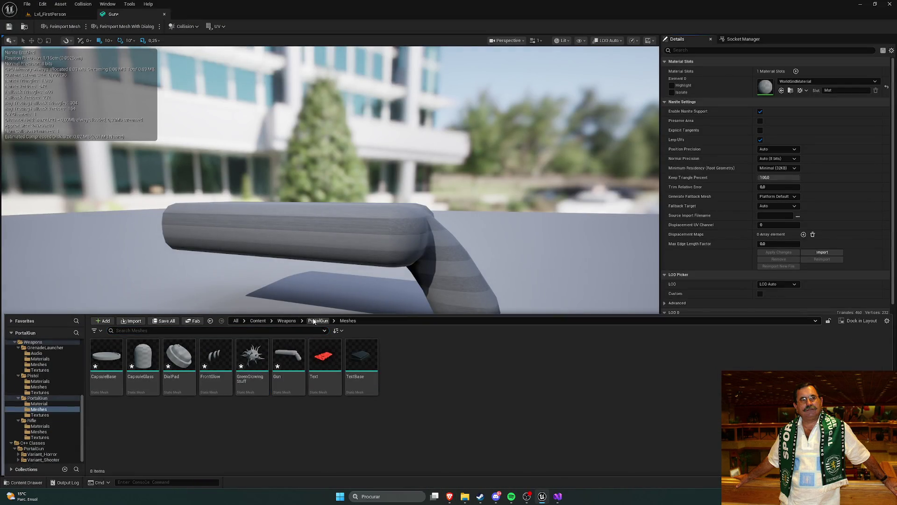
left_click(318, 320)
double_click(111, 358)
right_click(301, 396)
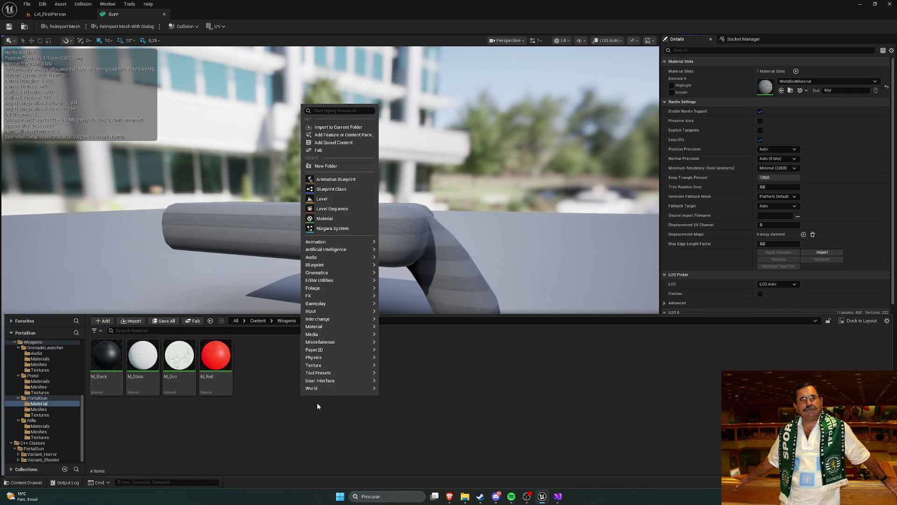
left_click(300, 419)
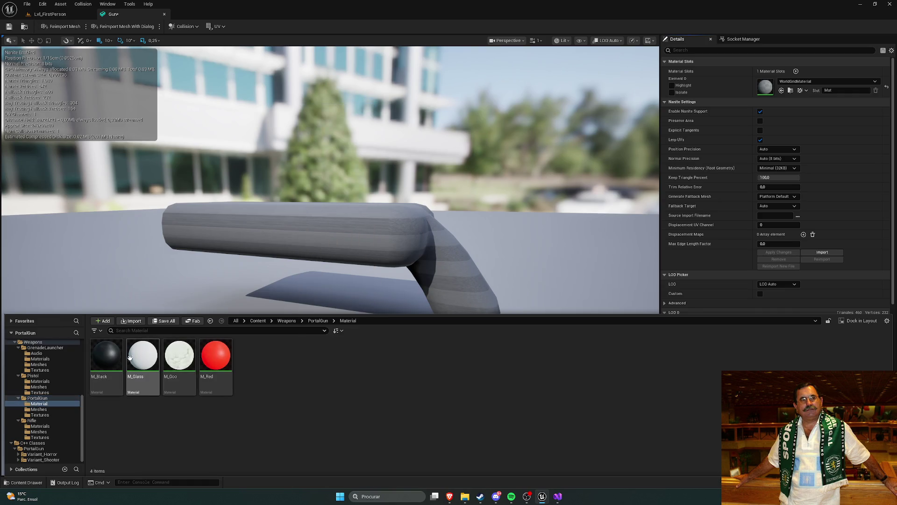
- Assign M_Glass to the Gun's Element 0 via a 'glass' search and save the mesh
left_click(803, 81)
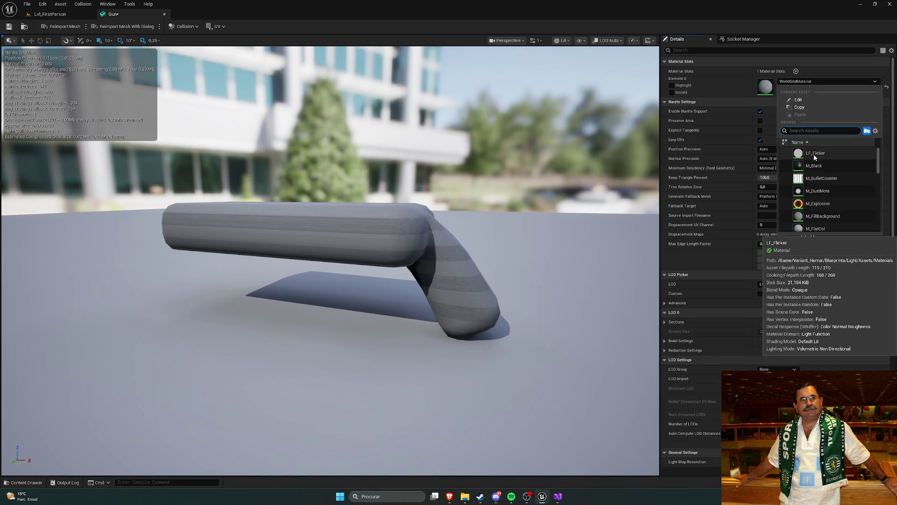
type("glass")
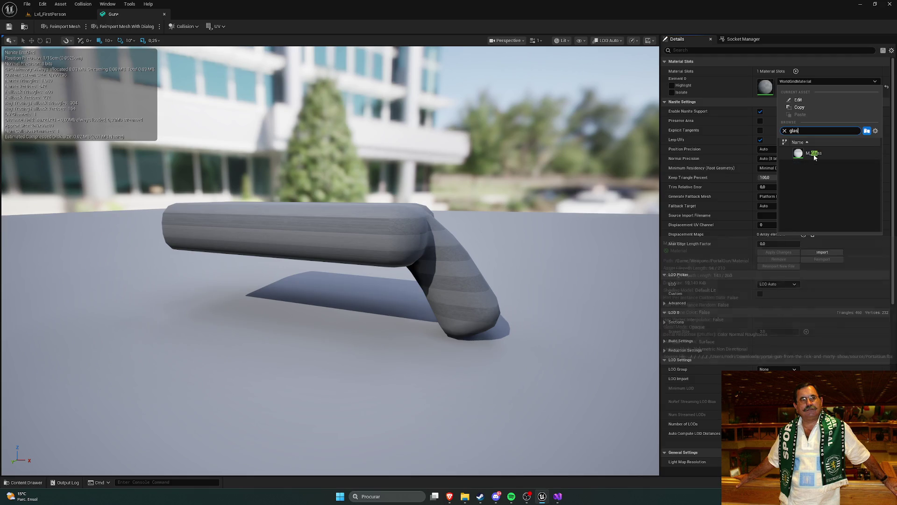
left_click(814, 156)
left_click_drag(454, 132, 111, 66)
left_click(9, 27)
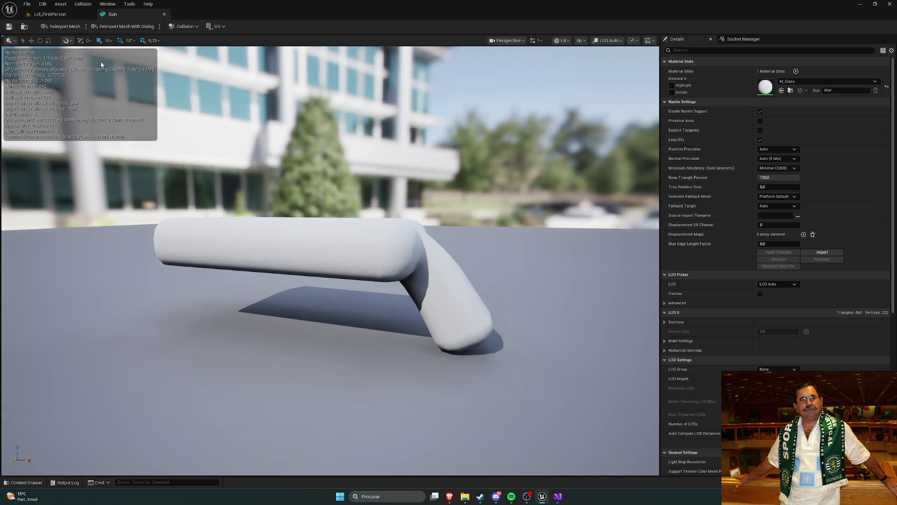
left_click(48, 16)
key("ctrl+space")
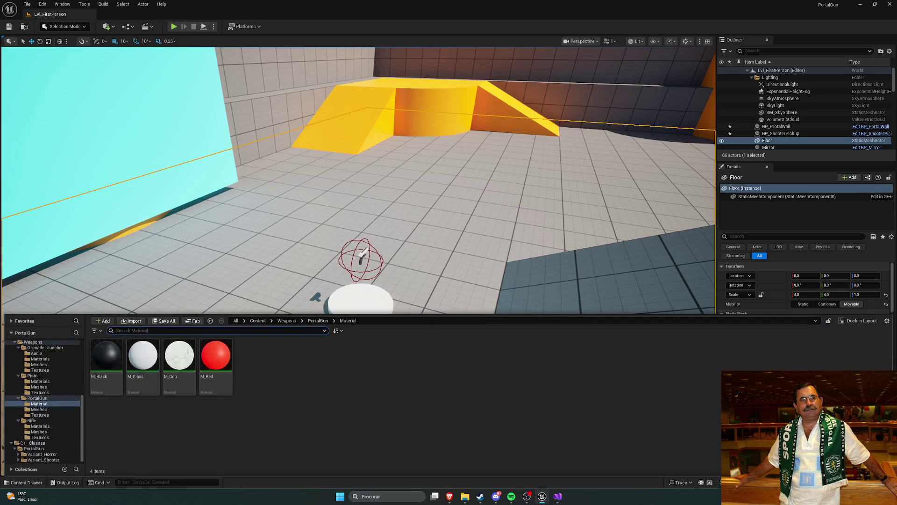
- Open the GreenGlowingStuff mesh and confirm M_Goo in its material slot
left_click(319, 321)
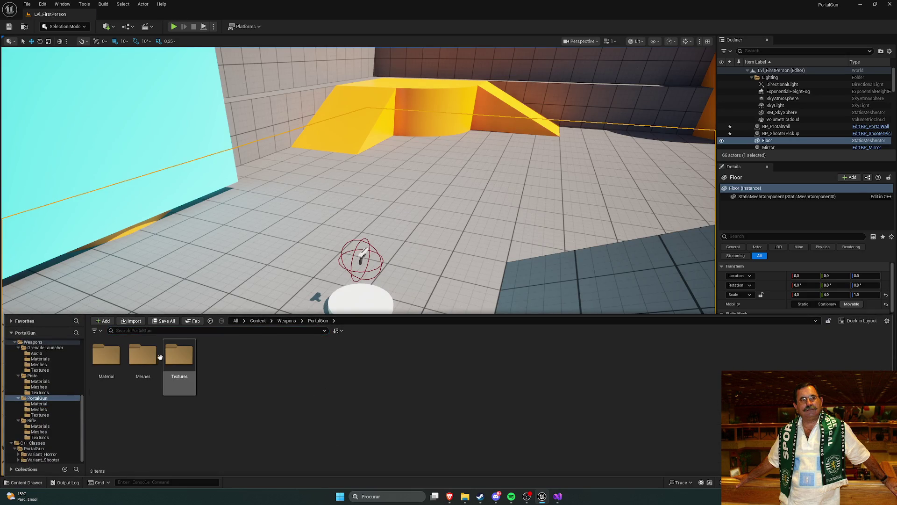
double_click(143, 355)
double_click(251, 360)
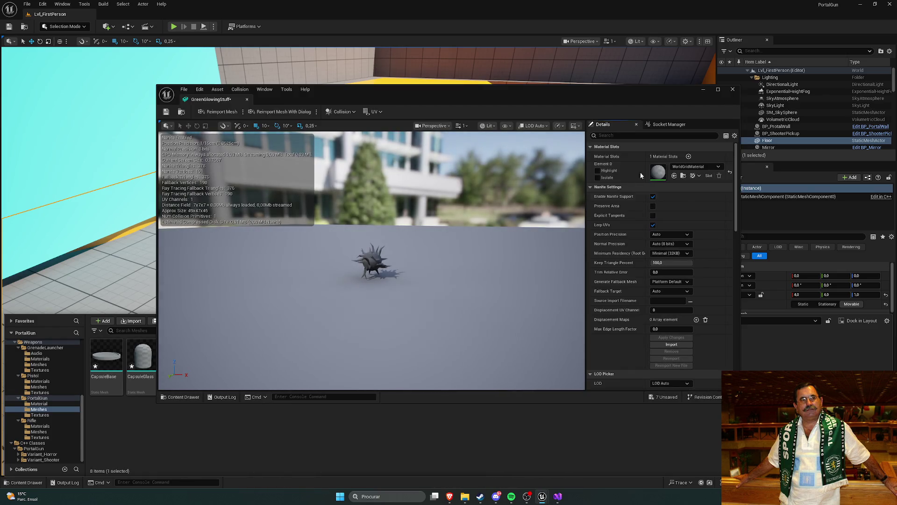
left_click(696, 166)
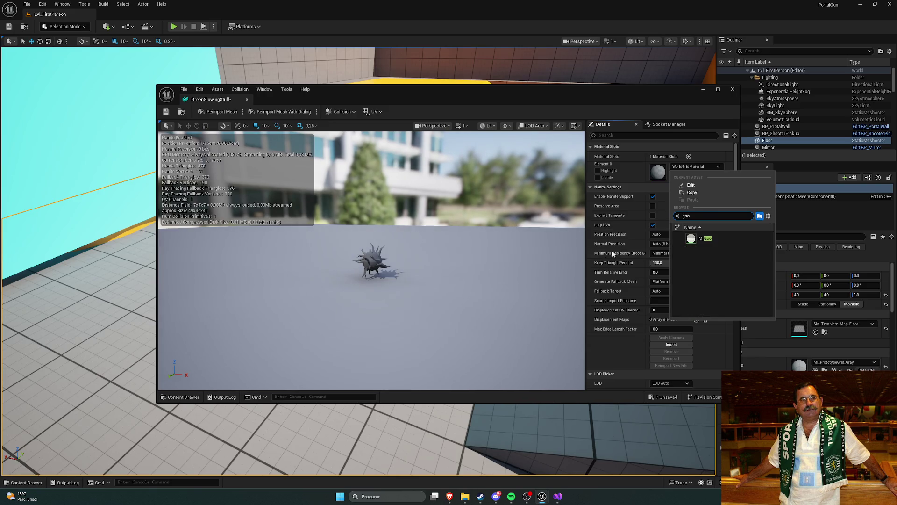
key("Return")
scroll(387, 254, "up", 5)
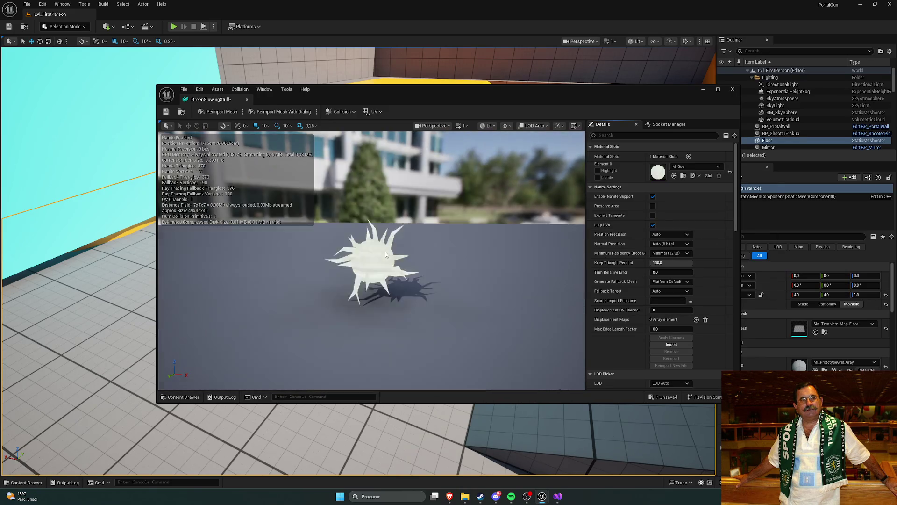
scroll(387, 254, "down", 5)
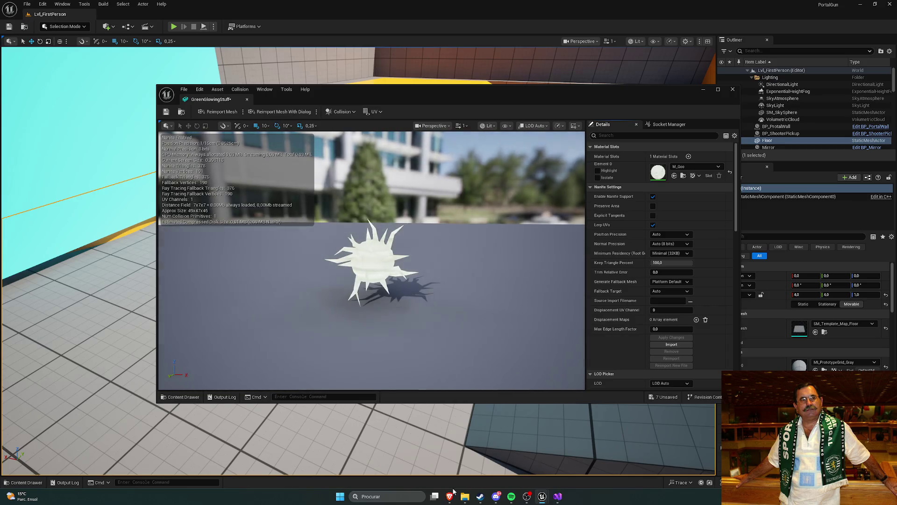
- Study the Sketchfab portal gun reference, rotating its model, then return to the mesh editor
mouse_move(449, 497)
left_click(442, 461)
mouse_move(369, 246)
left_mouse_down()
mouse_move(445, 210)
mouse_move(406, 196)
mouse_move(351, 212)
mouse_move(385, 234)
mouse_move(355, 226)
mouse_move(279, 248)
mouse_move(234, 249)
mouse_move(301, 248)
mouse_move(243, 247)
mouse_move(341, 215)
mouse_move(278, 214)
mouse_move(236, 234)
mouse_move(254, 251)
left_mouse_up()
mouse_move(541, 496)
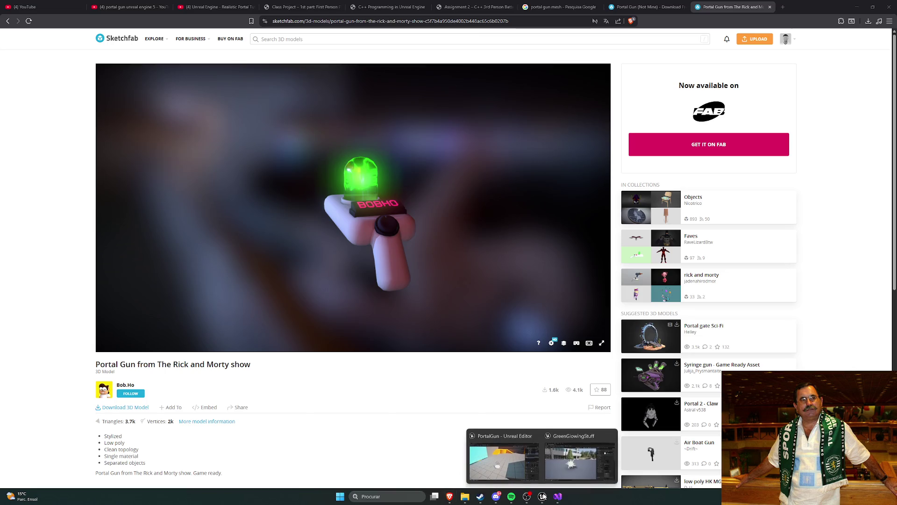
left_click(578, 458)
- Reset Element 0 to WorldGridMaterial and dock the mesh editor as a tab
left_click(696, 167)
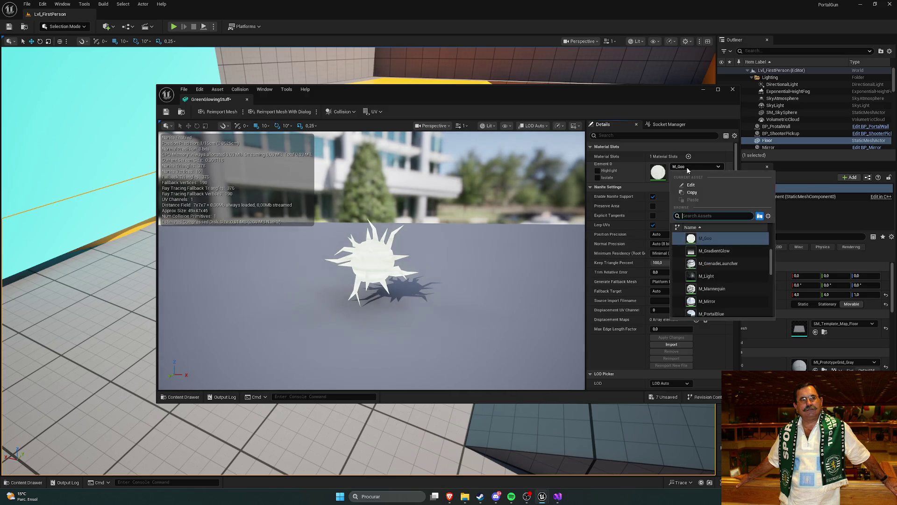
scroll(722, 265, "down", 5)
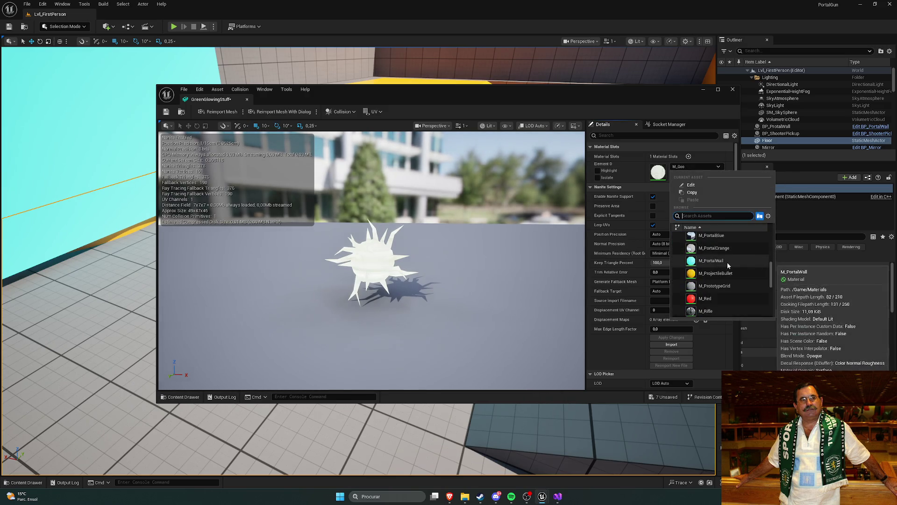
scroll(727, 263, "down", 5)
scroll(728, 262, "up", 5)
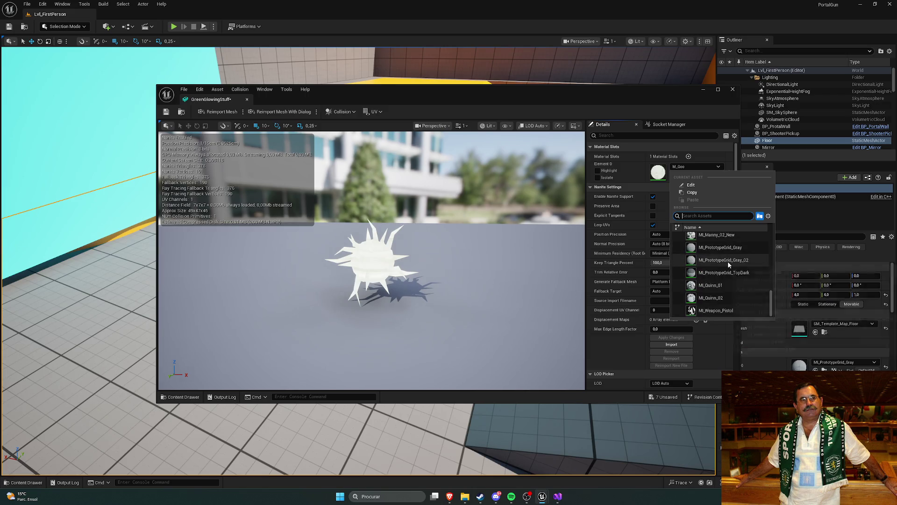
left_click(464, 242)
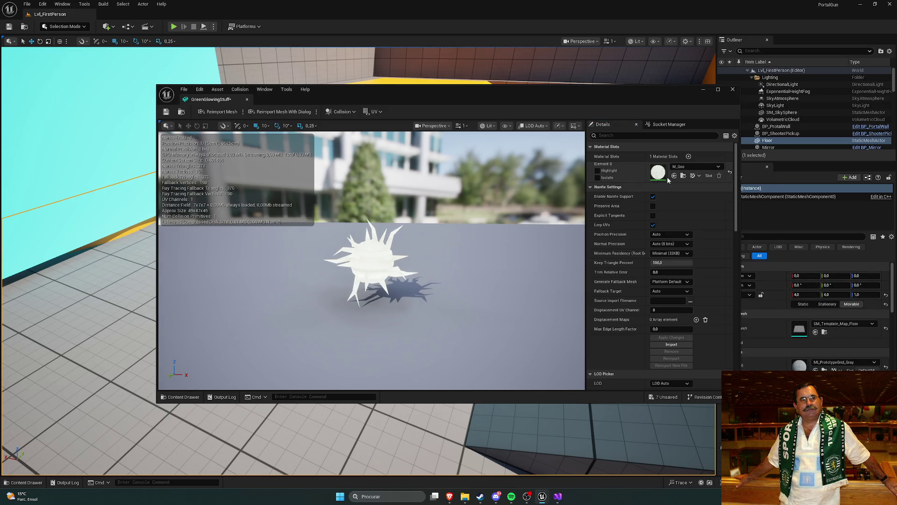
left_click(731, 172)
mouse_move(211, 99)
left_mouse_down()
mouse_move(164, 33)
mouse_move(168, 42)
mouse_move(123, 13)
left_mouse_up()
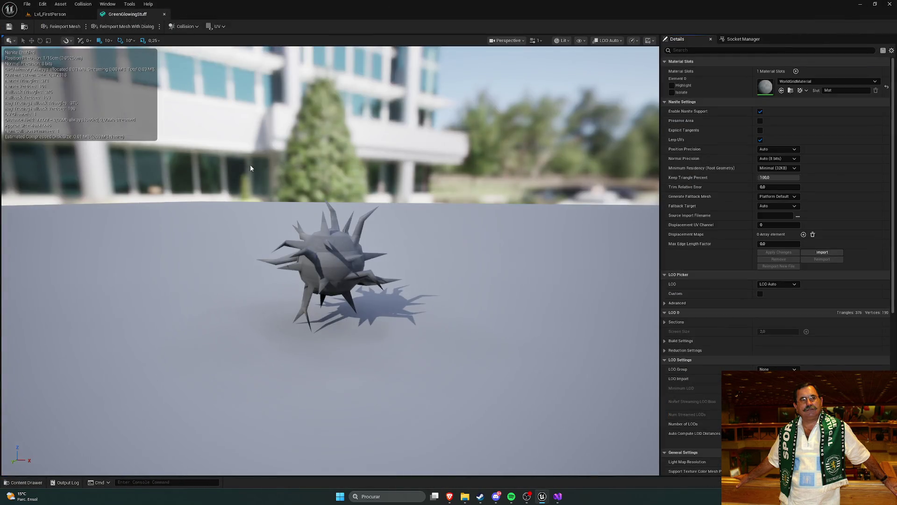
key("ctrl+space")
left_click(314, 321)
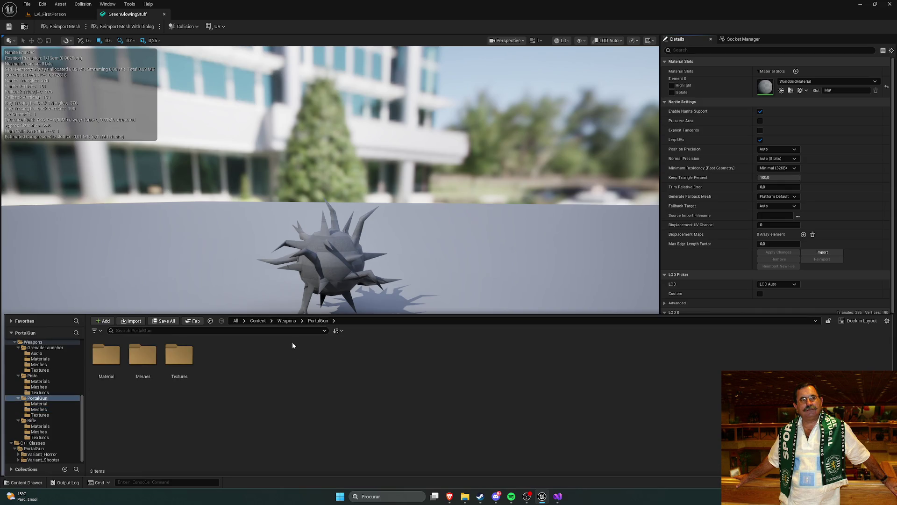
- Open M_Glass and arrange the black, white 0.8 and grey 0.2 constants into a column
double_click(106, 354)
double_click(143, 355)
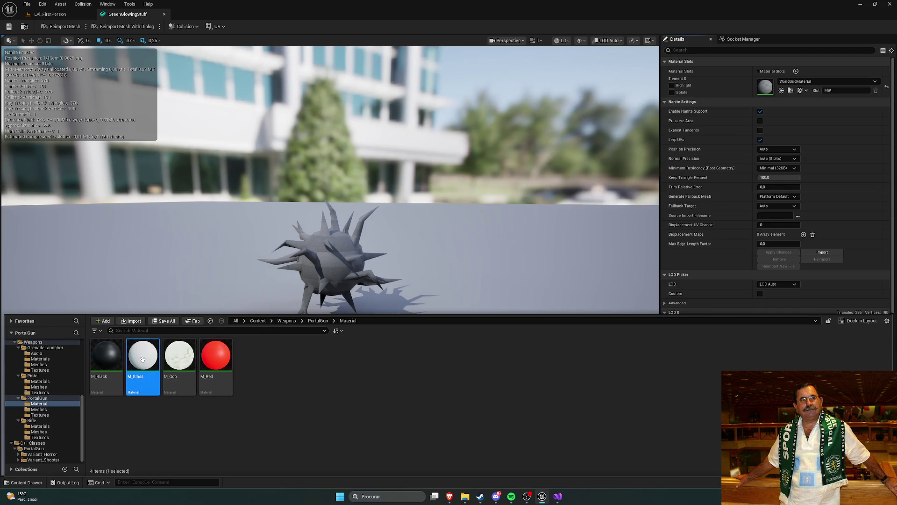
mouse_move(528, 165)
left_mouse_down()
mouse_move(531, 156)
mouse_move(474, 150)
mouse_move(532, 179)
left_mouse_up()
mouse_move(457, 116)
left_mouse_down()
mouse_move(350, 119)
mouse_move(373, 117)
left_mouse_up()
left_click(463, 175)
mouse_move(463, 175)
left_mouse_down()
mouse_move(379, 201)
mouse_move(364, 195)
left_mouse_up()
mouse_move(440, 244)
left_mouse_down()
mouse_move(373, 278)
mouse_move(355, 267)
left_mouse_up()
left_click(535, 288)
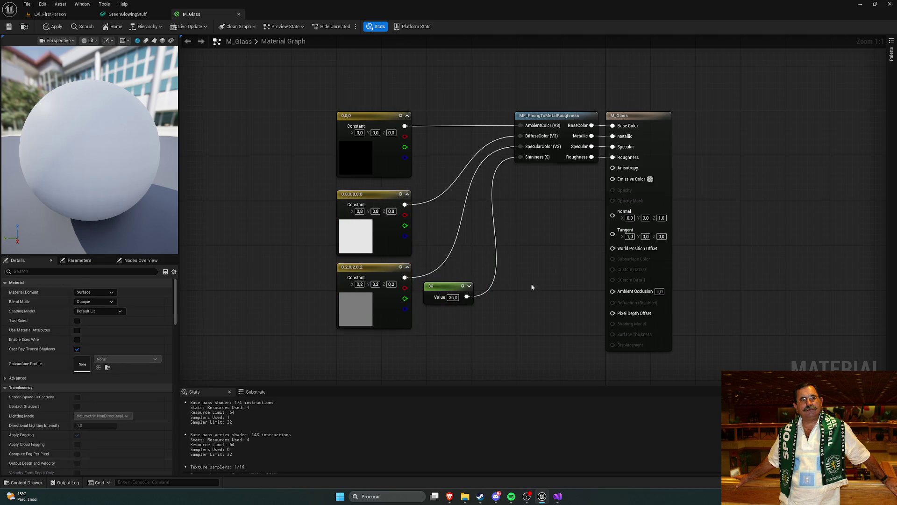
left_click_drag(536, 288, 557, 202)
left_click_drag(284, 246, 287, 320)
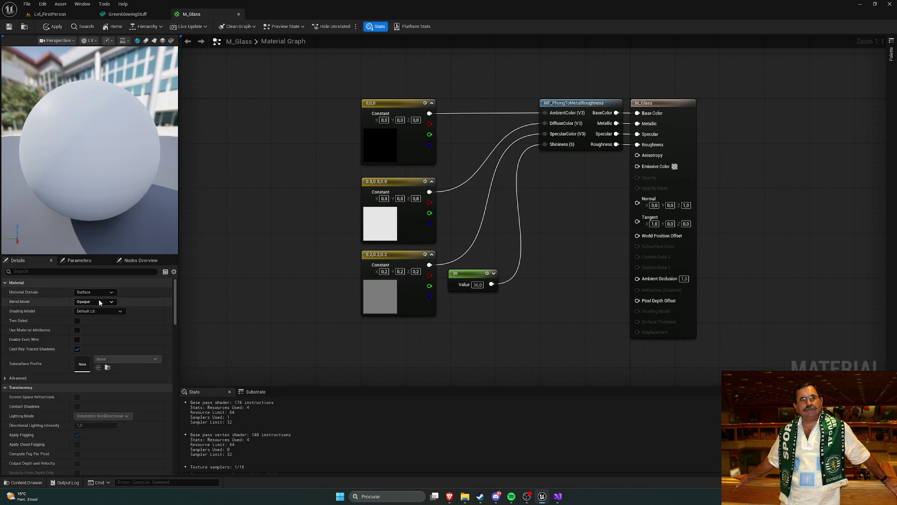
- Set M_Glass's Blend Mode to Translucent and save the material
left_click(111, 302)
left_click(106, 322)
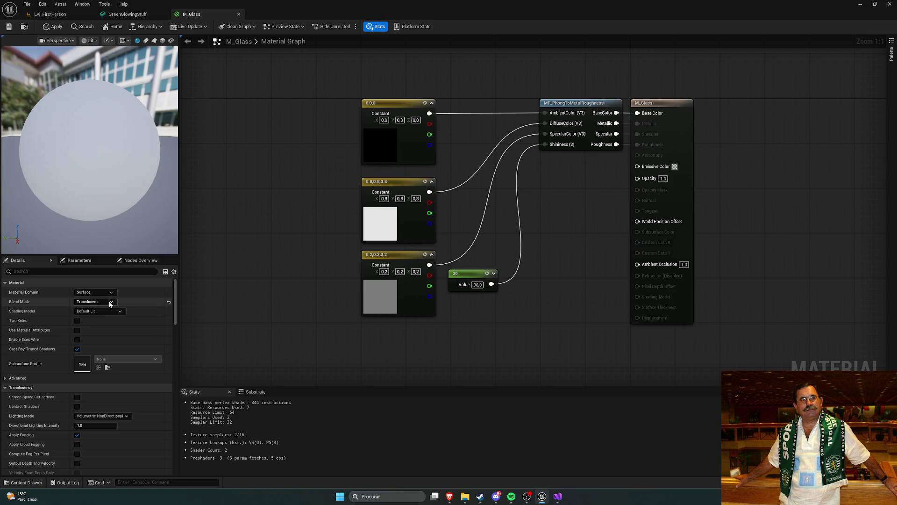
left_click(108, 301)
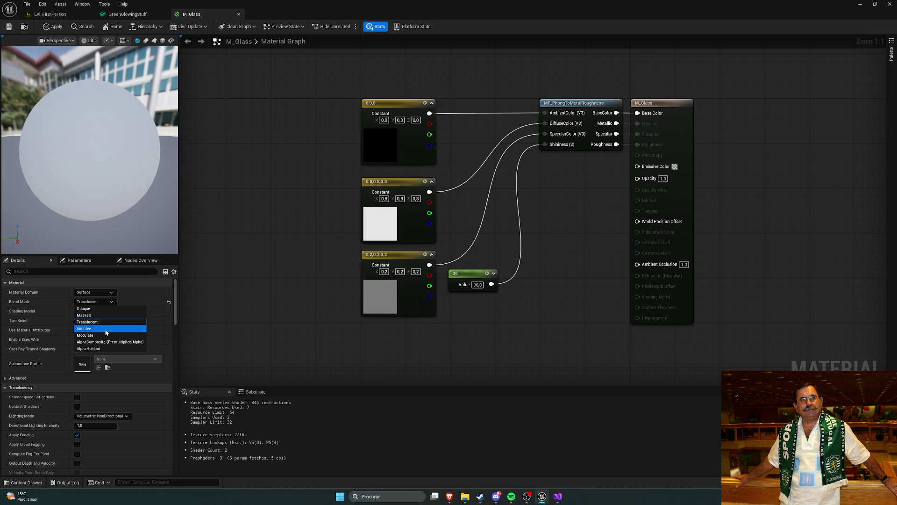
left_click(229, 303)
left_click(8, 29)
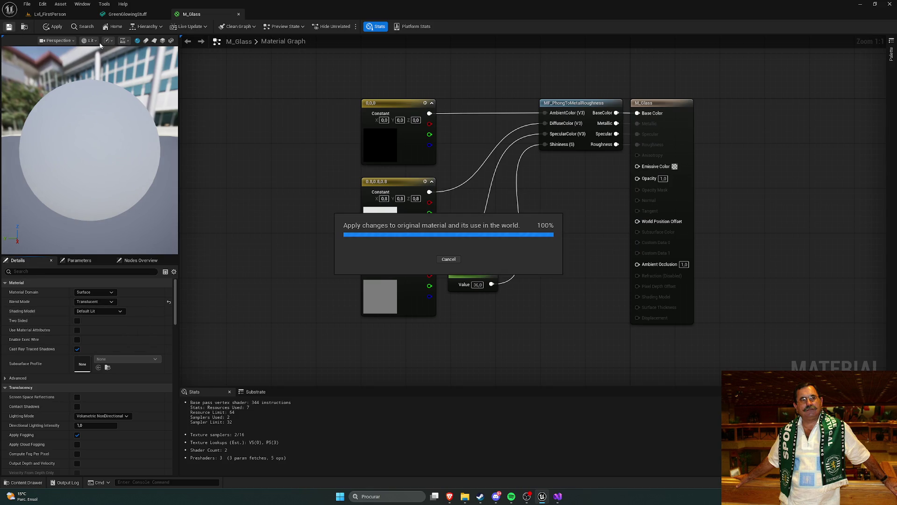
- Back on the level, browse to PortalGun/Meshes and select the Gun mesh to inspect it
left_click(50, 14)
key("ctrl+space")
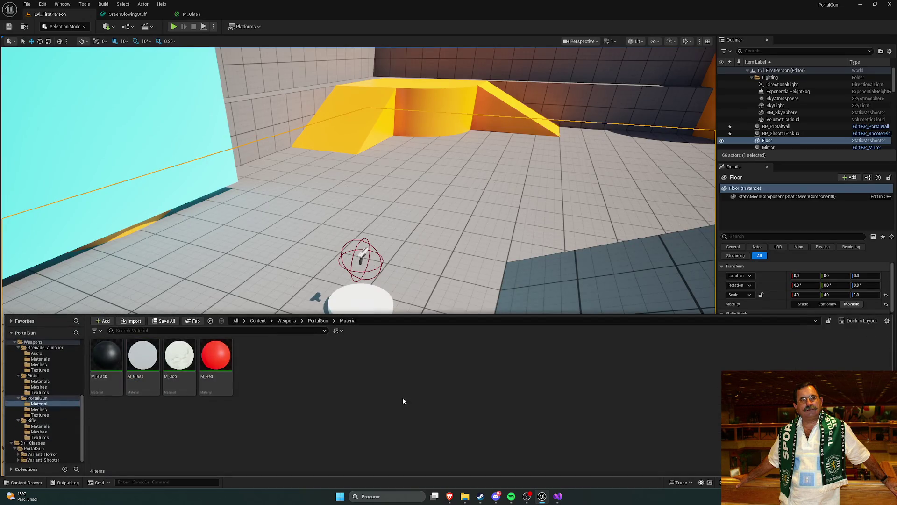
left_click(313, 320)
double_click(143, 356)
left_click(291, 362)
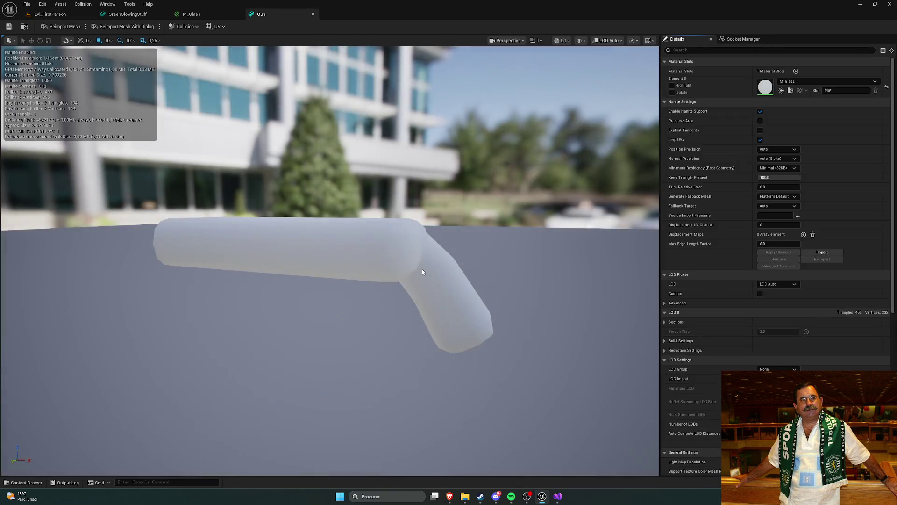
mouse_move(423, 269)
left_mouse_down()
mouse_move(346, 266)
mouse_move(337, 224)
mouse_move(355, 220)
mouse_move(355, 201)
mouse_move(346, 220)
mouse_move(465, 225)
left_mouse_up()
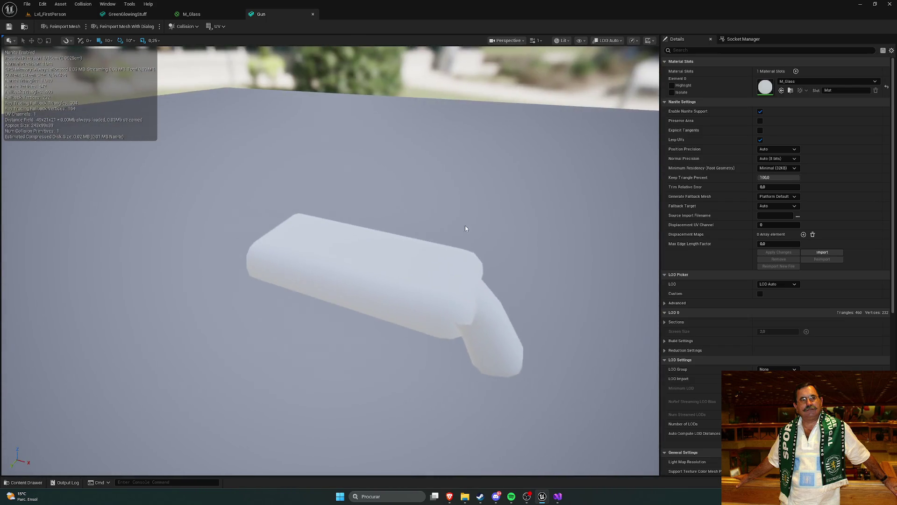
- Bring up the M_Glass graph in a maximized window and open its Shading Model dropdown
left_click(204, 16)
mouse_move(330, 11)
left_mouse_down()
mouse_move(381, 11)
mouse_move(388, 1)
left_mouse_up()
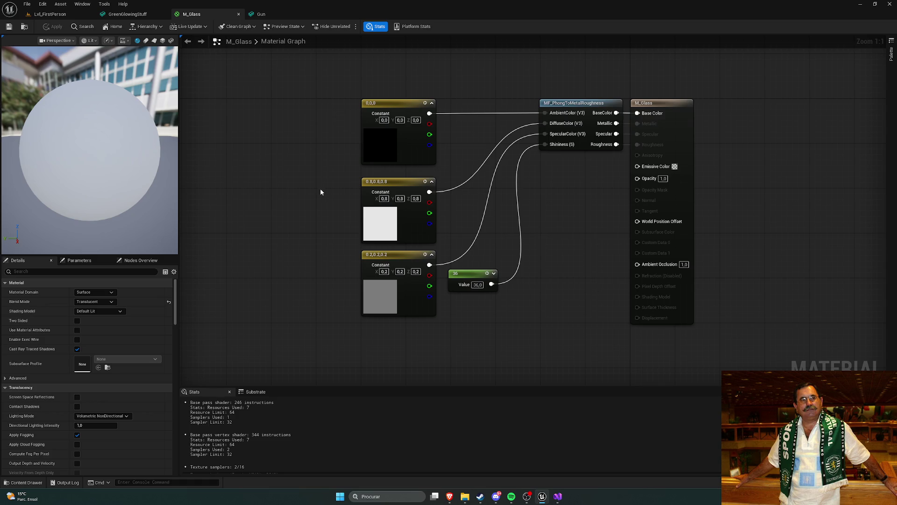
key("ctrl+space")
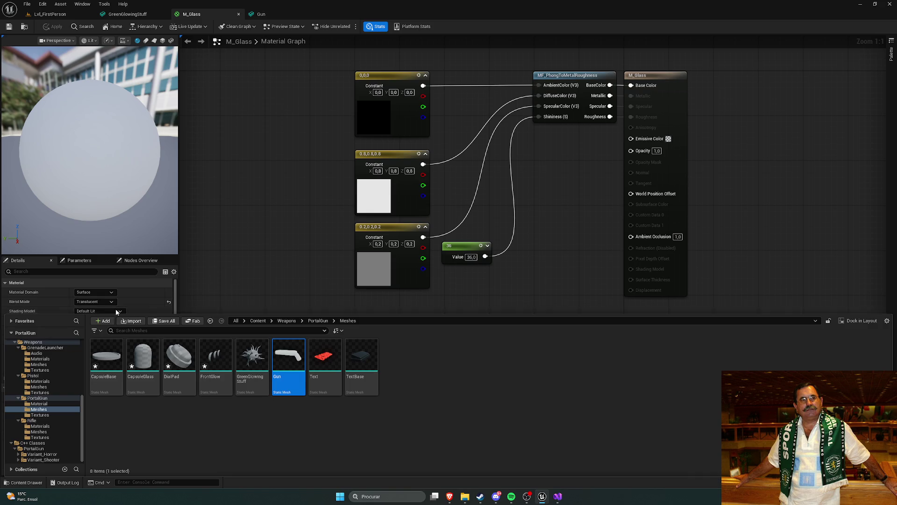
key("ctrl+space")
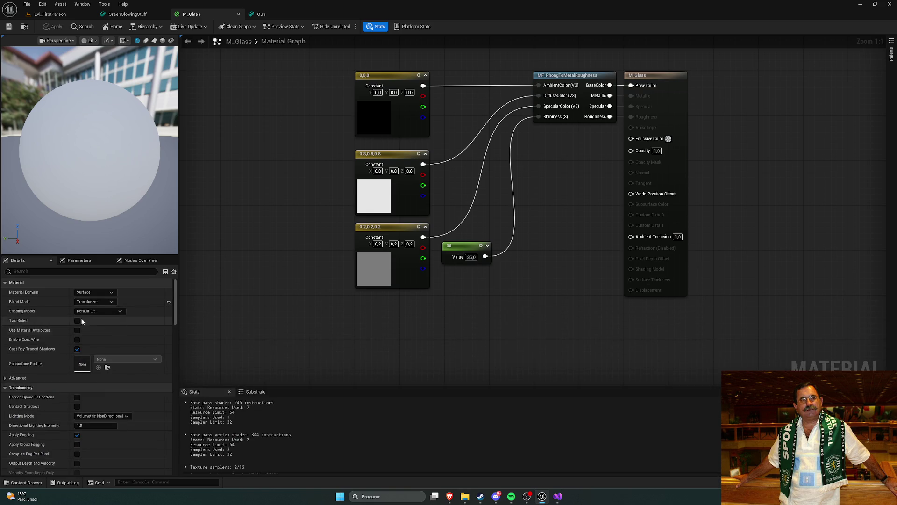
left_click(111, 311)
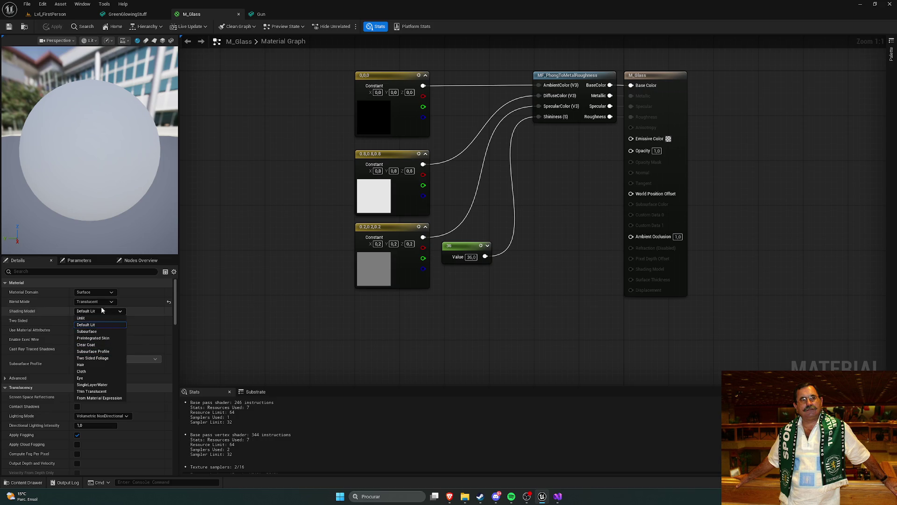
left_click(104, 318)
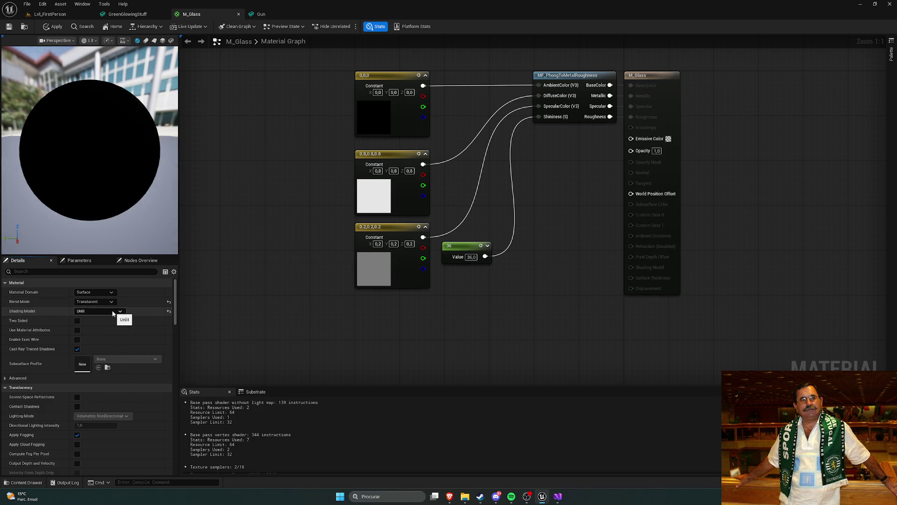
left_click(113, 312)
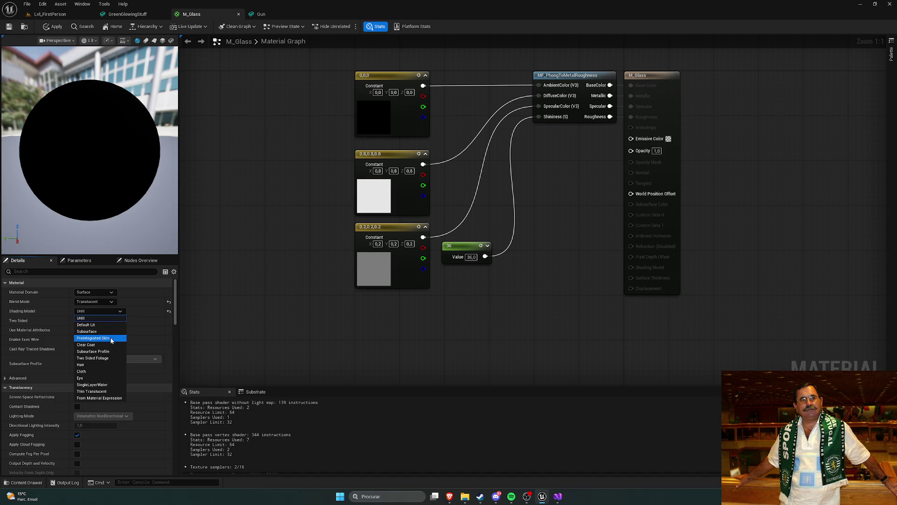
left_click(114, 392)
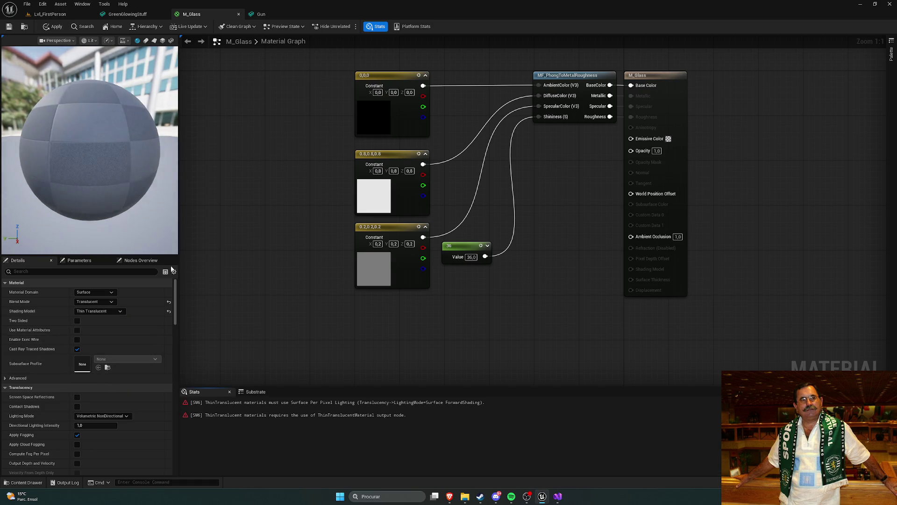
left_click(110, 301)
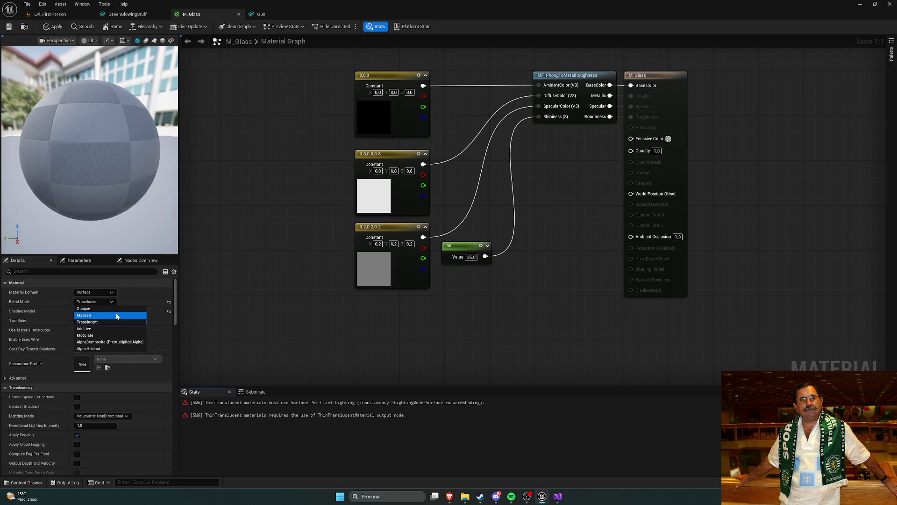
left_click(114, 321)
left_click(112, 311)
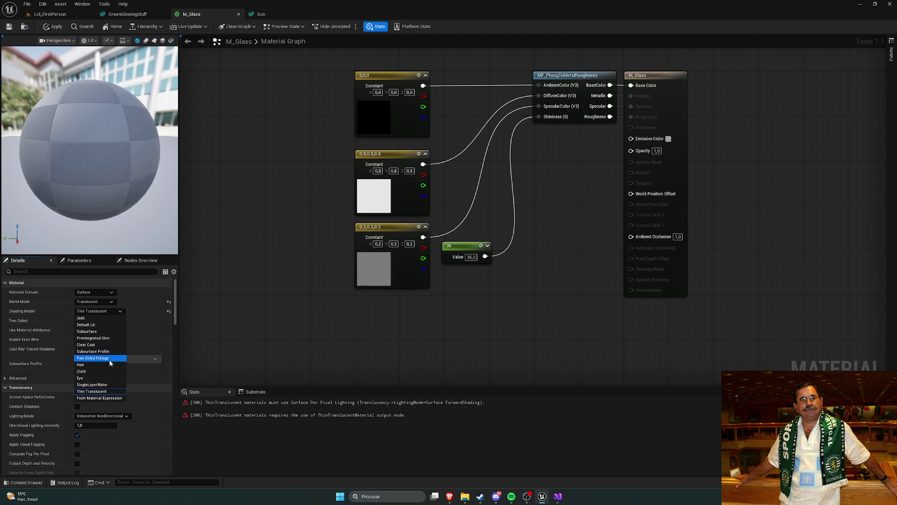
left_click(105, 345)
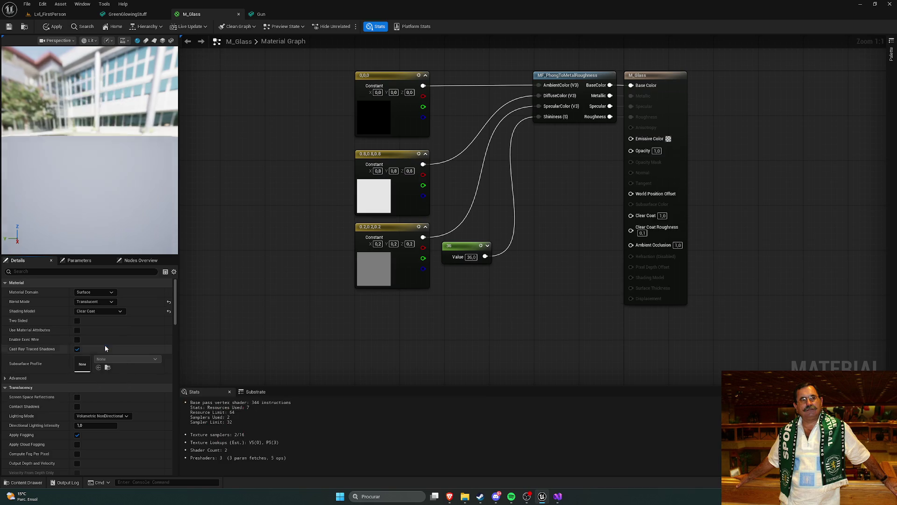
left_click(99, 311)
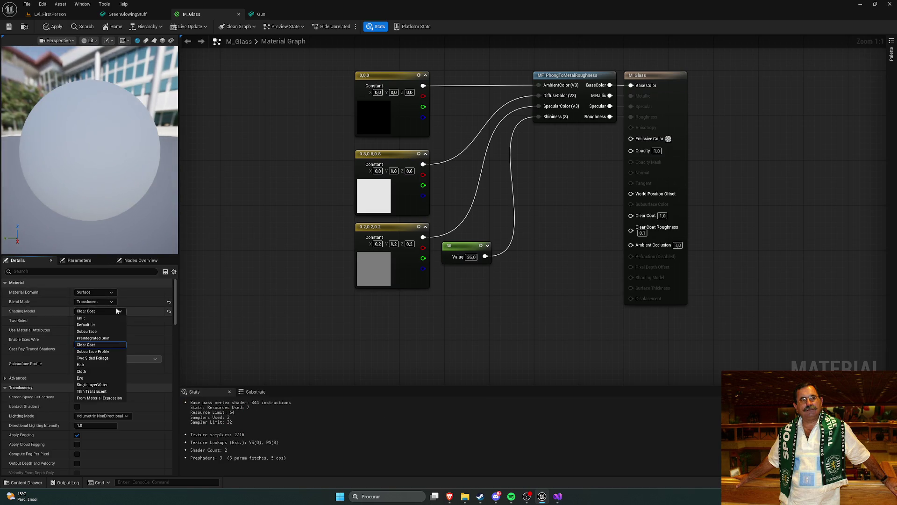
left_click(108, 323)
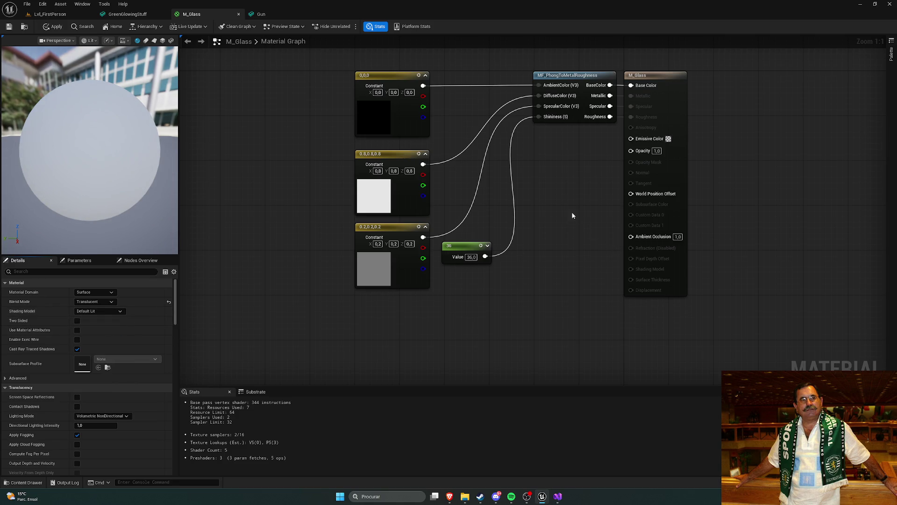
left_click_drag(572, 216, 514, 223)
left_click_drag(536, 175, 546, 173)
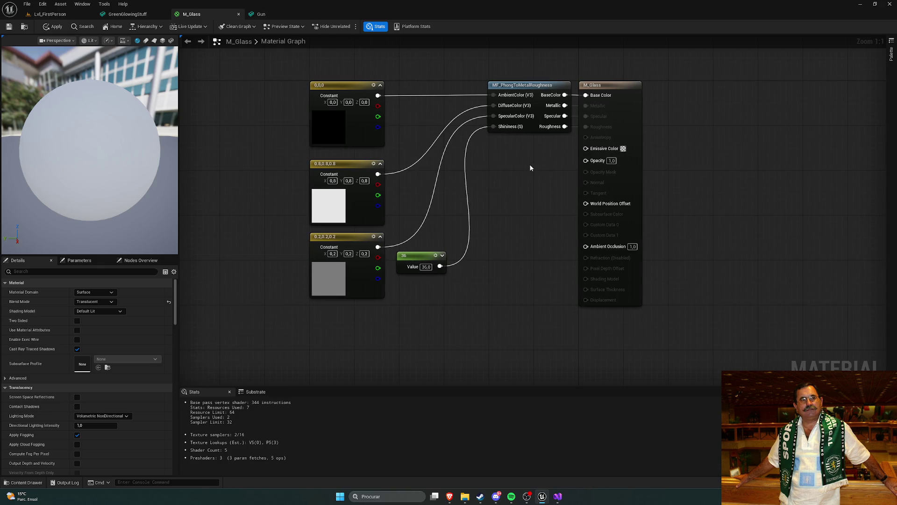
left_click_drag(542, 161, 545, 157)
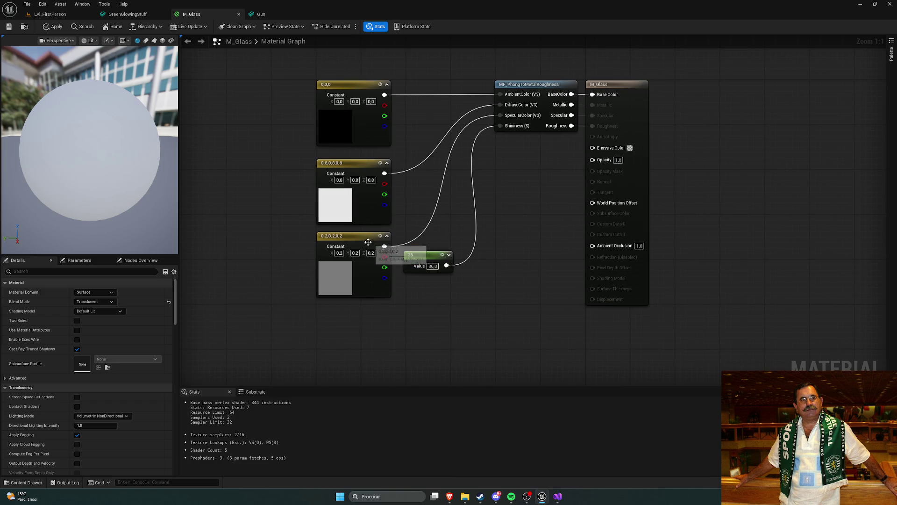
- Tint the white diffuse constant blue-purple in the colour picker and apply
left_click(336, 205)
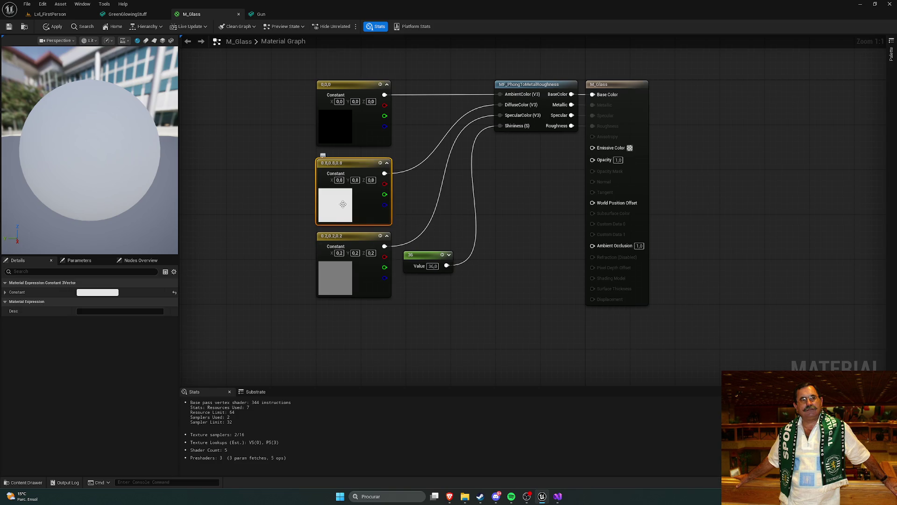
double_click(335, 204)
mouse_move(384, 249)
left_mouse_down()
mouse_move(375, 234)
mouse_move(375, 248)
left_mouse_up()
left_click(498, 209)
left_click_drag(514, 216, 491, 213)
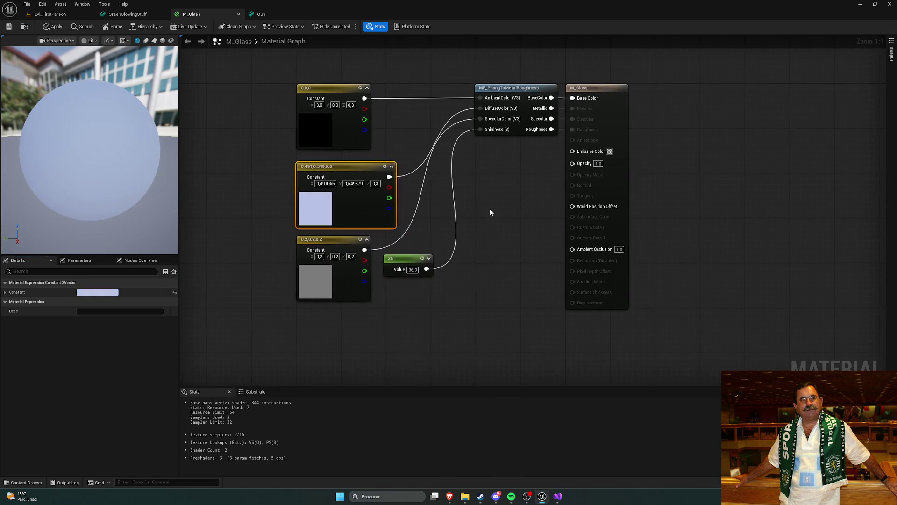
key("ctrl+s")
- Undo the tint back to 0.8 grey, pan the graph, and open the Material Domain options
key("ctrl+z")
left_click(271, 216)
key("ctrl+s")
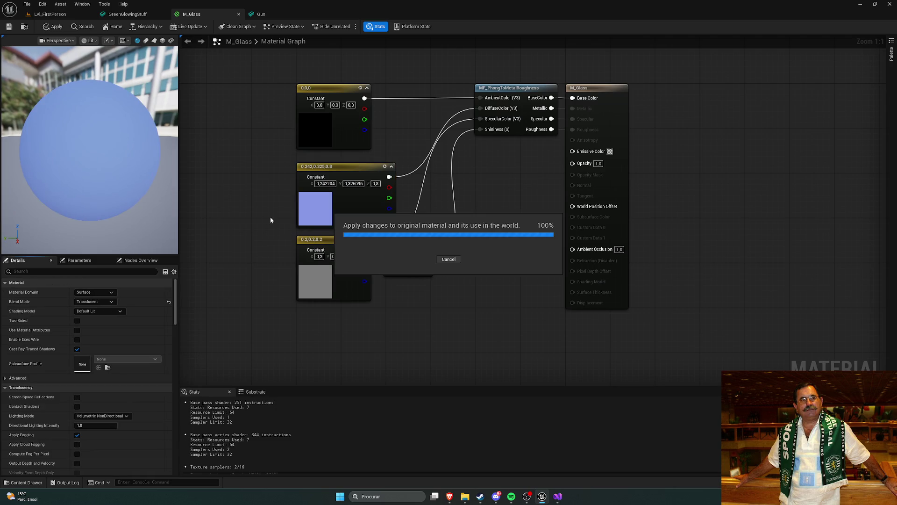
key("ctrl+y")
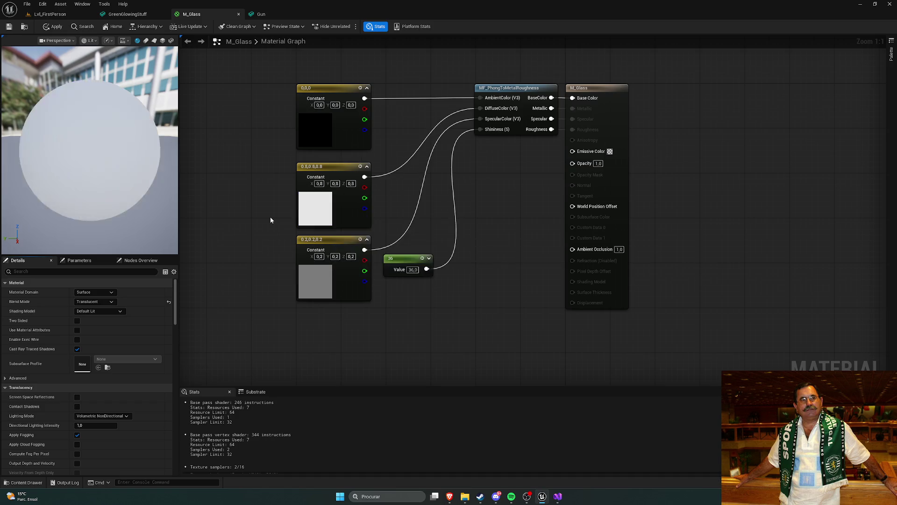
left_click_drag(271, 217, 307, 207)
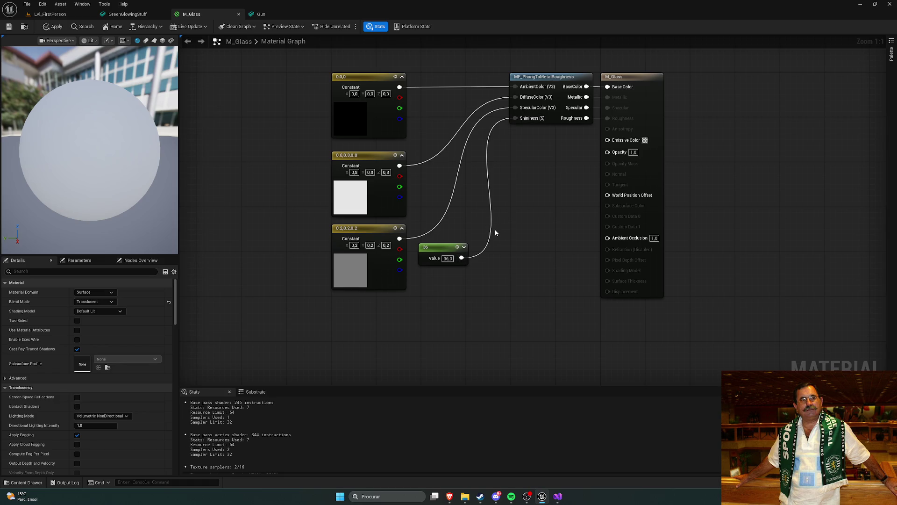
left_click_drag(501, 229, 482, 229)
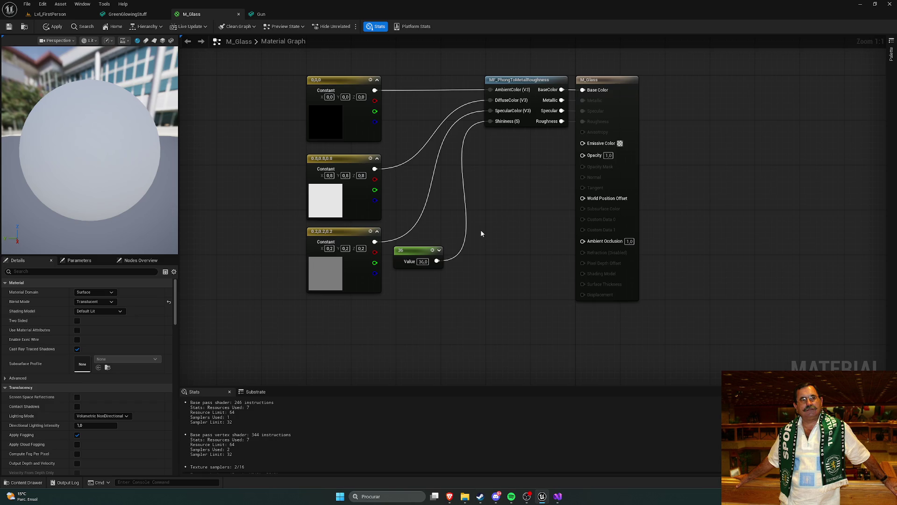
left_click(110, 293)
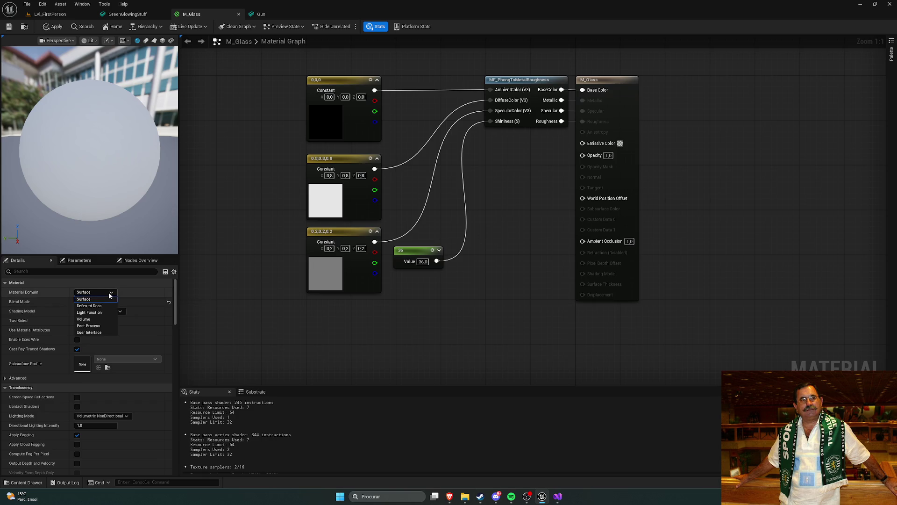
- Keep the Surface domain and set M_Glass's Blend Mode to Translucent and Shading Model to Unlit
left_click(110, 294)
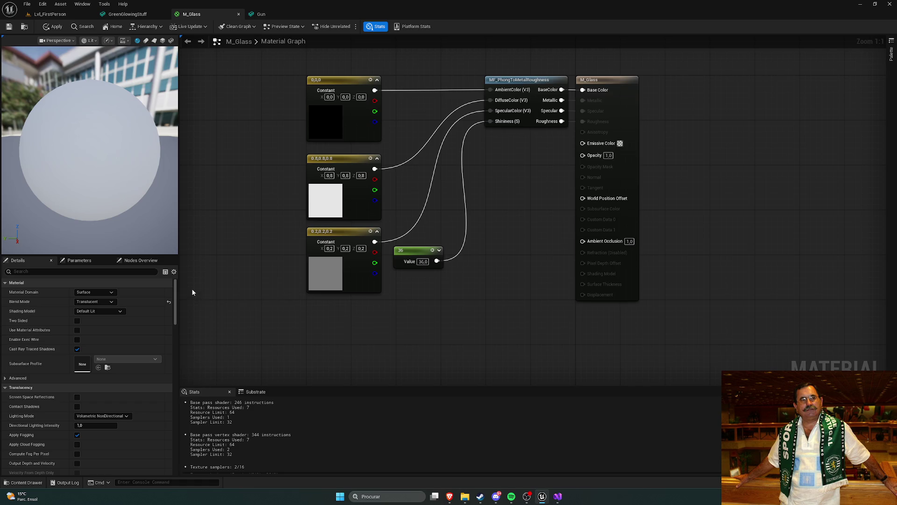
left_click_drag(213, 220, 223, 218)
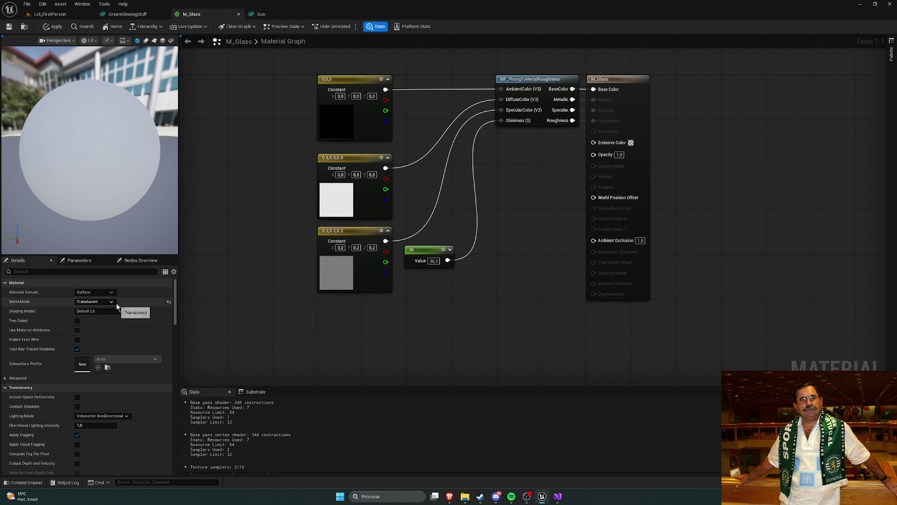
left_click(168, 303)
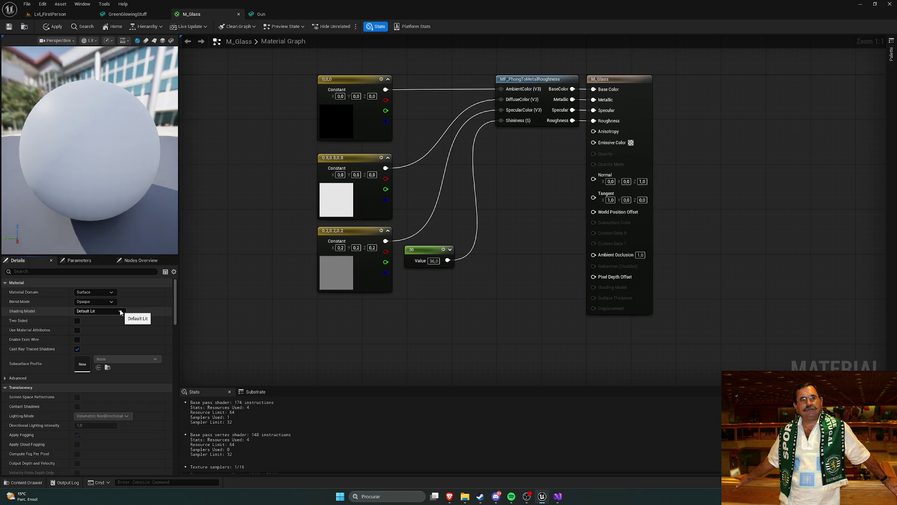
left_click(96, 301)
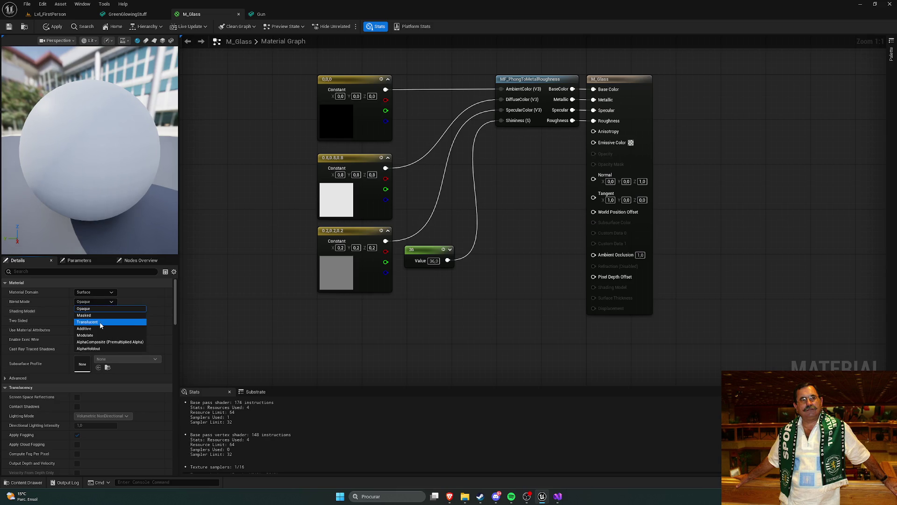
left_click(100, 322)
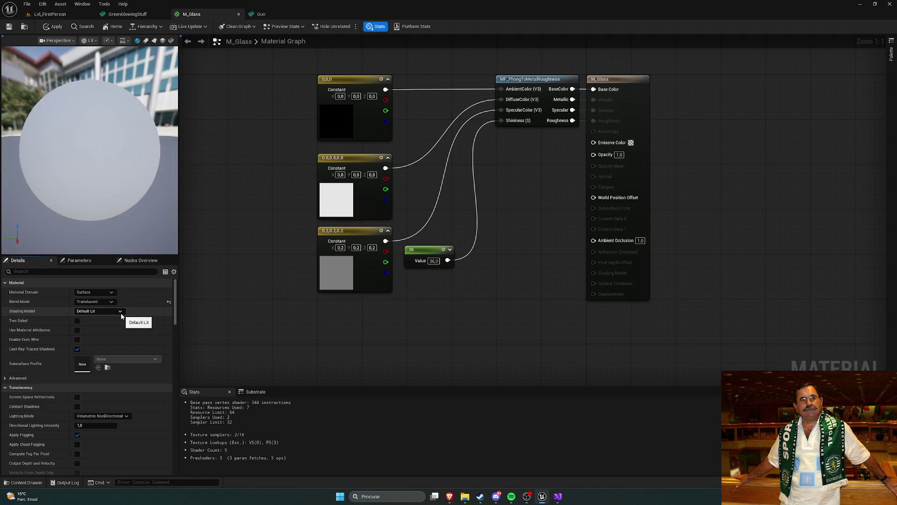
left_click(119, 312)
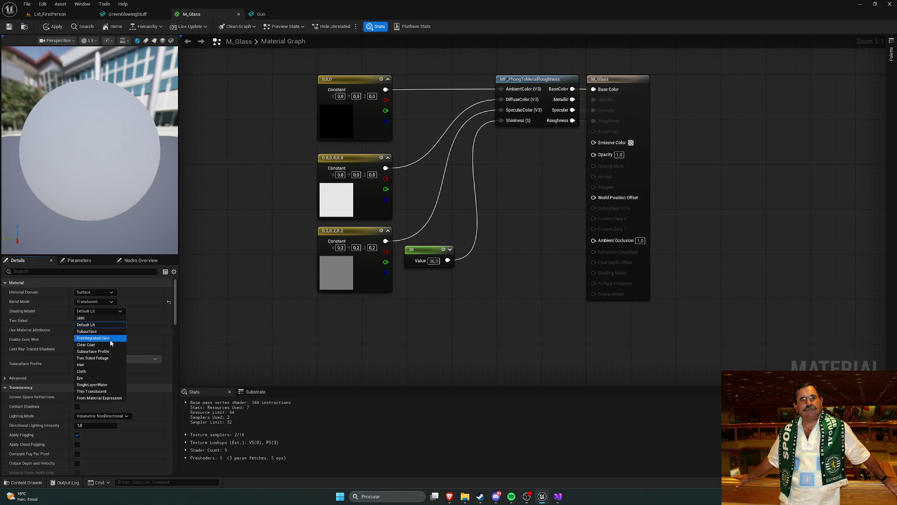
left_click(107, 391)
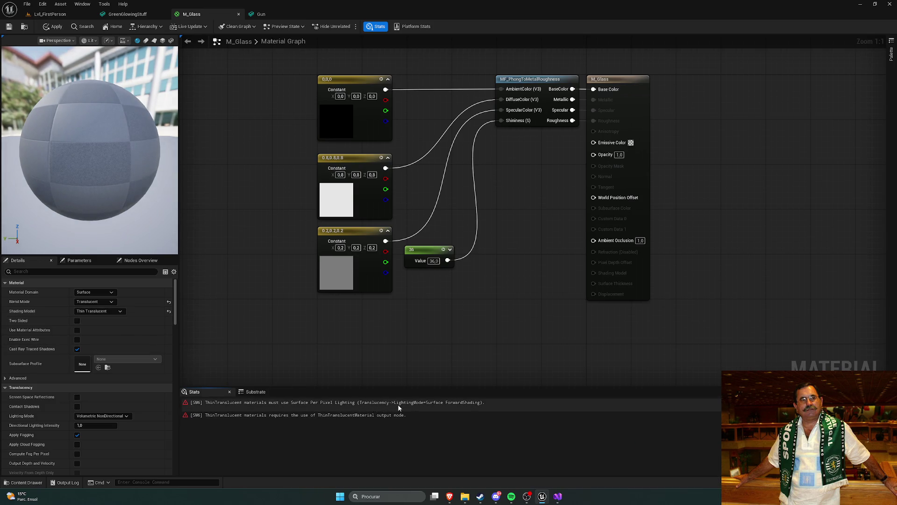
left_click(114, 311)
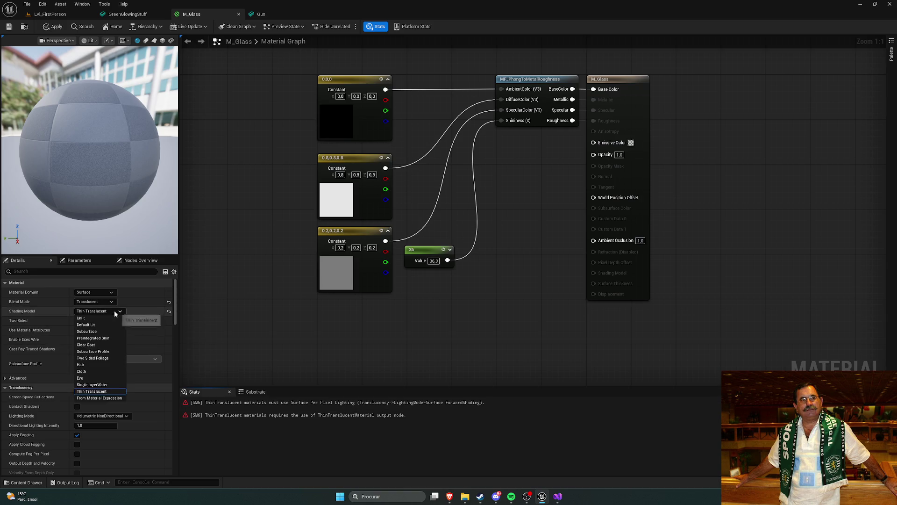
left_click(113, 318)
- Wire the function's BaseColor output into Emissive Color, turning the preview sphere white
scroll(498, 431, "down", 2)
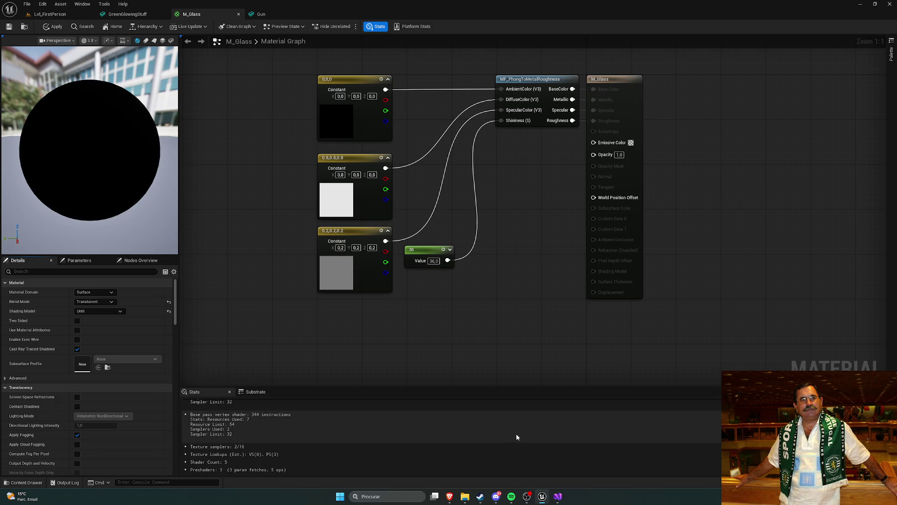
mouse_move(501, 254)
left_mouse_down()
mouse_move(488, 278)
mouse_move(467, 257)
left_mouse_up()
left_click_drag(542, 108, 563, 161)
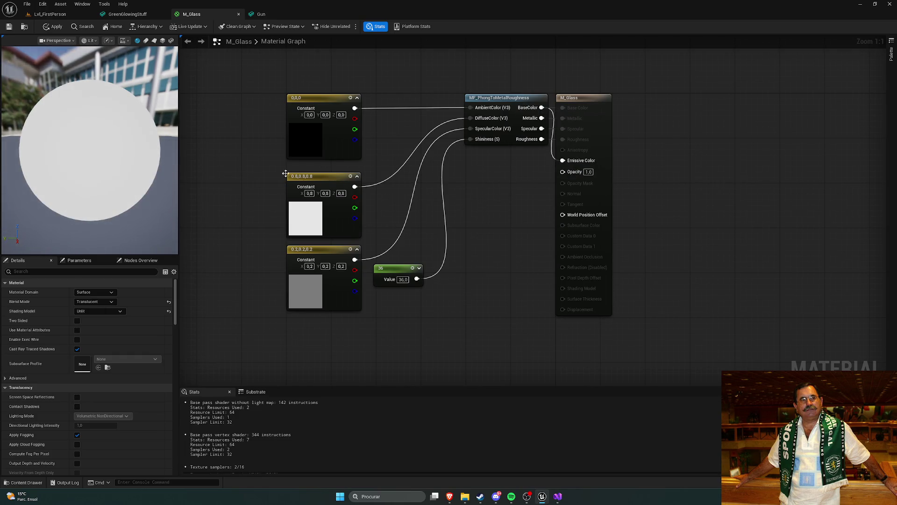
left_click_drag(154, 154, 98, 149)
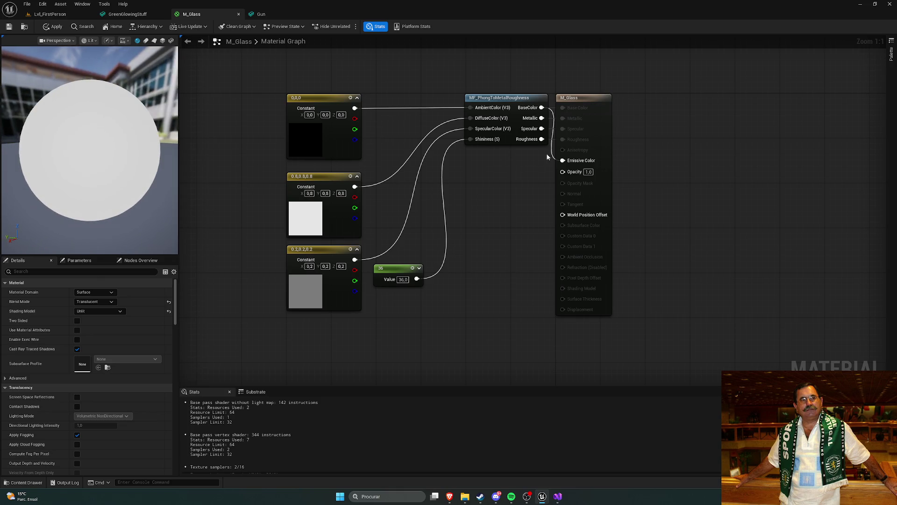
- Remove the Emissive Color link and switch the shading model back to Default Lit
key("ctrl+z")
left_click(111, 311)
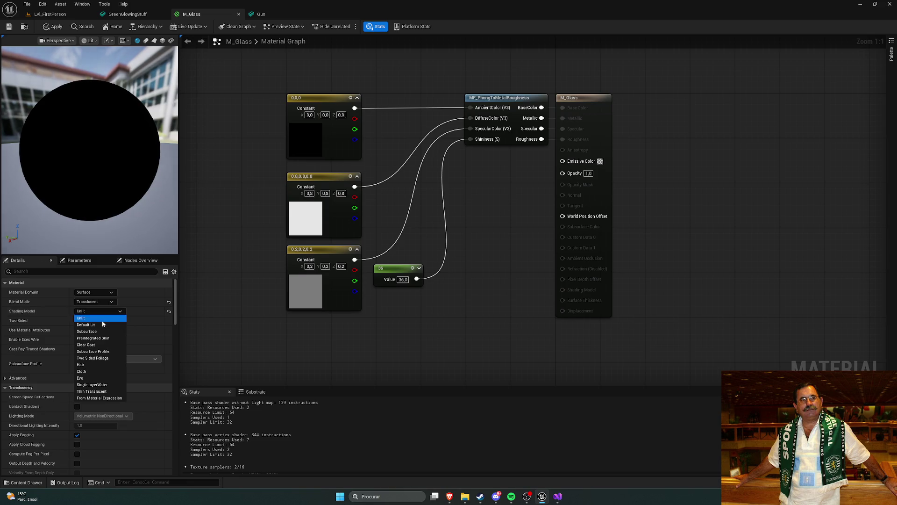
left_click(103, 324)
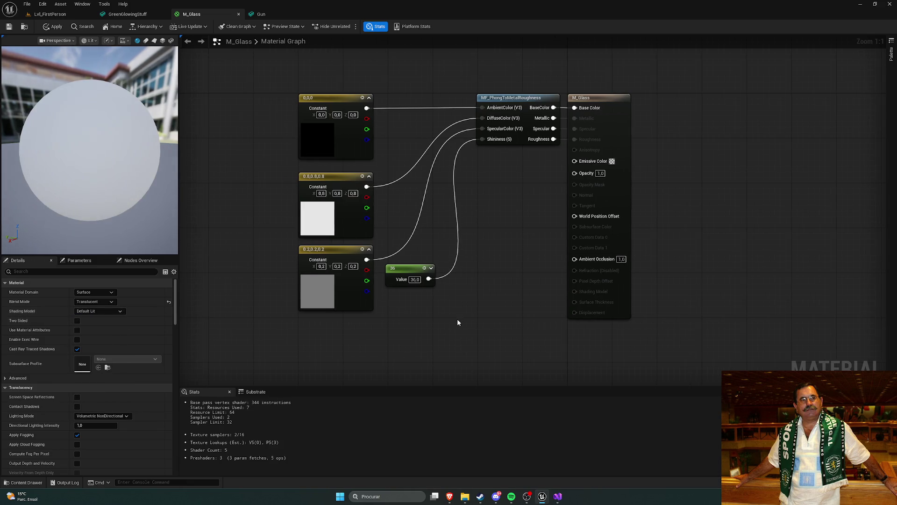
- Try Ambient Occlusion at 0, restore it to 1, and apply the material changes
left_click(623, 264)
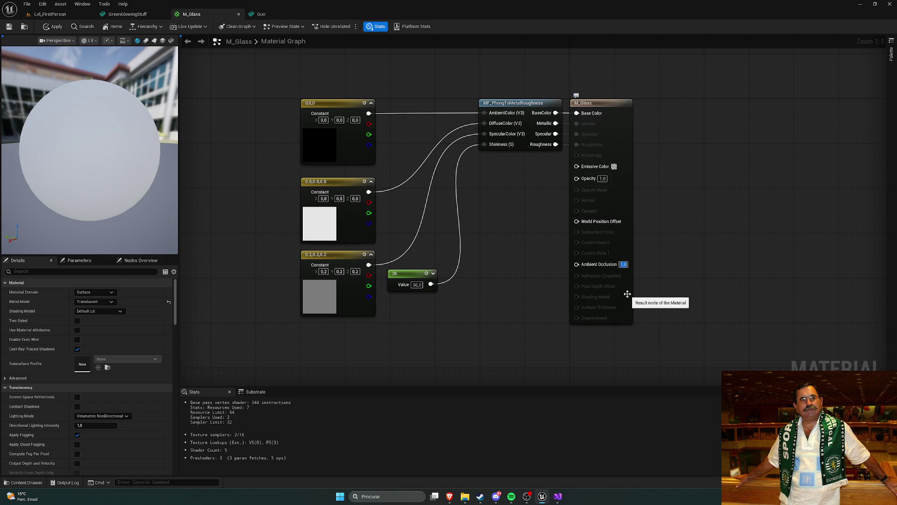
type("0")
key("Return")
left_click(623, 264)
type("1")
key("Return")
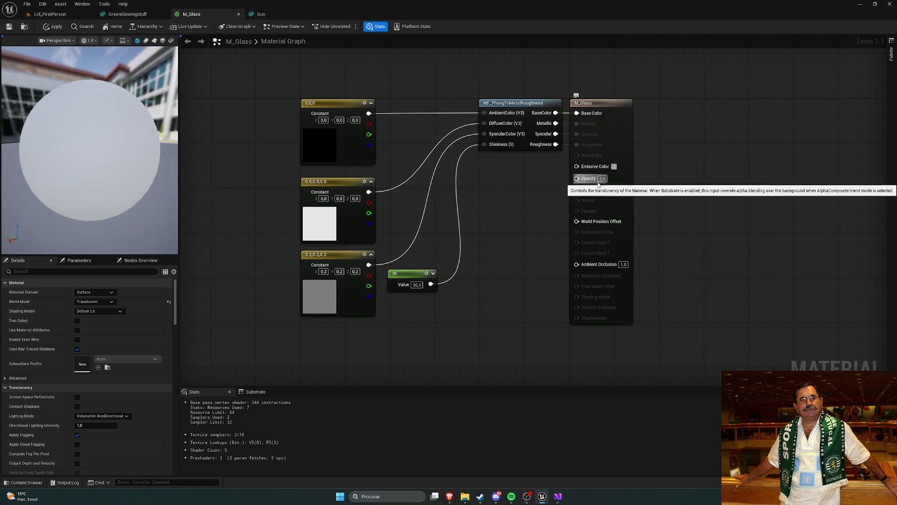
left_click_drag(506, 195, 531, 187)
left_click(9, 28)
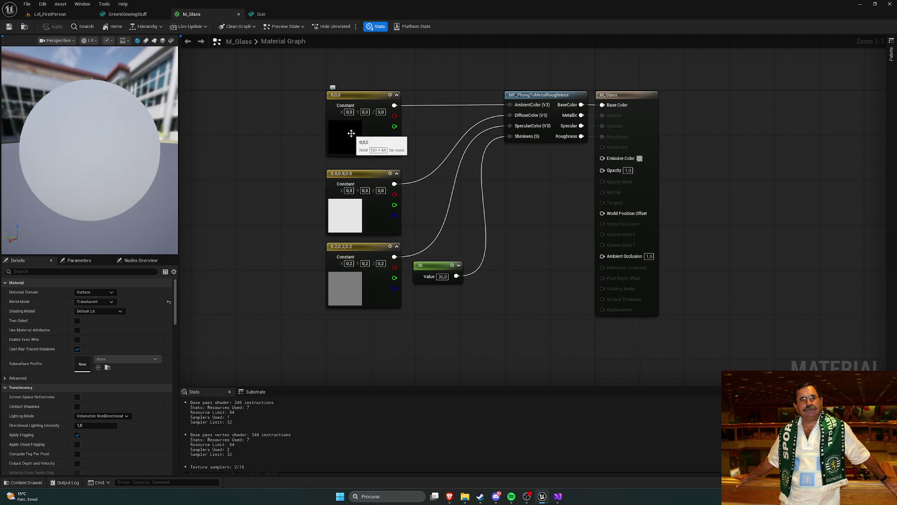
- Try a light green colour on the constant, revert it to black, and save M_Glass
double_click(351, 133)
left_click(377, 185)
mouse_move(377, 184)
left_mouse_down()
mouse_move(368, 209)
mouse_move(373, 197)
left_mouse_up()
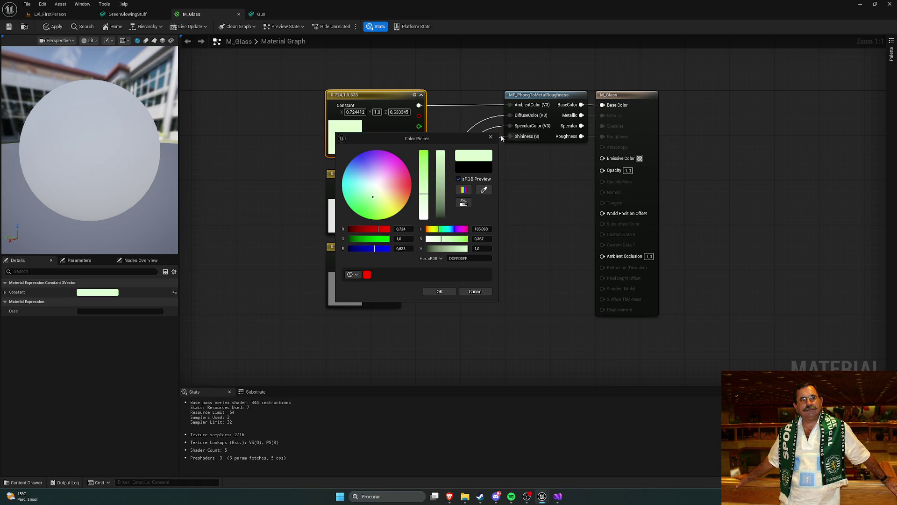
left_click(491, 137)
left_click(498, 210)
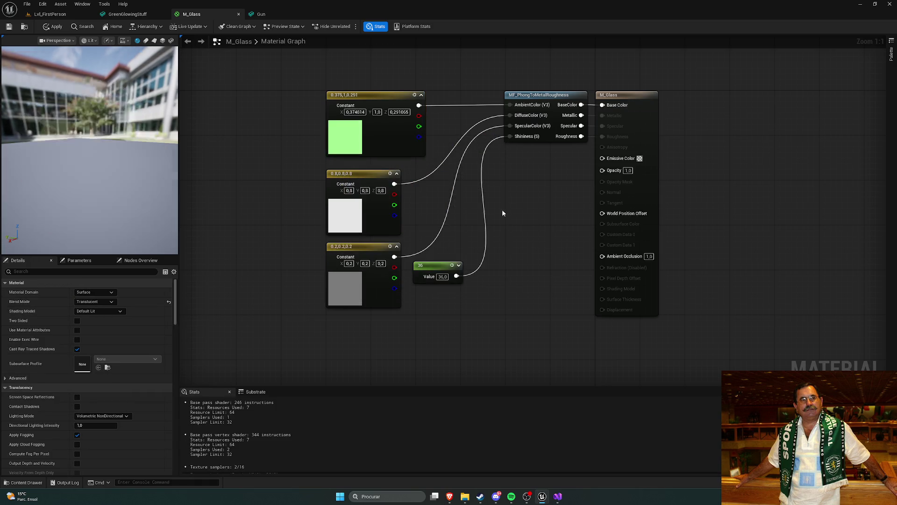
key("ctrl+z")
key("ctrl+z")
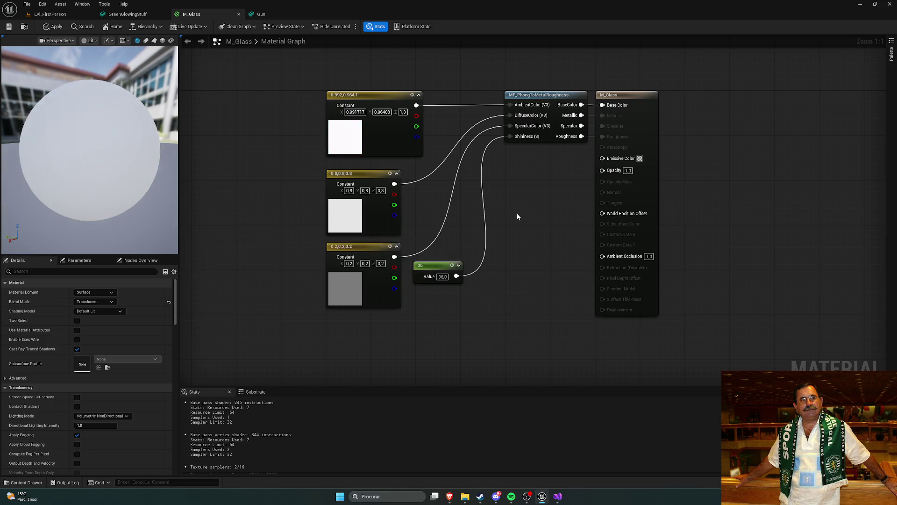
key("ctrl+z")
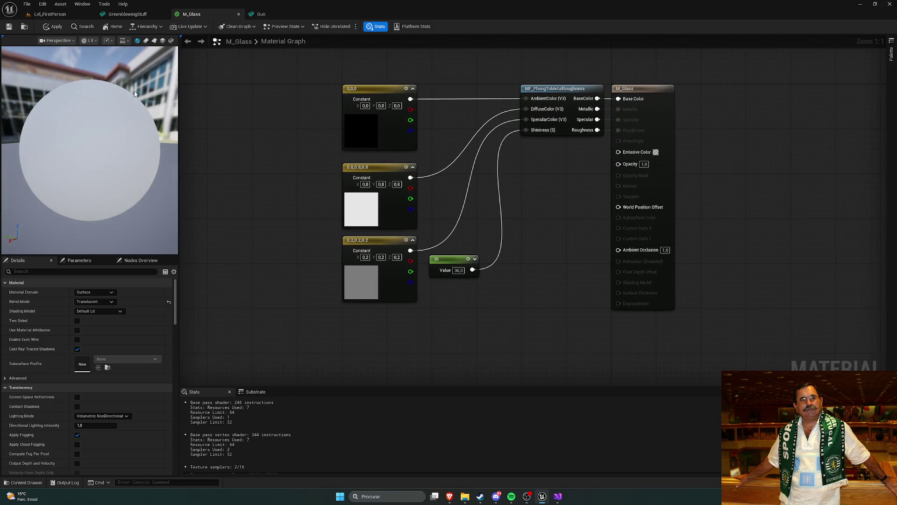
left_click(12, 28)
- Google 'glass material unreal engine' in a new Brave tab
mouse_move(449, 496)
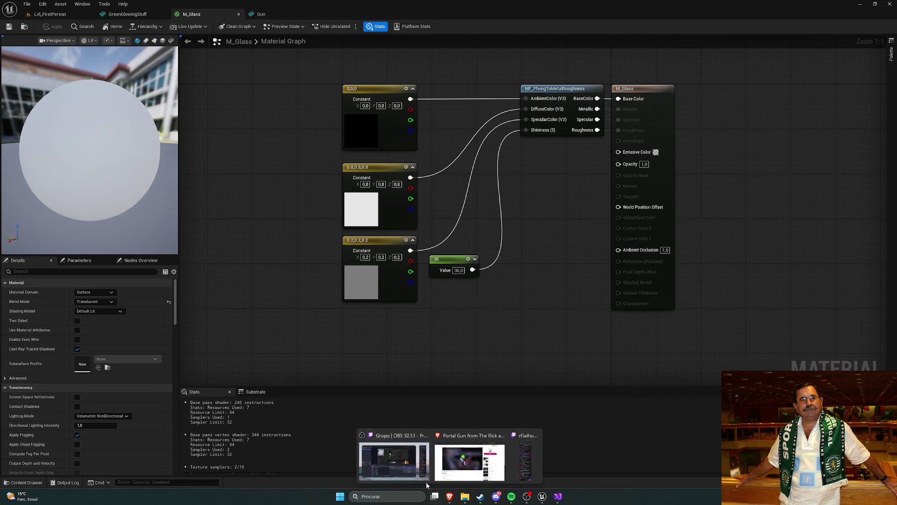
left_click(443, 463)
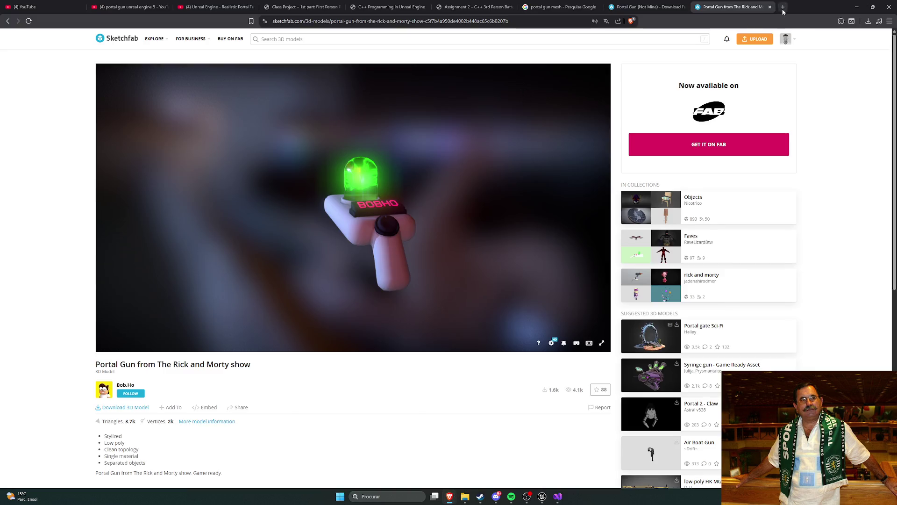
left_click(783, 7)
type("glass ")
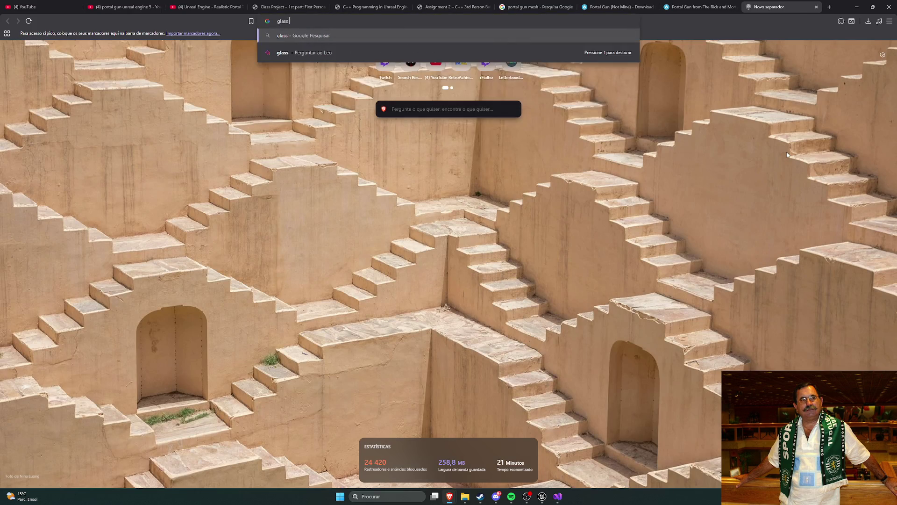
type("material unreal engine")
key("Return")
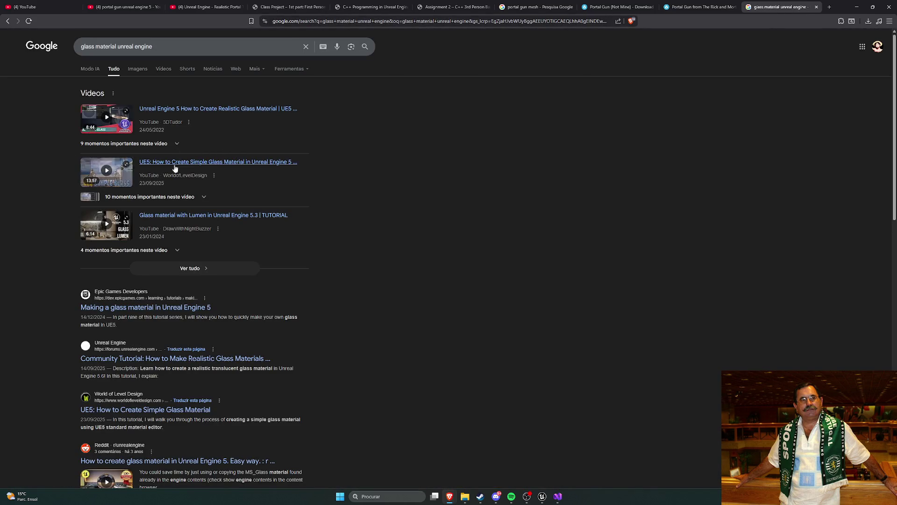
scroll(42, 161, "down", 2)
- Open Epic's glass material tutorial article and load its embedded video
left_click(154, 201)
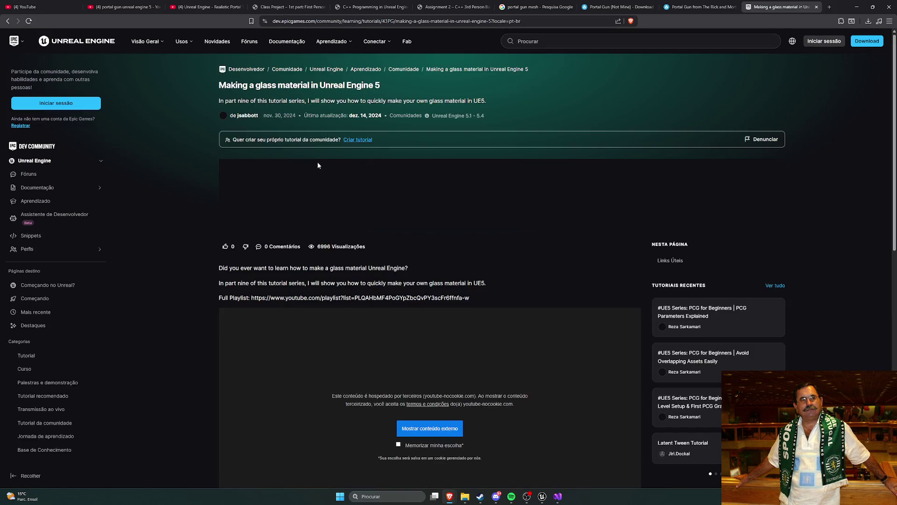
scroll(191, 178, "down", 4)
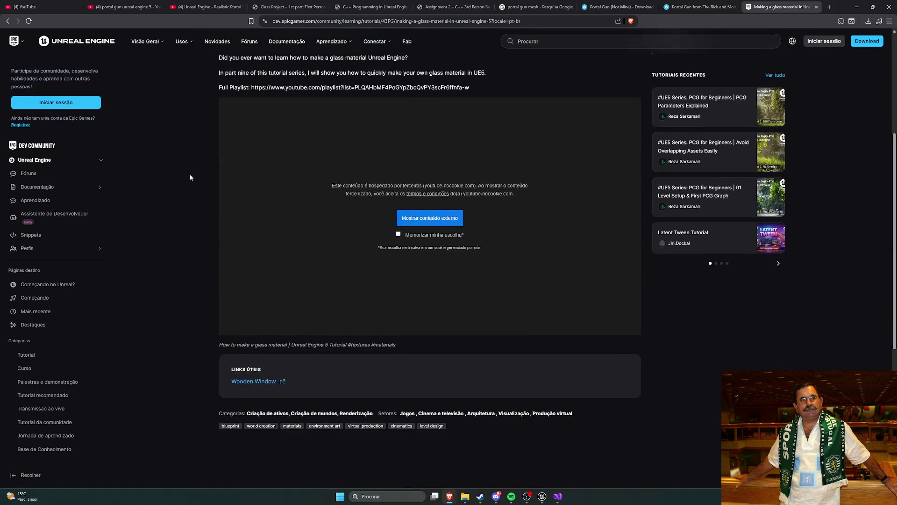
left_click(409, 222)
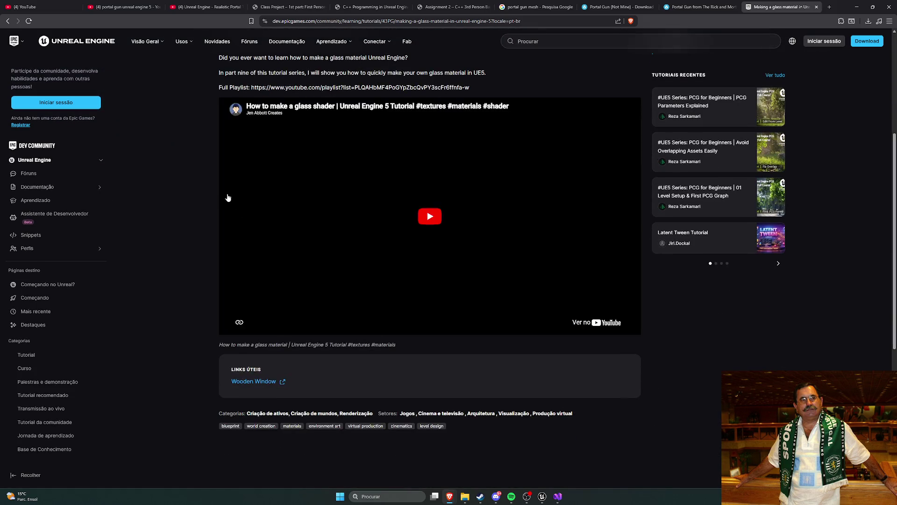
scroll(195, 184, "up", 2)
scroll(195, 185, "up", 2)
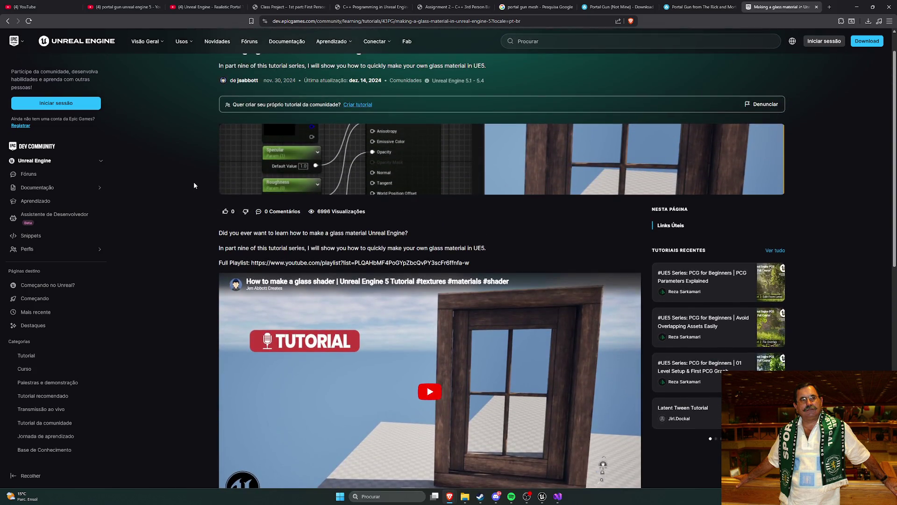
scroll(194, 185, "up", 1)
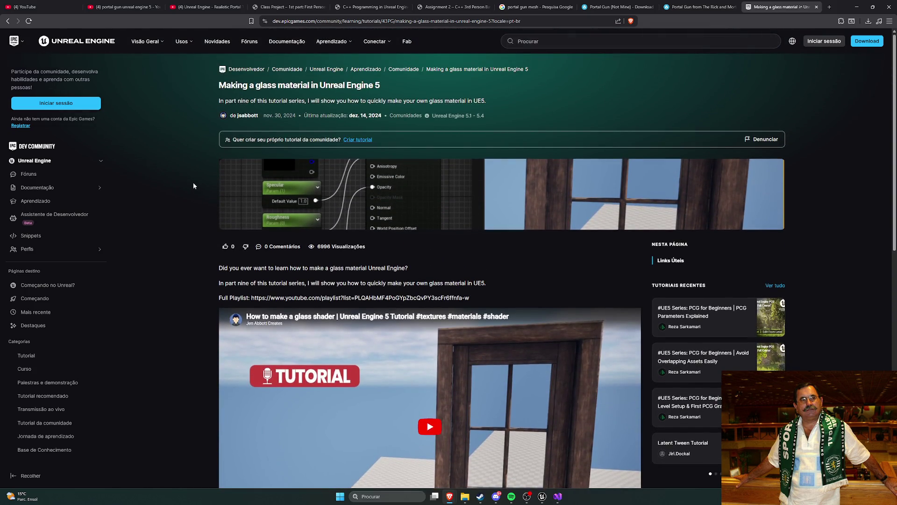
scroll(193, 185, "down", 4)
scroll(193, 186, "up", 4)
scroll(570, 179, "down", 4)
- Play the tutorial, skip ahead to about 1:03, and open it on YouTube
left_click(418, 249)
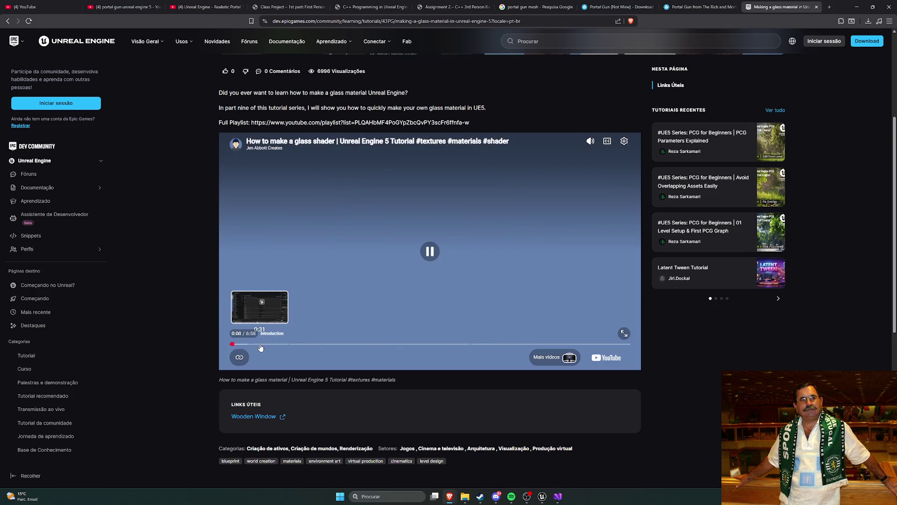
left_click(292, 344)
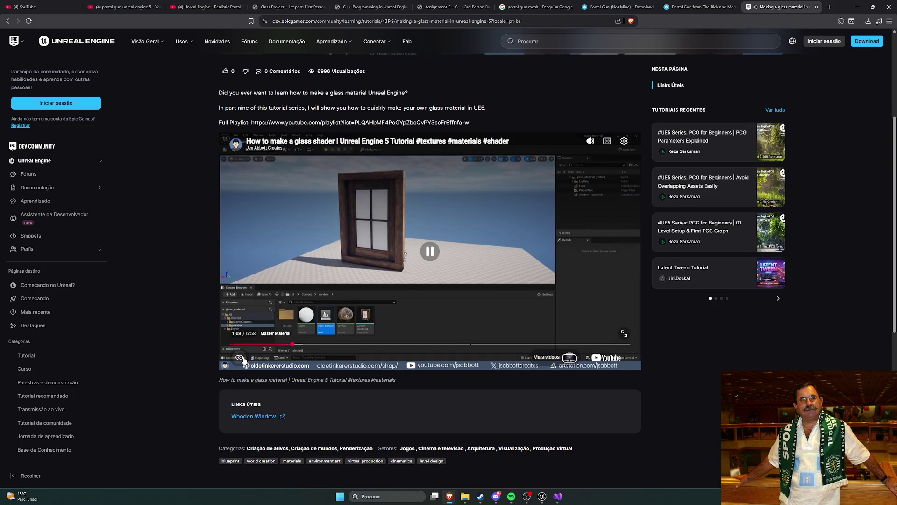
left_click(599, 358)
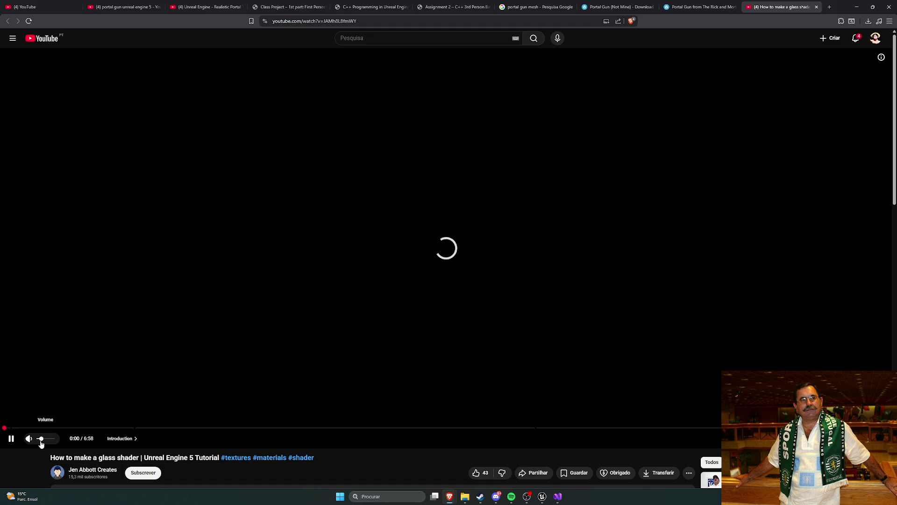
- Skip through the YouTube tutorial to the Specular parameter step and pause it
left_click(156, 429)
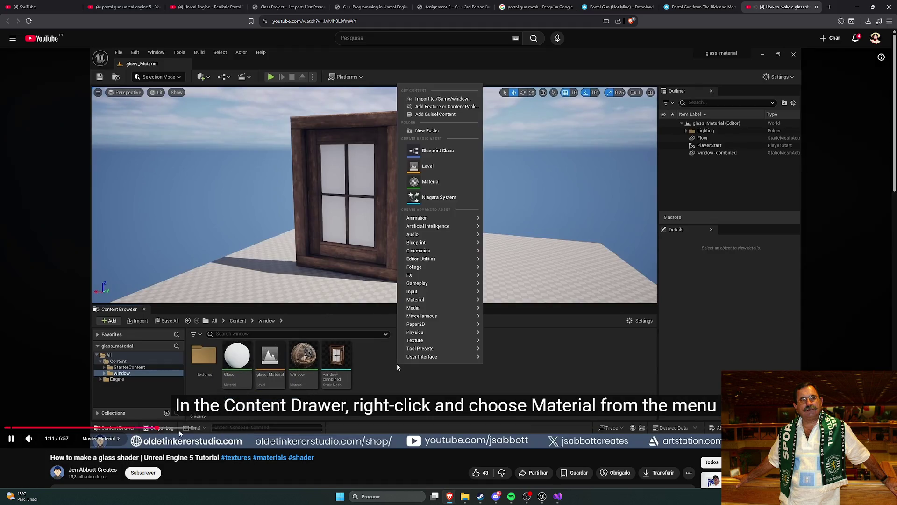
left_click(185, 428)
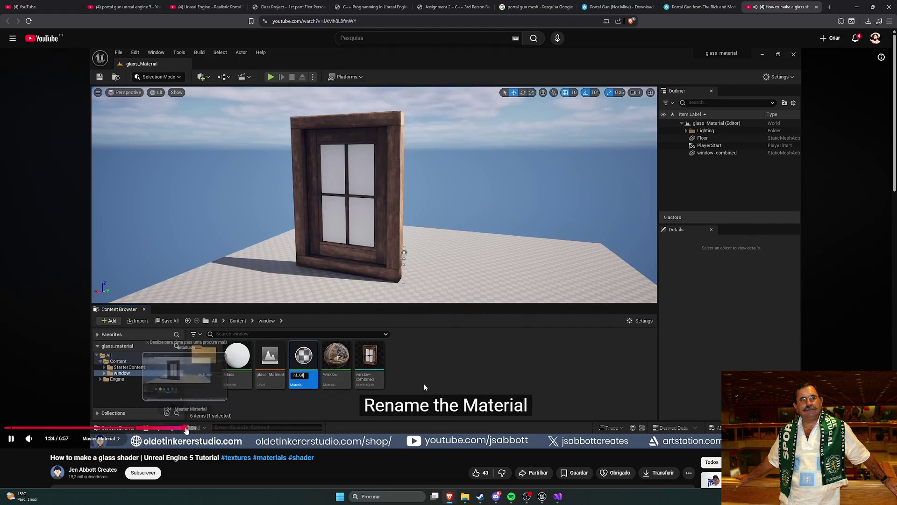
left_click(214, 428)
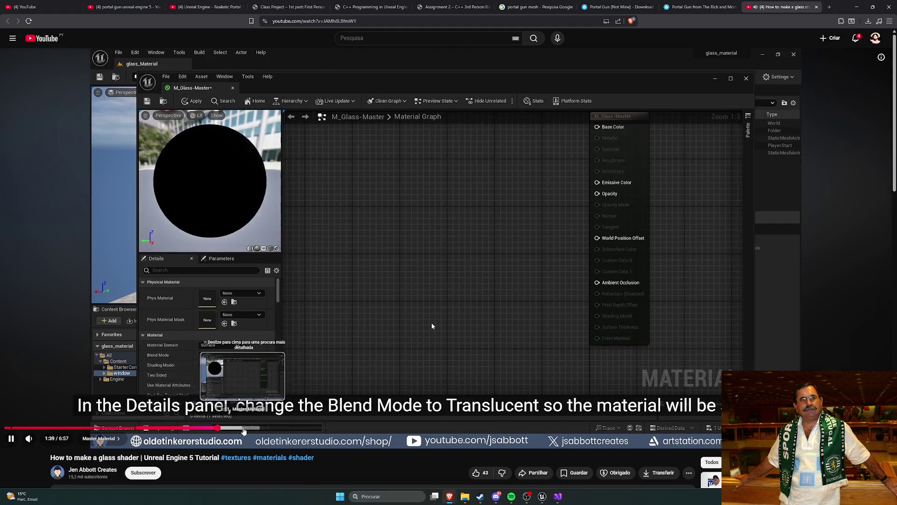
left_click(250, 428)
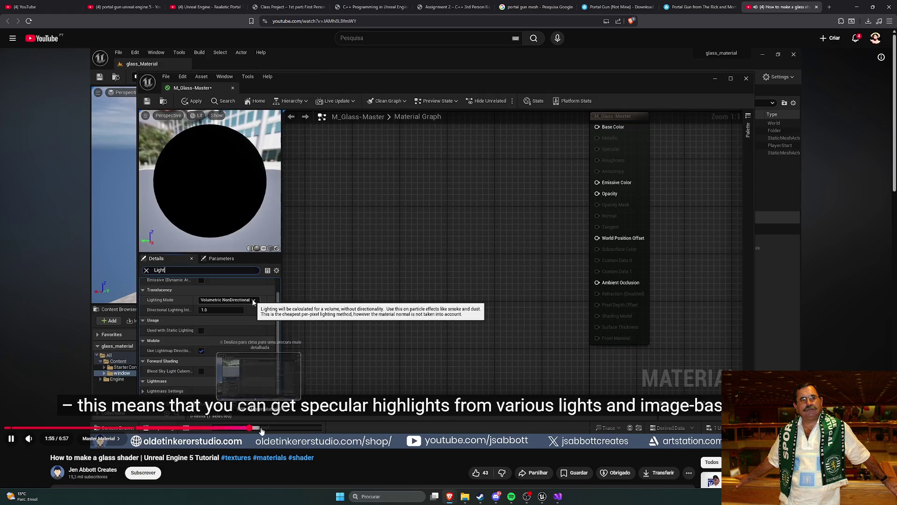
left_click(273, 428)
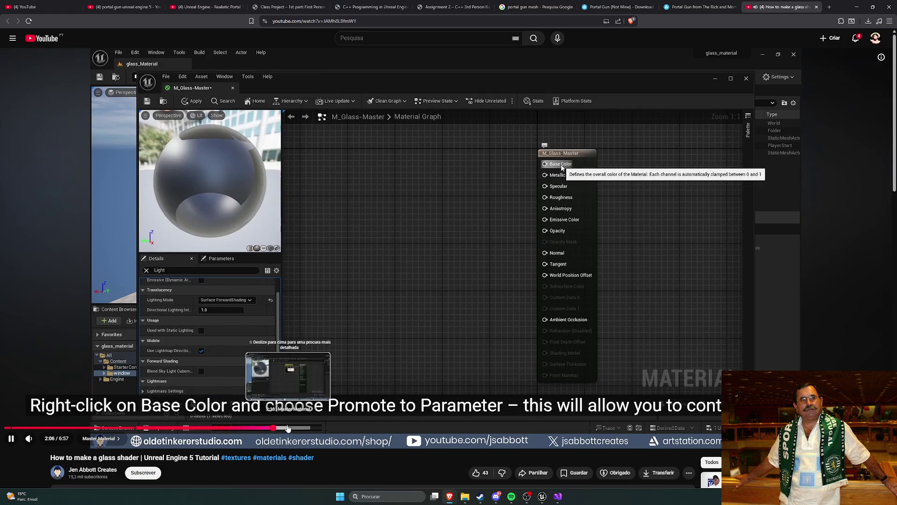
left_click(248, 338)
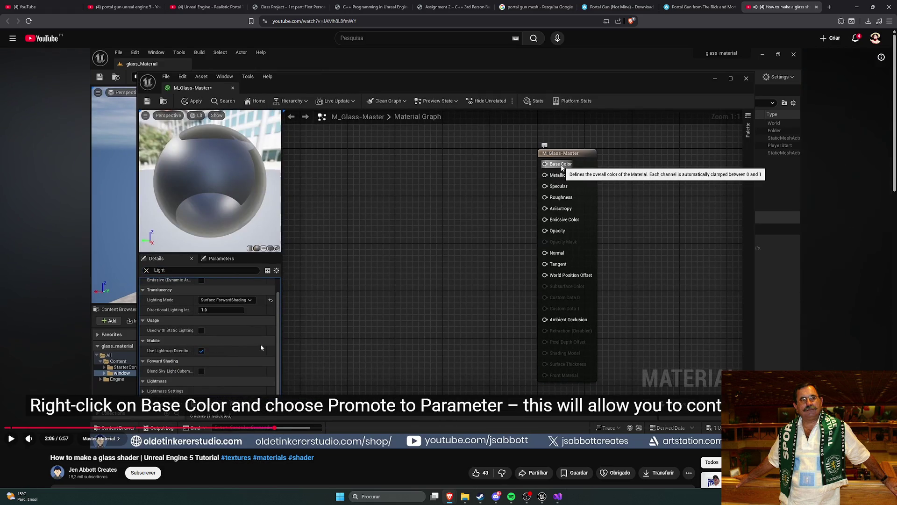
left_click(271, 353)
left_click(303, 428)
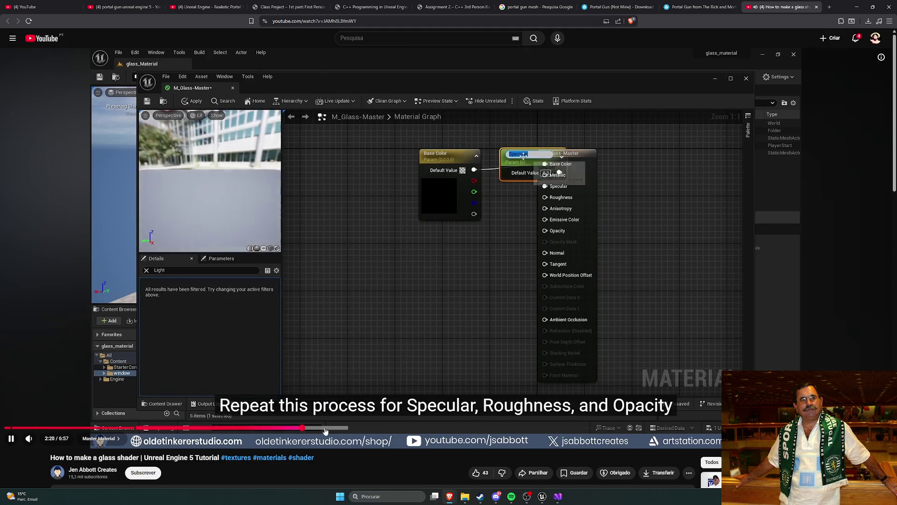
left_click(366, 326)
left_click(365, 321)
left_click(335, 299)
- Watch the tutorial up to 2:25, then bring up Unreal's Gun mesh editor
left_click(542, 496)
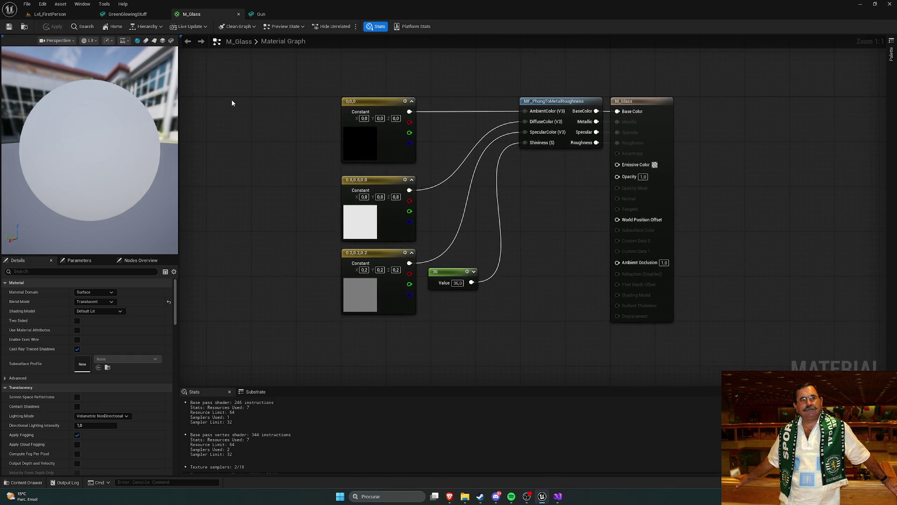
mouse_move(450, 496)
left_click(467, 453)
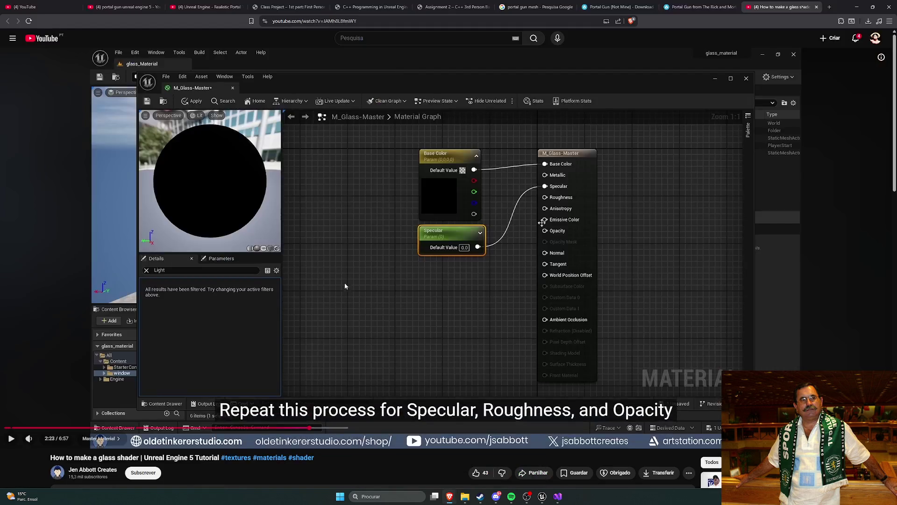
left_click(450, 312)
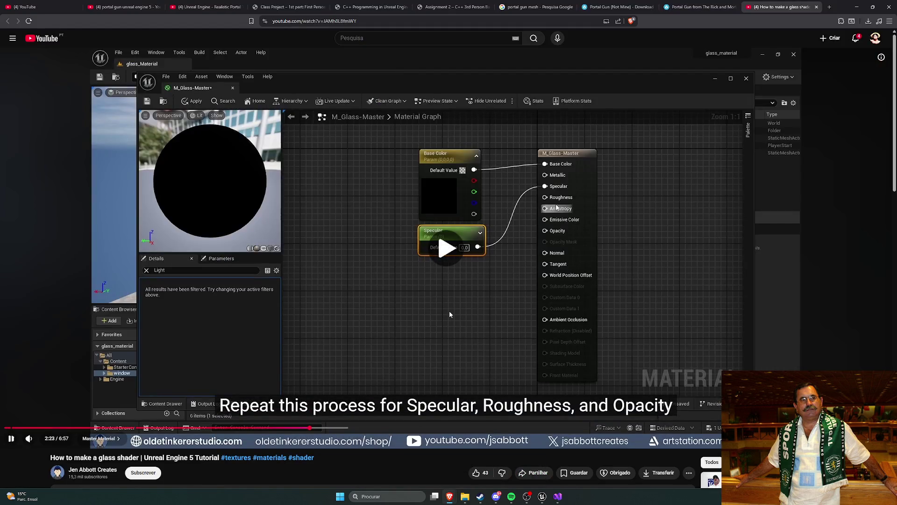
left_click(495, 276)
key("alt+Tab")
left_click(543, 497)
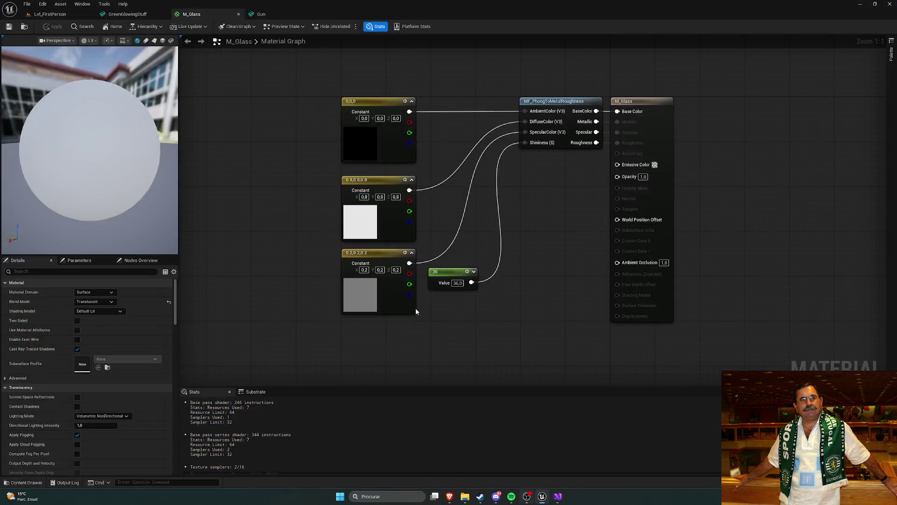
left_click(261, 14)
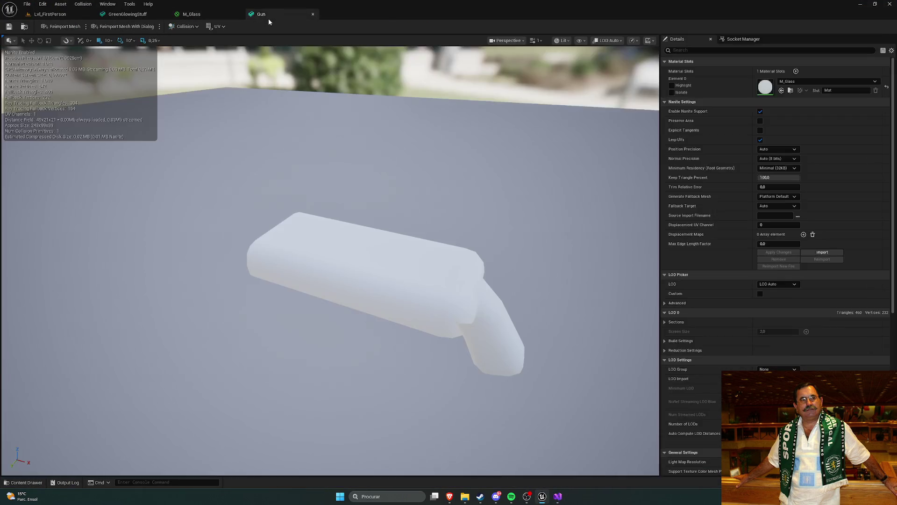
- Inspect the Gun mesh, reset its material slot, then open the Content Drawer from M_Glass
left_click_drag(426, 212, 501, 257)
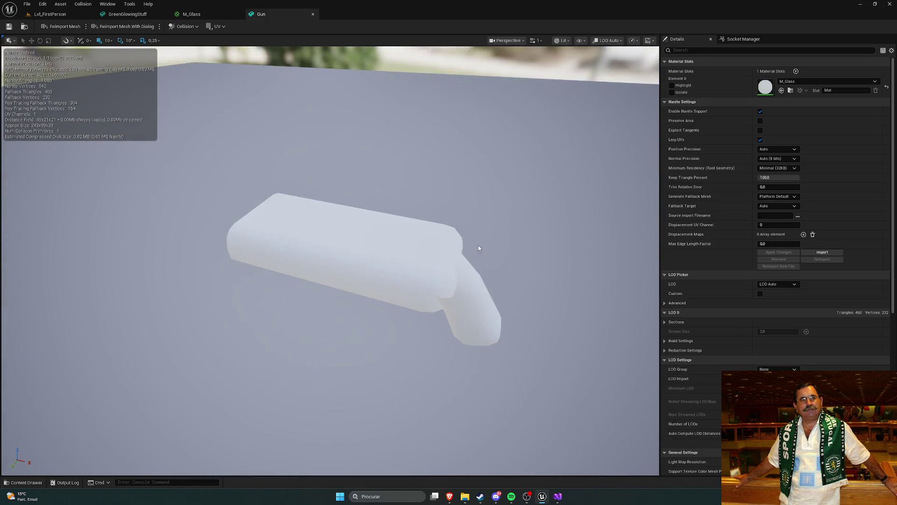
left_click(191, 15)
left_click(274, 14)
left_click_drag(426, 215, 458, 234)
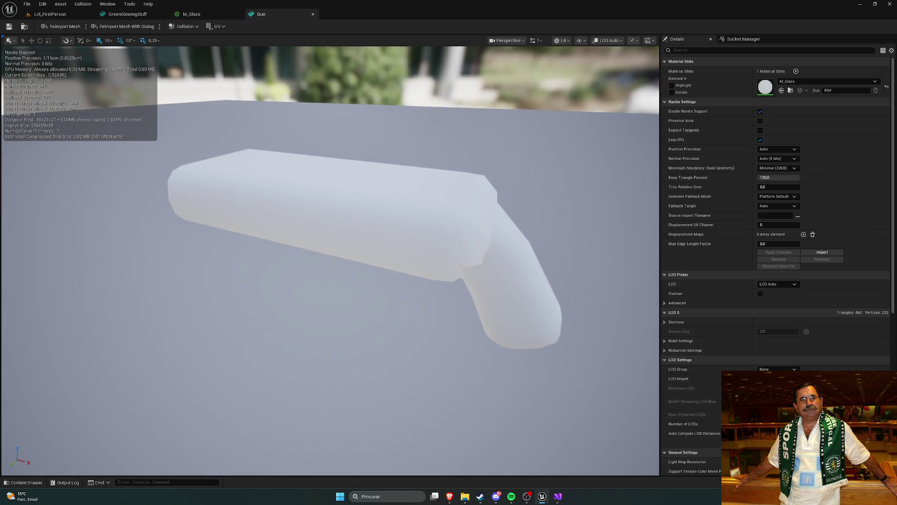
left_click(865, 80)
left_click(886, 89)
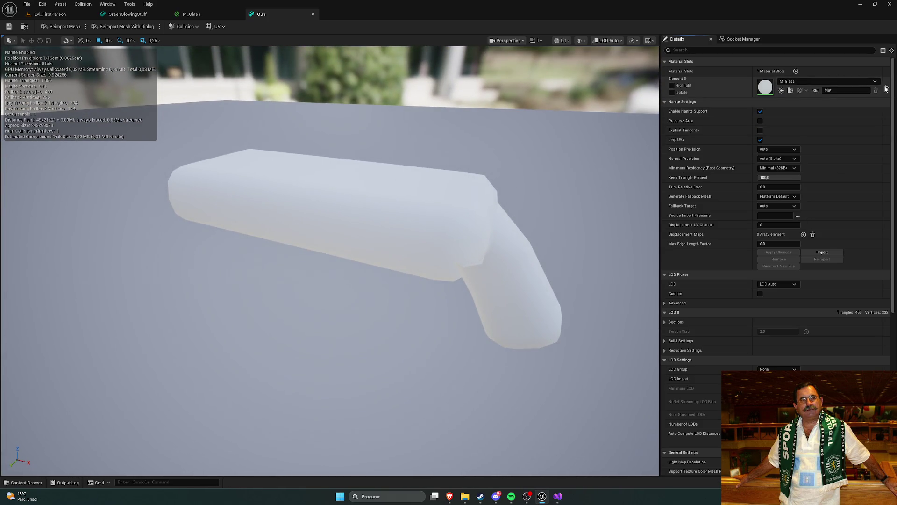
left_click(887, 89)
left_click(200, 14)
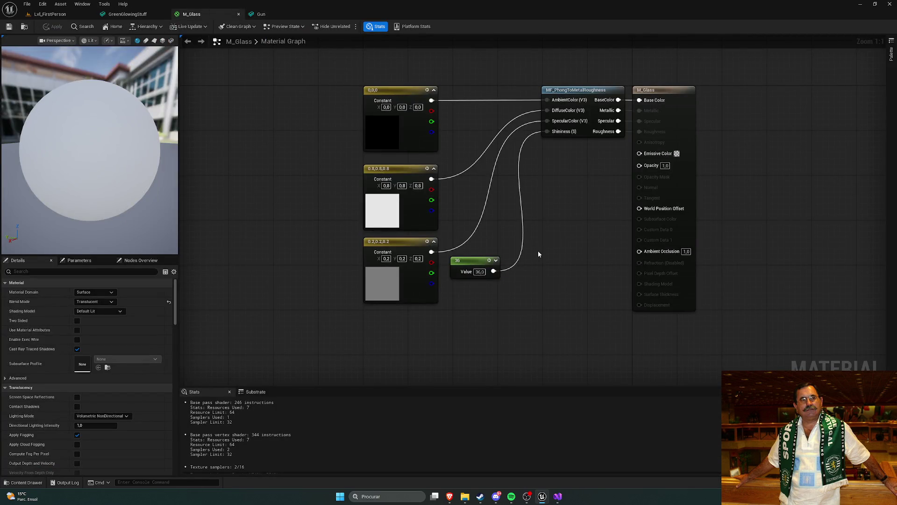
key("ctrl+space")
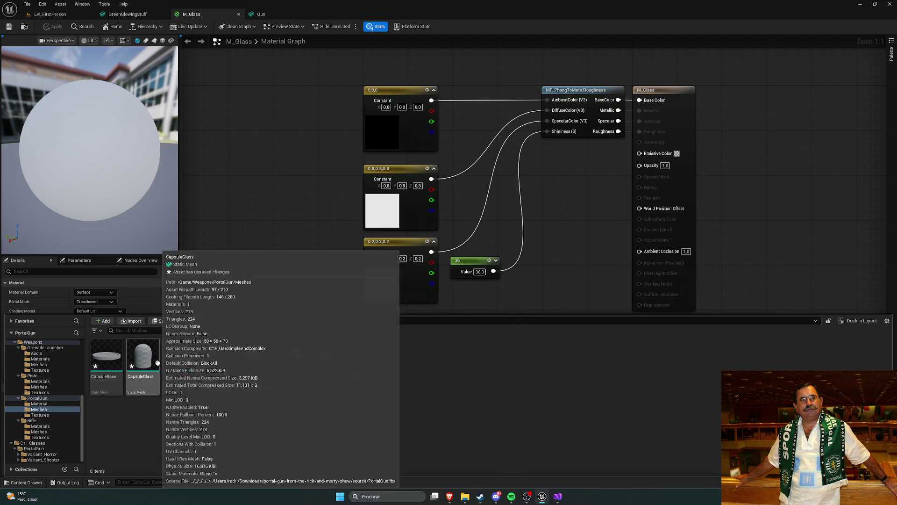
- Assign M_Glass to CapsuleGlass's Element 0 material slot, replacing the grid material
left_click(143, 357)
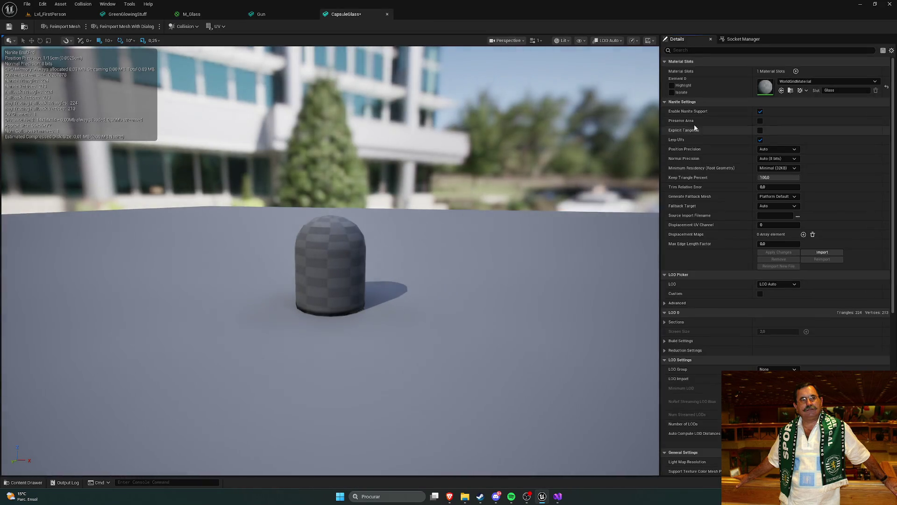
left_click(823, 81)
left_click(766, 103)
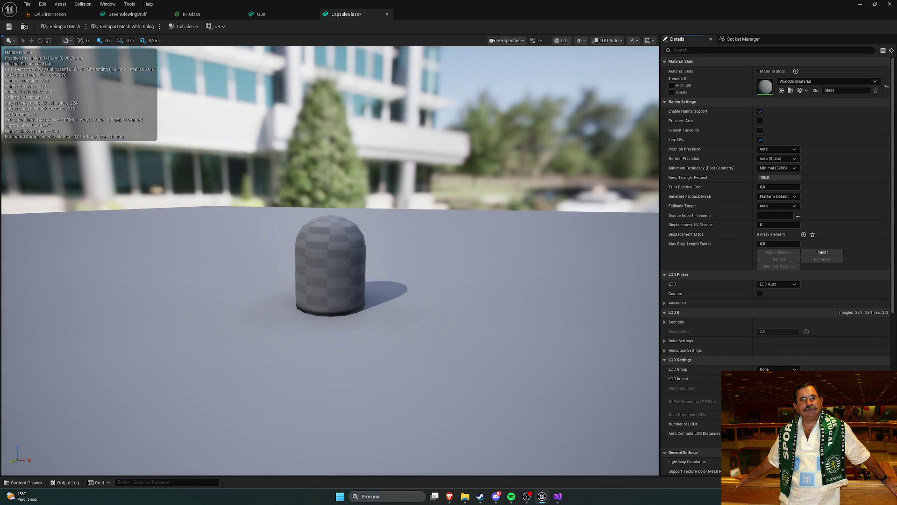
left_click(827, 81)
type("glass")
left_click(842, 156)
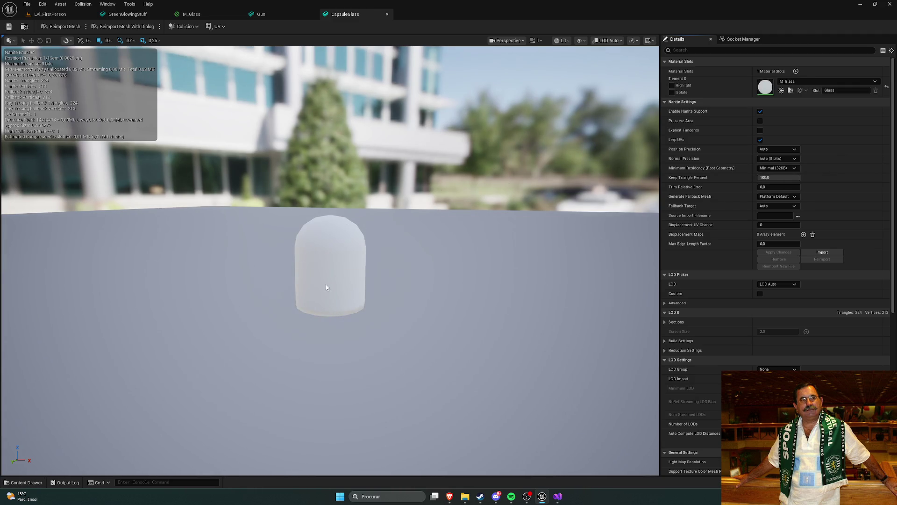
- Inspect the portal gun's bulb on the Sketchfab page in Brave
left_click(400, 464)
left_click(459, 469)
key("ctrl+shift+Tab")
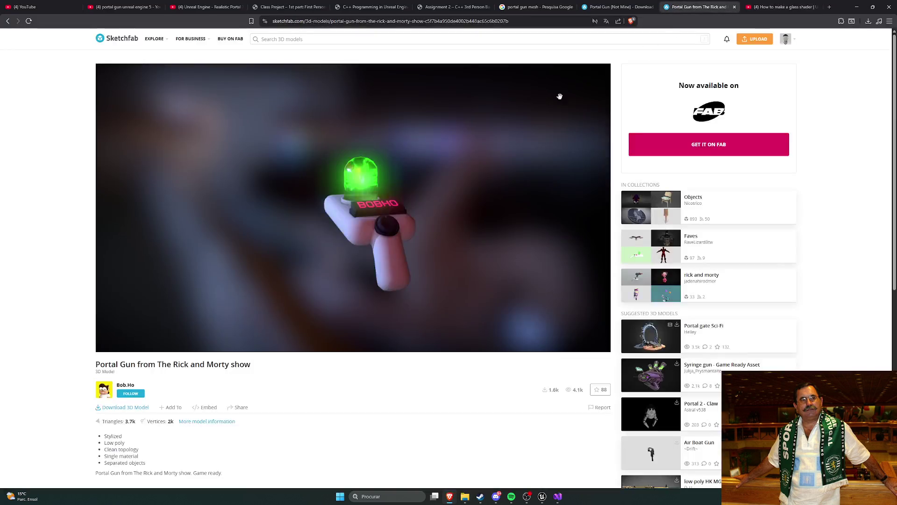
mouse_move(390, 197)
left_mouse_down()
mouse_move(392, 175)
mouse_move(421, 175)
mouse_move(298, 150)
mouse_move(324, 146)
mouse_move(319, 180)
mouse_move(355, 197)
left_mouse_up()
scroll(421, 175, "up", 5)
scroll(374, 160, "down", 3)
- Move between the M_Glass graph and Brave's YouTube glass-shader tutorial tab
left_click(542, 496)
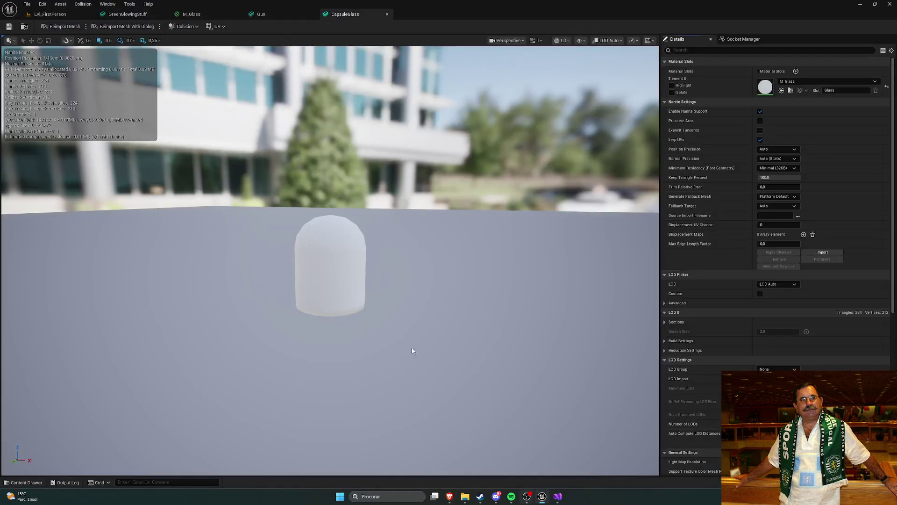
left_click(192, 14)
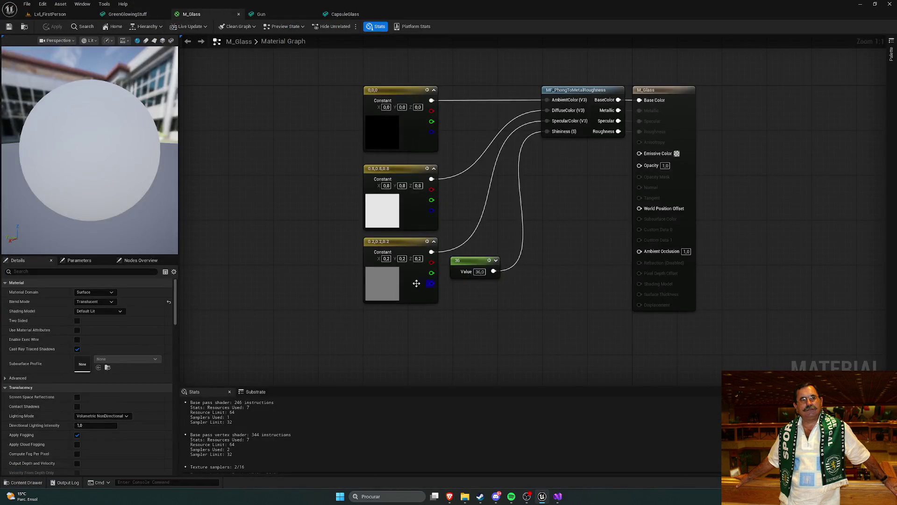
mouse_move(450, 496)
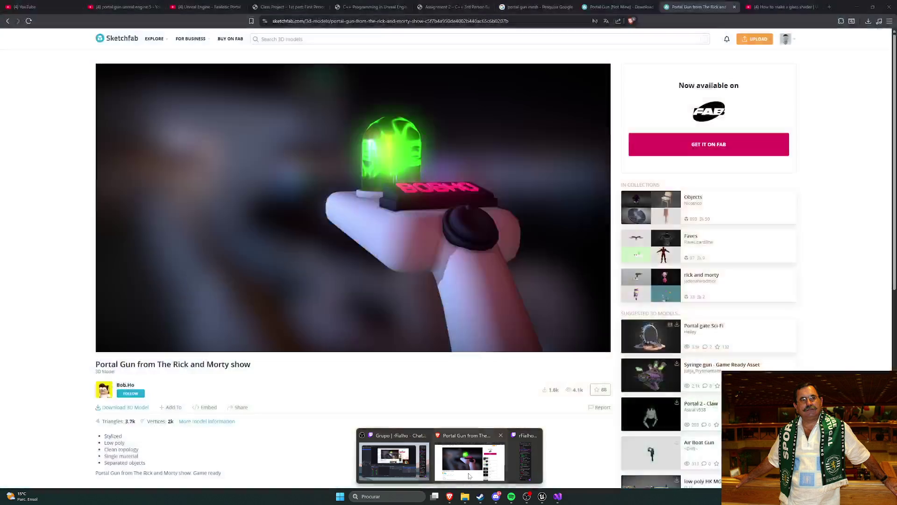
left_click(470, 463)
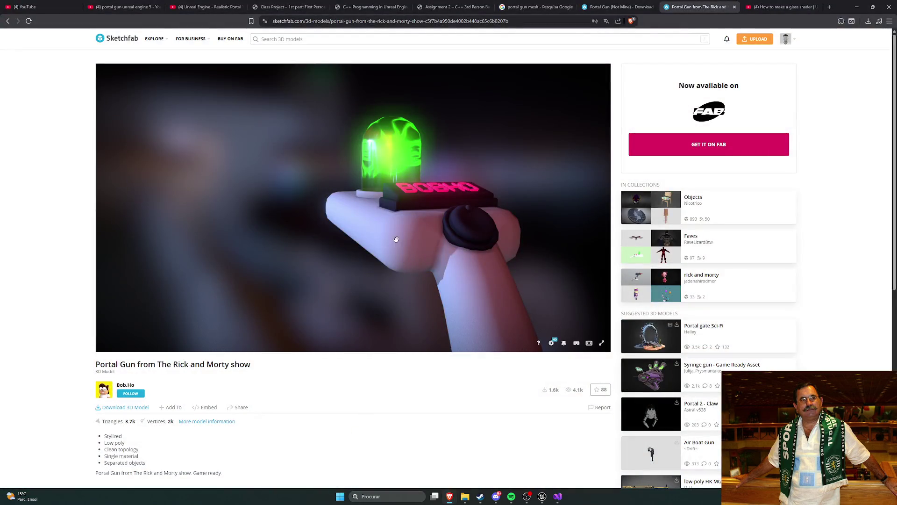
key("ctrl+a")
left_click(783, 7)
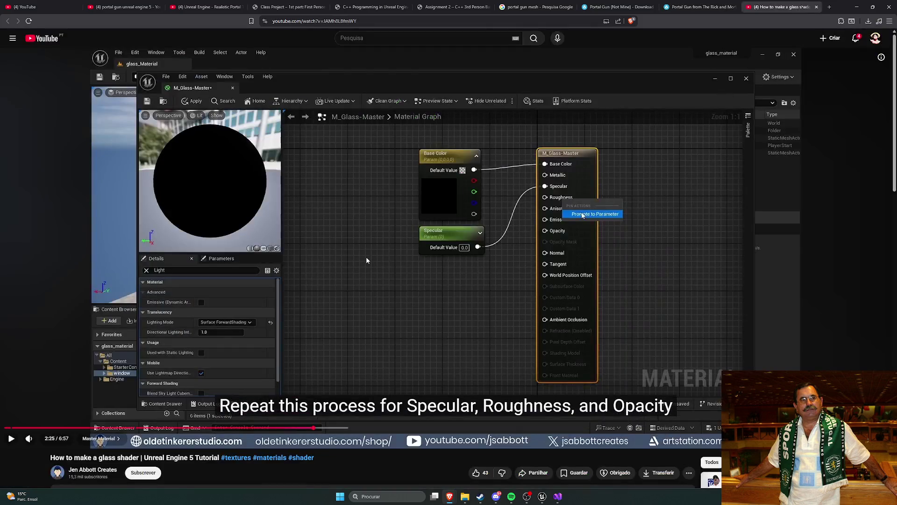
left_click(542, 496)
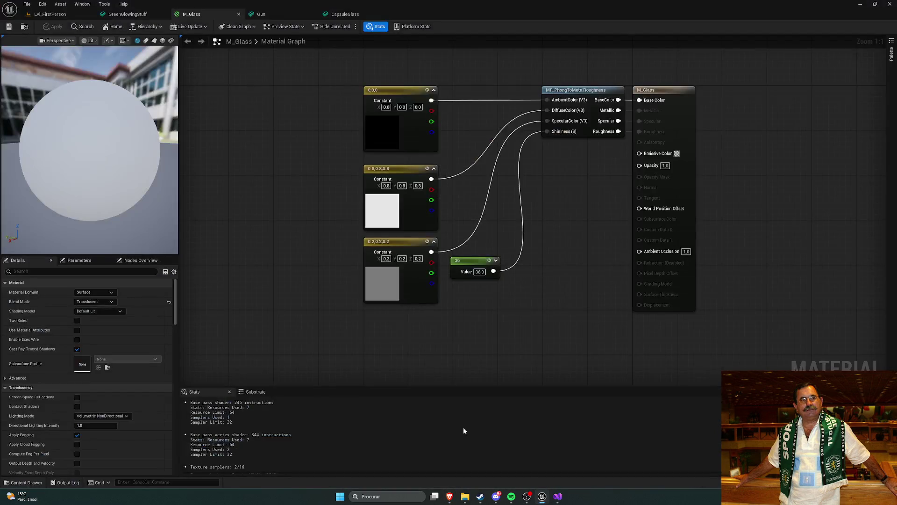
- Delete all old M_Glass nodes and place a black Constant3Vector above the output
left_click_drag(302, 79, 554, 329)
key("Delete")
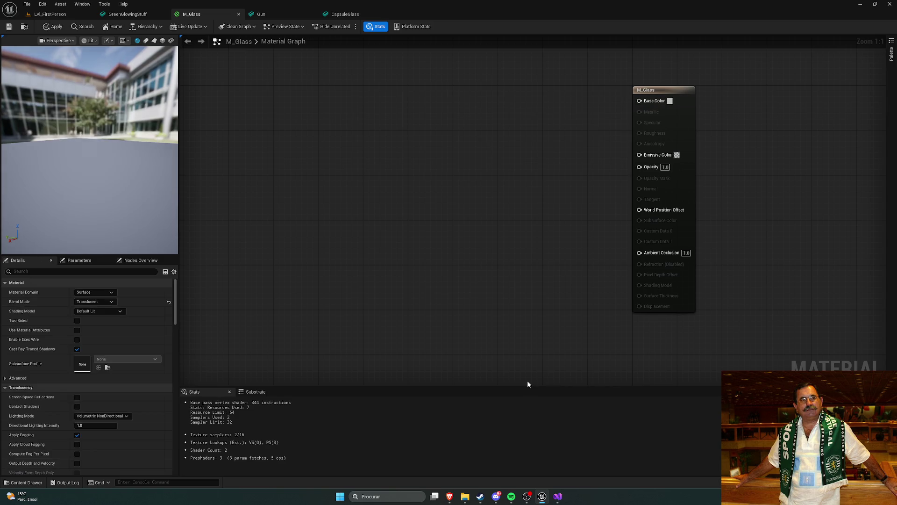
left_click(407, 125)
left_click_drag(427, 132, 427, 94)
left_click(501, 272)
- Watch the tutorial's Lighting Mode part, pausing at 1:59, then return to Unreal
key("alt+Tab")
left_click(460, 296)
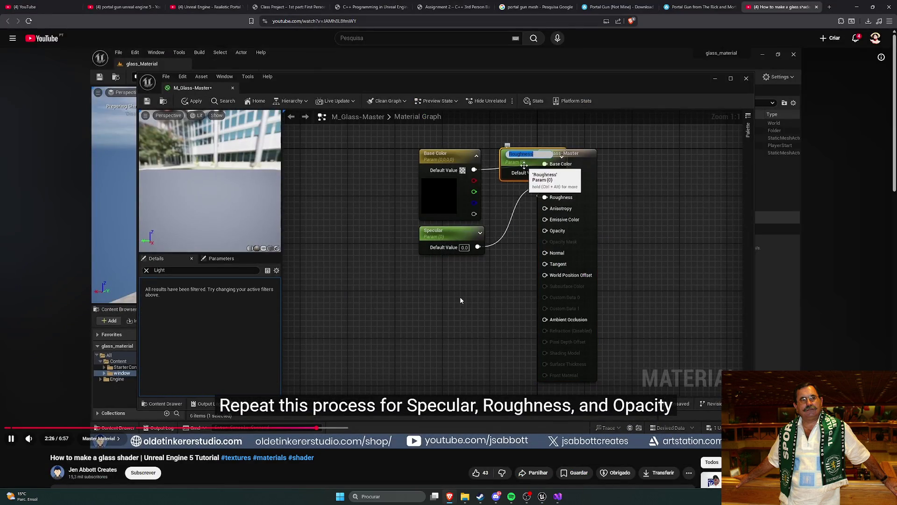
key("l")
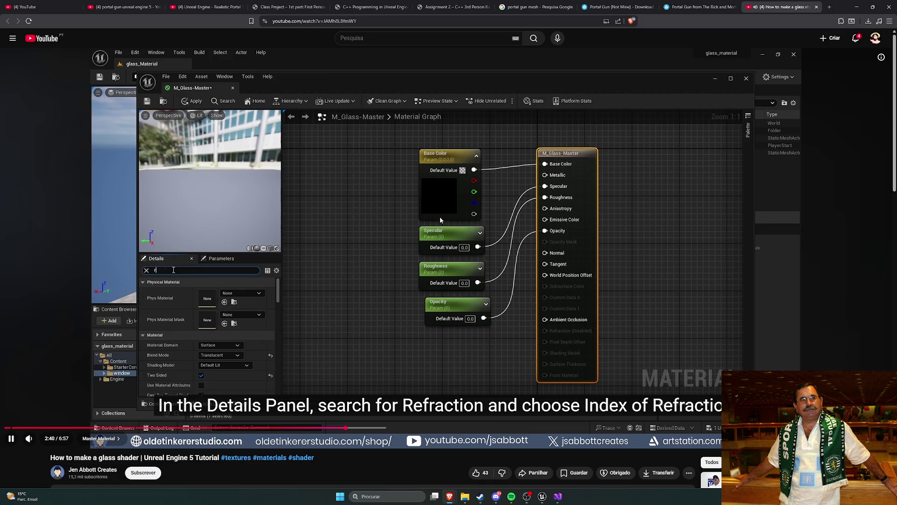
left_click_drag(339, 422, 257, 427)
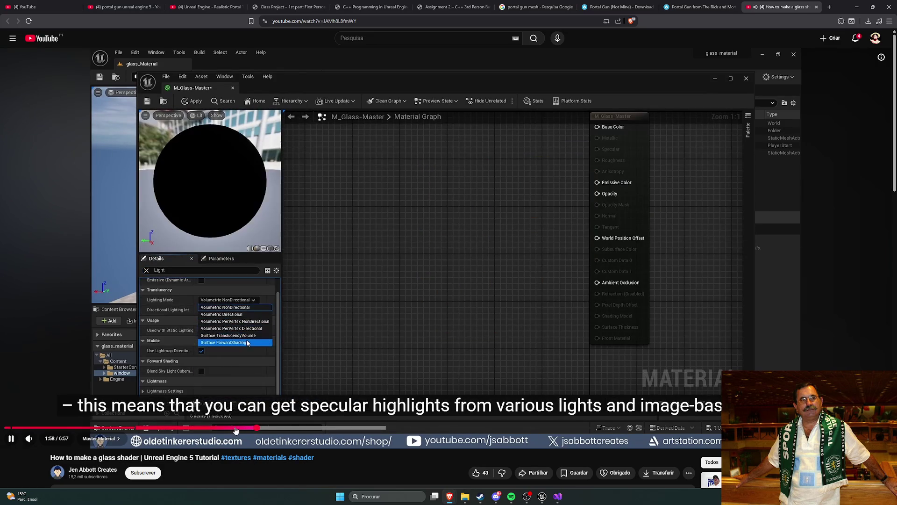
key("space")
key("alt+Tab")
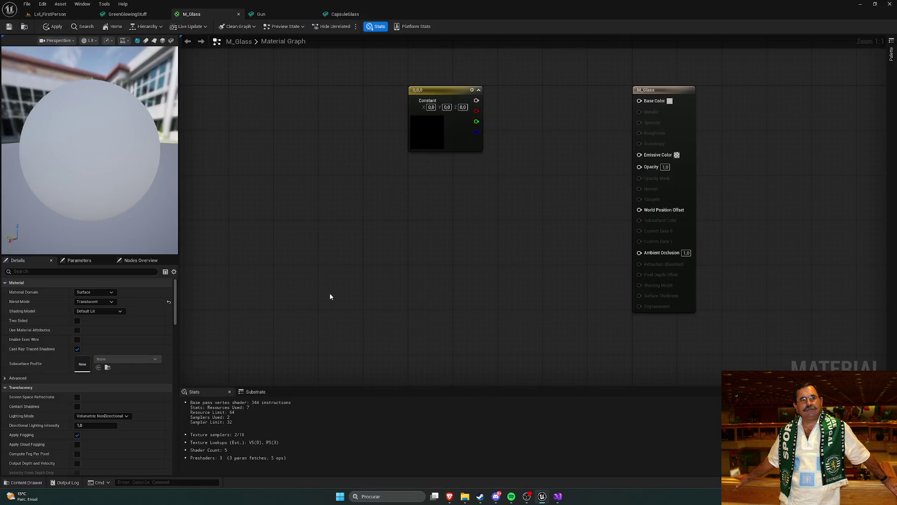
key("alt+Tab")
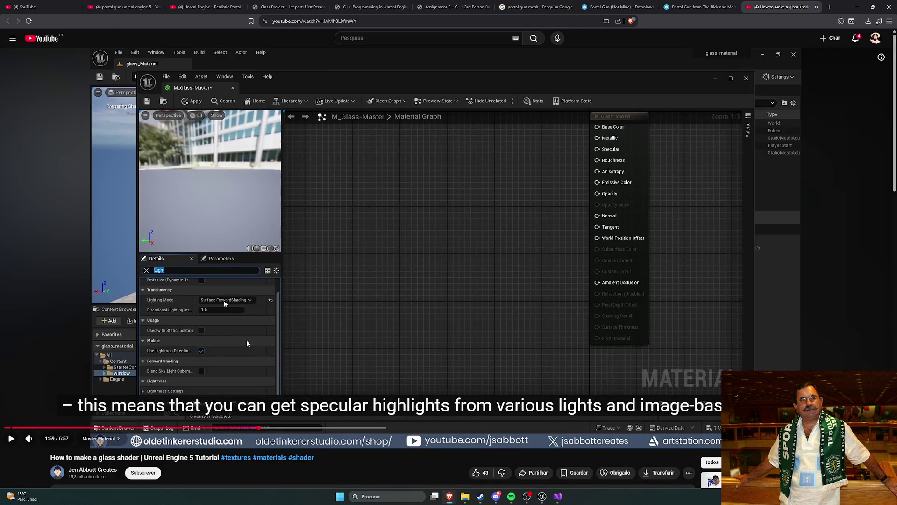
key("alt+Tab")
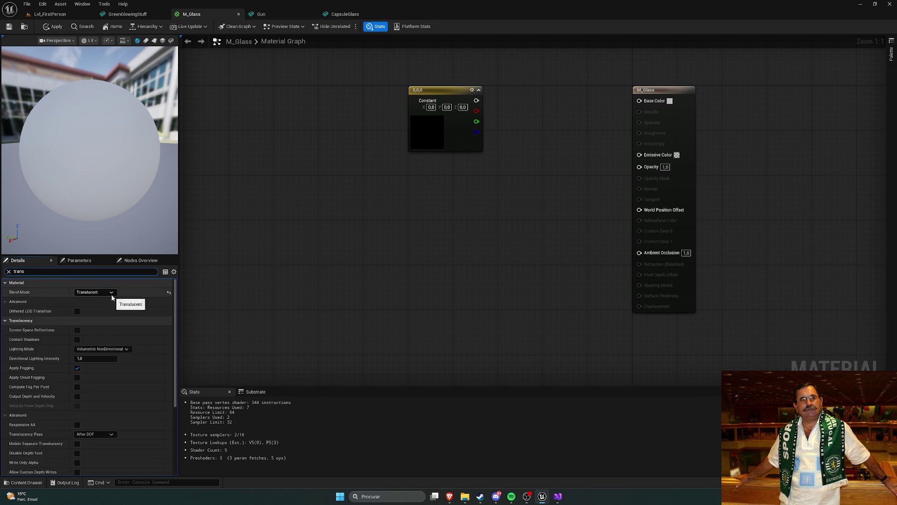
- Set the material's translucency Lighting Mode to Surface ForwardShading and clear the Details search filter
left_click(113, 294)
key("Escape")
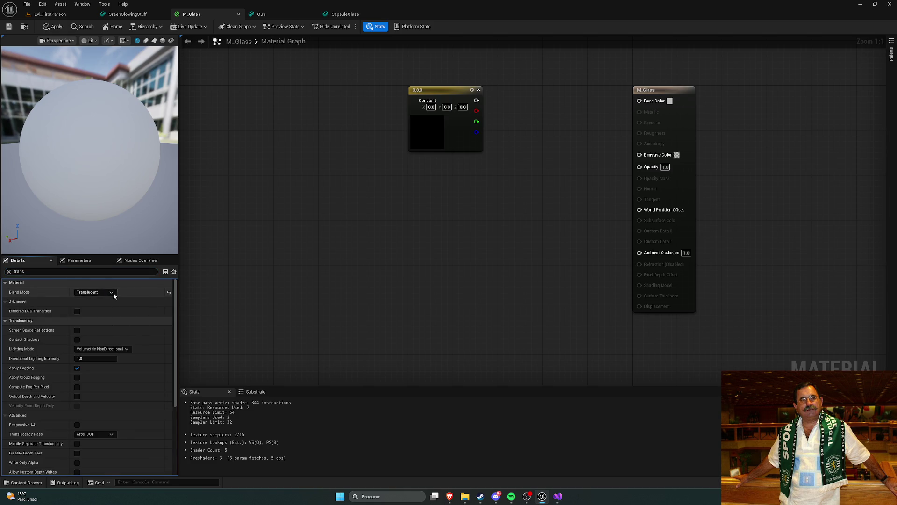
key("alt+Tab")
key("alt+Tab")
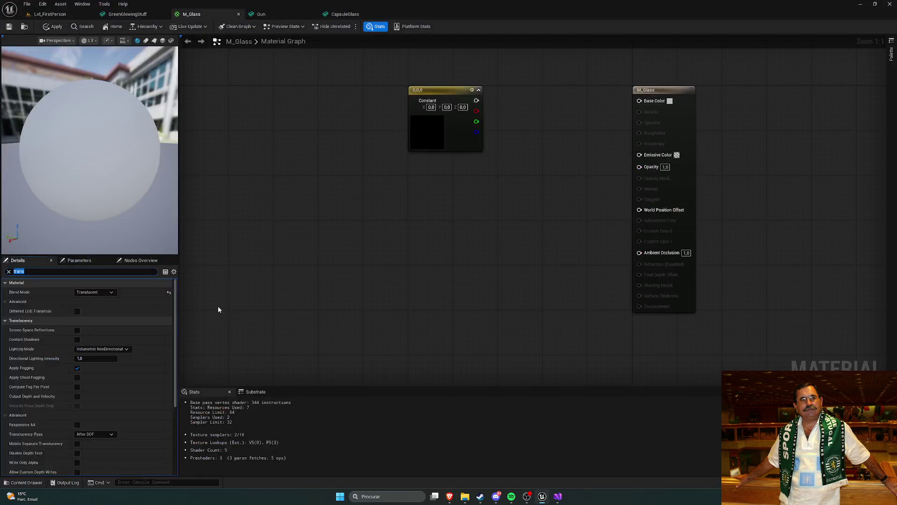
left_click(123, 349)
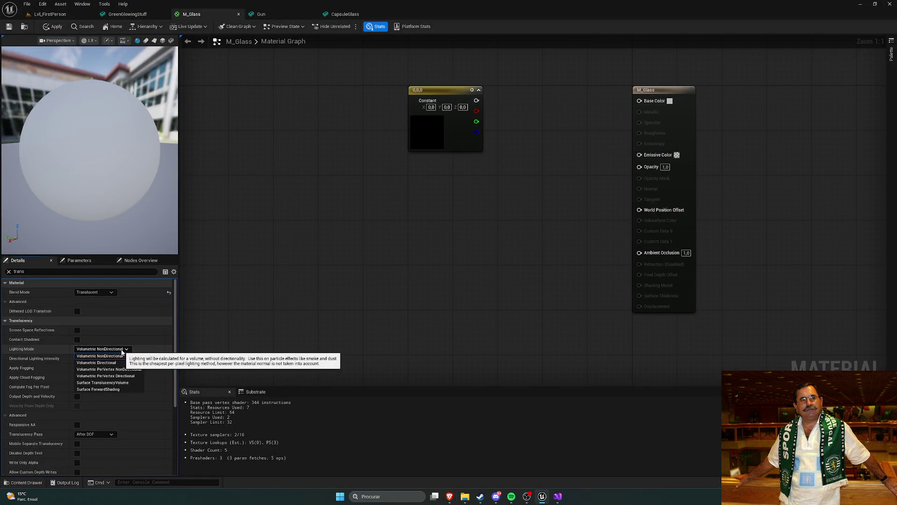
key("alt+Tab")
key("alt+Tab")
left_click(85, 350)
left_click(114, 385)
left_click(274, 269)
left_click(8, 272)
- Add three scalar Constant nodes to the graph and wire the first into the material
mouse_move(475, 195)
left_mouse_down()
mouse_move(516, 205)
mouse_move(384, 148)
mouse_move(559, 125)
left_mouse_up()
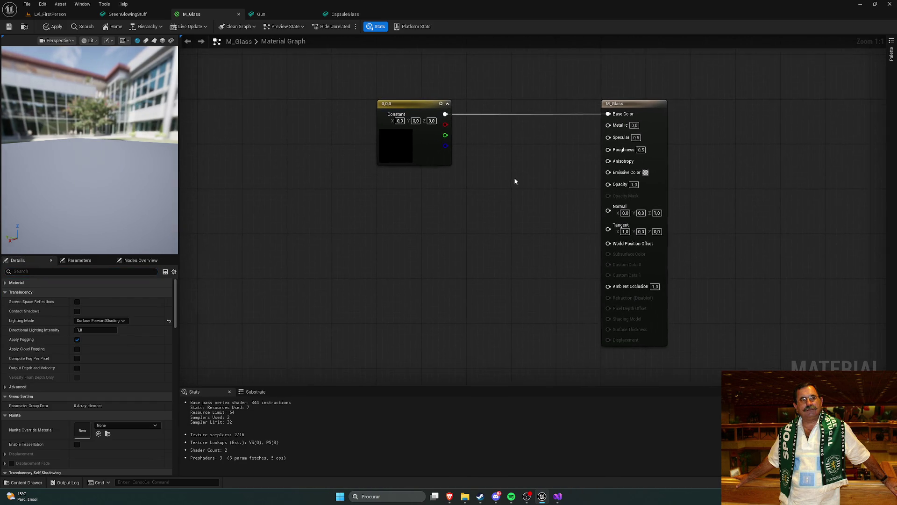
left_click(383, 206)
left_click(388, 244)
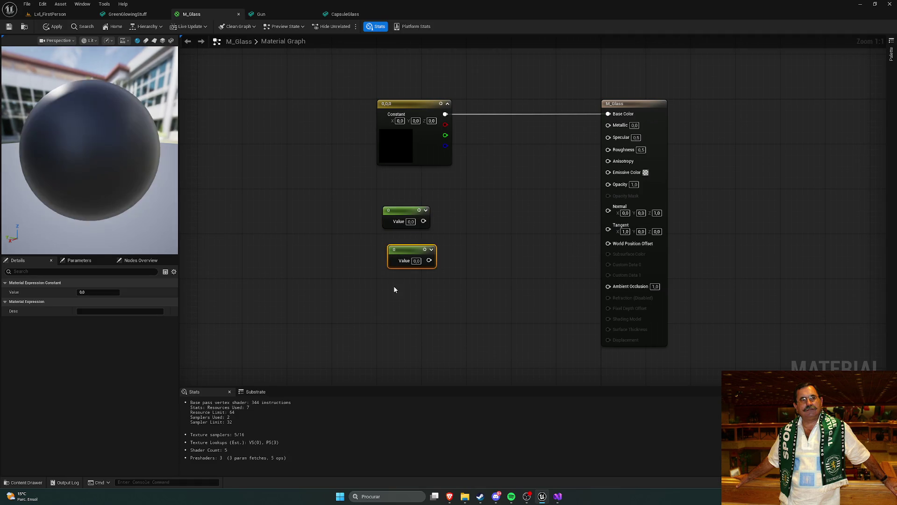
left_click(394, 285)
left_click_drag(423, 221, 608, 124)
- Connect 0 constants into the Specular and Roughness inputs
key("alt+Tab")
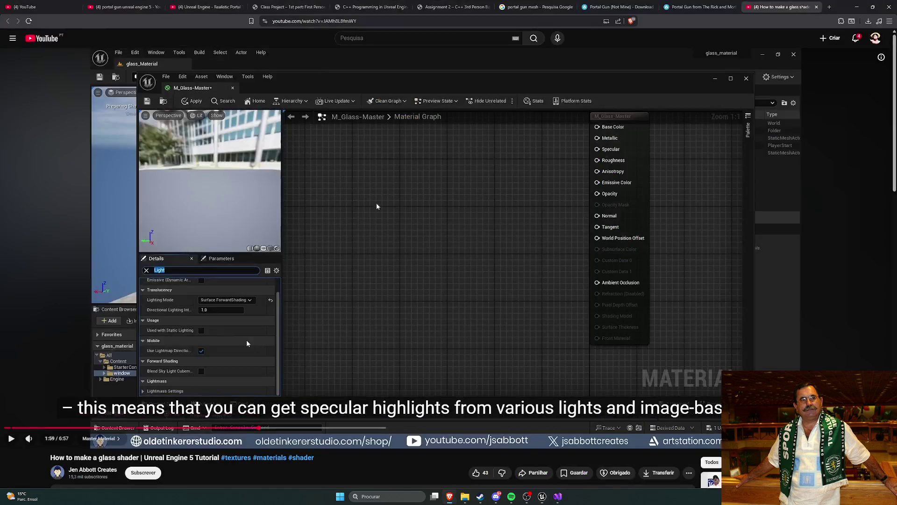
key("space")
left_click(328, 427)
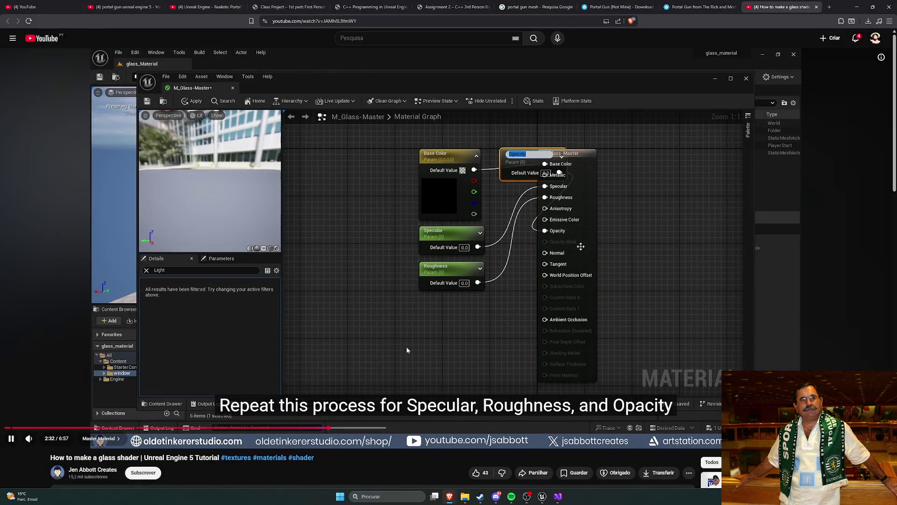
left_click_drag(333, 428, 377, 428)
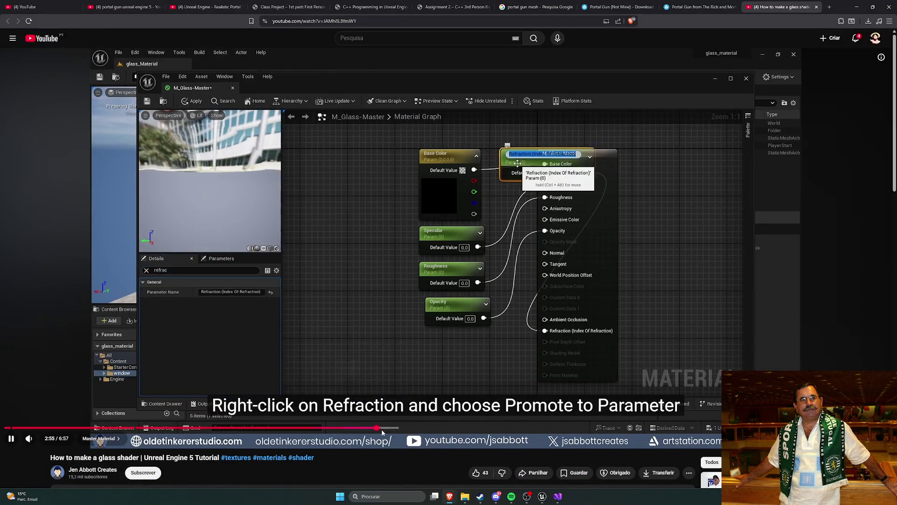
left_click(345, 339)
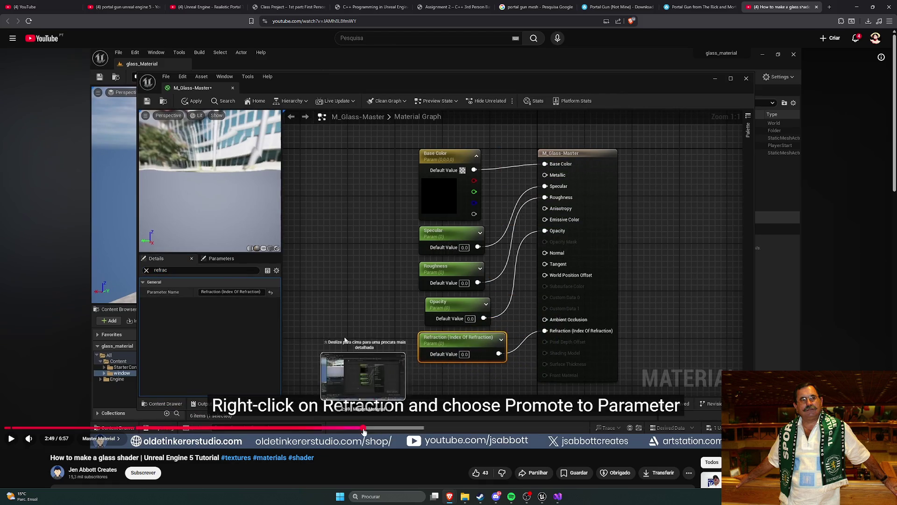
left_click(364, 428)
left_click(343, 428)
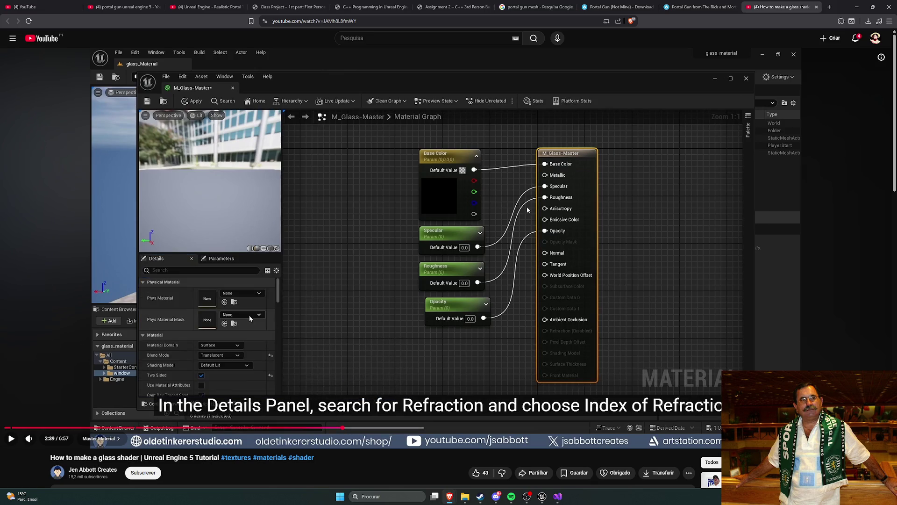
key("alt+Tab")
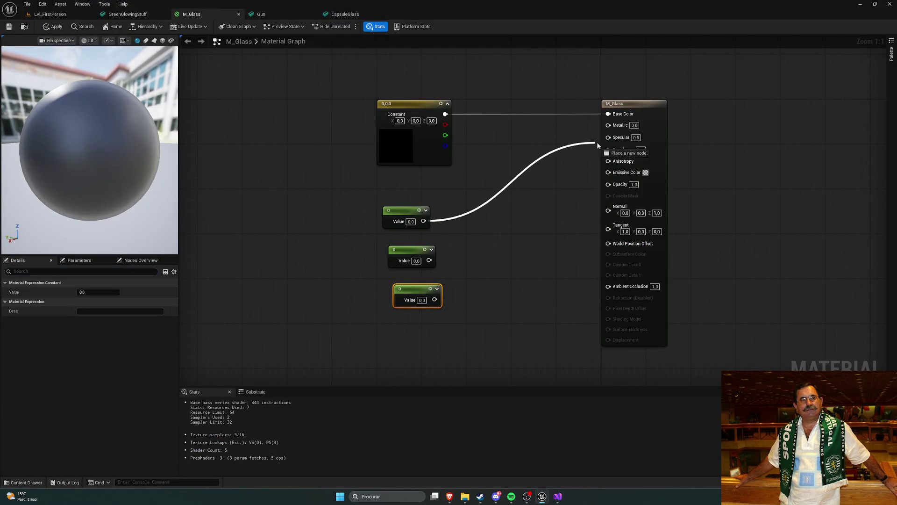
key("alt+Tab")
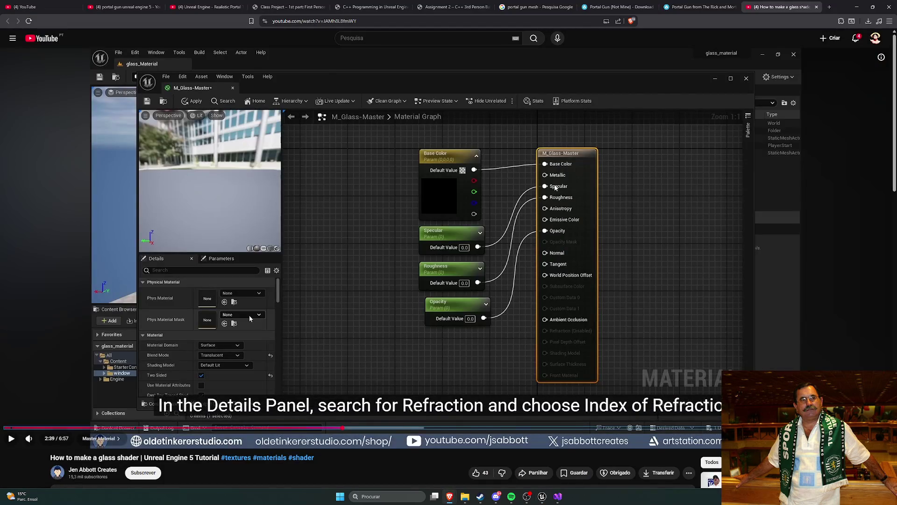
key("alt+Tab")
left_click_drag(429, 261, 609, 137)
mouse_move(397, 249)
left_mouse_down()
mouse_move(397, 181)
mouse_move(390, 216)
mouse_move(431, 258)
left_mouse_up()
- Delete the unused third constant node and apply the material changes
left_click(395, 216)
left_click(411, 231)
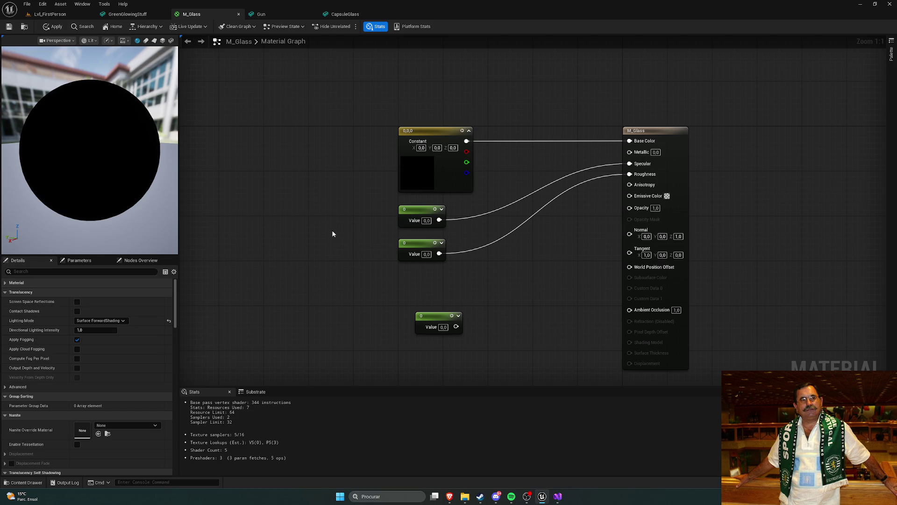
left_click_drag(439, 330, 422, 291)
left_click_drag(365, 269, 461, 317)
key("Delete")
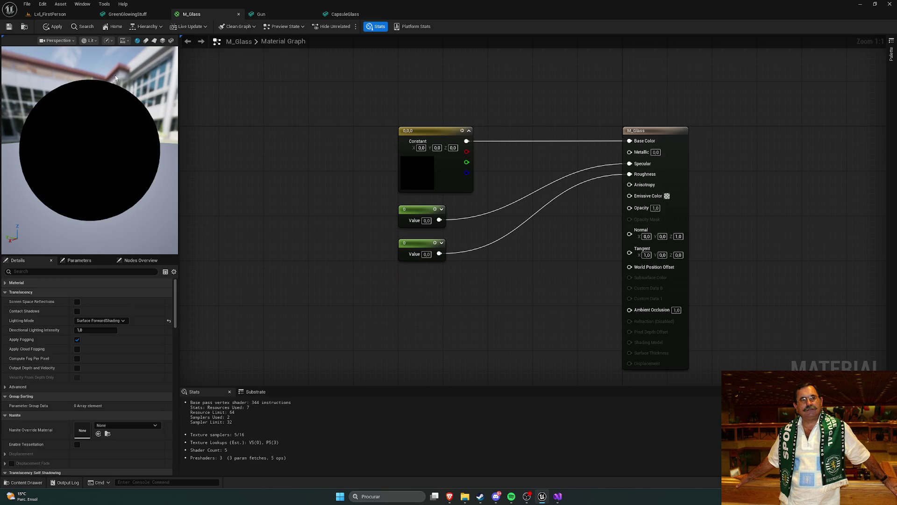
left_click(9, 26)
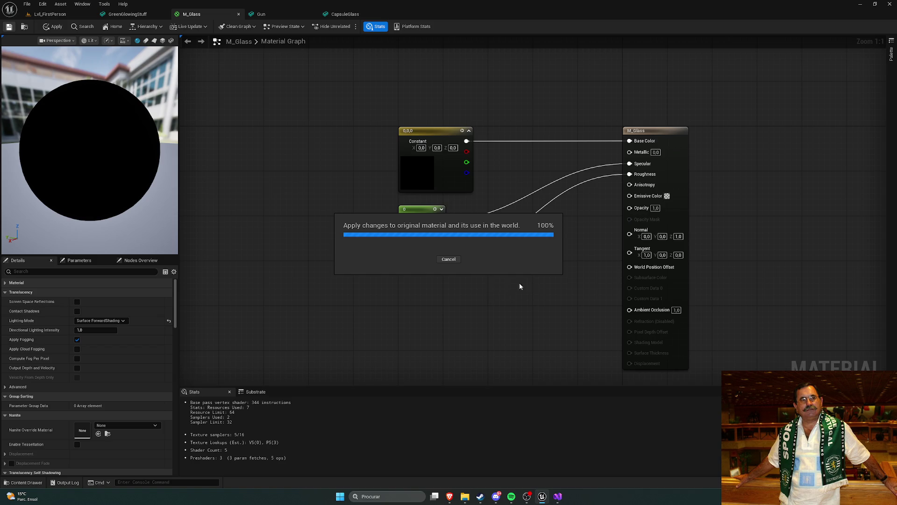
left_click_drag(545, 280, 506, 267)
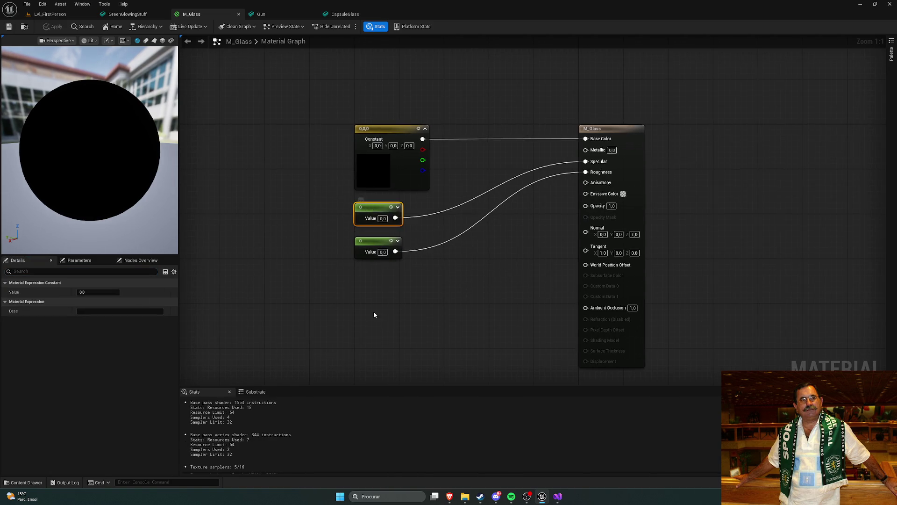
- Set the material's Refraction Method to Index Of Refraction
key("alt+Tab")
left_click(405, 291)
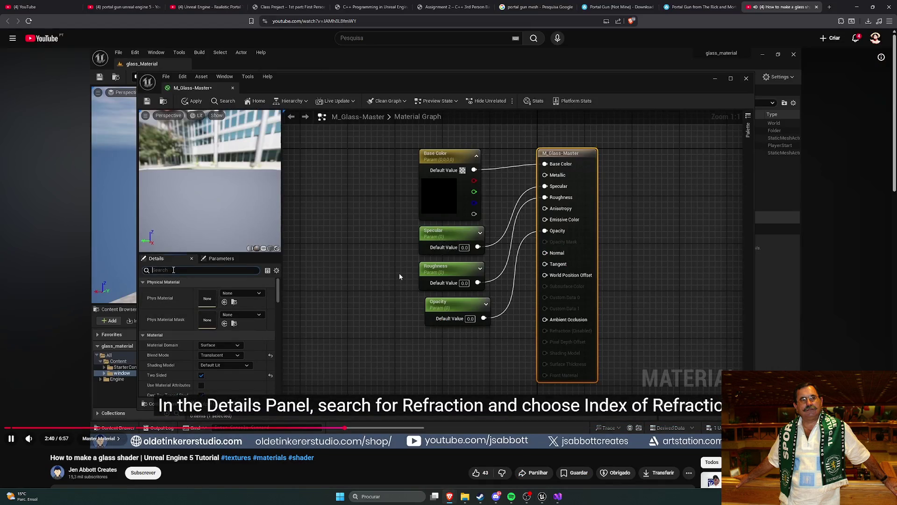
left_click(399, 277)
key("alt+Tab")
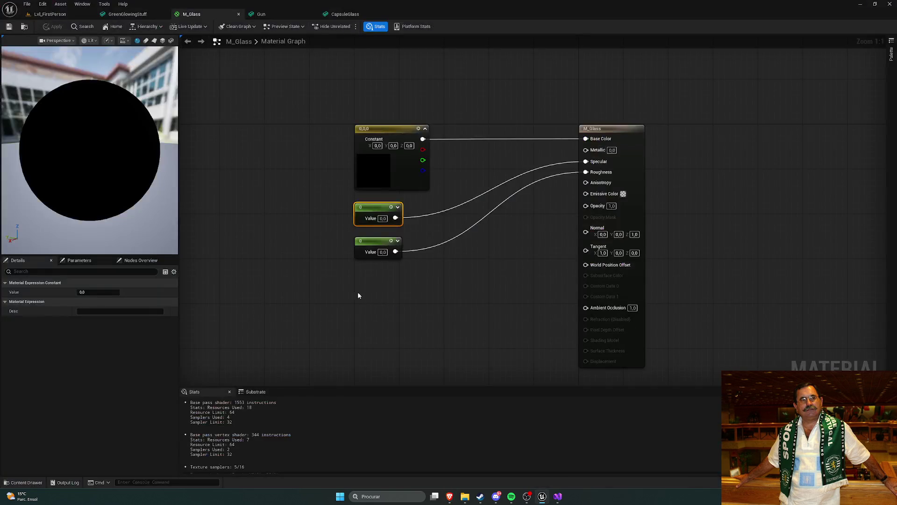
key("alt+Tab")
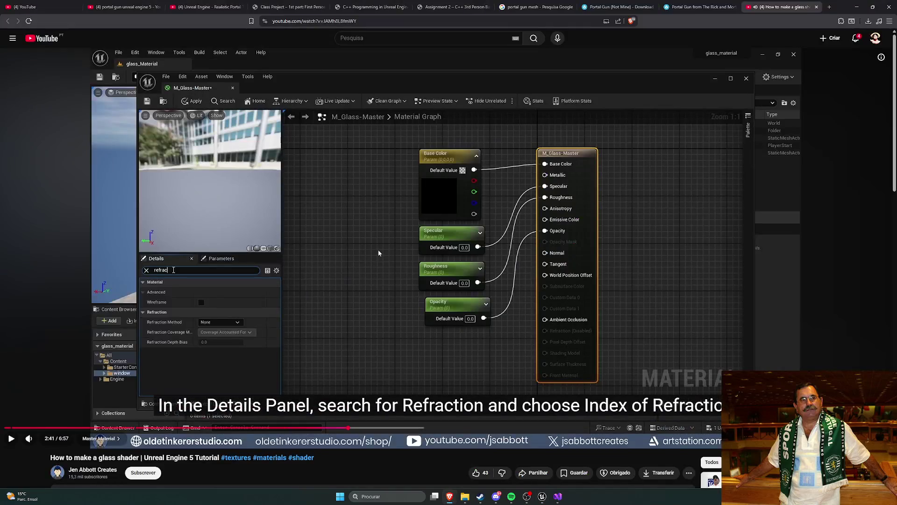
left_click(378, 253)
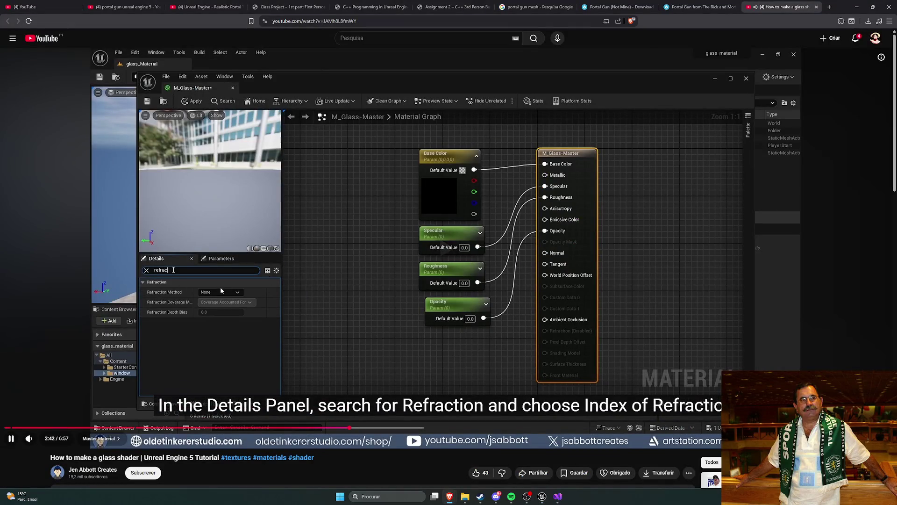
key("space")
key("space")
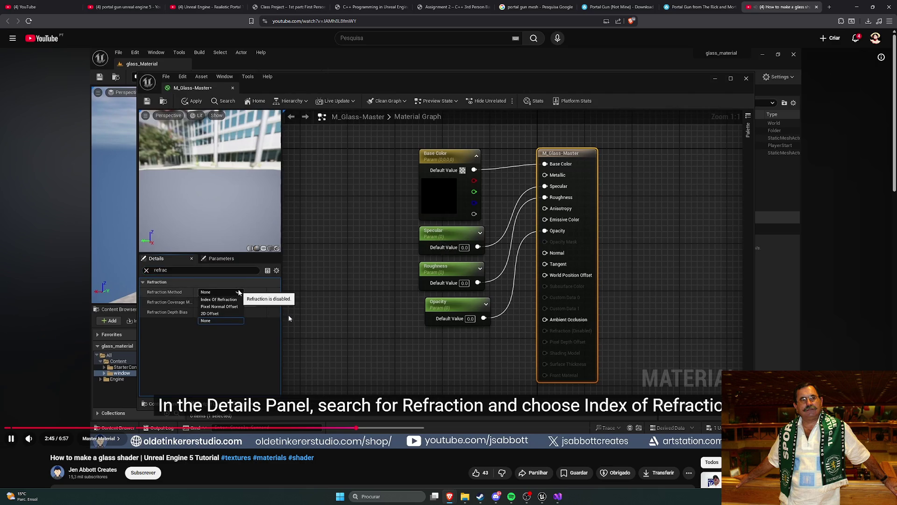
key("space")
key("alt+Tab")
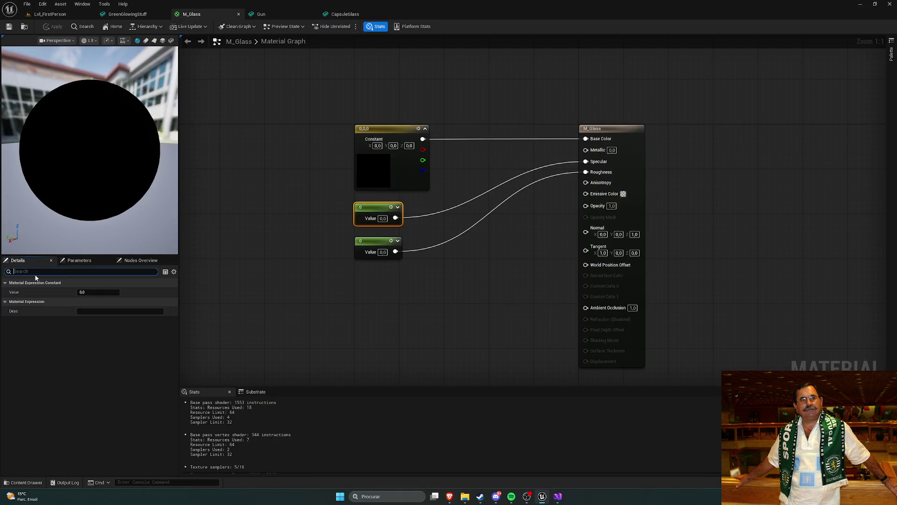
left_click(208, 295)
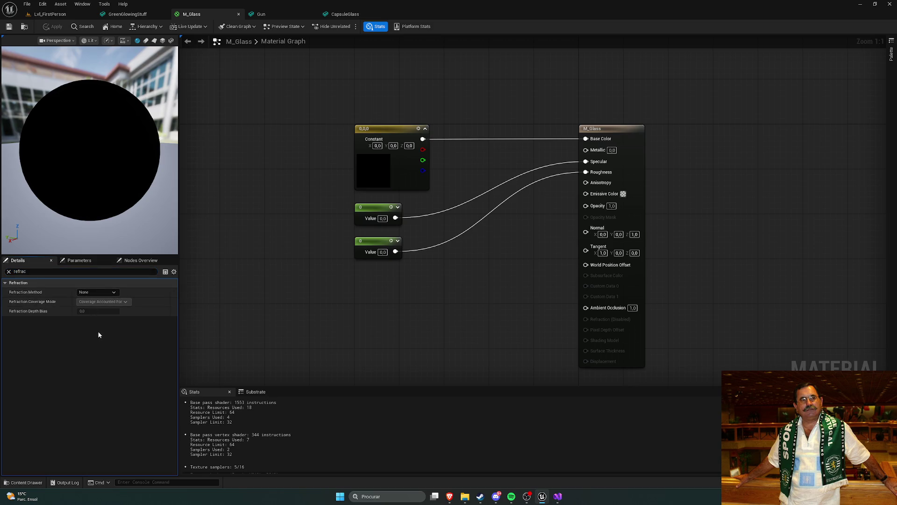
key("alt+Tab")
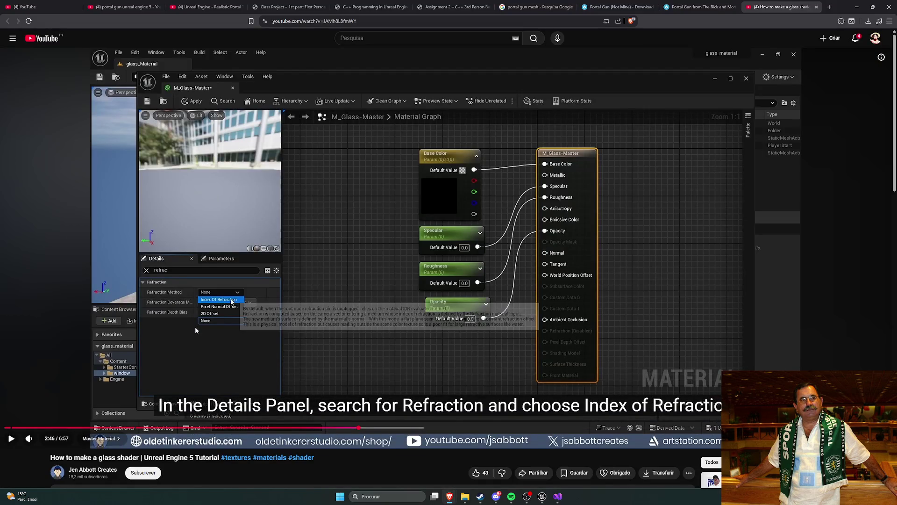
key("alt+Tab")
left_click(97, 292)
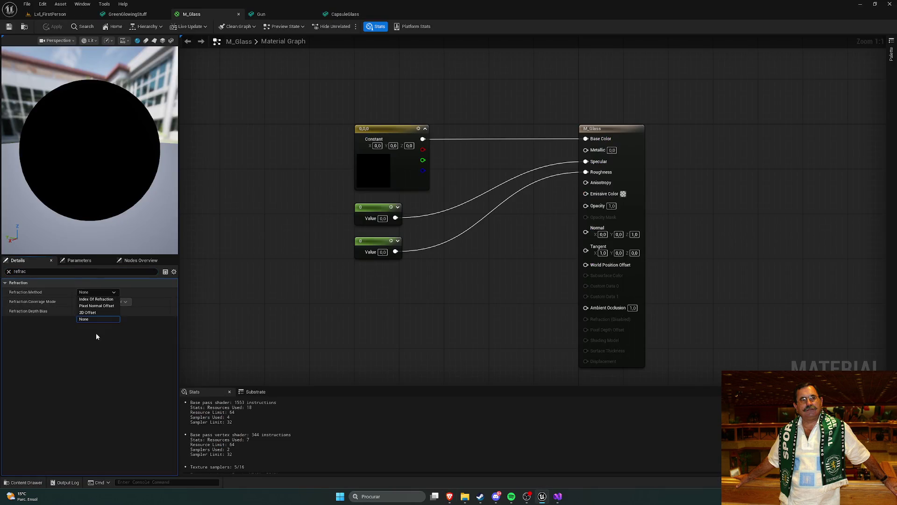
left_click(98, 300)
- Add a new scalar Constant node to the empty graph area
key("alt+Tab")
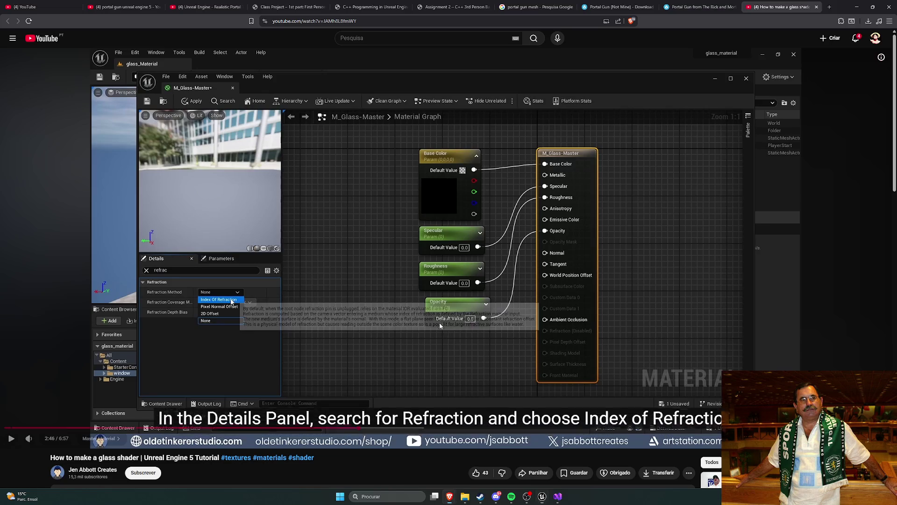
key("l")
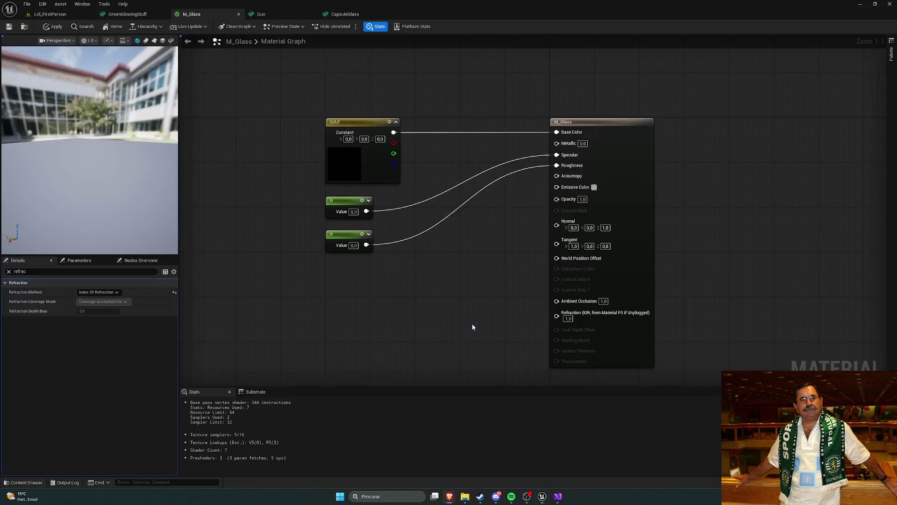
key("alt+Tab")
left_click(367, 326)
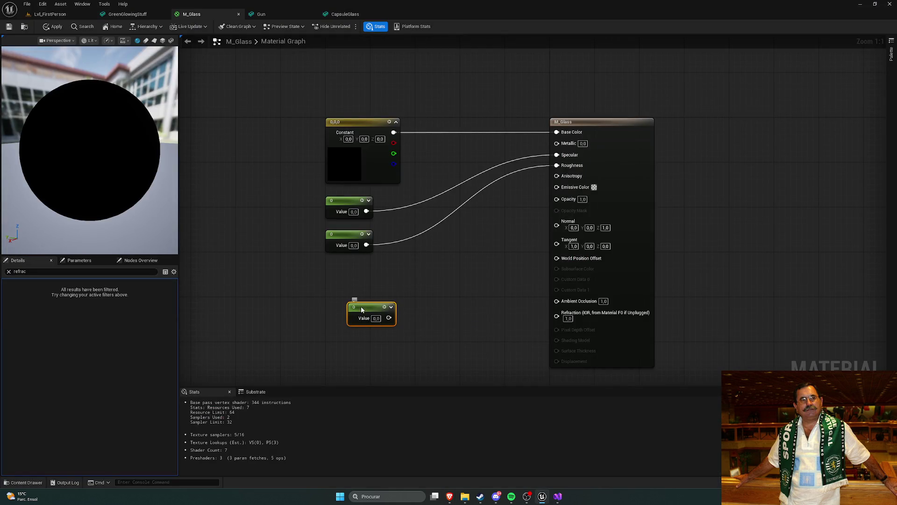
- Connect the new constant to the Refraction input
left_click_drag(367, 312, 557, 312)
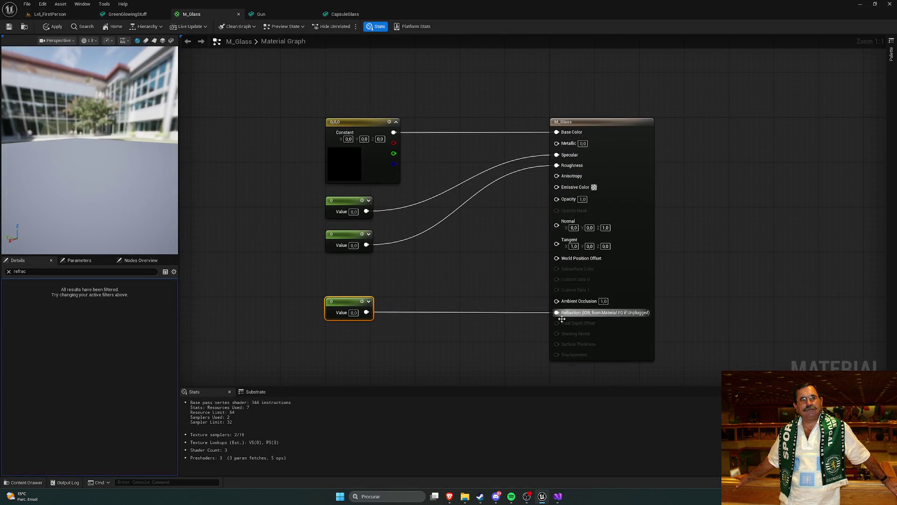
key("alt+Tab")
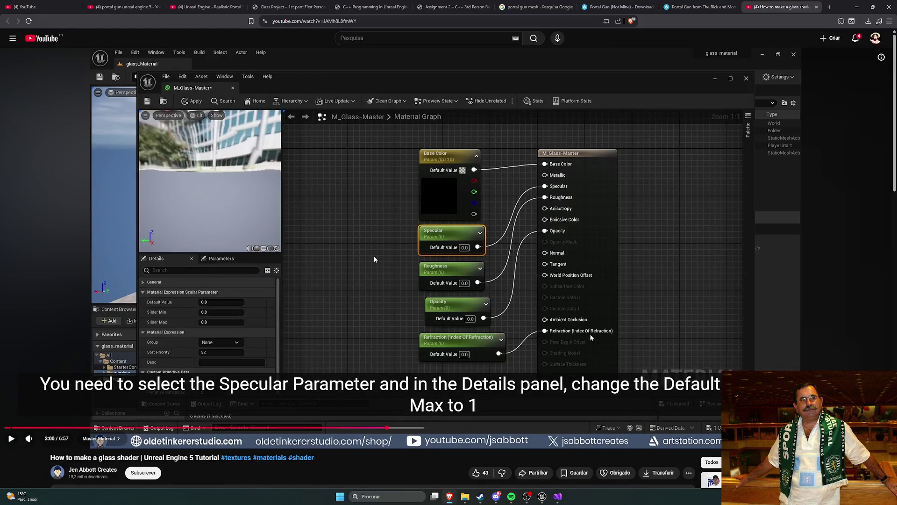
key("alt+Tab")
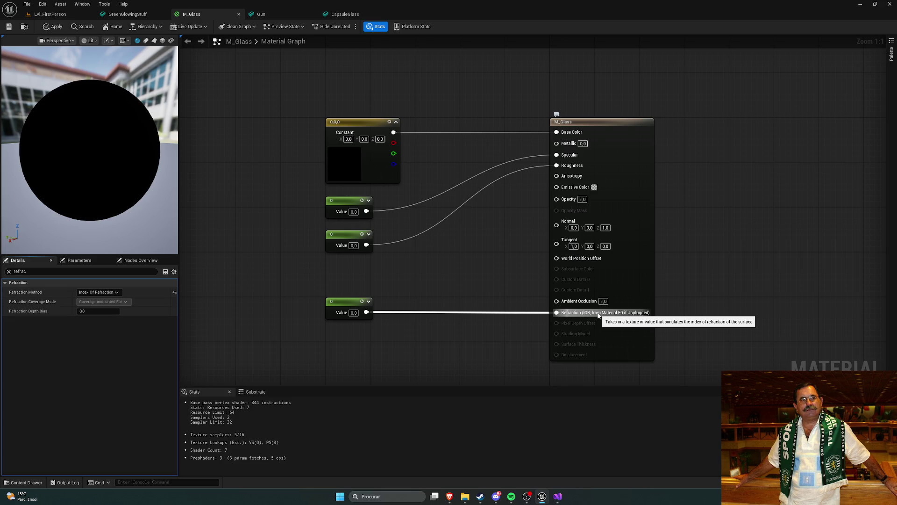
key("alt+Tab")
left_click(373, 256)
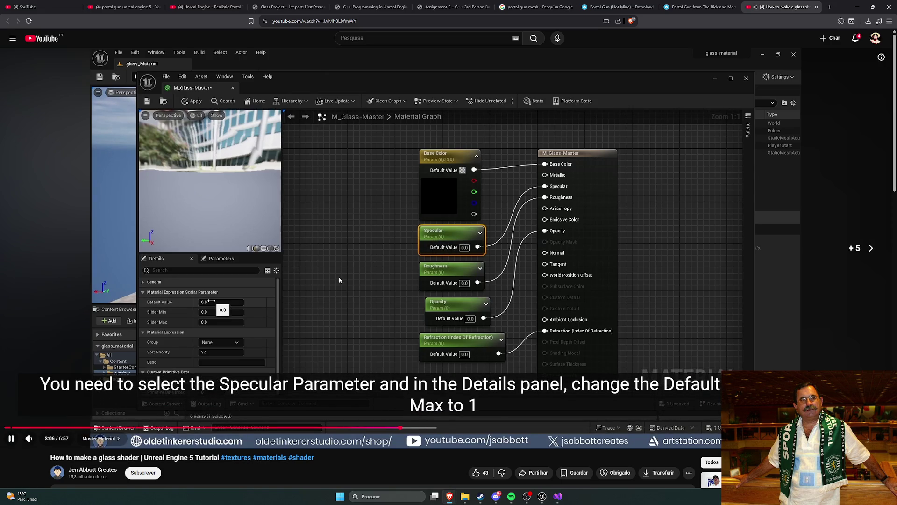
key("Right")
key("Right")
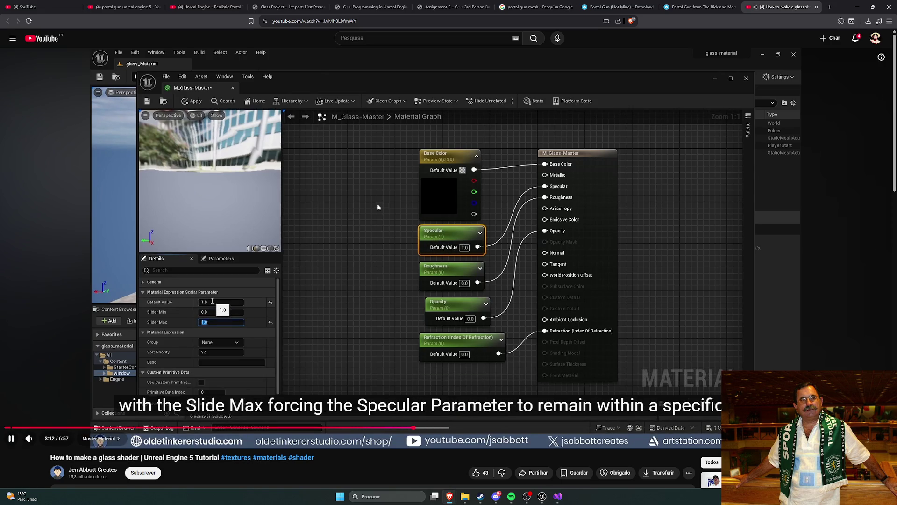
key("alt+Tab")
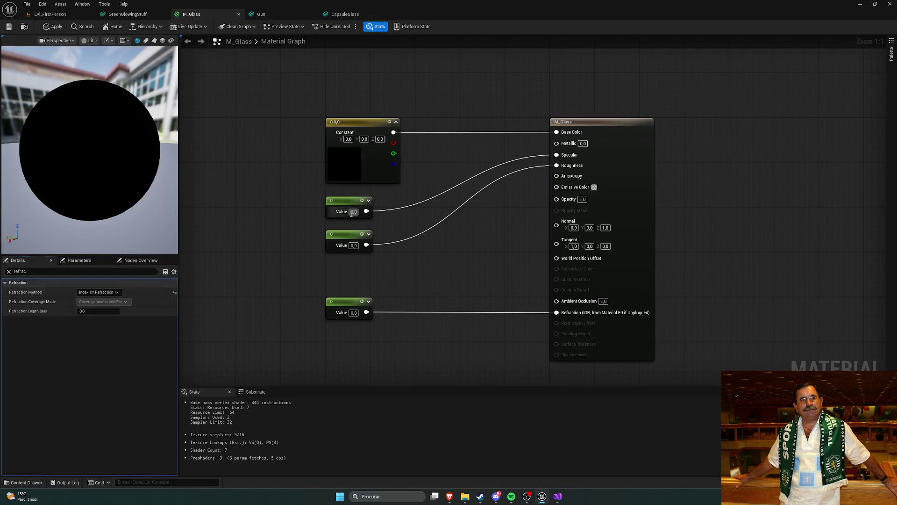
- Set the Specular constant's value to 1.0
key("alt+Tab")
key("space")
key("Right")
key("Right")
key("Right")
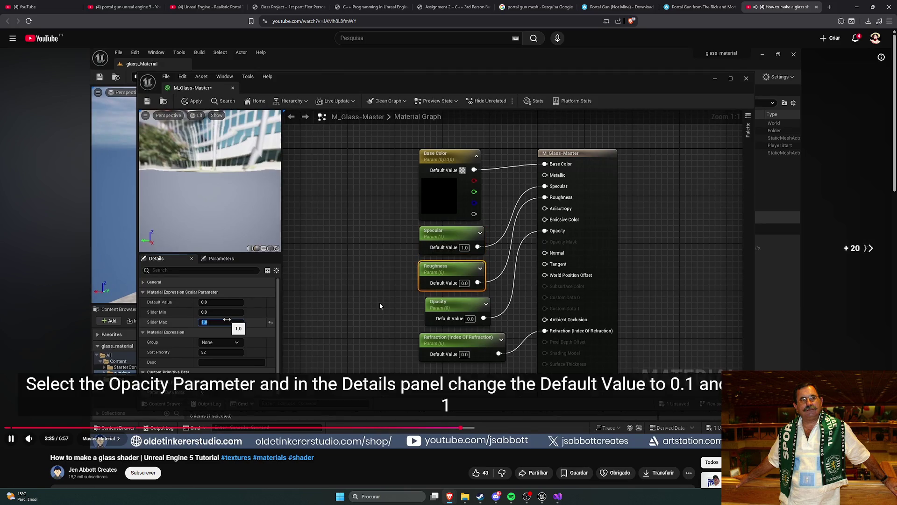
key("alt+Tab")
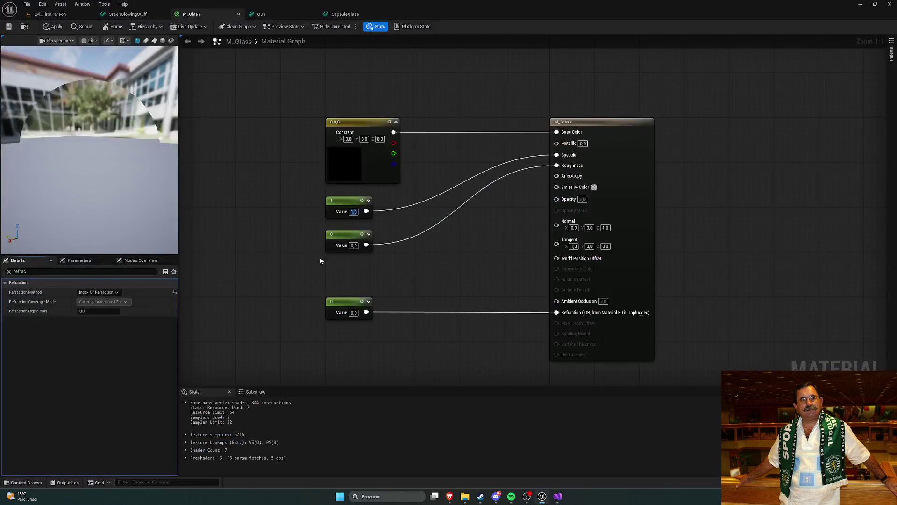
key("alt+Tab")
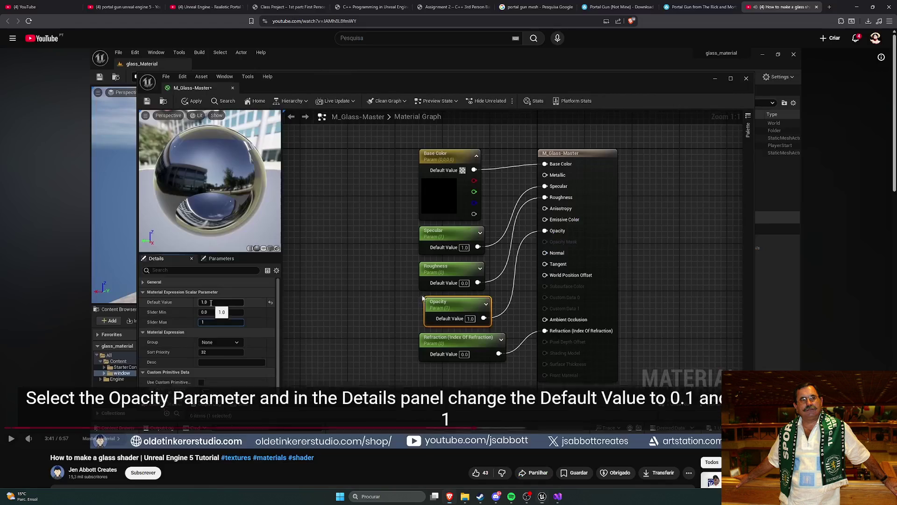
key("space")
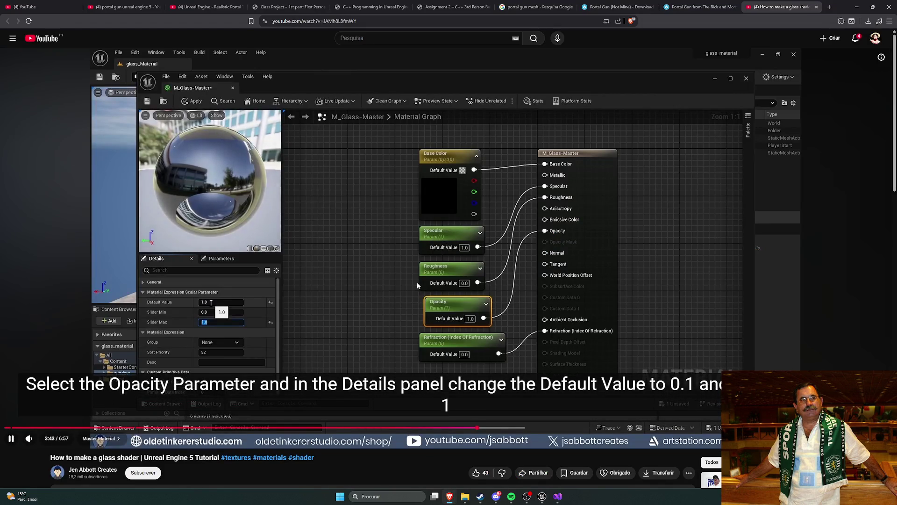
key("Right")
key("Right")
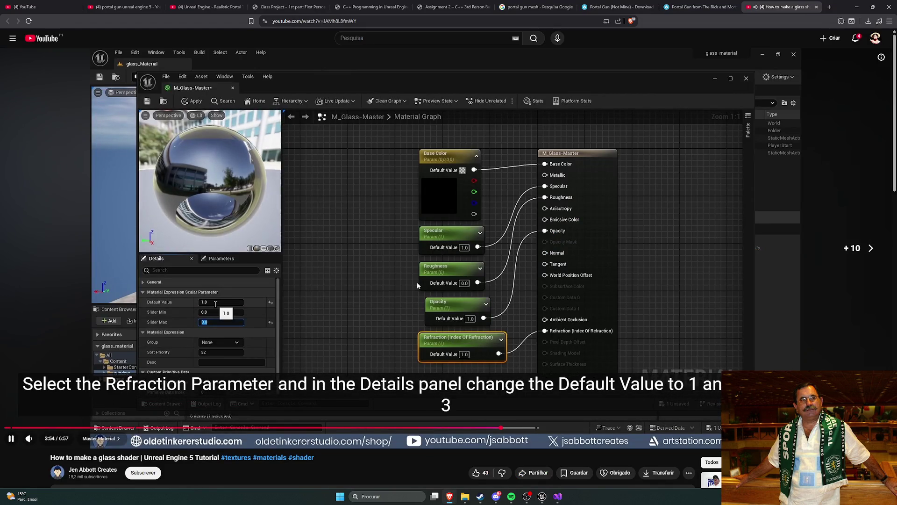
key("space")
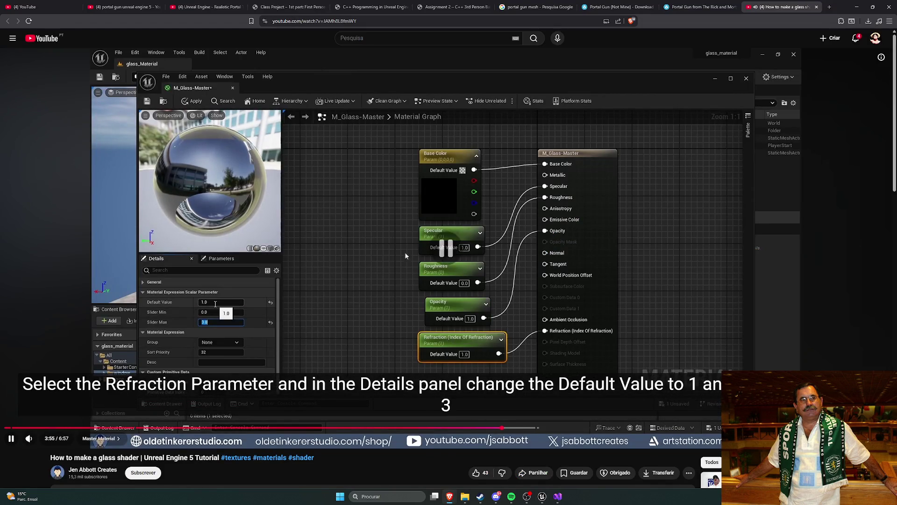
key("alt+Tab")
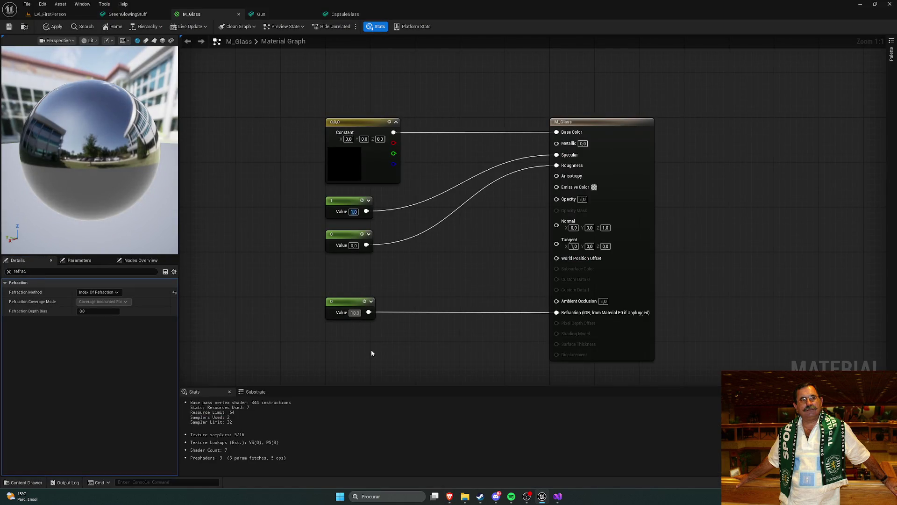
key("Return")
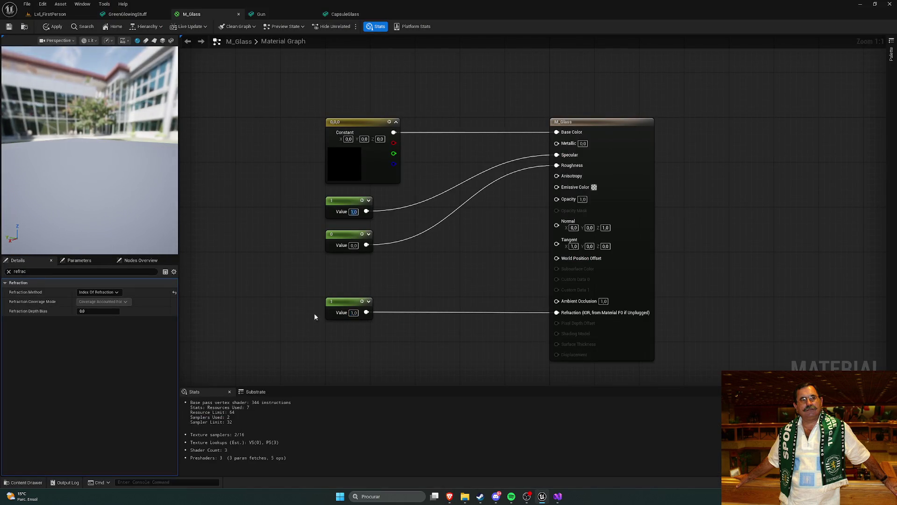
left_click_drag(307, 315, 351, 336)
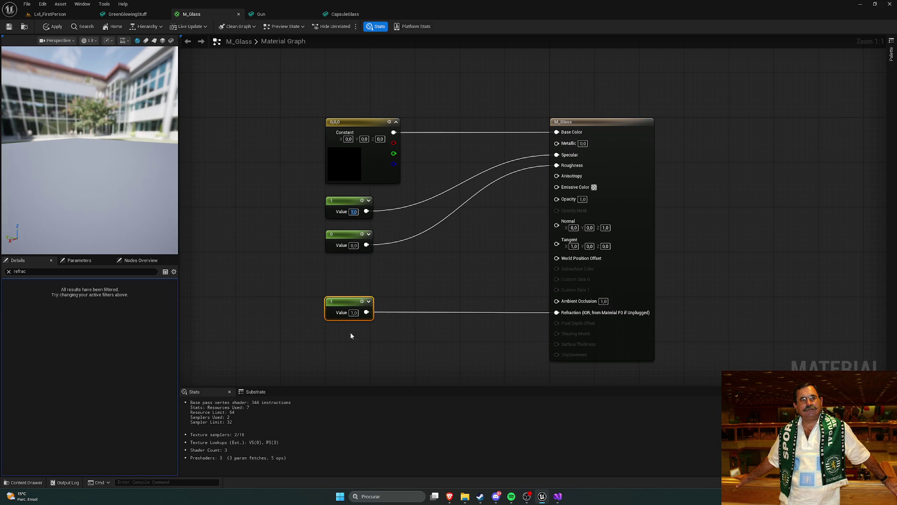
left_click(237, 292)
- Set the Refraction constant's value to 0.33
key("alt+Tab")
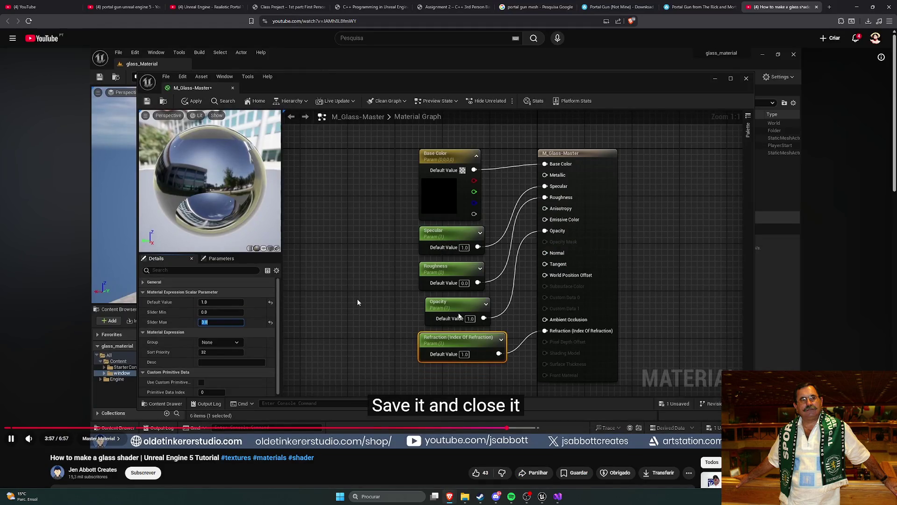
left_click(426, 300)
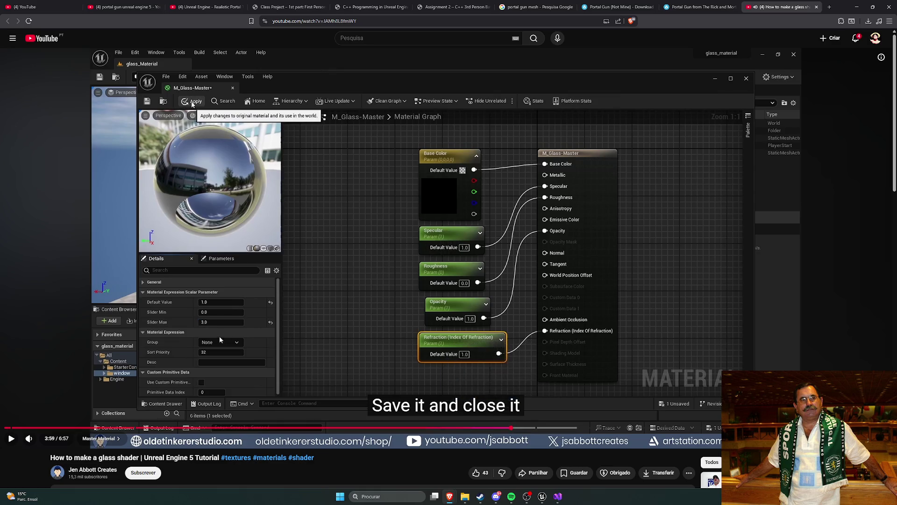
key("alt+Tab")
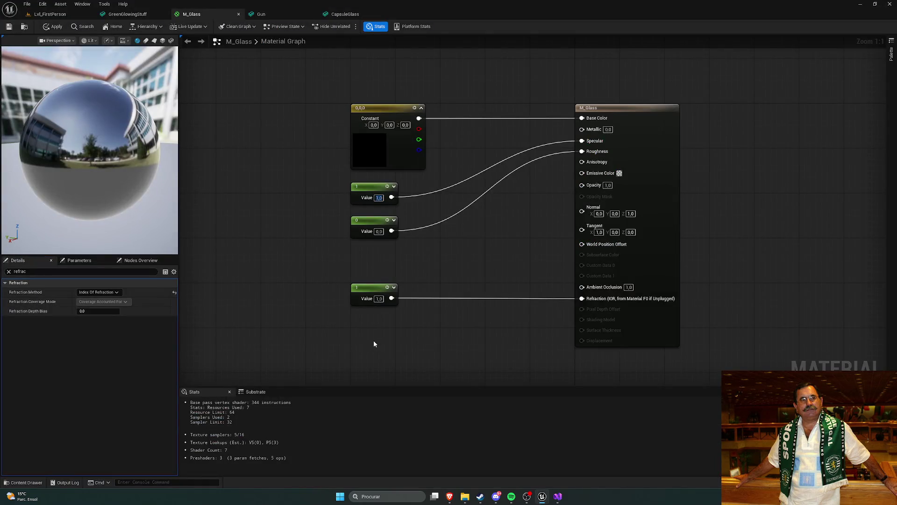
left_click_drag(374, 343, 400, 328)
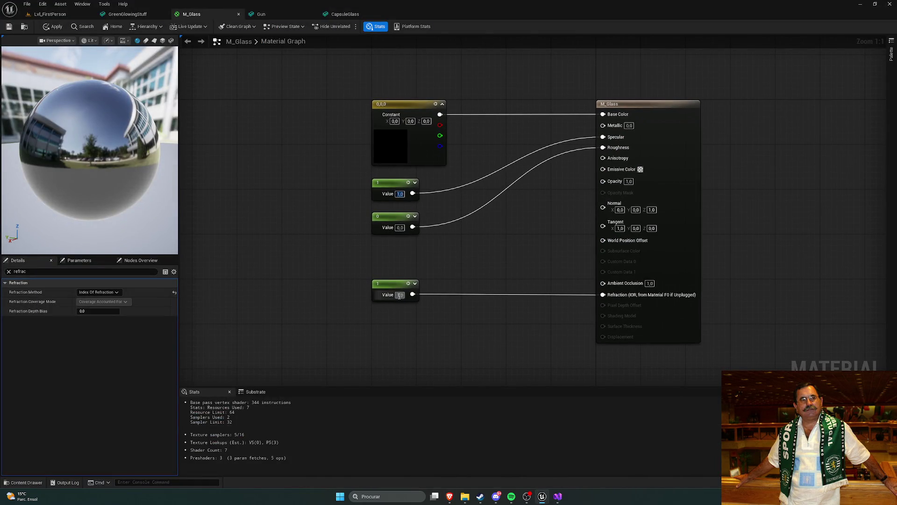
type("0.33")
key("Return")
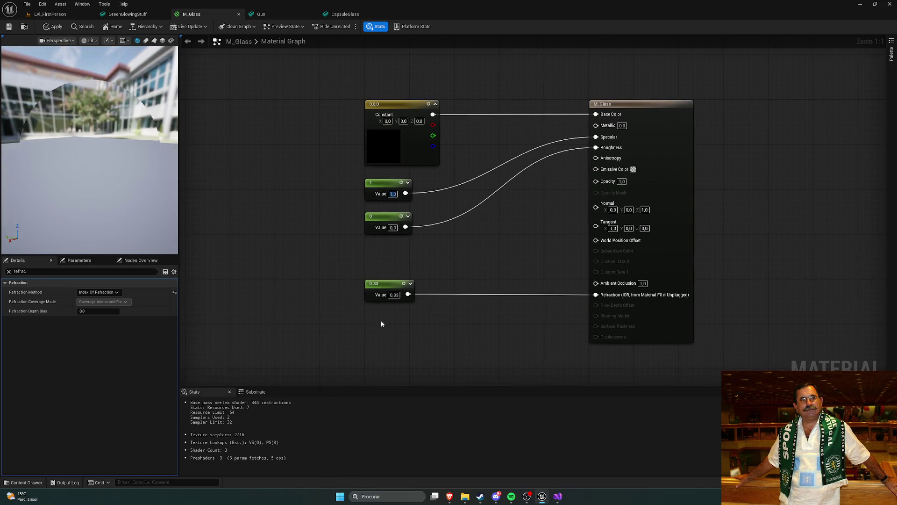
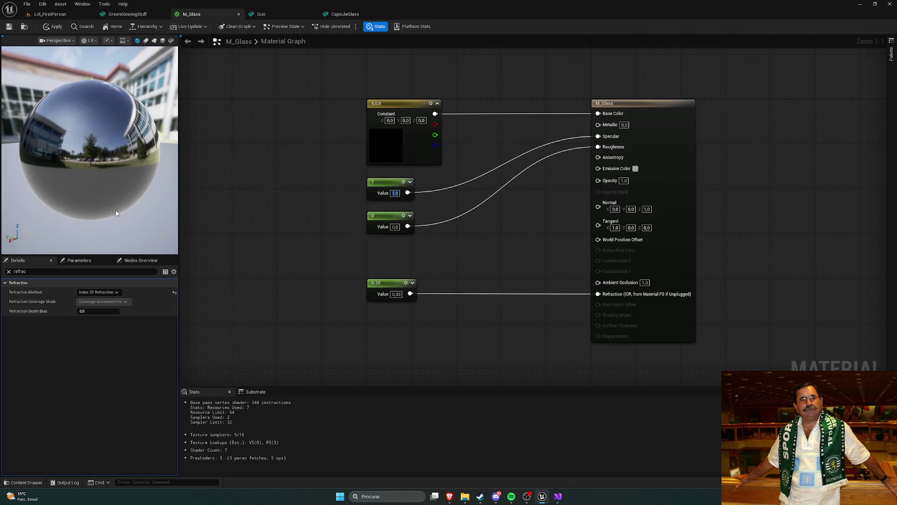
- Apply the M_Glass edits and orbit the CapsuleGlass mesh to see the updated material
left_click(9, 27)
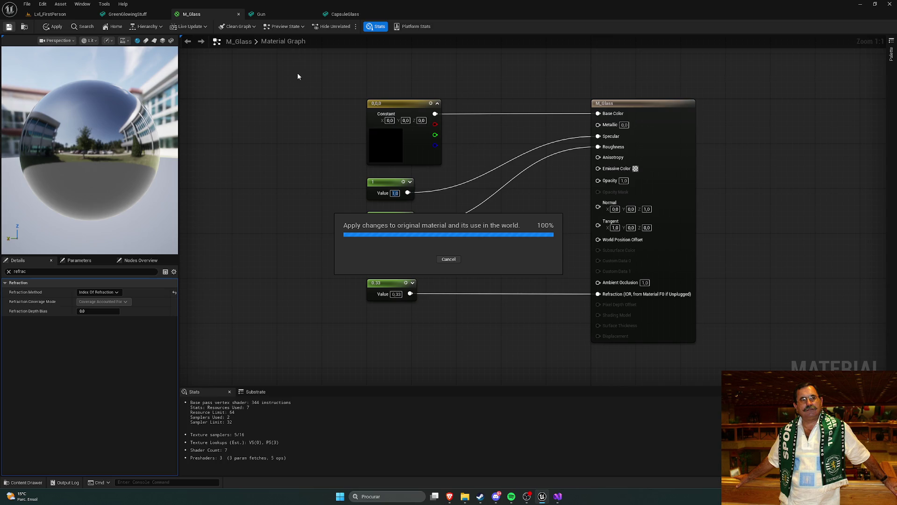
left_click(336, 16)
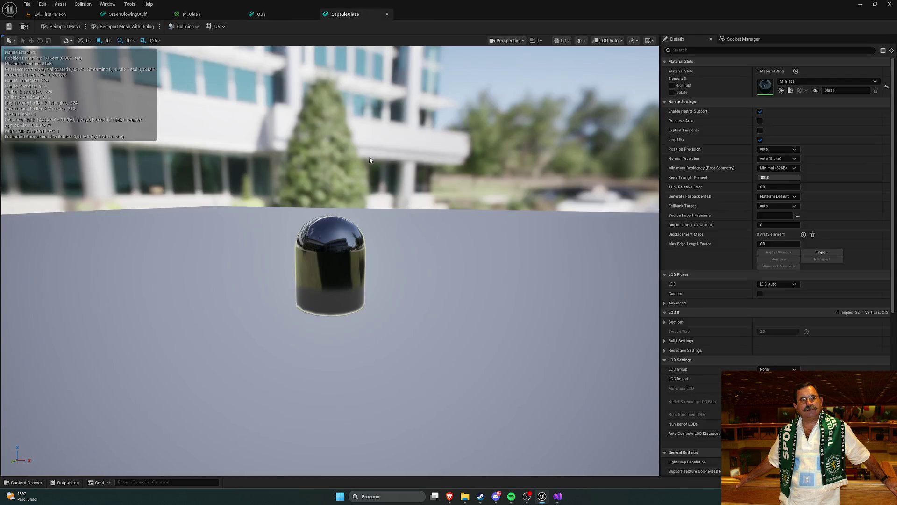
left_click_drag(330, 262, 215, 262)
- Resume the glass-shader tutorial, skip ahead repeatedly to its end card, pause it, and close the tab
key("alt+Tab")
left_click(401, 232)
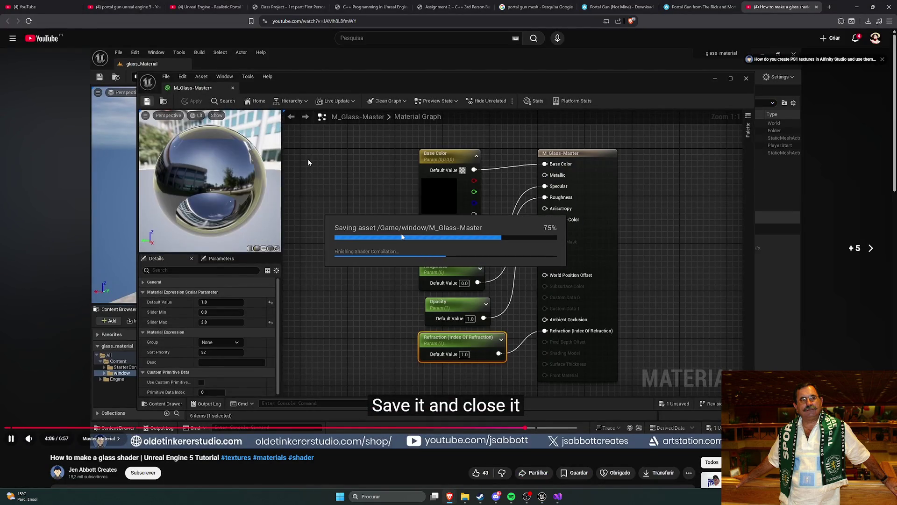
key("Right")
key("Right")
key("Right")
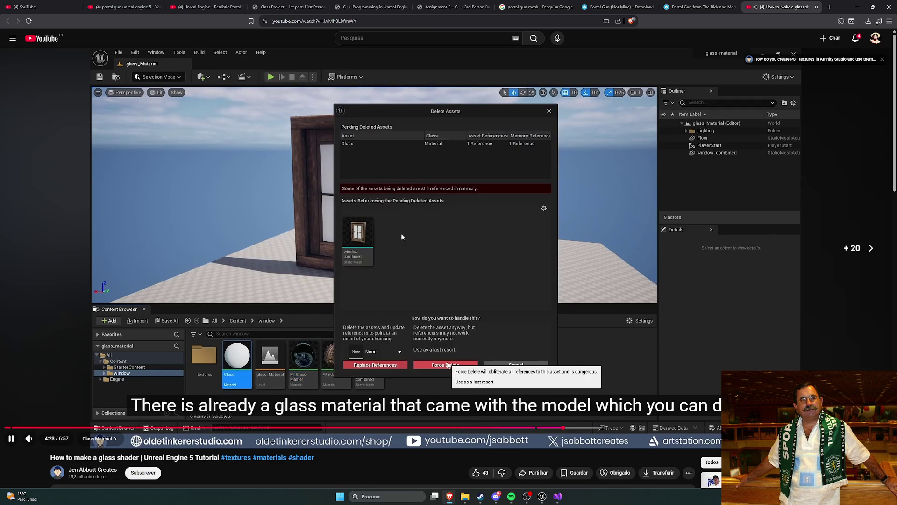
key("Right")
key("Right")
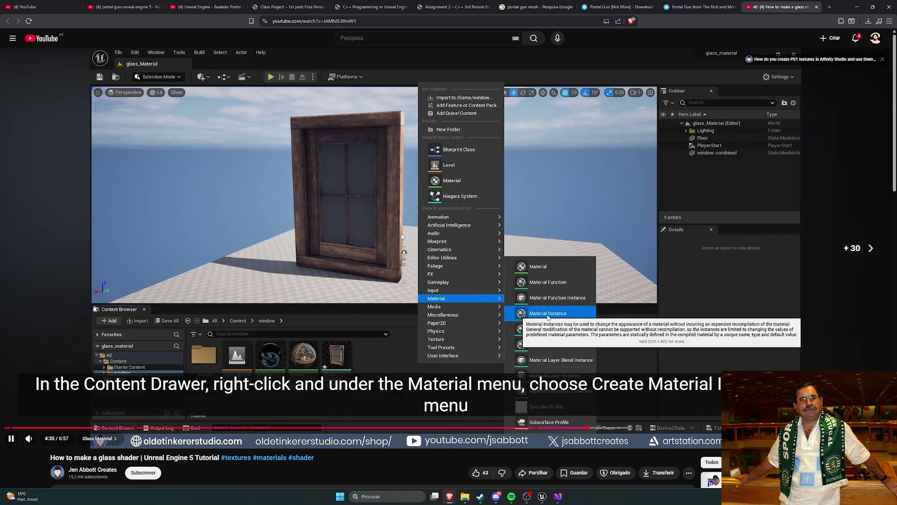
key("Right")
key("Right")
key("Right")
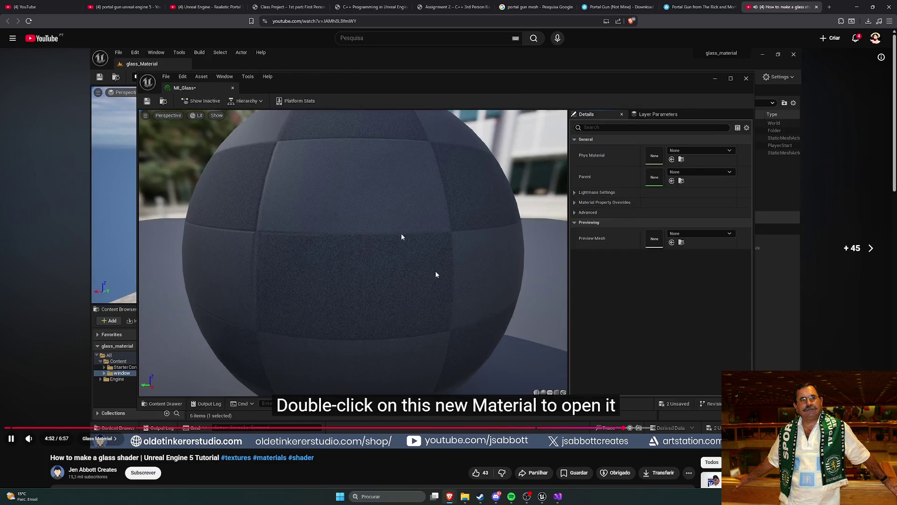
key("Right")
key("Right")
key("Right")
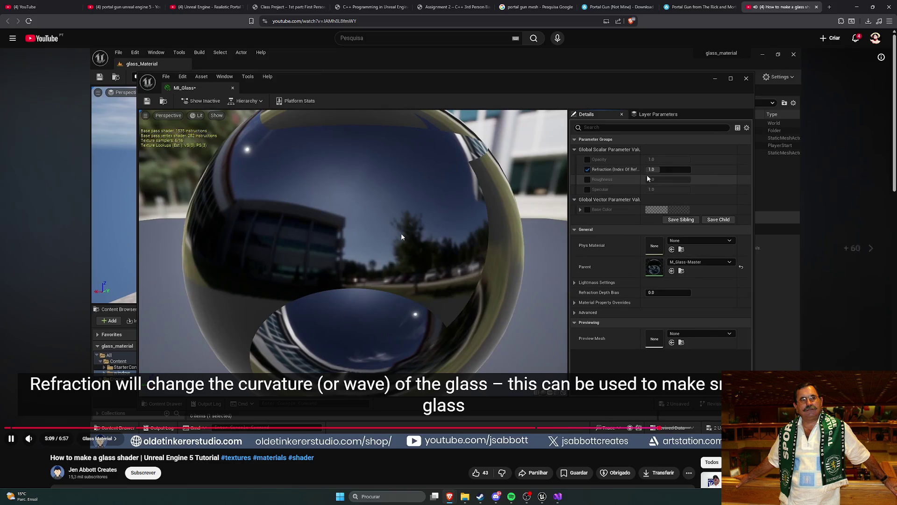
key("Right")
key("Right")
key("Right")
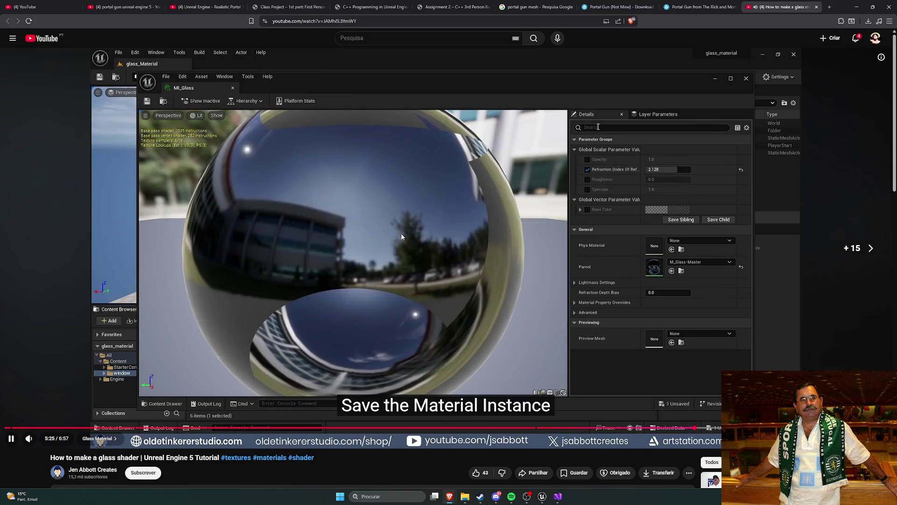
key("Right")
key("Right")
key("Right")
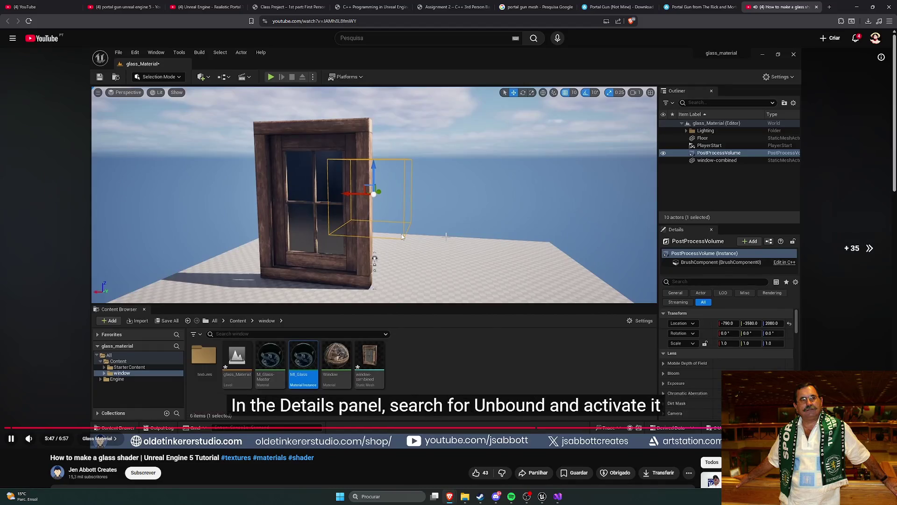
key("Right")
key("Right")
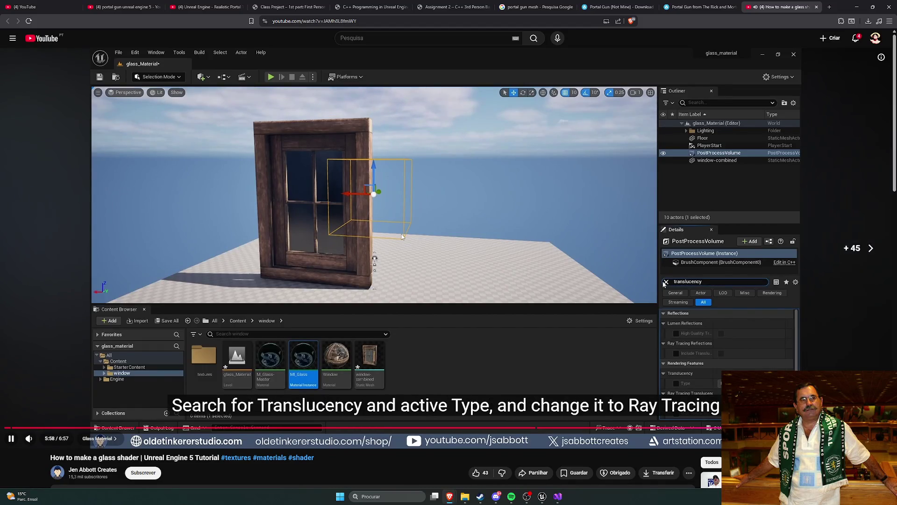
key("Right")
key("Right")
key("Right")
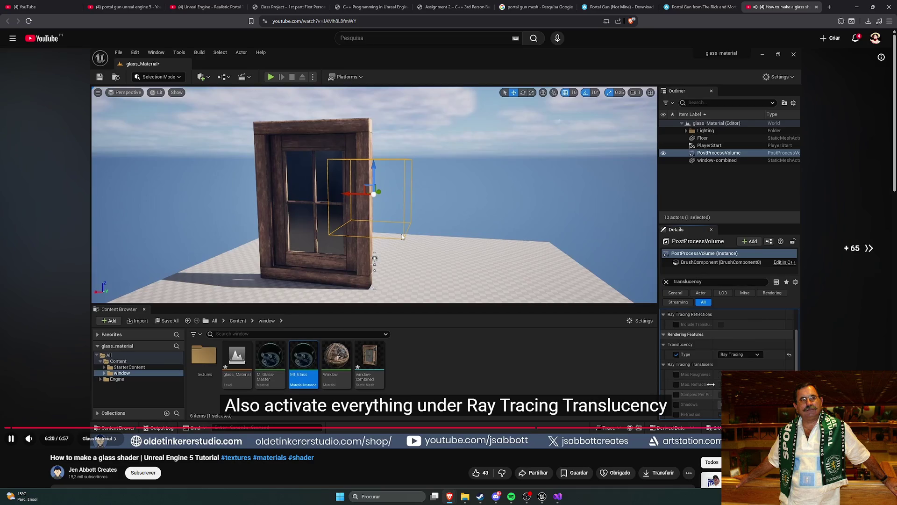
key("Right")
key("Right")
key("Right")
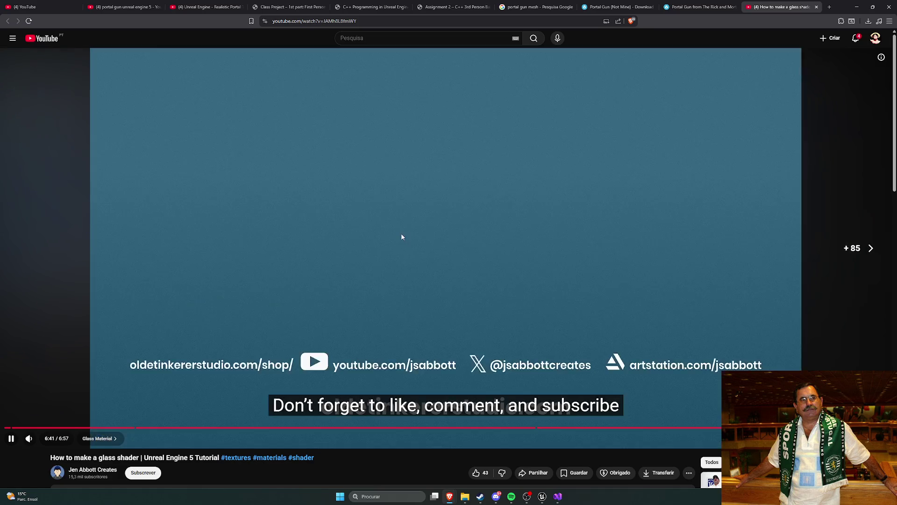
key("space")
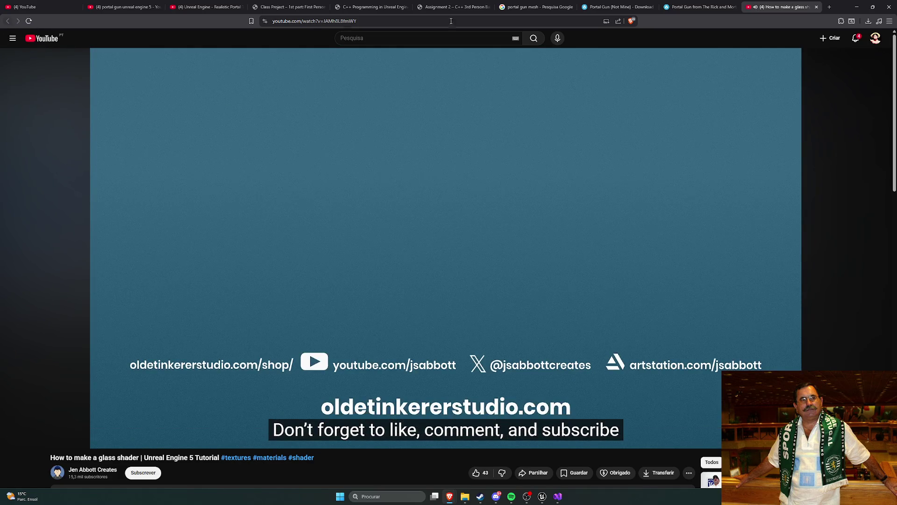
left_click(818, 7)
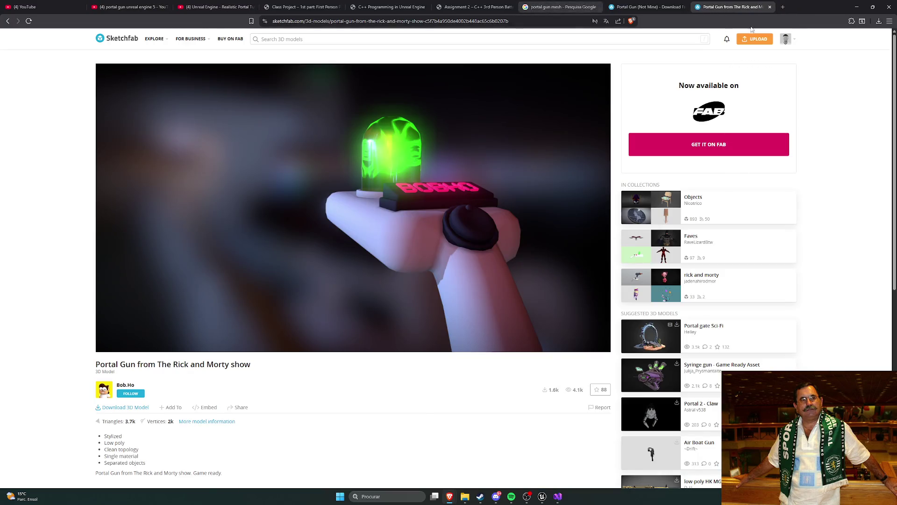
- Reopen the 'glass material unreal engine' results from history, open the first video in a new tab, then return to Unreal
key("ctrl+t")
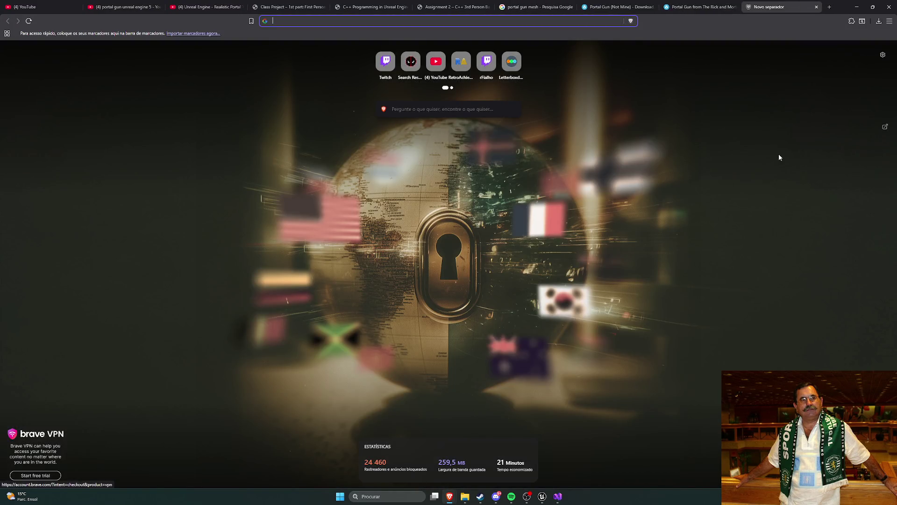
key("ctrl+h")
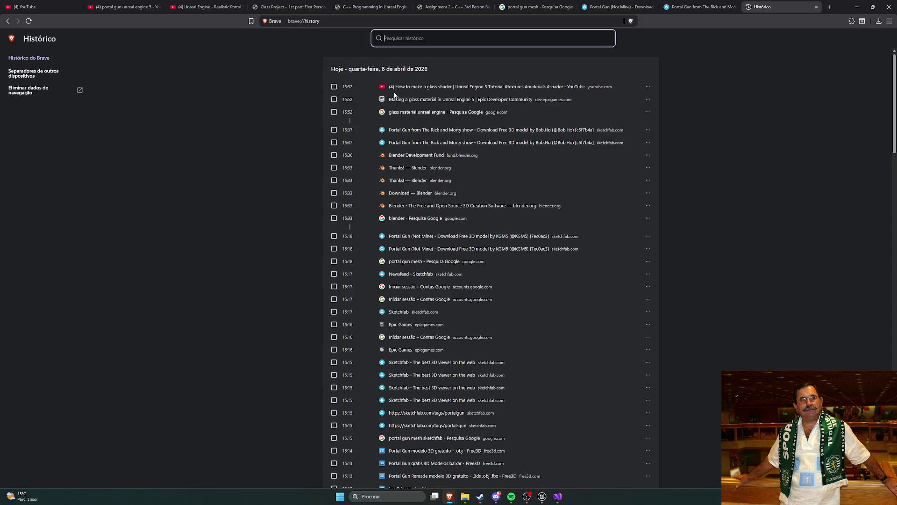
left_click(406, 112)
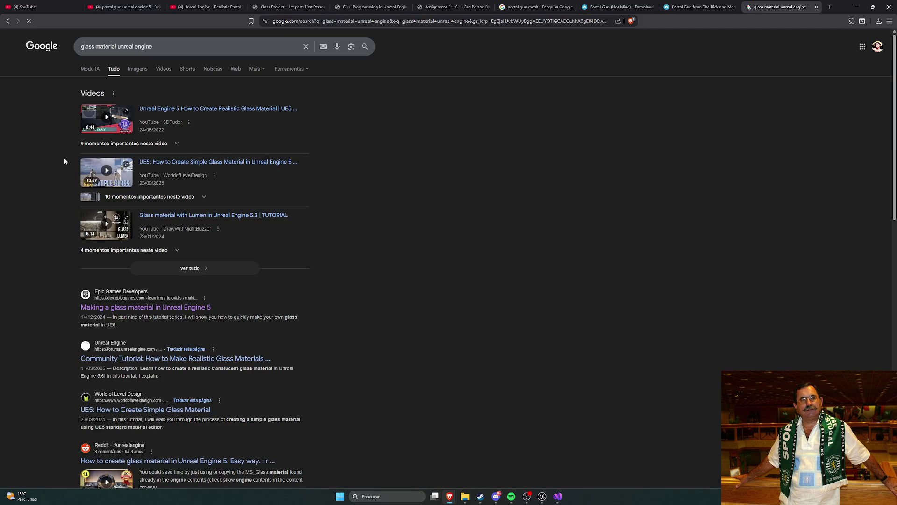
right_click(200, 111)
left_click(215, 118)
left_click(782, 7)
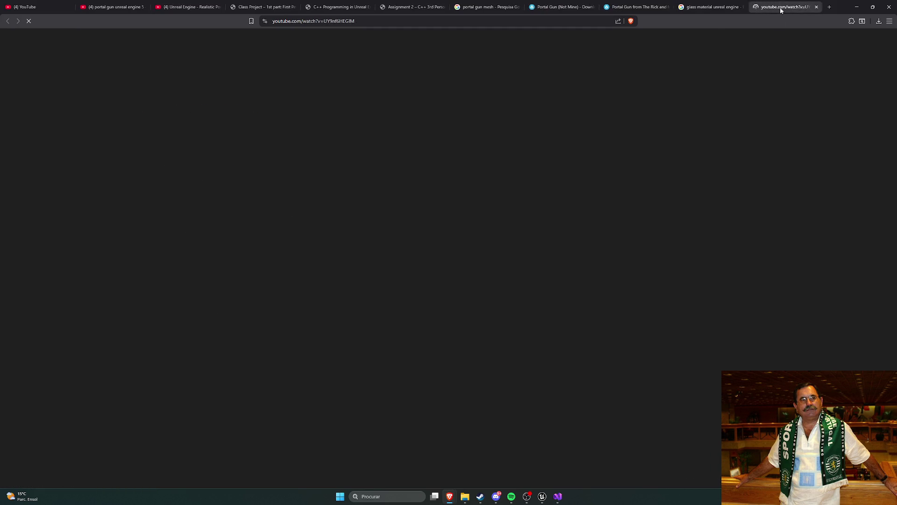
key("alt+Tab")
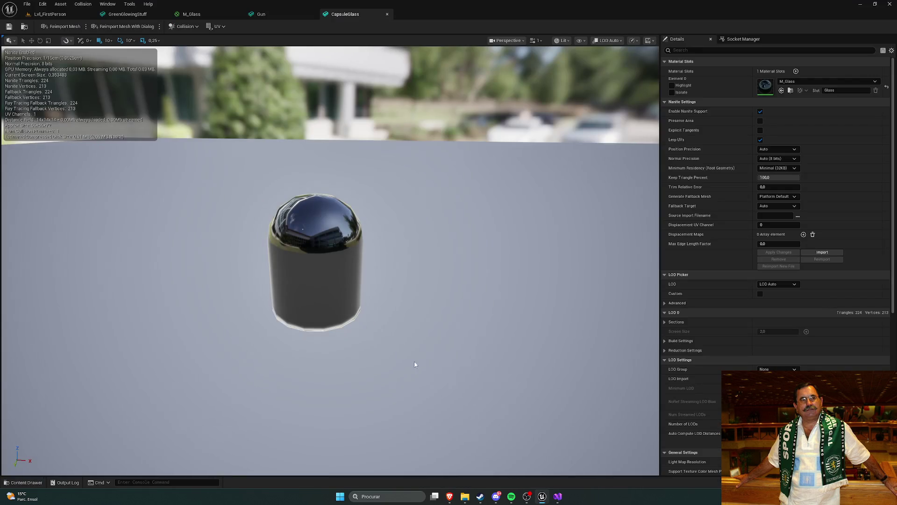
- In the M_Glass material graph, set the refraction method to None
left_click(191, 14)
left_click_drag(316, 120, 439, 351)
left_click(319, 250)
left_click_drag(340, 256, 343, 251)
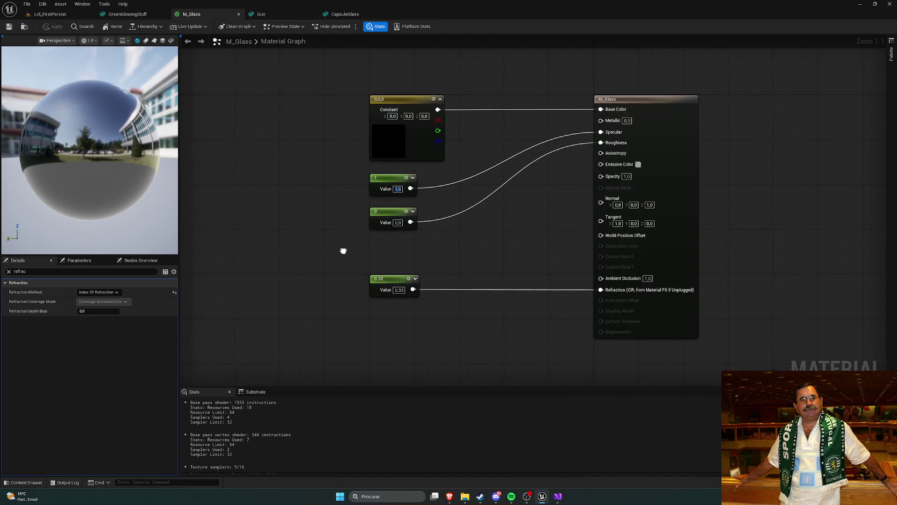
left_click(97, 292)
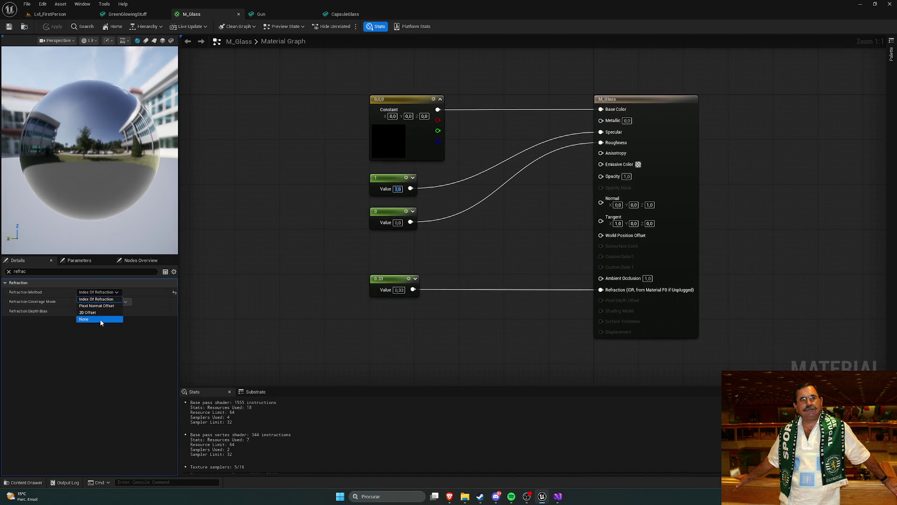
left_click(100, 319)
- After checking the tutorial, filter settings by 'trans' and set lighting mode to Volumetric NonDirectional
mouse_move(449, 497)
left_click(468, 460)
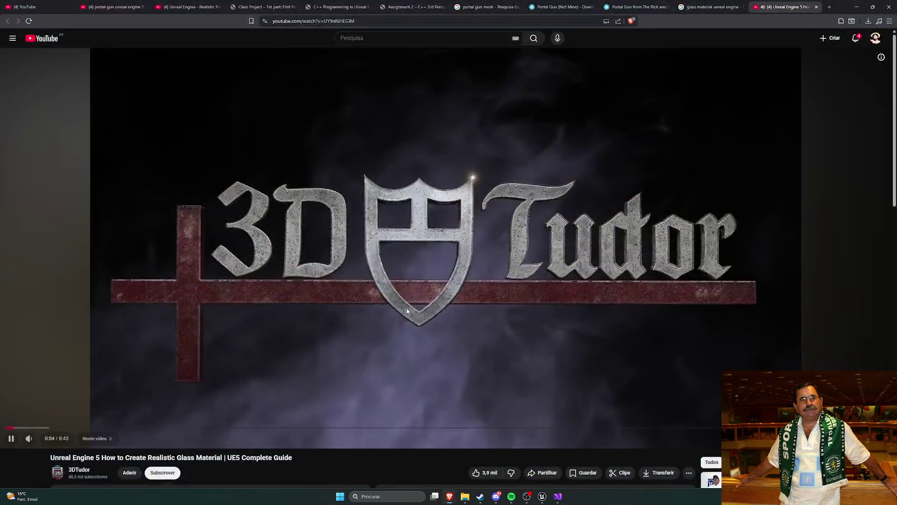
key("alt+Tab")
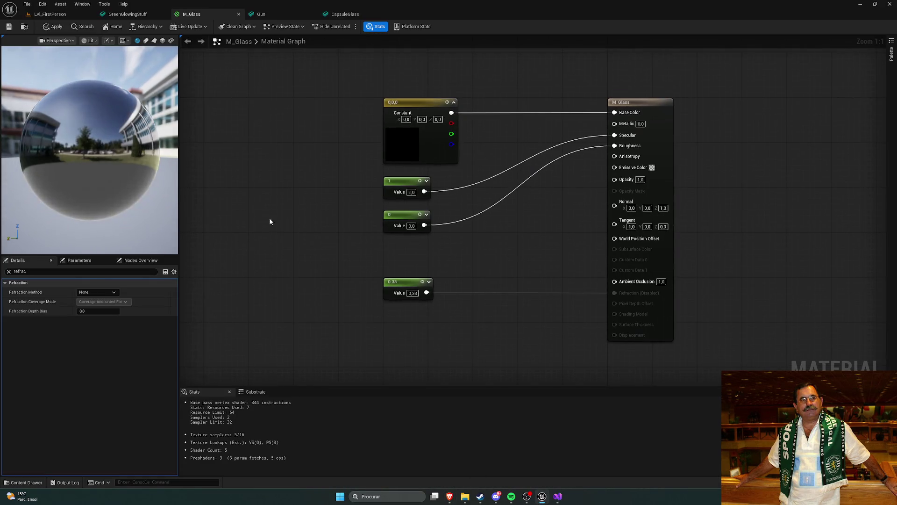
left_click(46, 272)
type("trans")
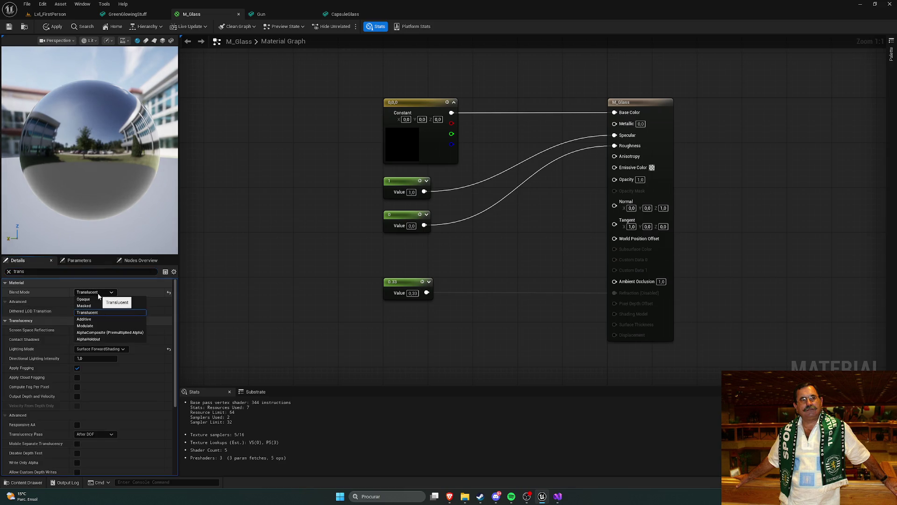
left_click(121, 349)
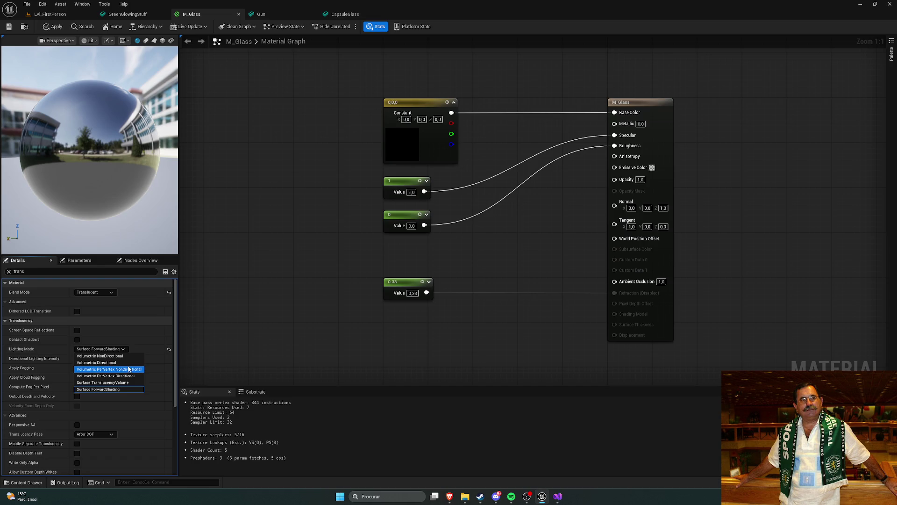
left_click(119, 356)
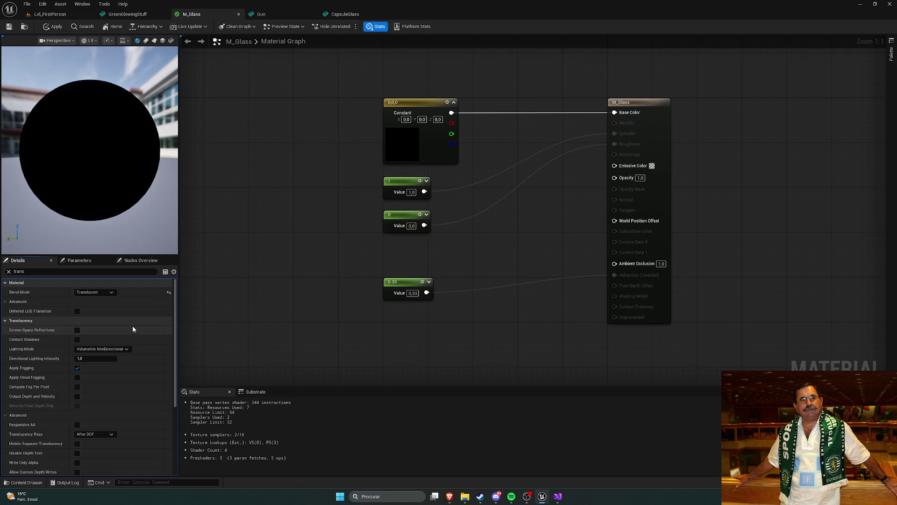
- Keep the Surface material domain and set the shading model to Thin Translucent
left_click(8, 272)
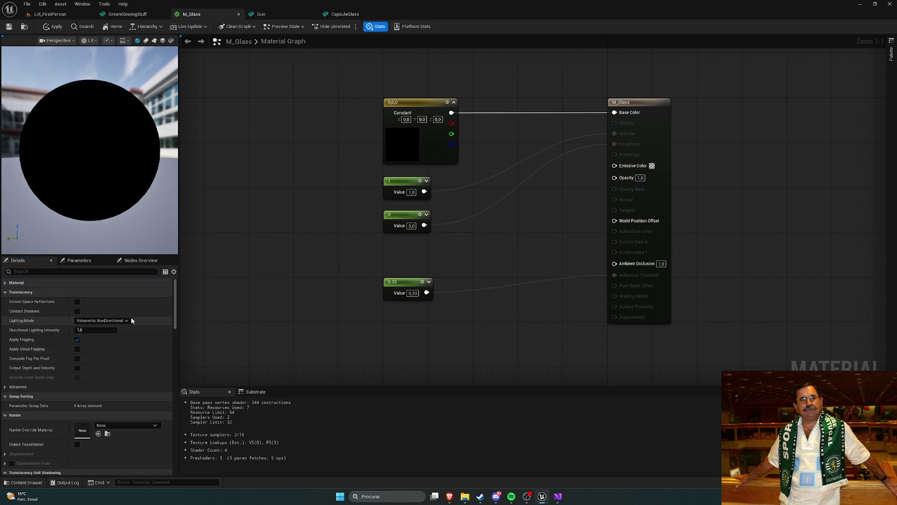
left_click(6, 294)
left_click(5, 283)
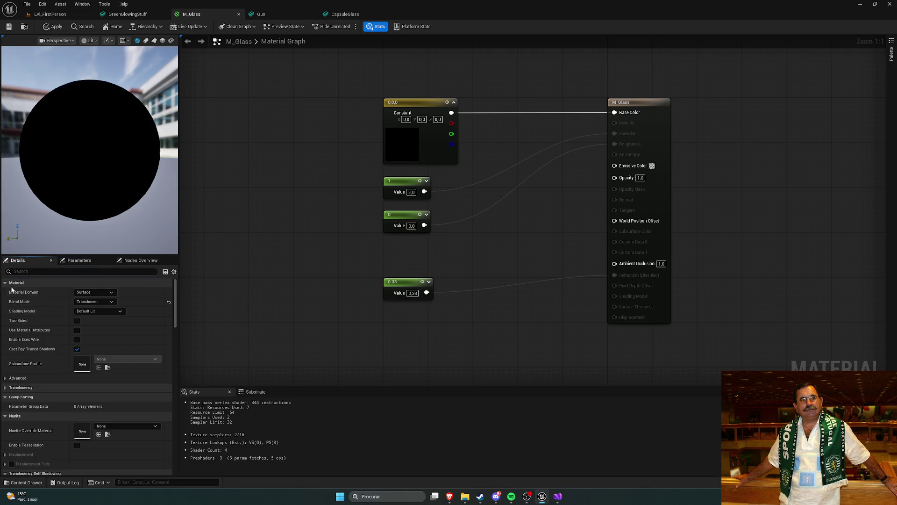
left_click(106, 301)
left_click(111, 292)
left_click(111, 292)
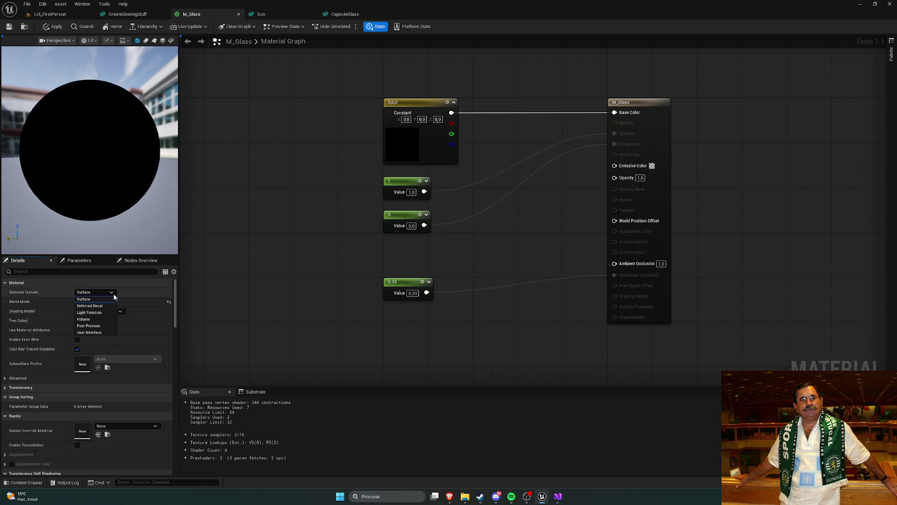
left_click(83, 300)
left_click(94, 302)
left_click(89, 321)
left_click(111, 311)
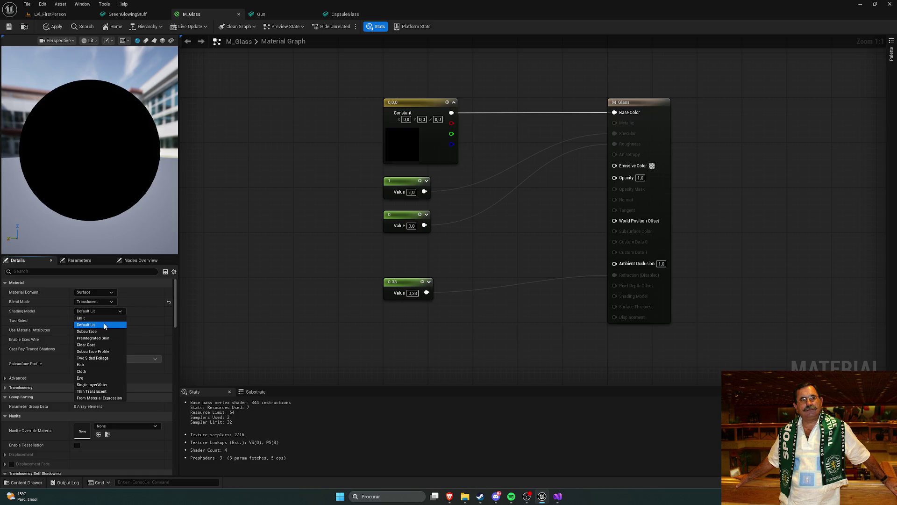
left_click(108, 391)
- Change the blend mode from Masked to Opaque and apply the changes to M_Glass
left_click(168, 312)
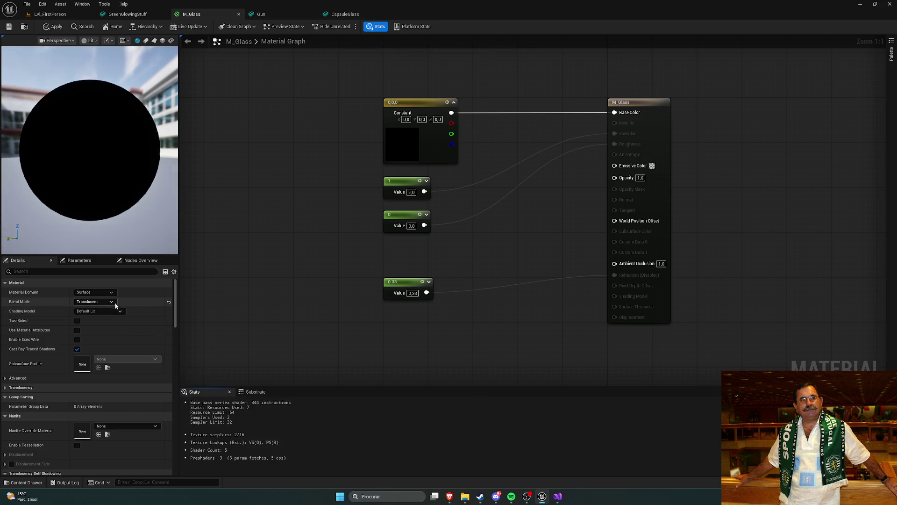
left_click(94, 301)
left_click(99, 315)
left_click(113, 302)
left_click(93, 310)
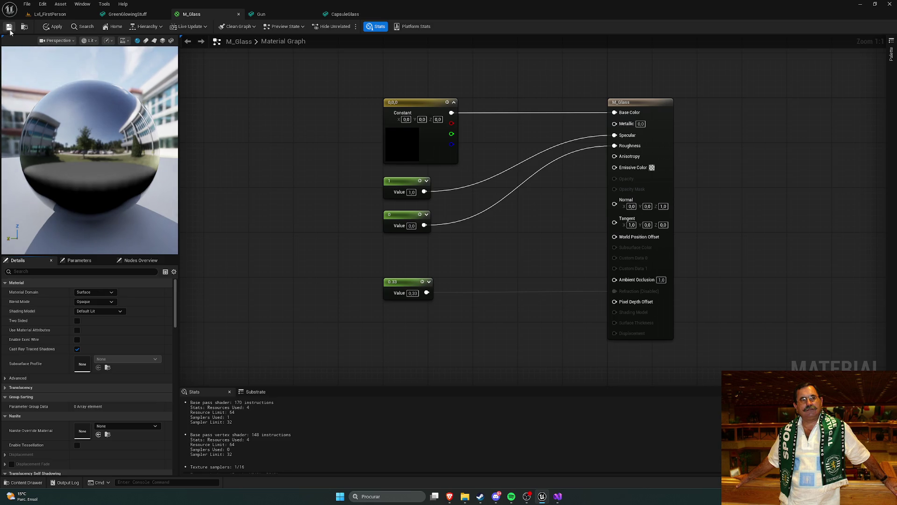
left_click(51, 28)
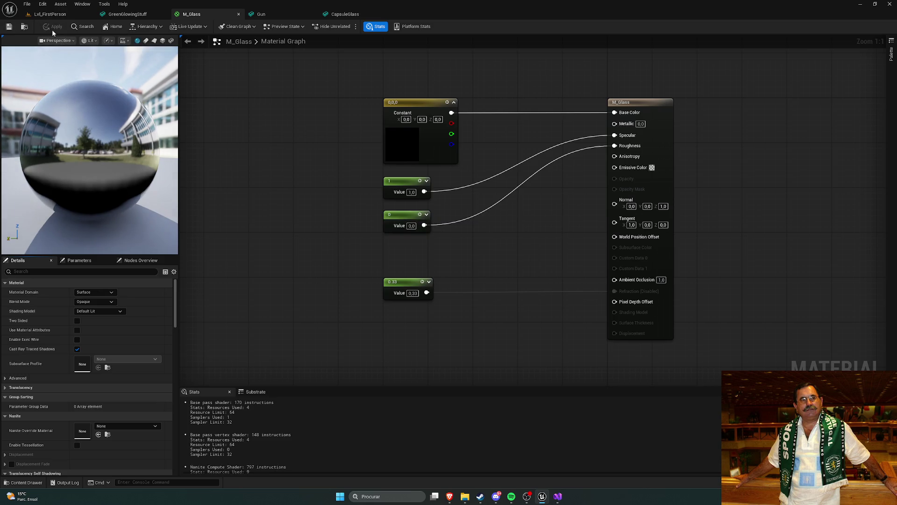
- Frame the now glossy black capsule in the CapsuleGlass mesh editor
left_click(327, 14)
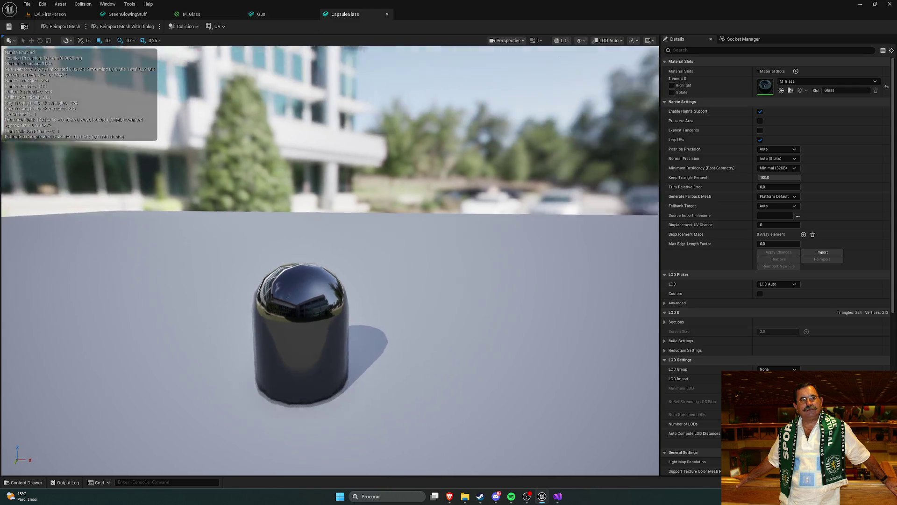
key("f")
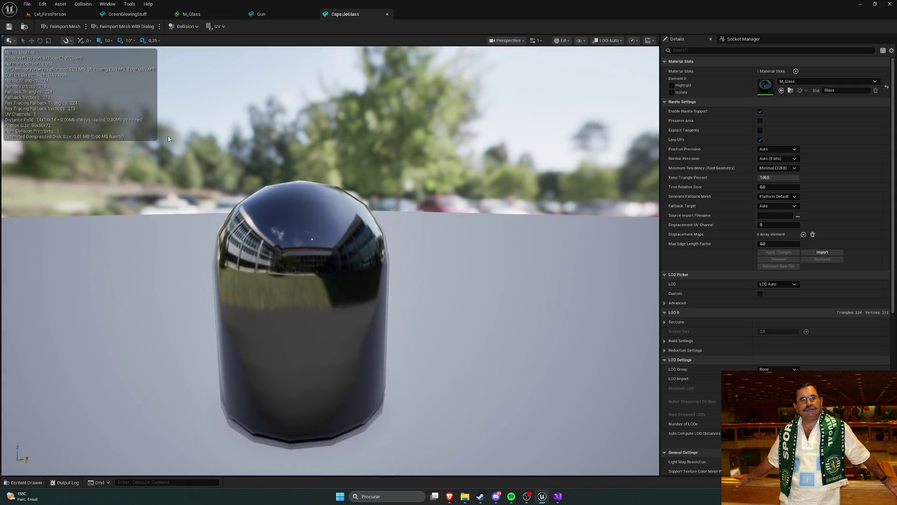
mouse_move(450, 497)
left_click(463, 459)
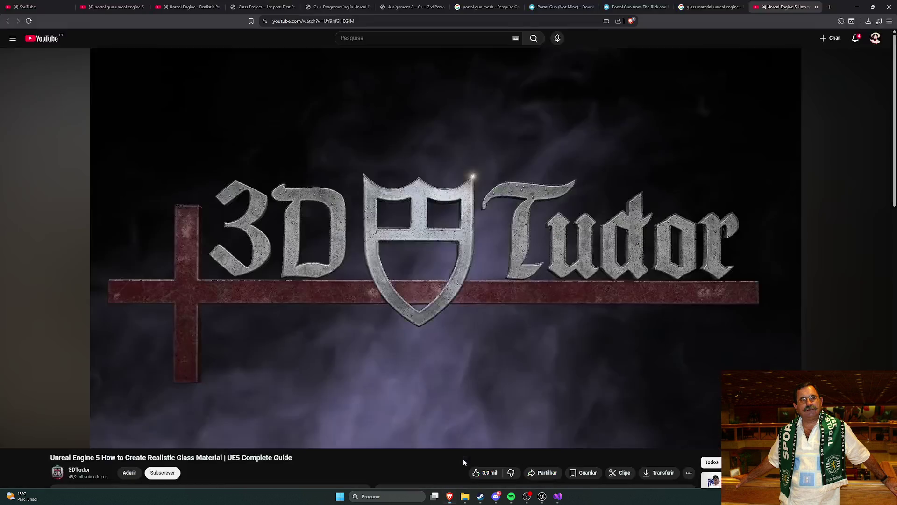
- Play the 3DTudor glass tutorial and pause it at the plane, cube, cylinder and sphere demo scene
left_click(560, 316)
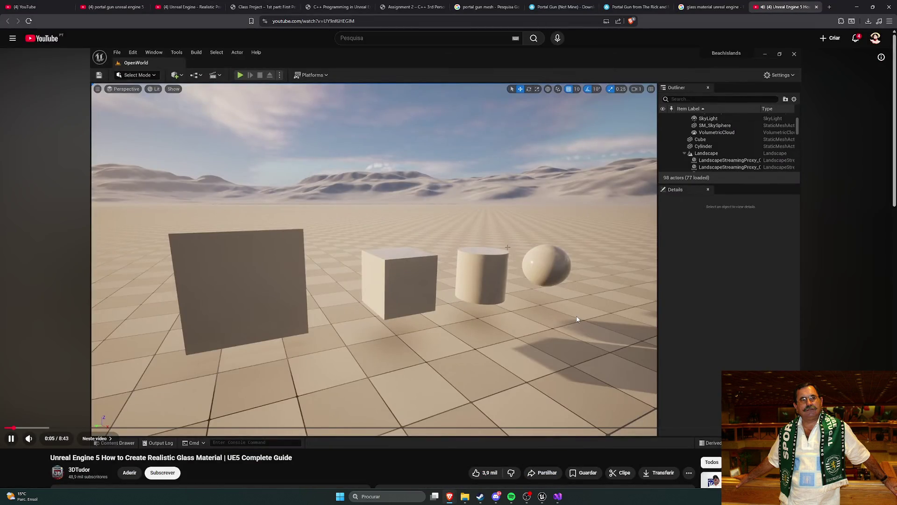
left_click(520, 266)
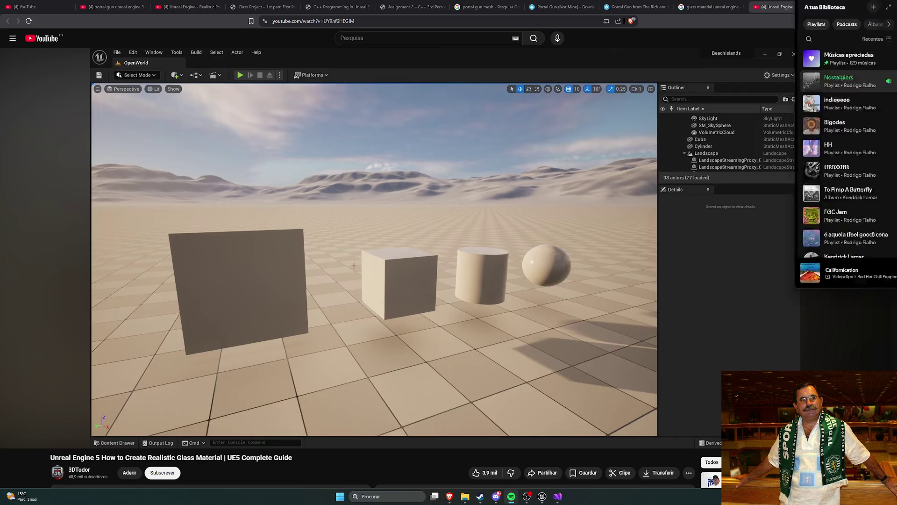
- Skip Spotify from Californication to Aerosmith's Cryin' and move the player to another screen
left_click(511, 496)
scroll(509, 239, "down", 3)
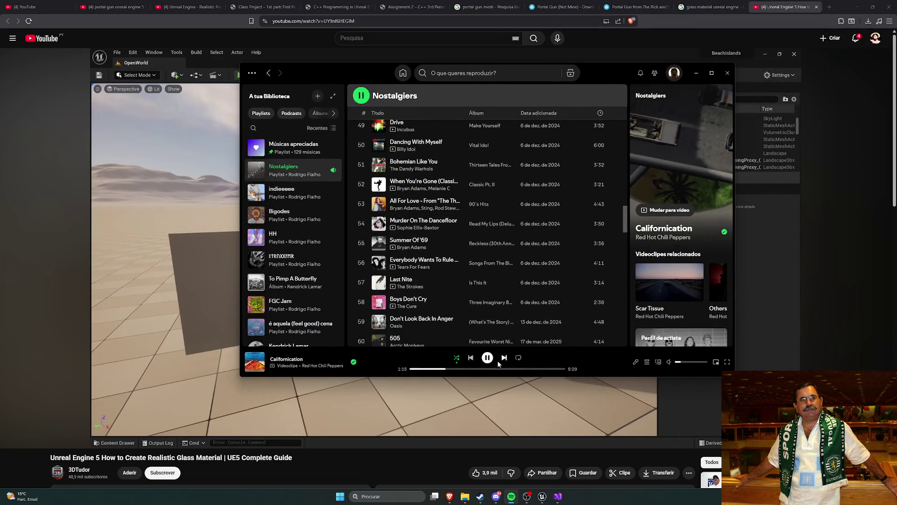
left_click(505, 359)
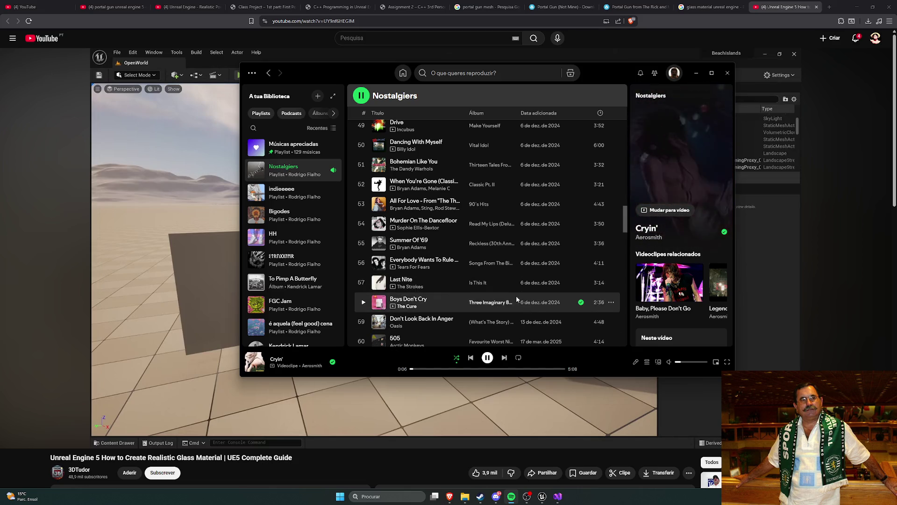
left_click_drag(608, 72, 896, 25)
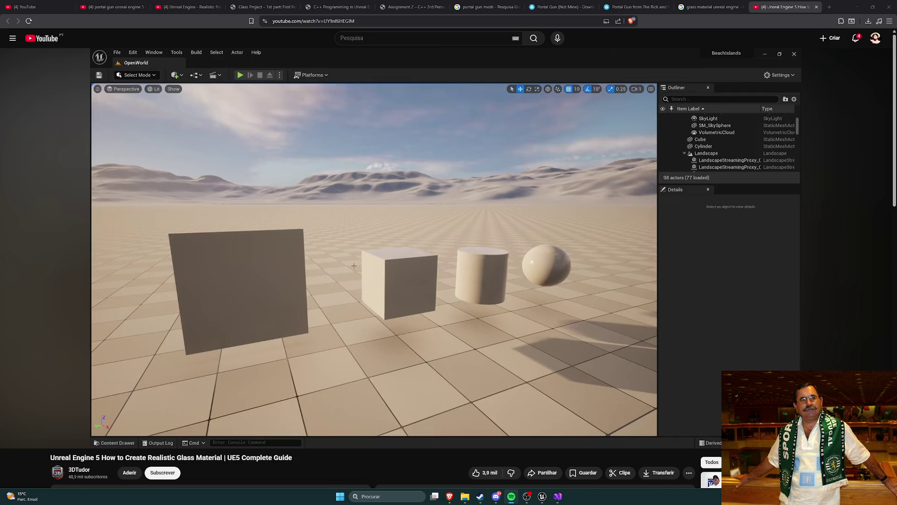
- Browse the Nostalgiers playlist, then open the AAAAAAAAAA playlist
key("alt+Tab")
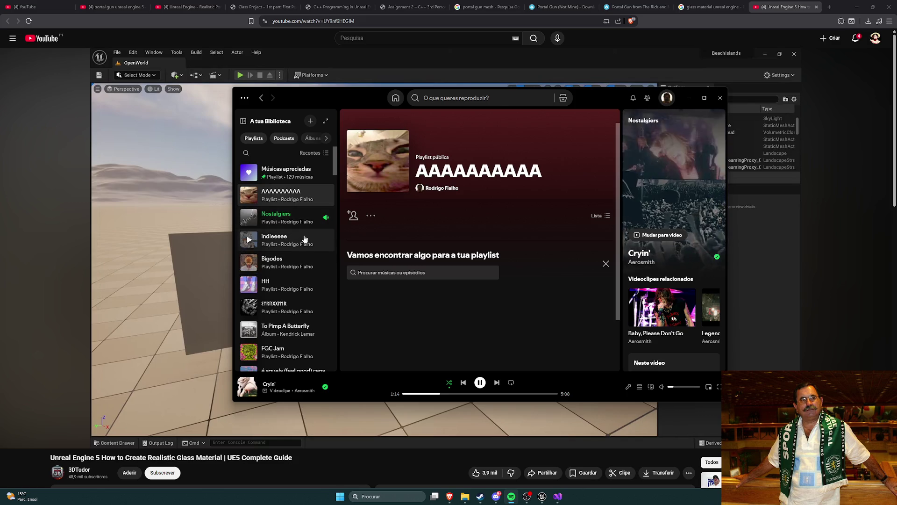
left_click(280, 217)
scroll(516, 282, "down", 6)
scroll(515, 283, "down", 15)
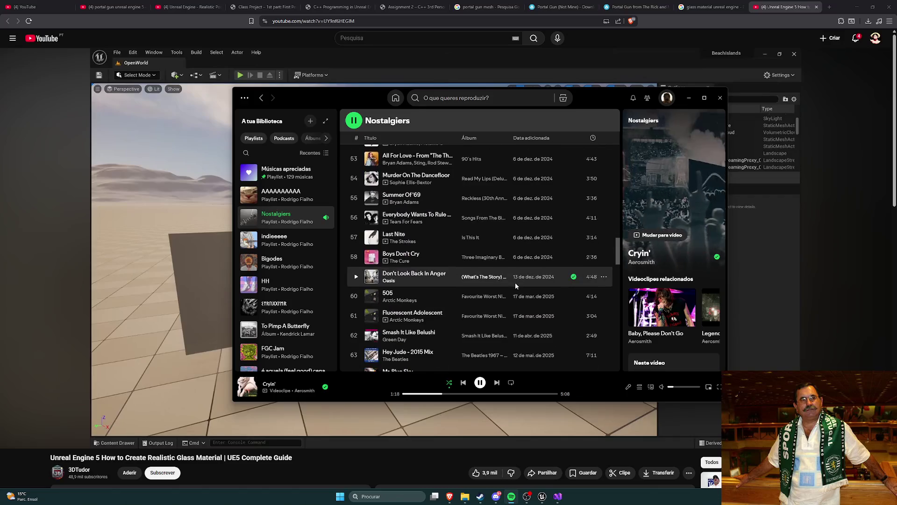
scroll(516, 284, "down", 8)
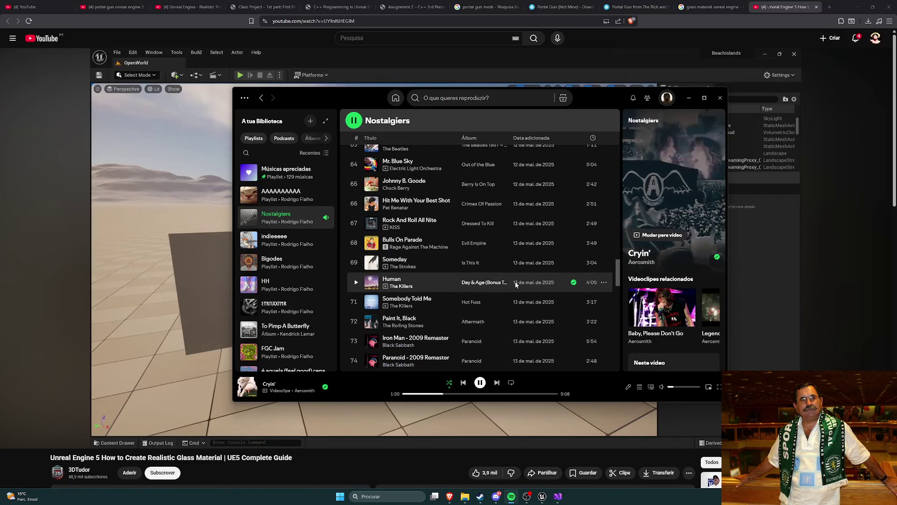
scroll(515, 285, "down", 12)
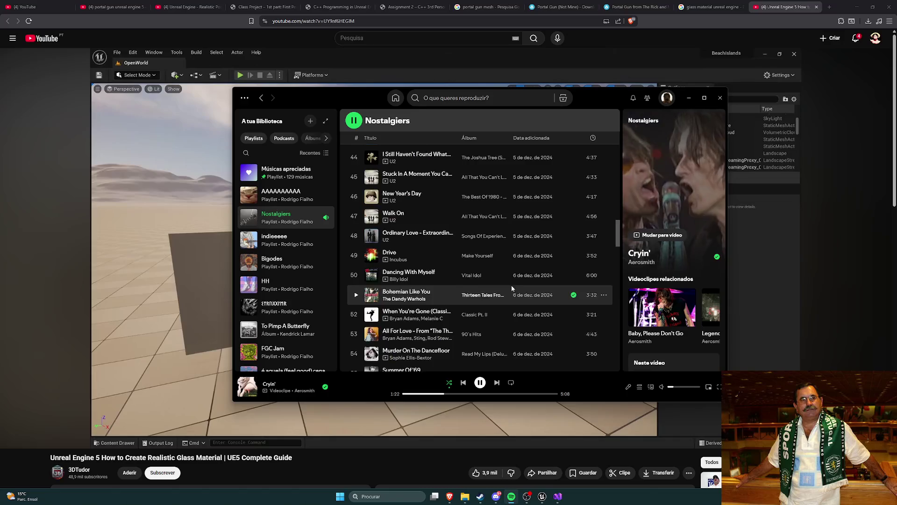
left_click(276, 195)
- Hide the Spotify window and drag it off to the right-hand screen
left_click(385, 83)
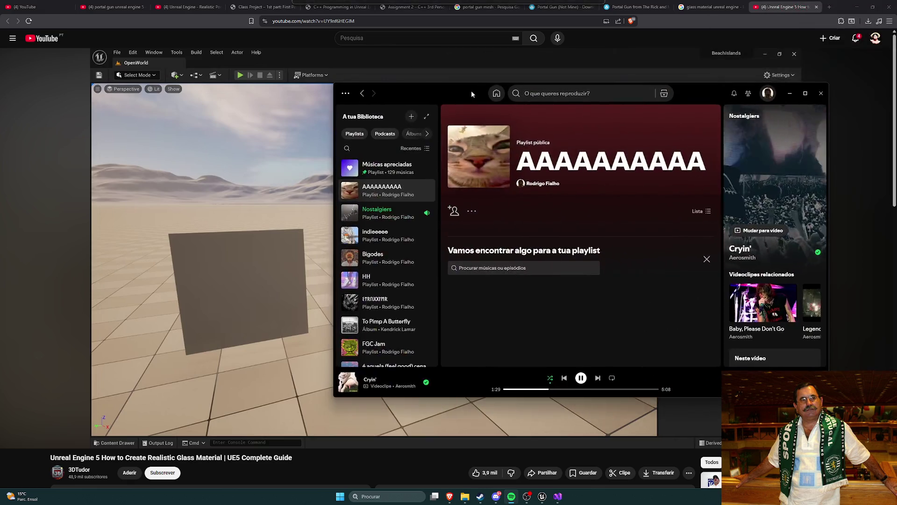
left_click_drag(471, 91, 442, 96)
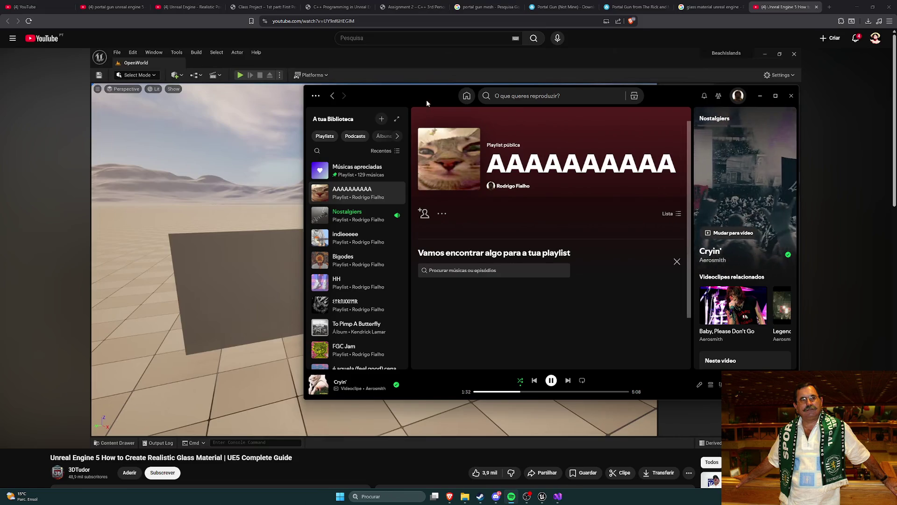
left_click_drag(434, 98, 428, 96)
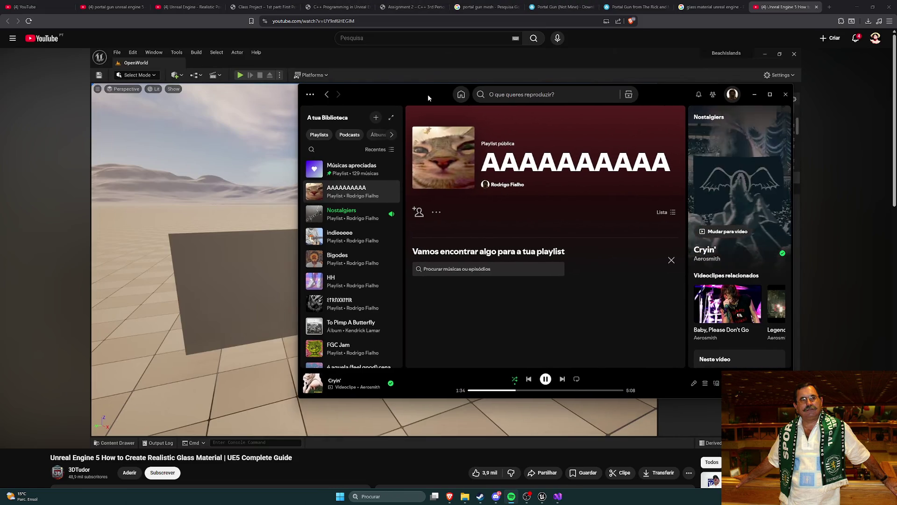
mouse_move(409, 108)
left_mouse_down()
mouse_move(636, 40)
mouse_move(504, 98)
mouse_move(469, 96)
left_mouse_up()
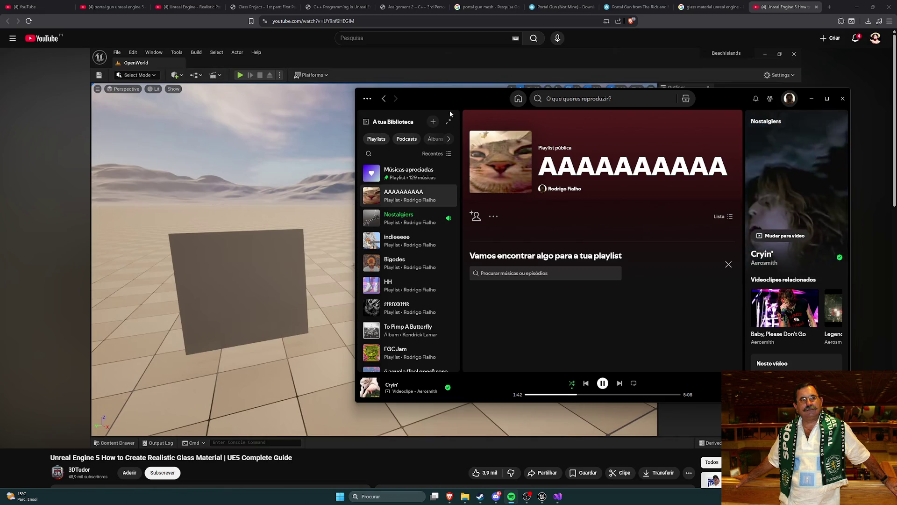
mouse_move(457, 97)
left_mouse_down()
mouse_move(671, 39)
mouse_move(495, 85)
mouse_move(705, 64)
mouse_move(896, 61)
left_mouse_up()
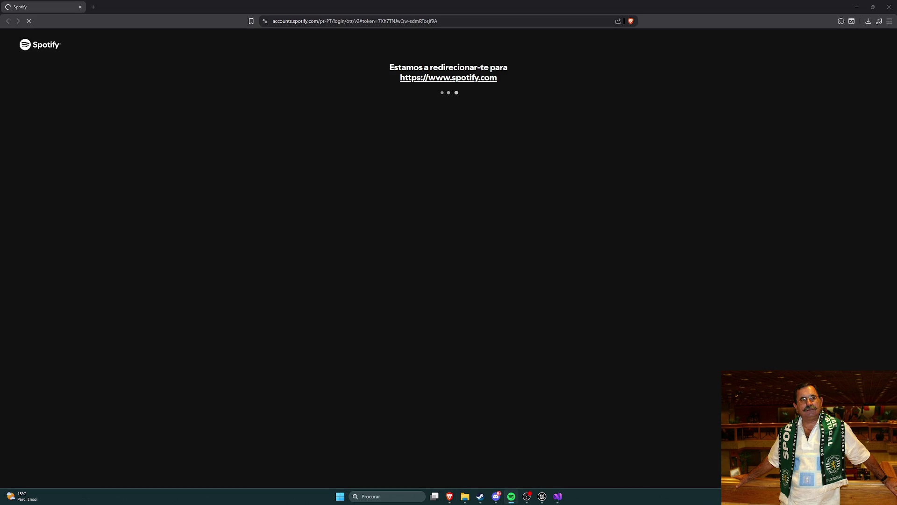
- Google the 1189,00 ₹ Premium charge from the order history and find it equals 11,02 EUR
key("ctrl+w")
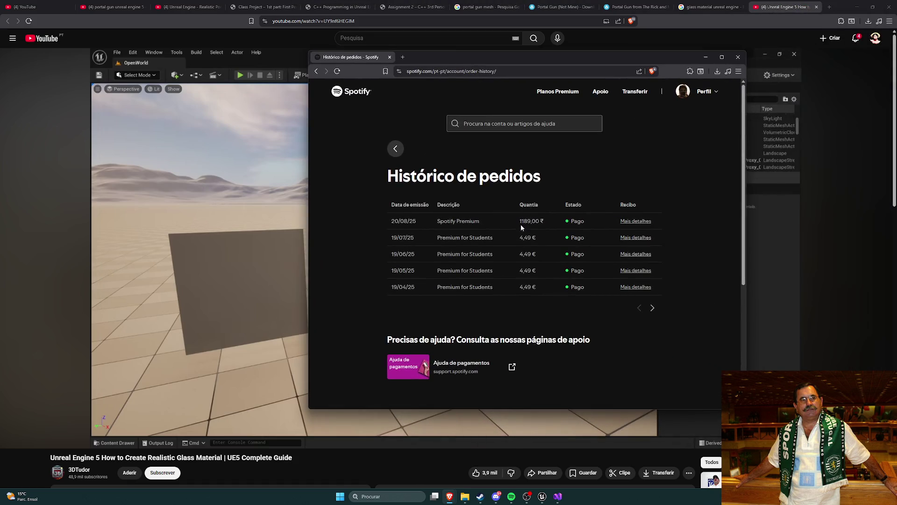
mouse_move(519, 222)
left_mouse_down()
mouse_move(544, 224)
mouse_move(519, 226)
left_mouse_up()
key("ctrl+c")
left_click(402, 57)
key("ctrl+v")
key("Return")
mouse_move(331, 157)
left_mouse_down()
mouse_move(393, 158)
mouse_move(333, 158)
left_mouse_up()
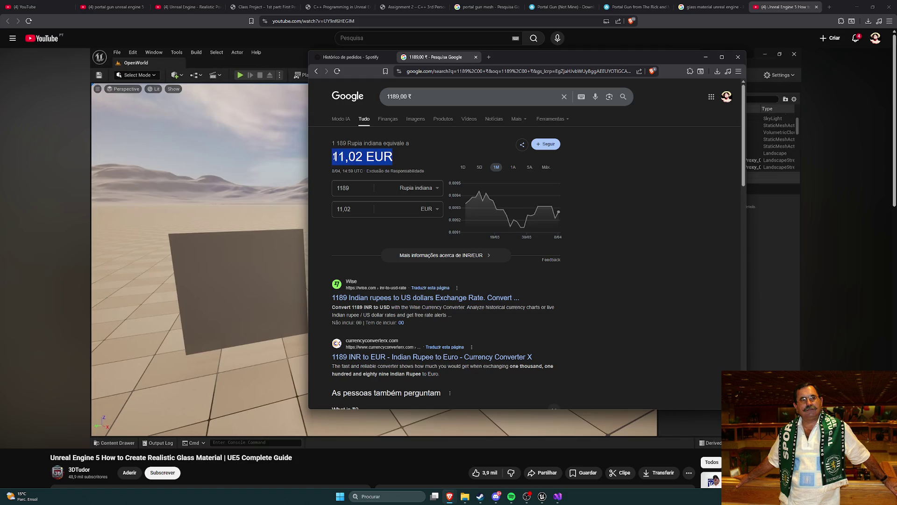
left_click(377, 159)
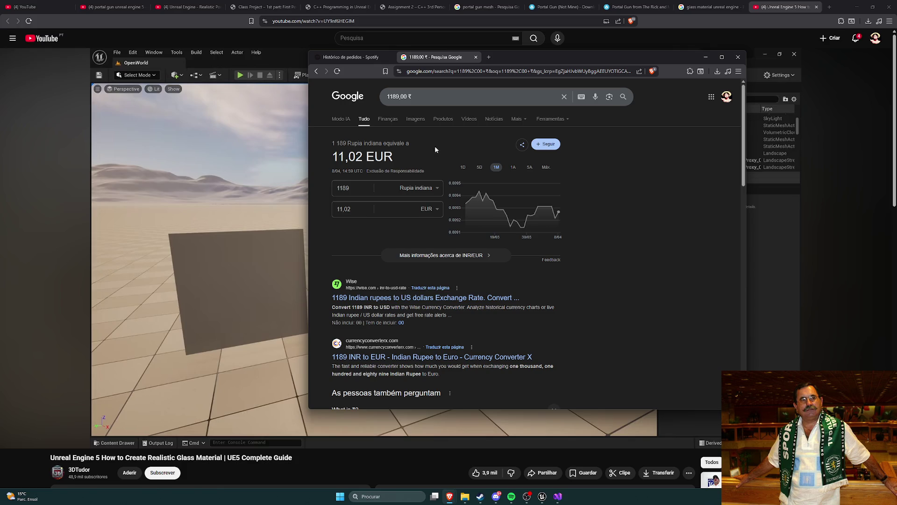
- Recheck the order history against the currency result, then return to the tutorial video
left_click(355, 57)
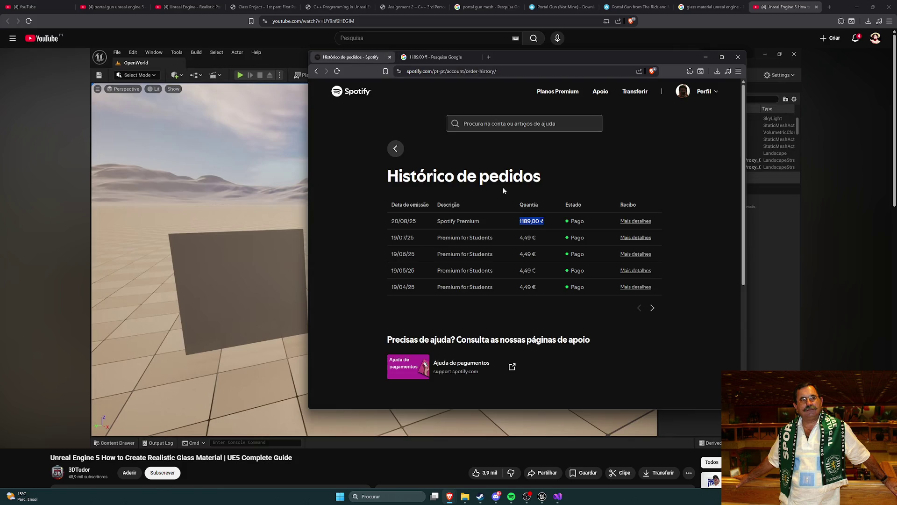
left_click(528, 232)
scroll(561, 183, "down", 5)
scroll(566, 184, "up", 5)
left_click(435, 57)
left_click(353, 266)
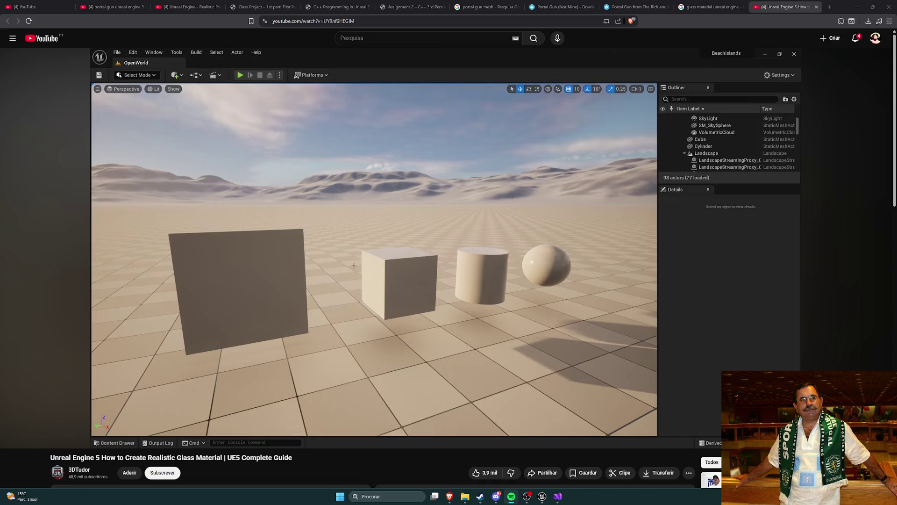
- Flip between the Nostalgiers and AAAAAAAAAA playlists in Spotify, then hide it
key("alt+Tab")
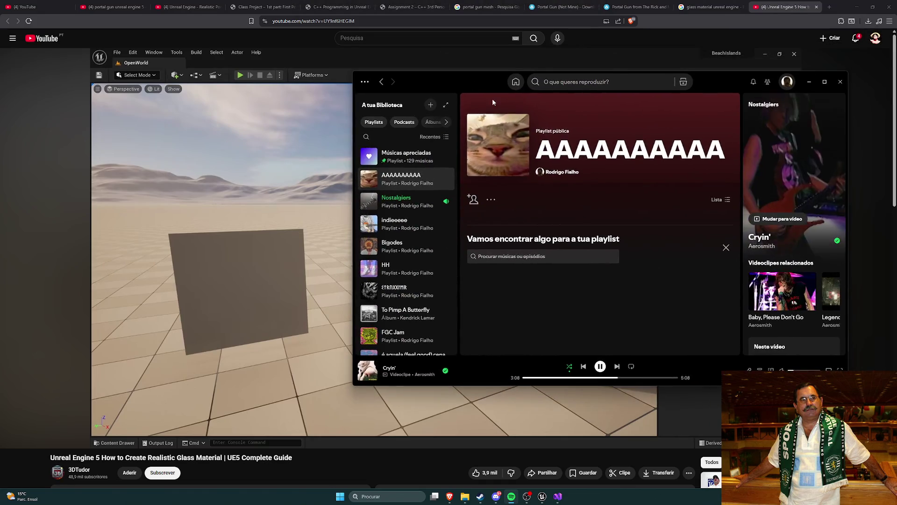
left_click(396, 201)
left_click(401, 179)
scroll(604, 240, "down", 1)
scroll(604, 240, "up", 2)
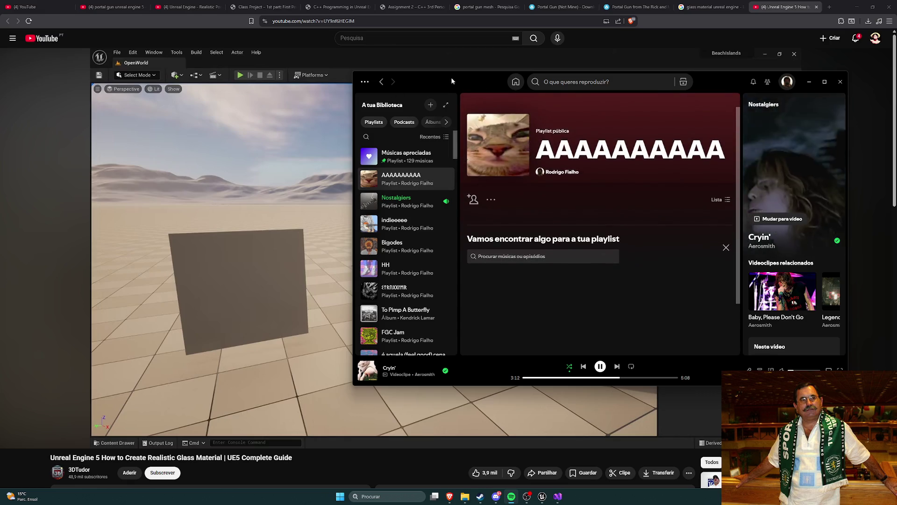
key("alt+Tab")
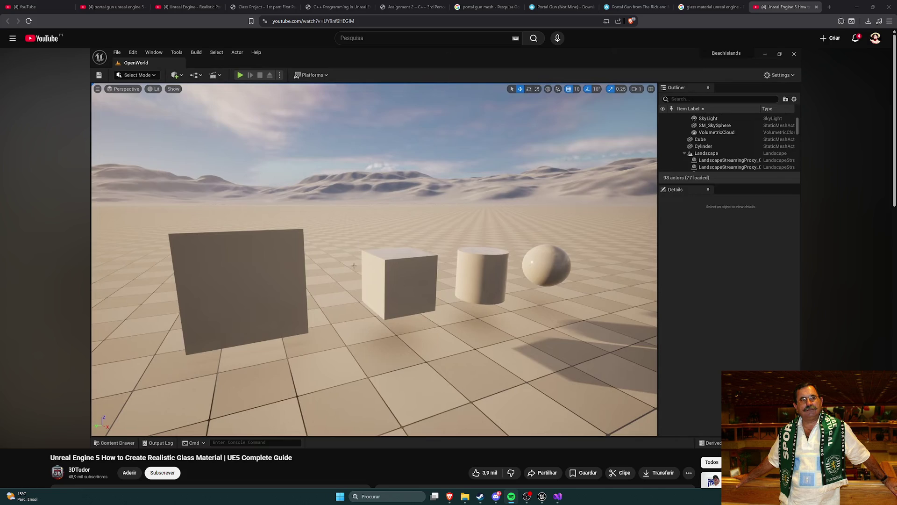
- Play Nuclear by Mike Oldfield from the AAAAAAAAAA playlist and minimize Spotify
key("alt+Tab")
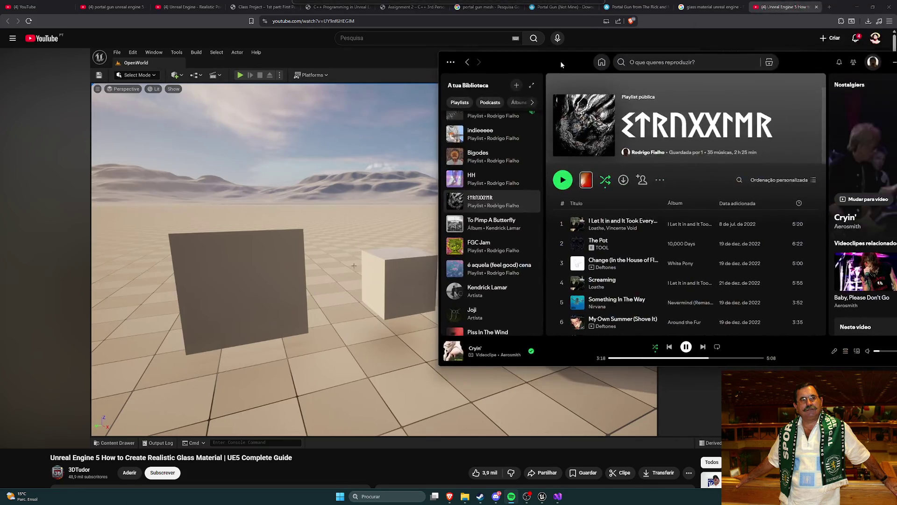
left_click_drag(560, 61, 525, 59)
scroll(635, 236, "down", 4)
scroll(634, 235, "down", 8)
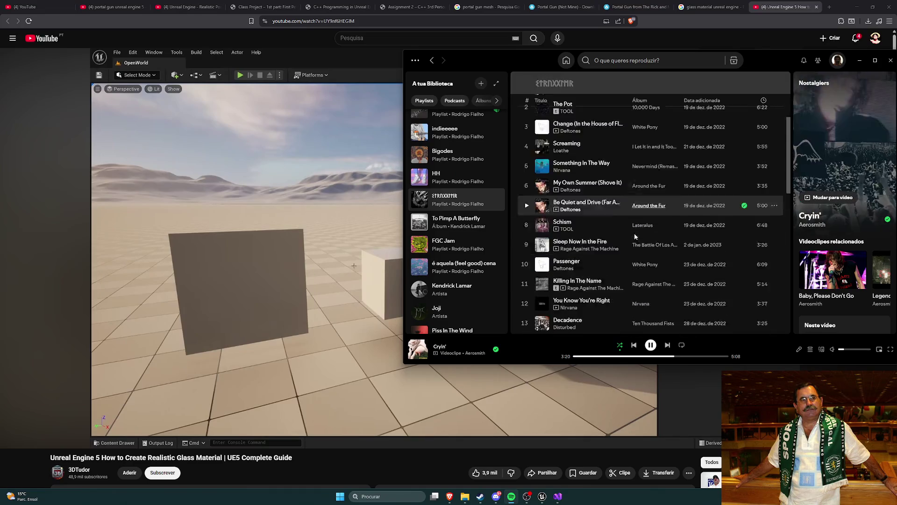
scroll(631, 240, "up", 8)
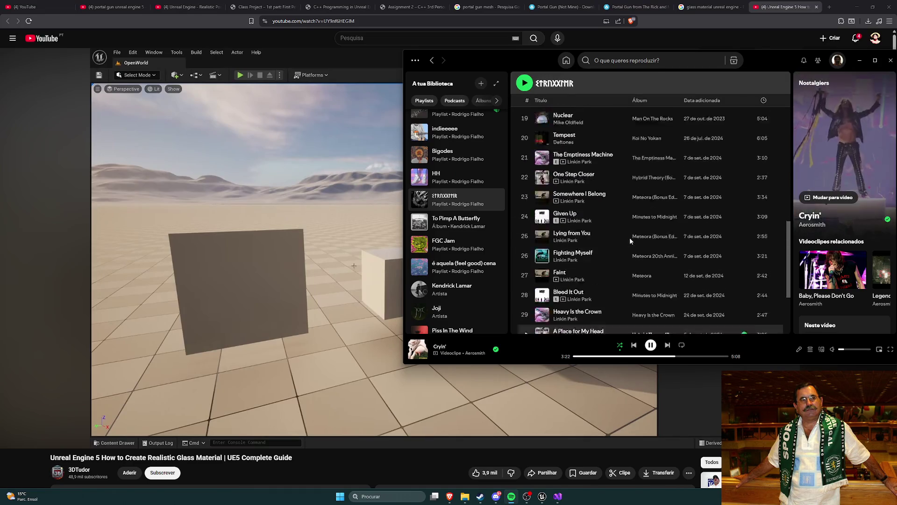
scroll(620, 242, "up", 6)
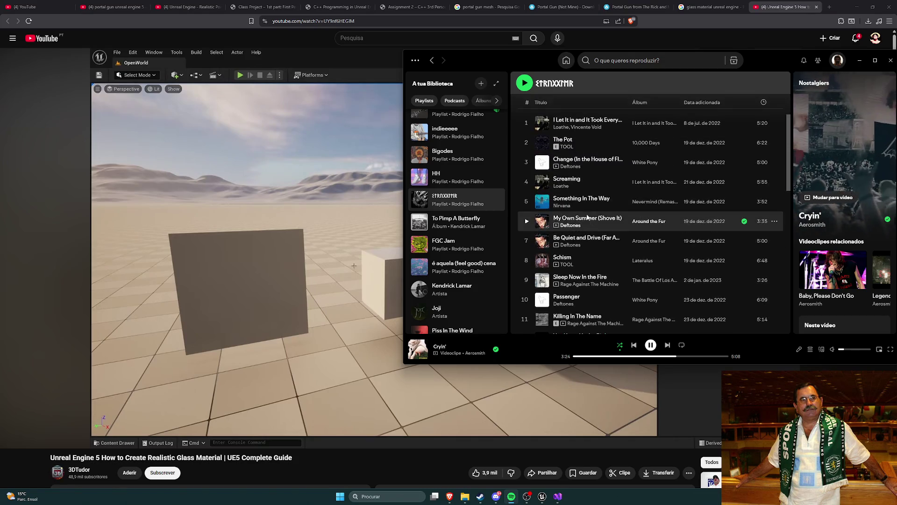
scroll(580, 224, "down", 5)
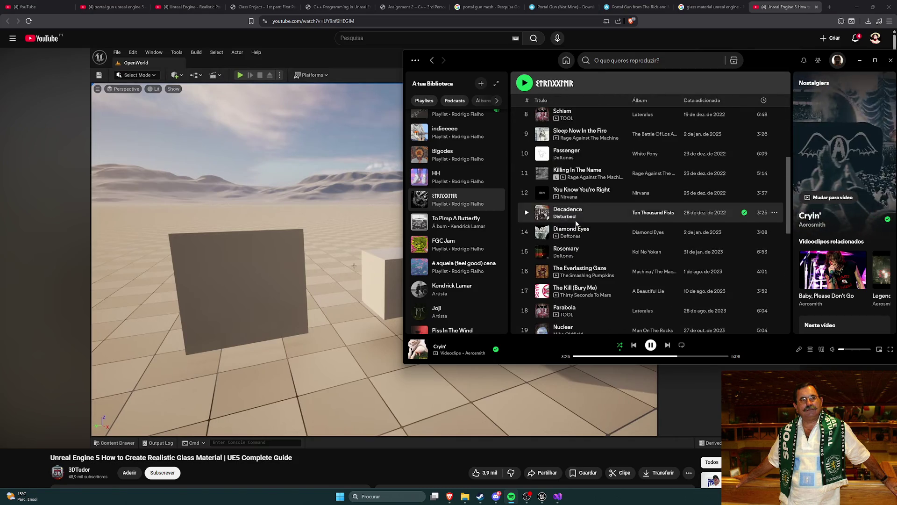
scroll(583, 227, "down", 3)
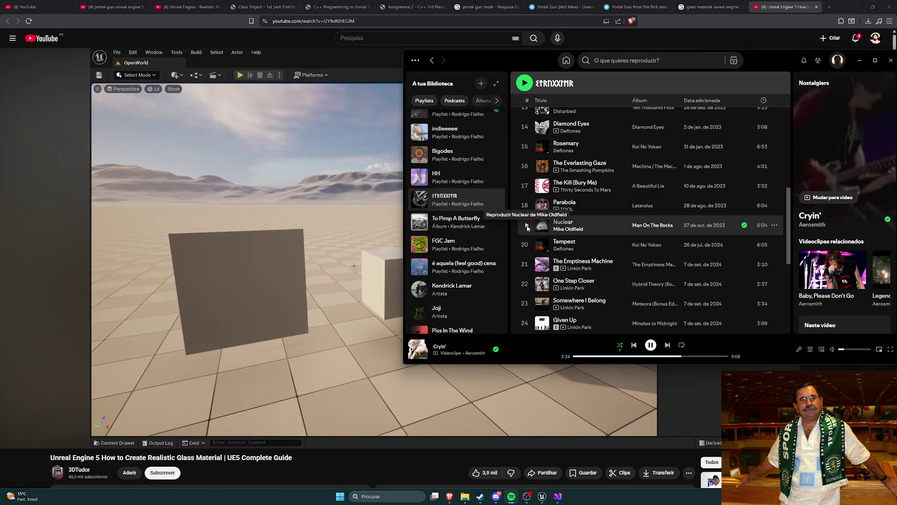
left_click(528, 227)
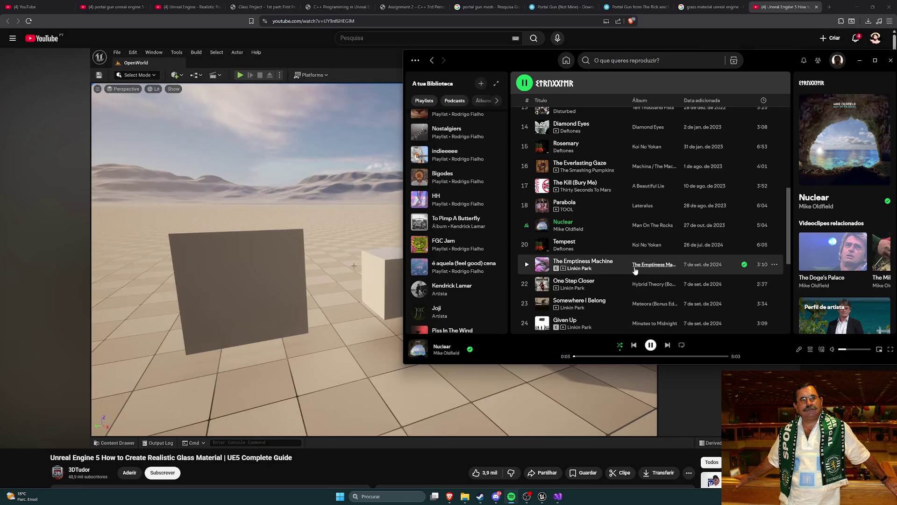
scroll(638, 238, "up", 2)
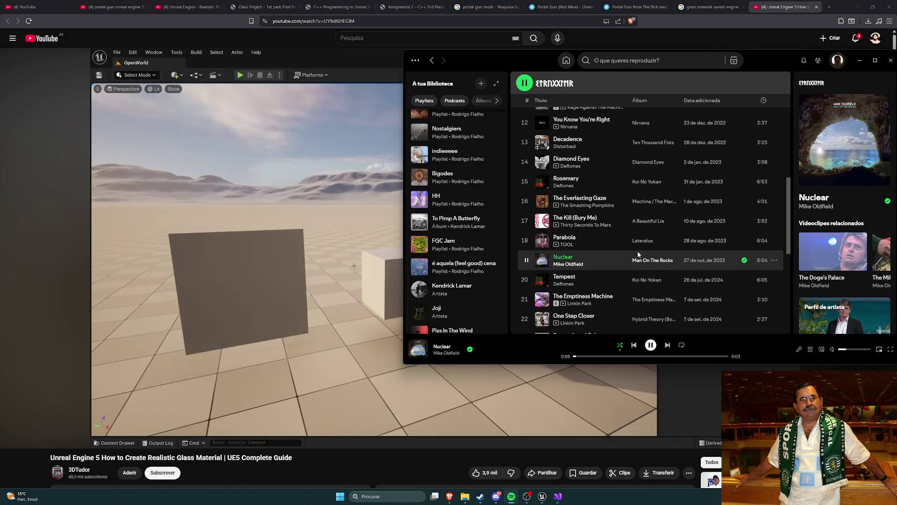
key("super+Down")
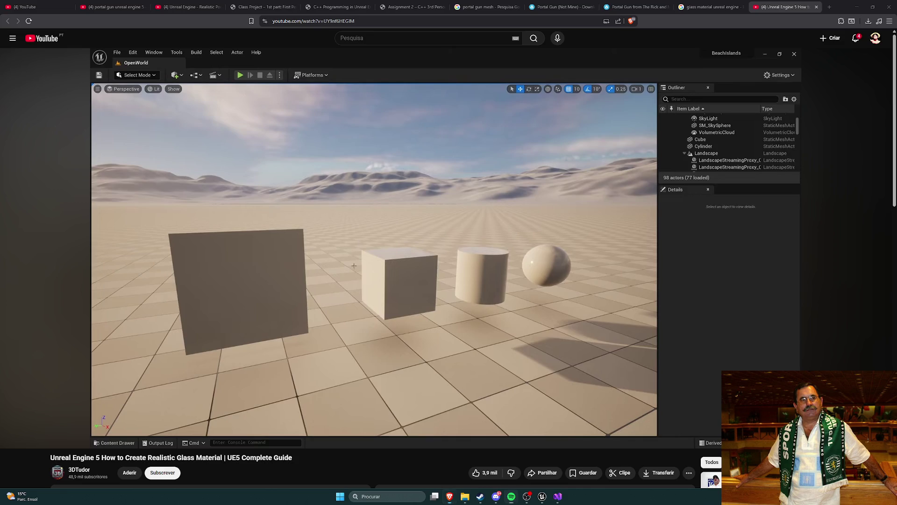
mouse_move(529, 335)
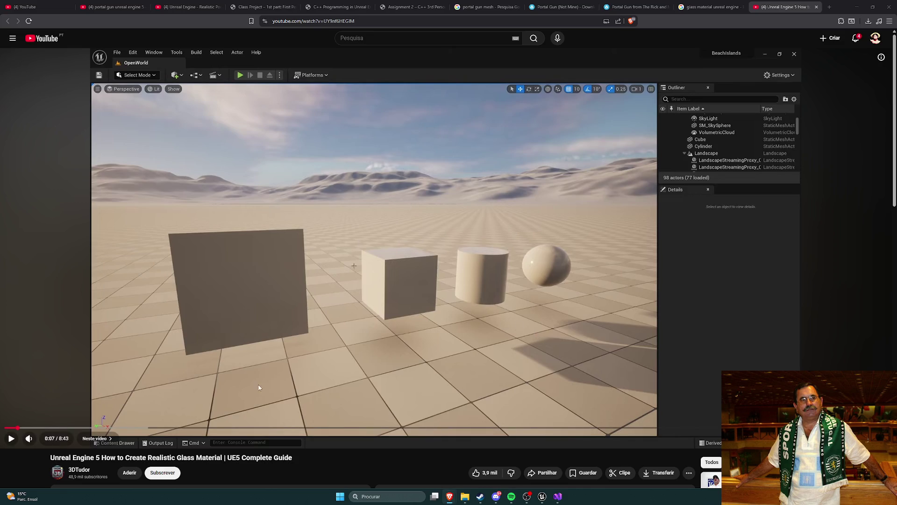
- Scrub the tutorial to the Glass material's settings section
left_click(70, 386)
left_click(75, 428)
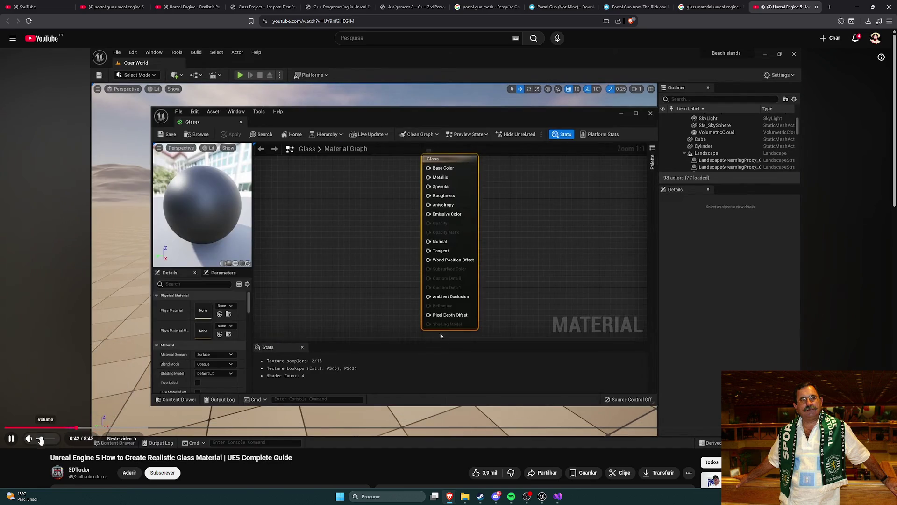
left_click(115, 428)
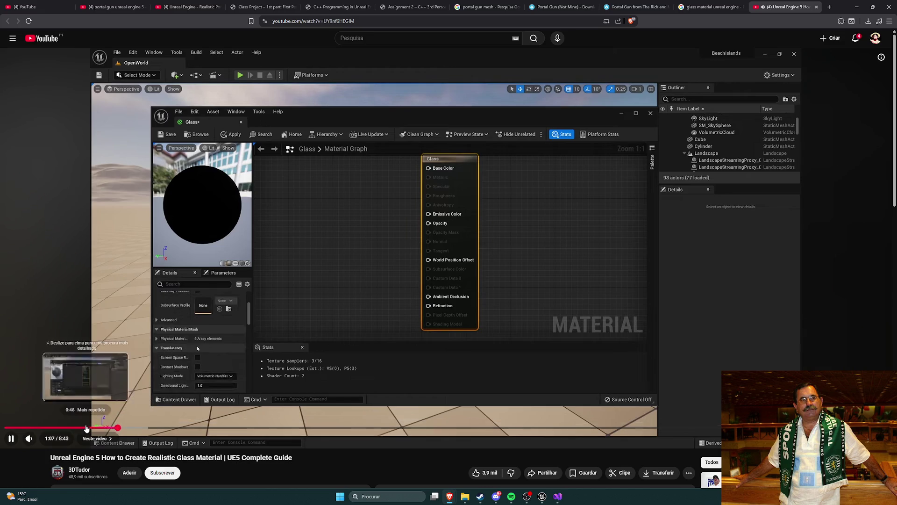
left_click(88, 428)
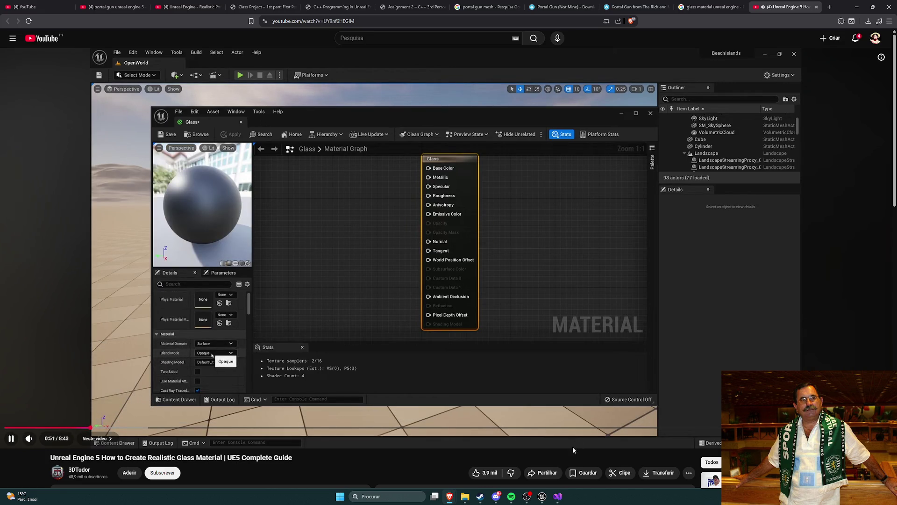
- Set the M_Glass blend mode to Translucent
left_click(542, 497)
left_click(192, 14)
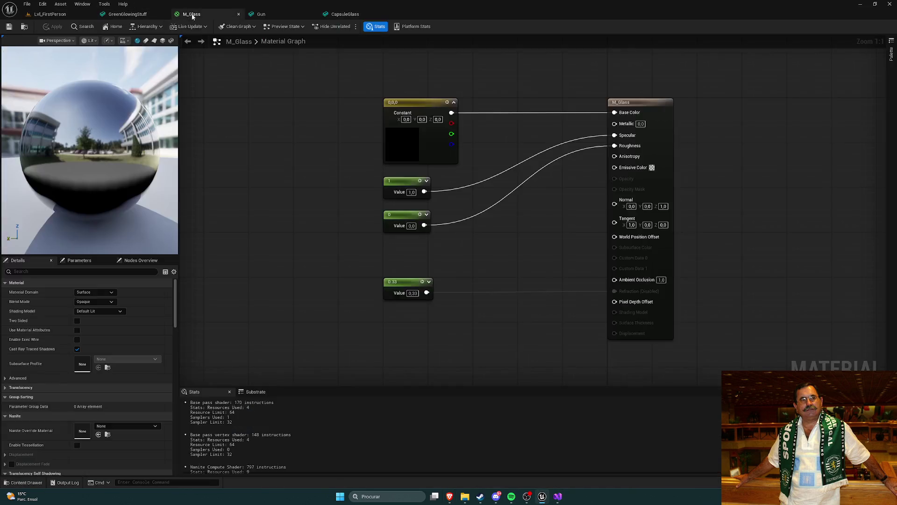
left_click(96, 301)
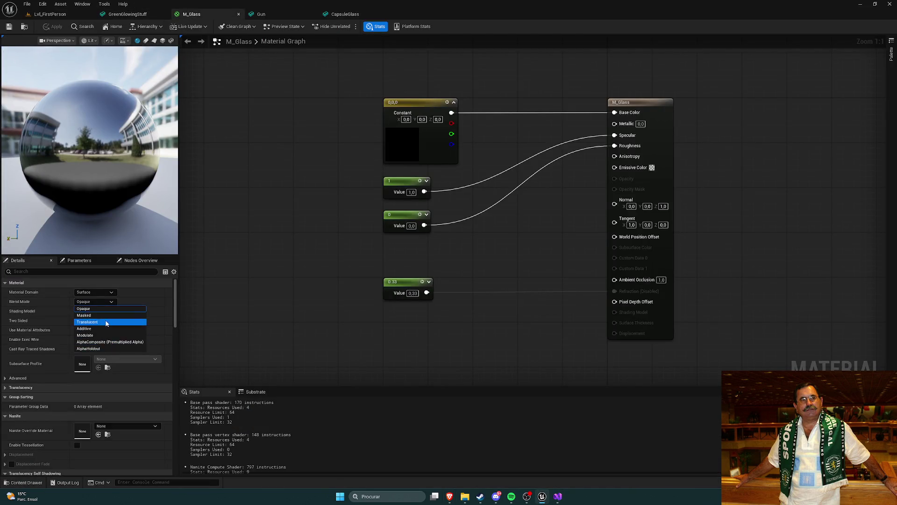
left_click(107, 322)
- Scrub the tutorial to the translucency lighting mode choice
mouse_move(450, 497)
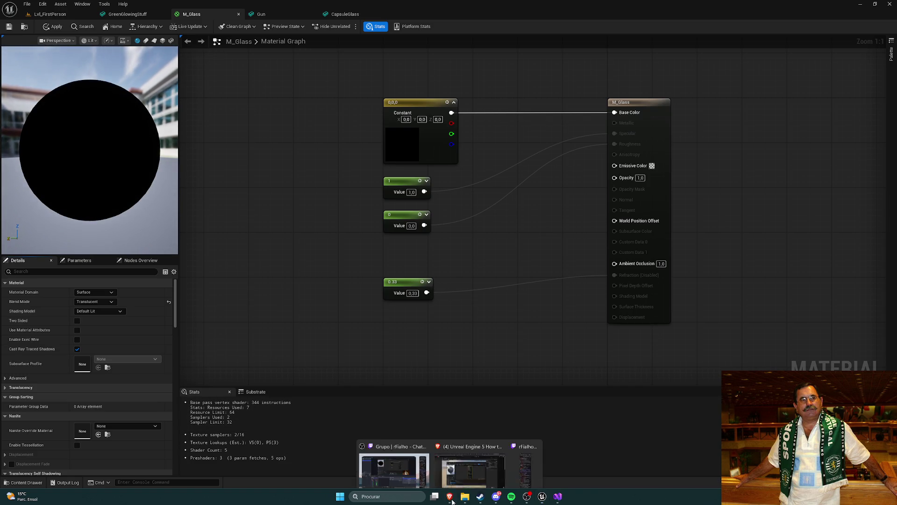
left_click(494, 464)
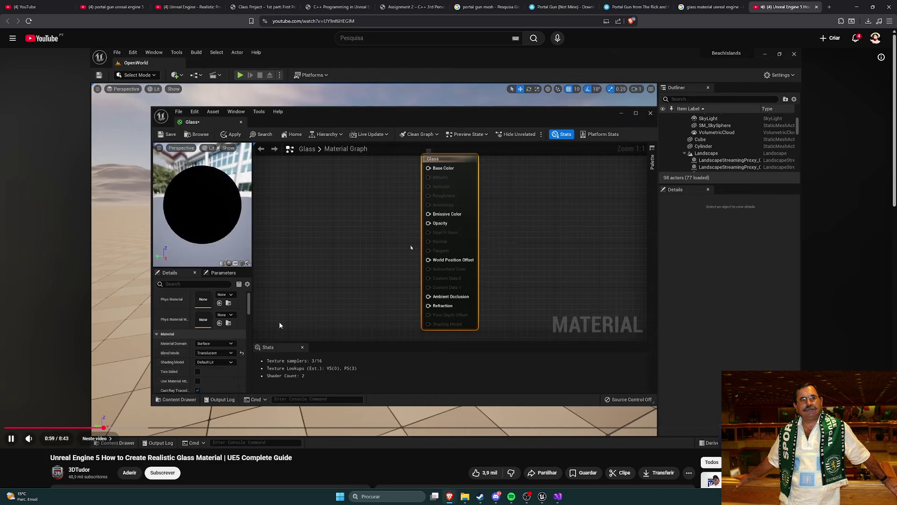
left_click(117, 428)
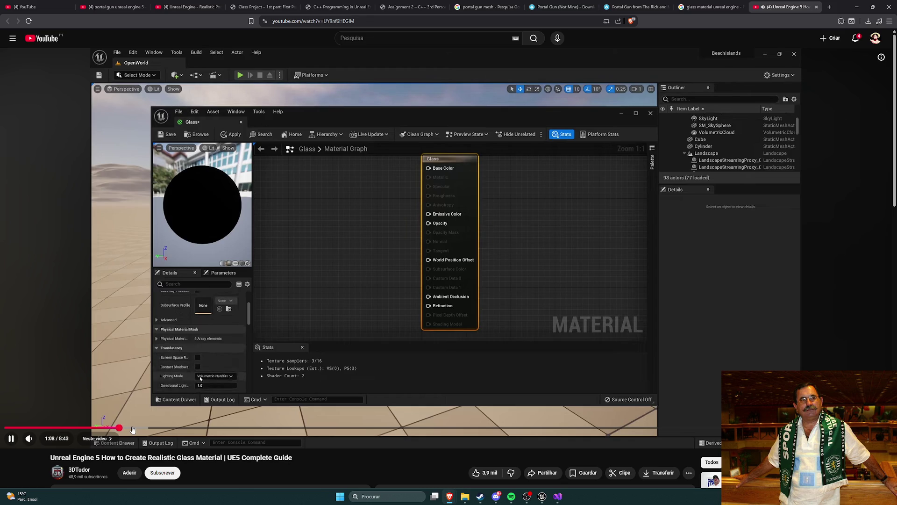
left_click(140, 428)
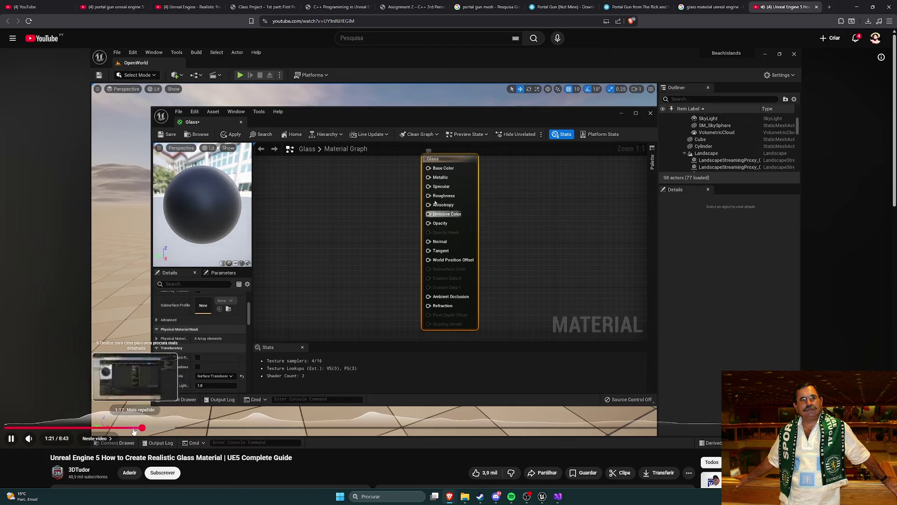
left_click(135, 428)
left_click(309, 374)
left_click(446, 386)
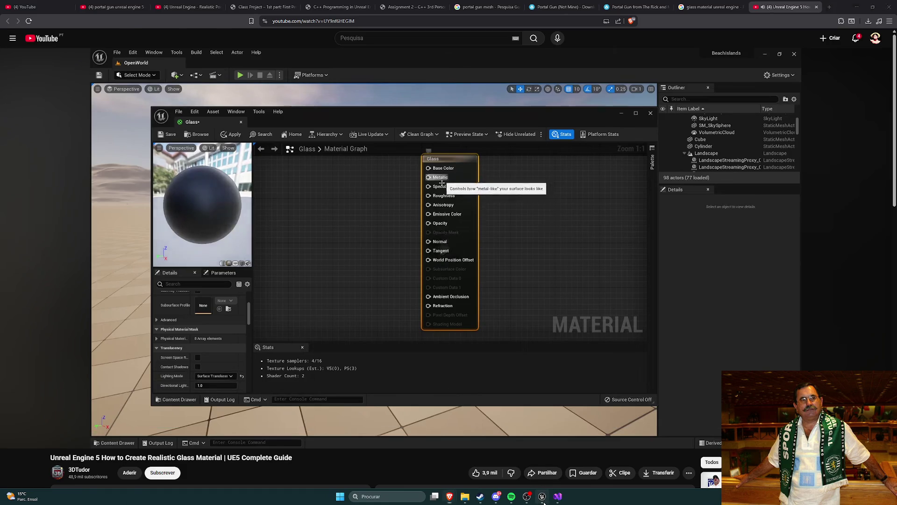
- Back in M_Glass, start filtering the material properties by name
left_click(542, 497)
scroll(110, 349, "down", 3)
scroll(126, 355, "up", 5)
left_click(43, 271)
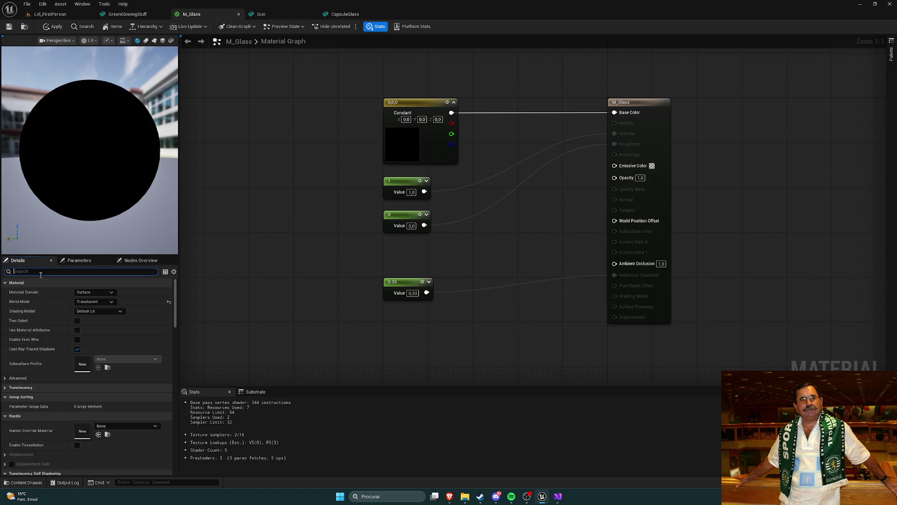
- Set M_Glass's translucency Lighting Mode to Surface TranslucencyVolume and apply the change
type("tra")
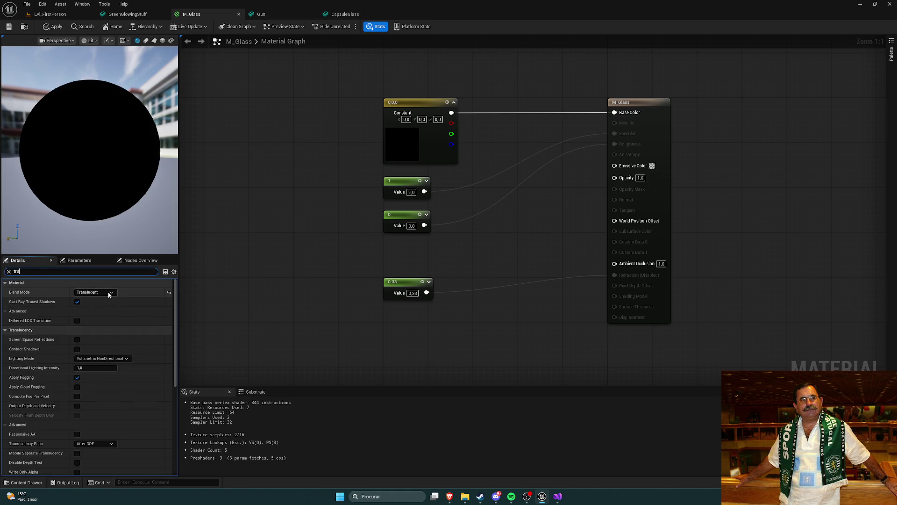
left_click(123, 358)
left_click(109, 392)
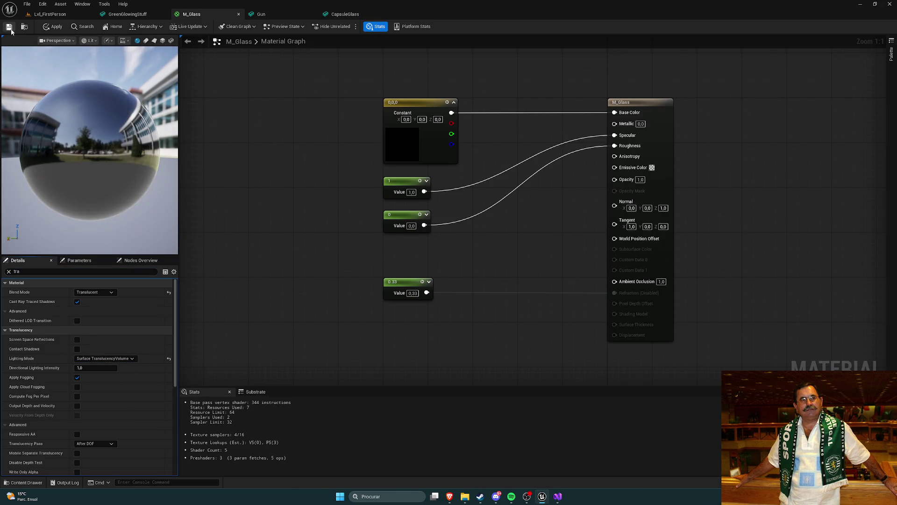
left_click(52, 26)
- Check the tutorial, then delete a stray constant colour node from the M_Glass graph
mouse_move(451, 501)
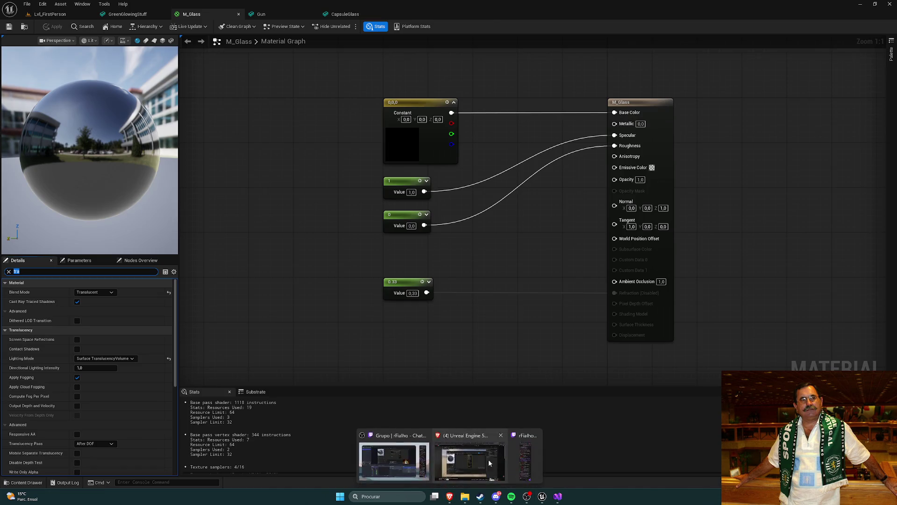
left_click(394, 449)
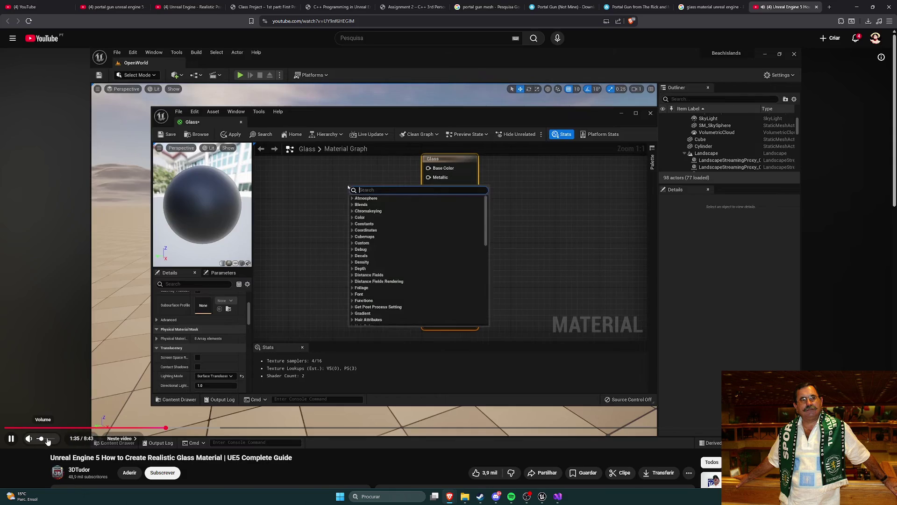
left_click(542, 497)
left_click(305, 169)
left_click(305, 151)
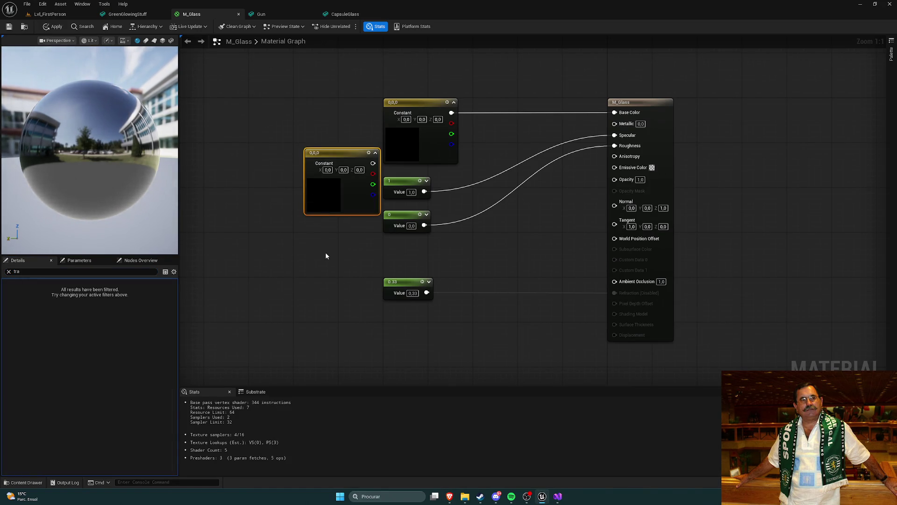
key("Delete")
key("alt+Tab")
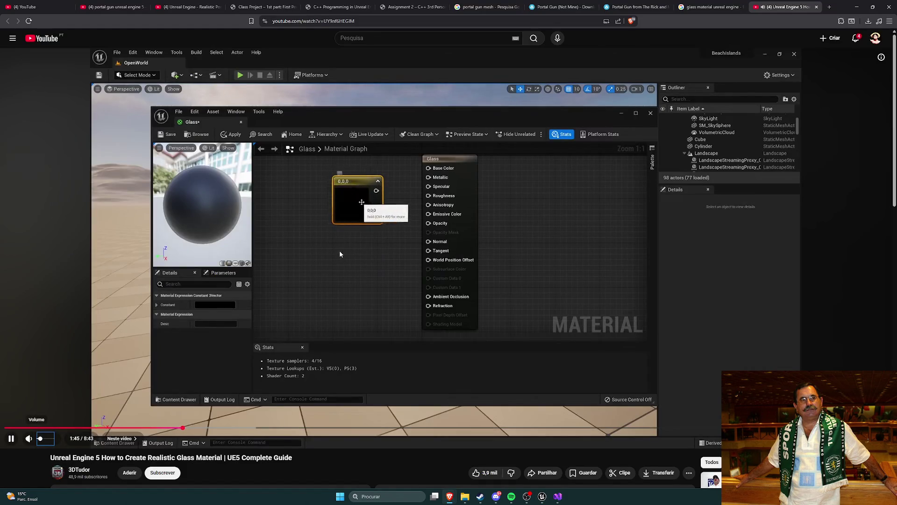
- Pause the tutorial and skip ahead through it to the Lerp node step
left_click(9, 439)
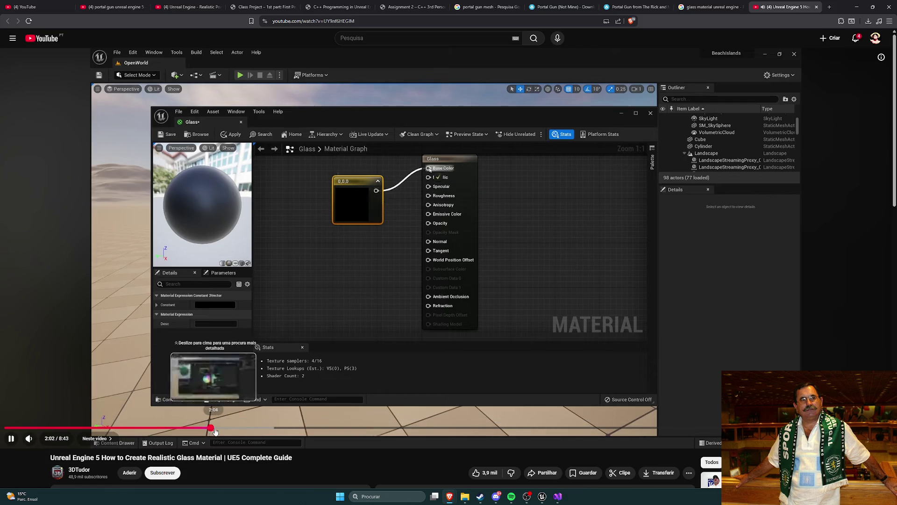
left_click(212, 428)
left_click(248, 428)
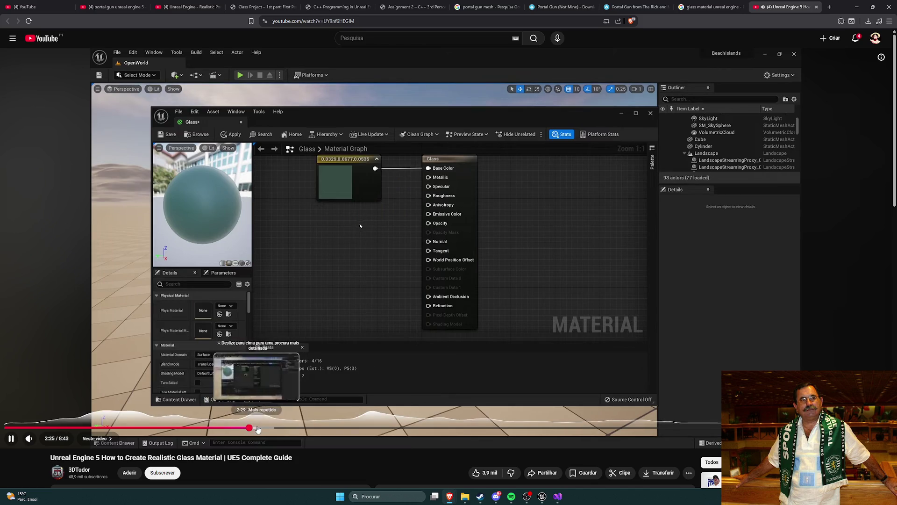
left_click(264, 429)
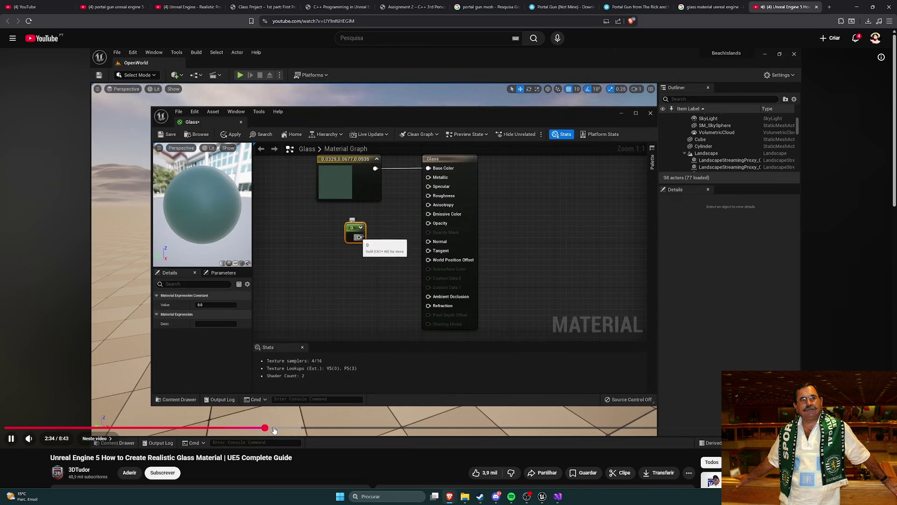
left_click(312, 429)
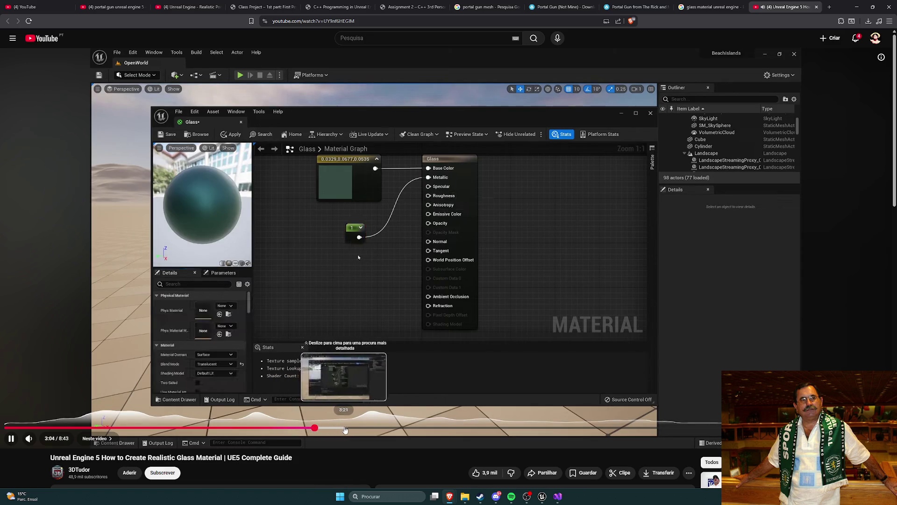
left_click(352, 428)
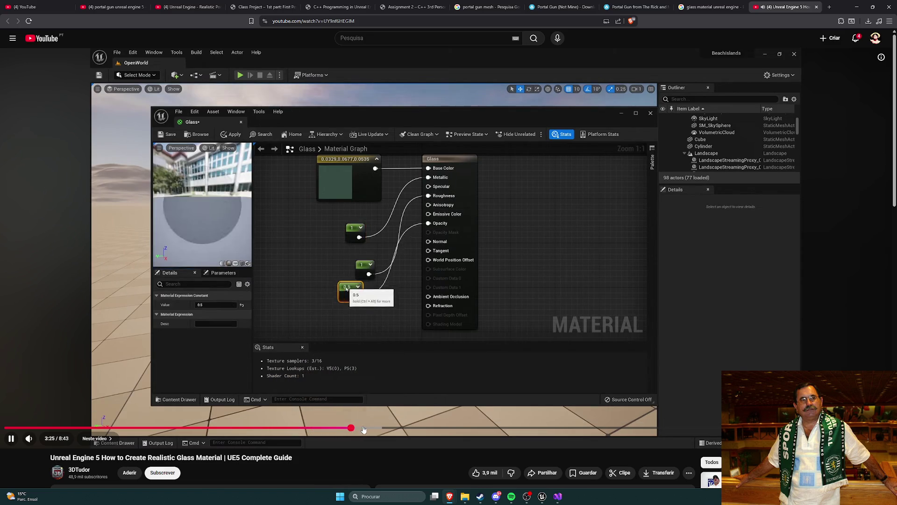
left_click(372, 428)
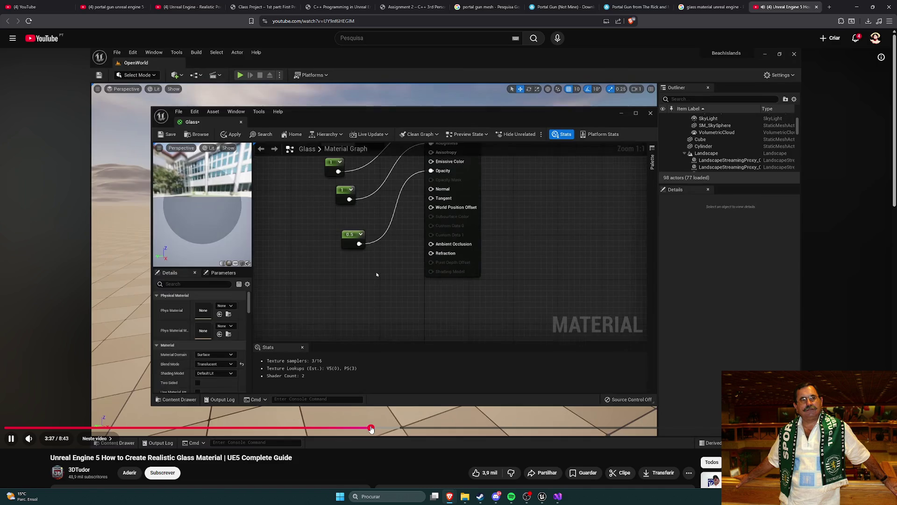
- Rewind the tutorial and pause it at 3:26 for reference
left_click(397, 355)
key("alt+Tab")
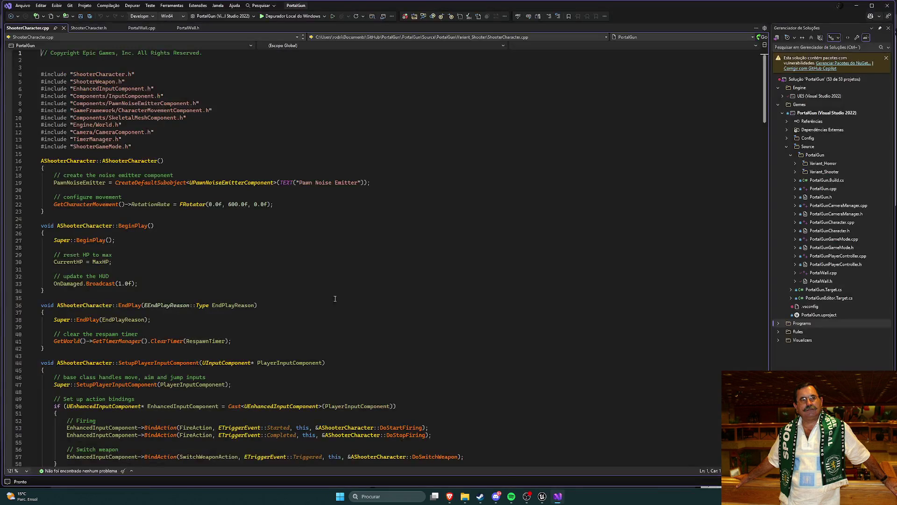
key("alt+Tab")
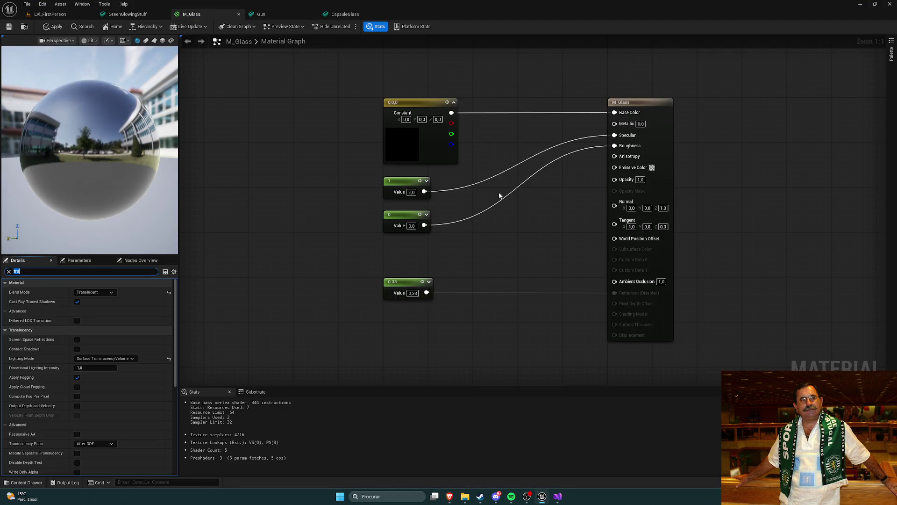
key("alt+Tab")
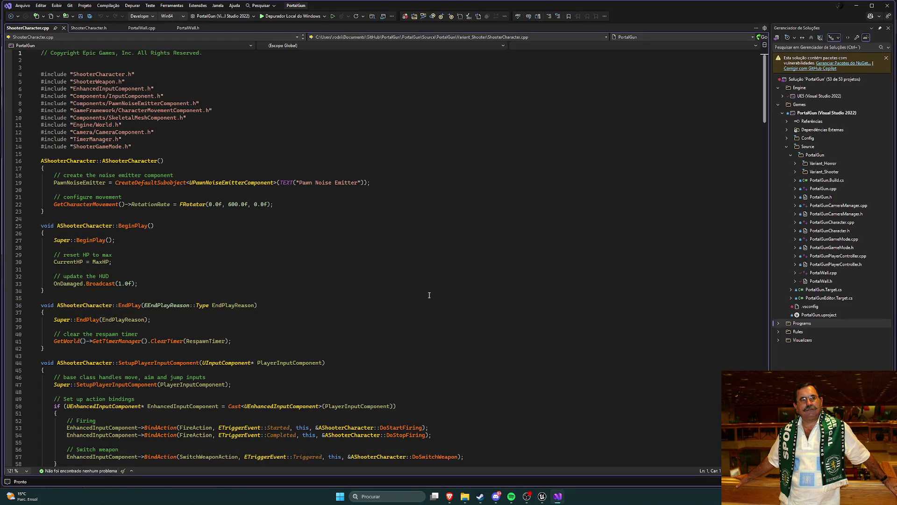
key("alt+Tab")
left_click(411, 444)
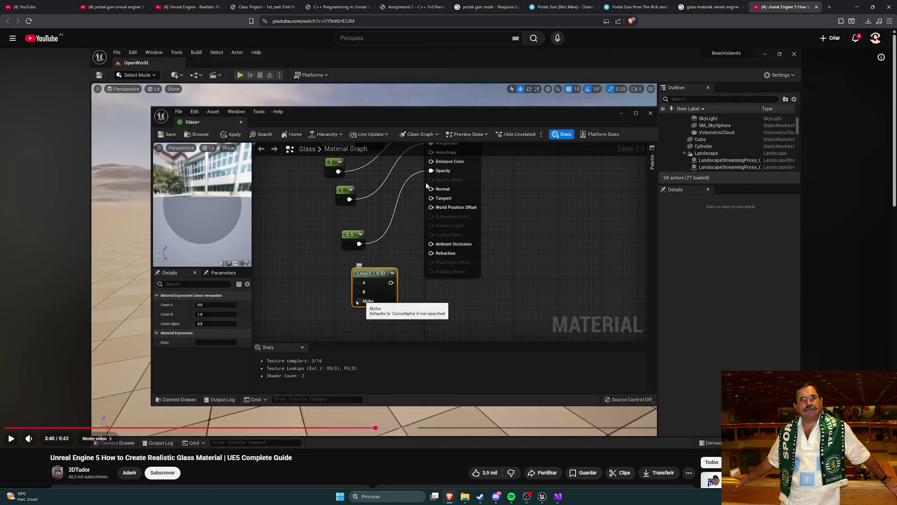
key("alt+Tab")
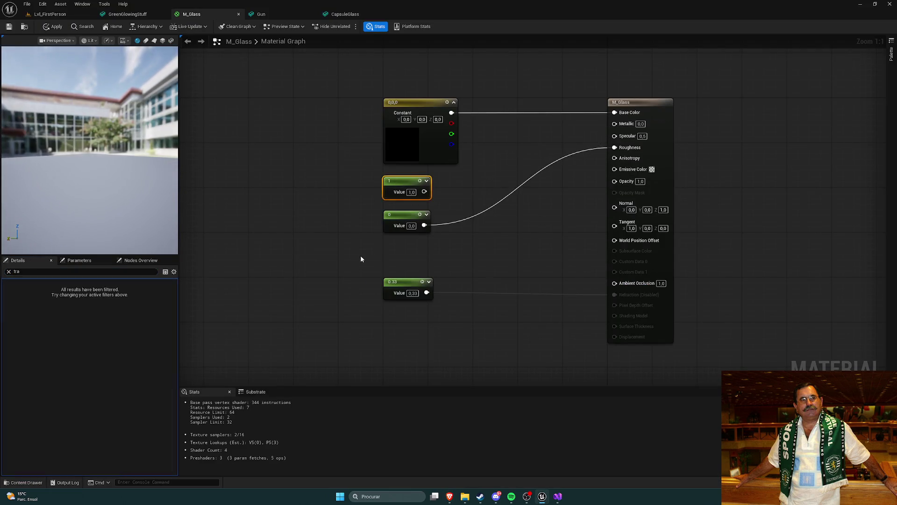
key("alt+Tab")
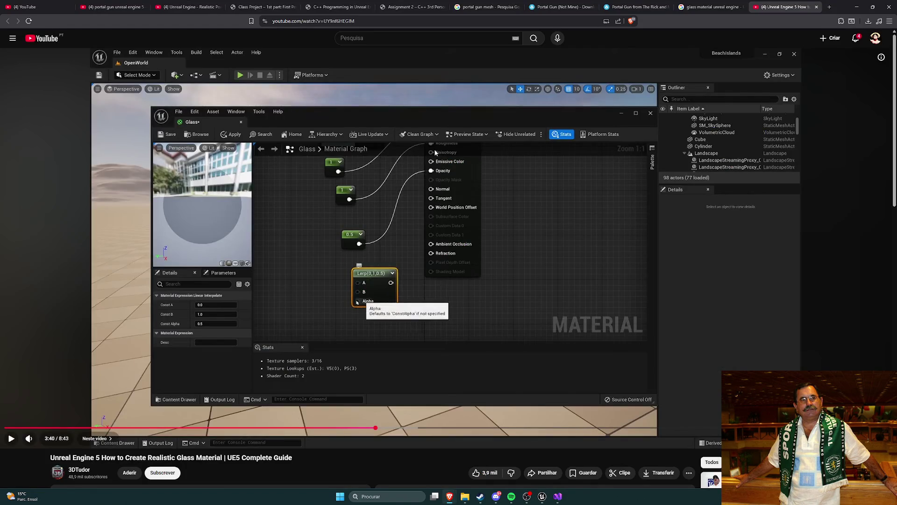
key("k")
key("j")
key("Left")
key("k")
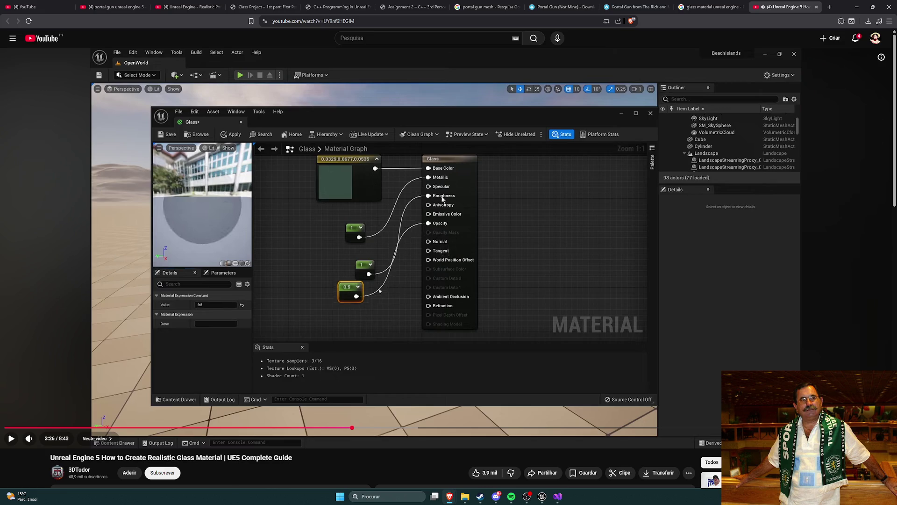
key("alt+Tab")
- Set the Roughness constant's value to 1
left_click(410, 227)
type("1")
key("Return")
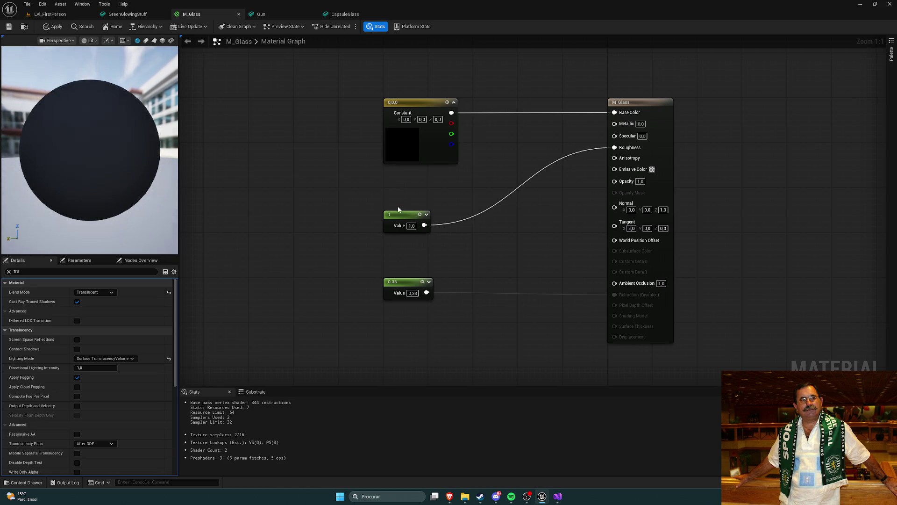
- Add a second constant of 1, wire it into Metallic, and apply the material
left_click(397, 183)
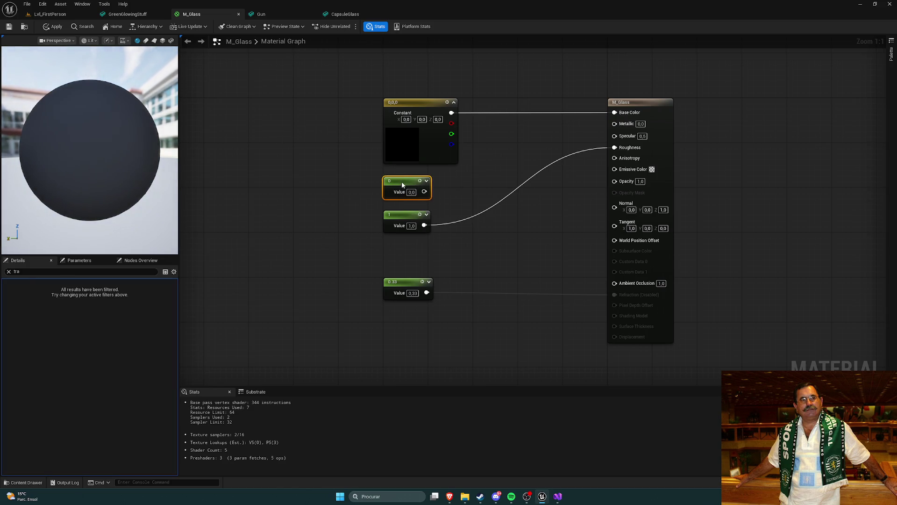
type("1")
key("Return")
left_click(474, 223)
mouse_move(424, 191)
left_mouse_down()
mouse_move(467, 186)
mouse_move(615, 123)
left_mouse_up()
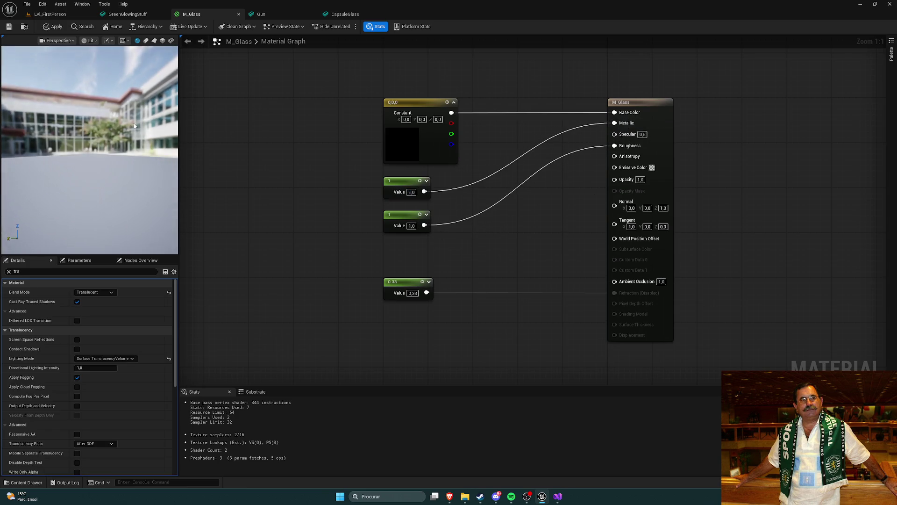
left_click(54, 26)
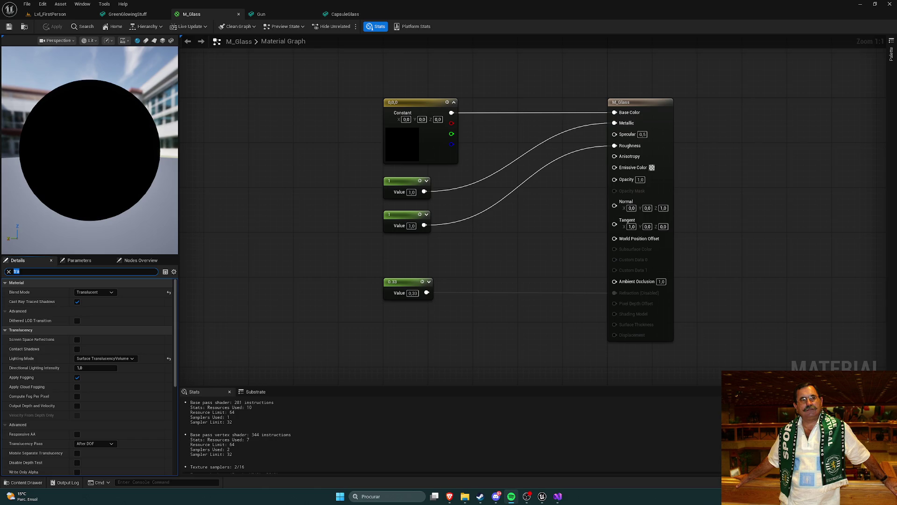
left_click(512, 496)
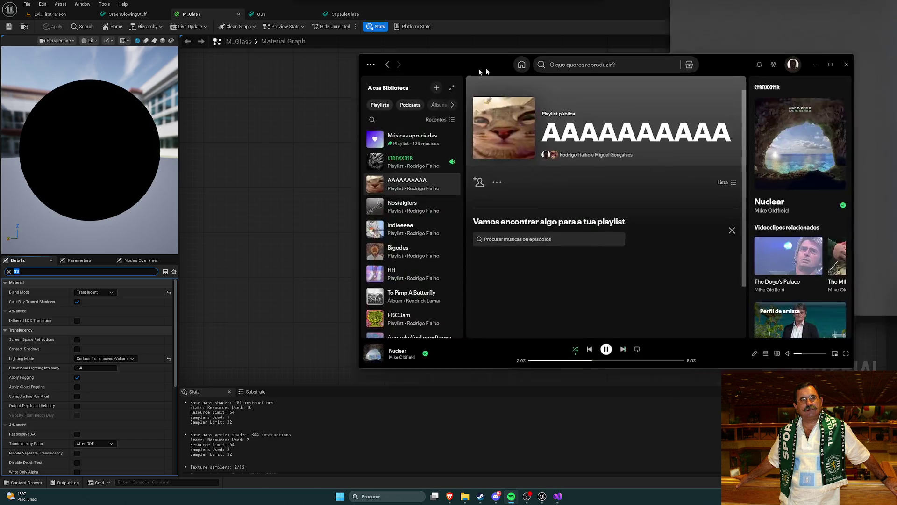
left_click(511, 156)
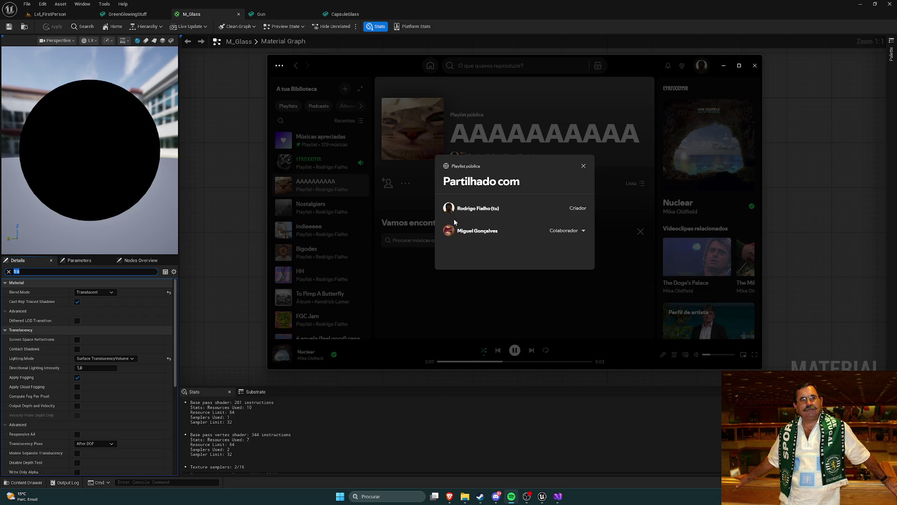
left_click(511, 496)
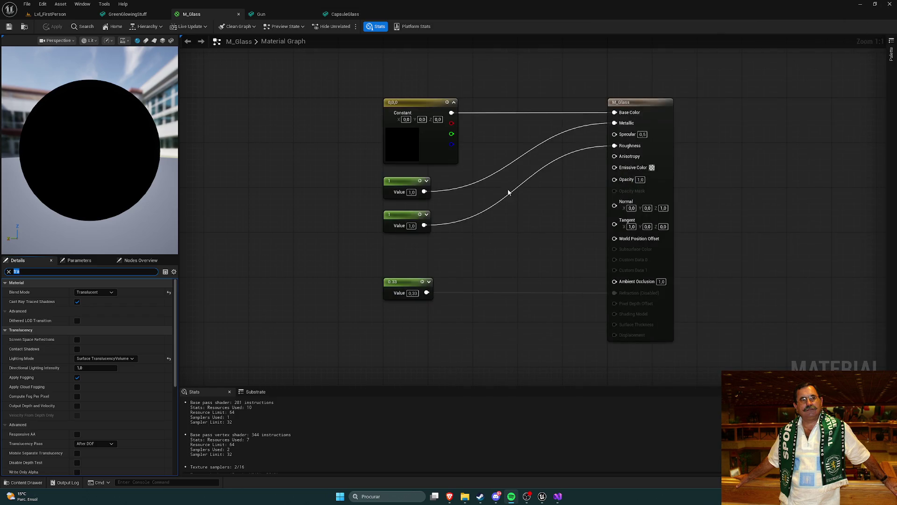
mouse_move(450, 496)
left_click(390, 427)
- Play and seek the tutorial to its Fresnel-and-Lerp setup, then pause it
left_click(421, 388)
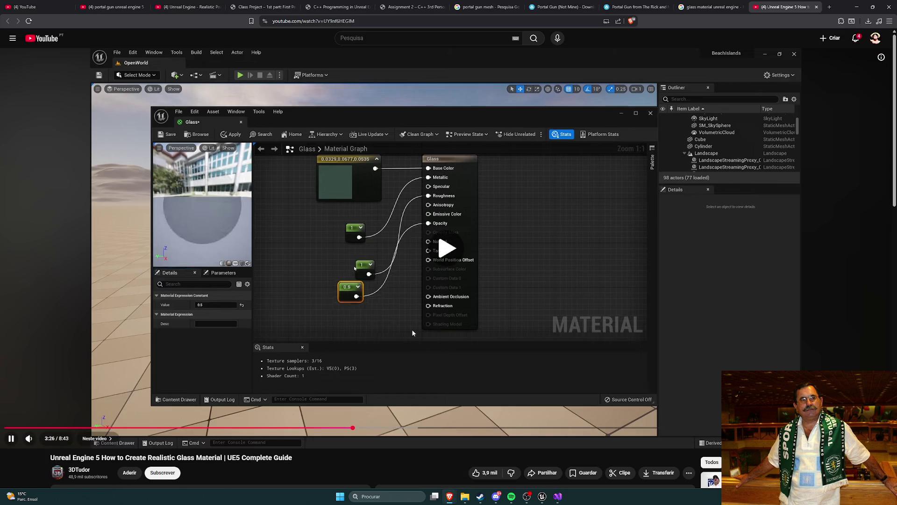
key("l")
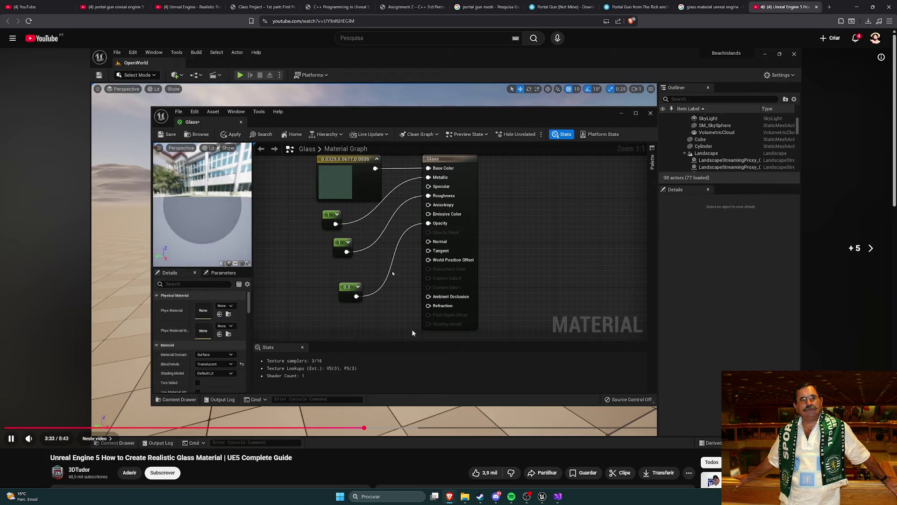
key("Right")
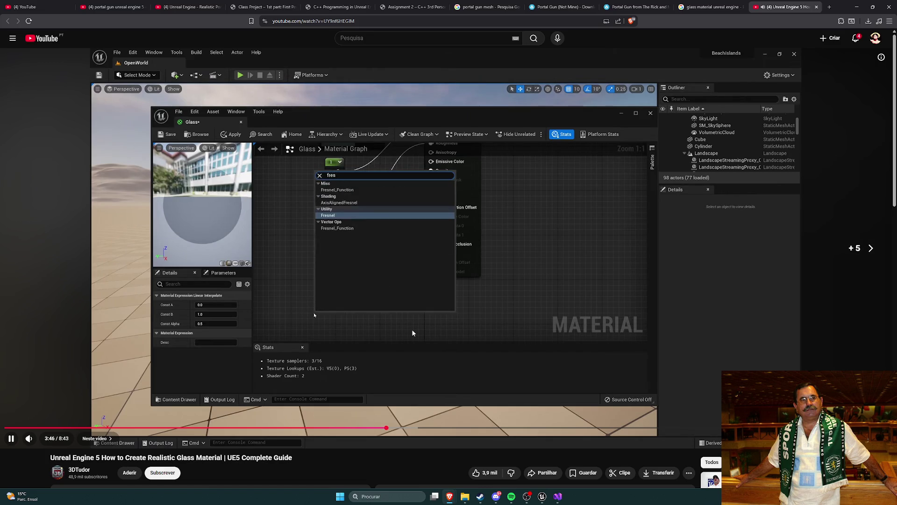
key("Right")
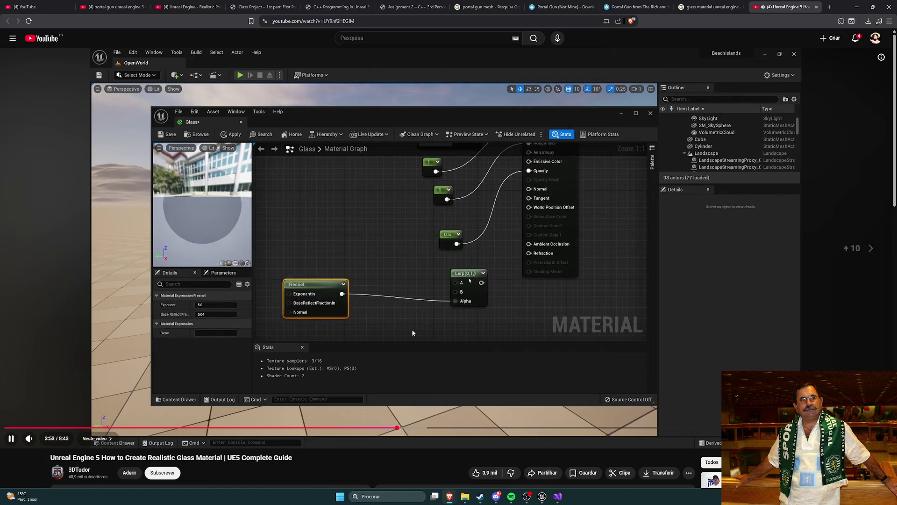
key("Right")
key("Right")
key("Right")
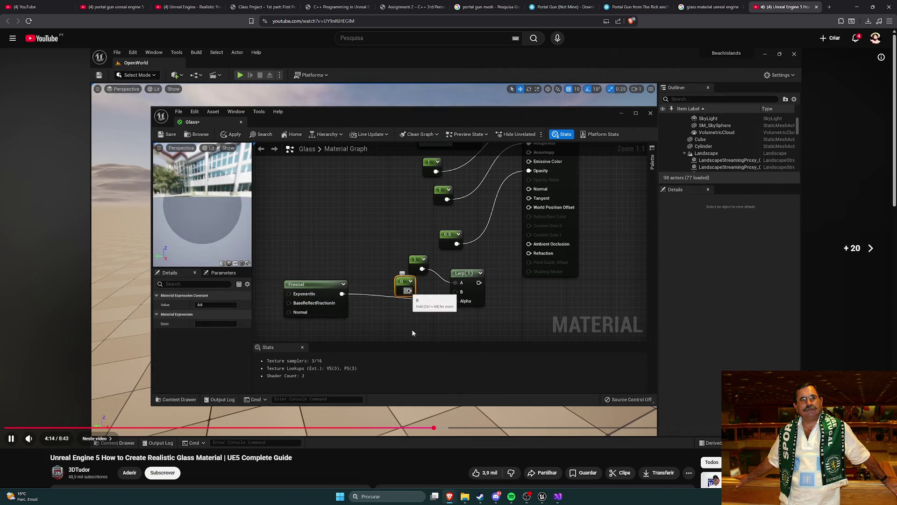
key("Right")
key("Right")
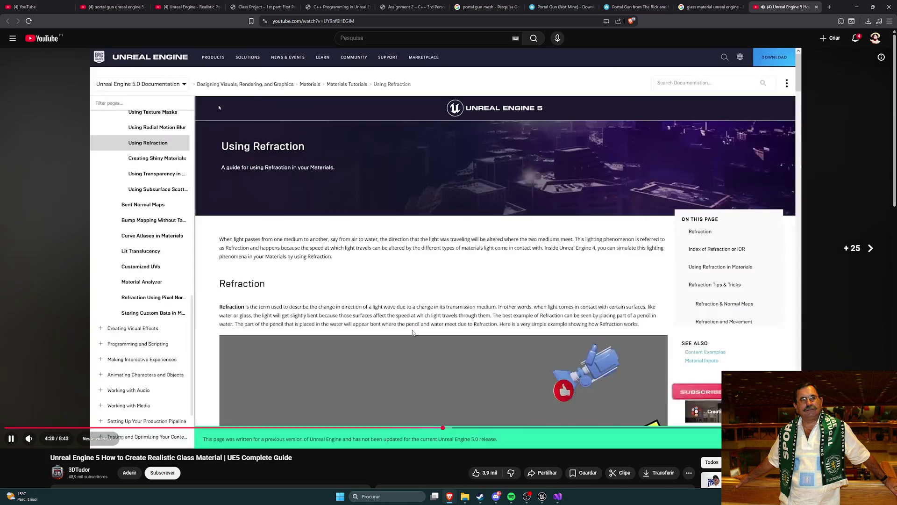
key("Left")
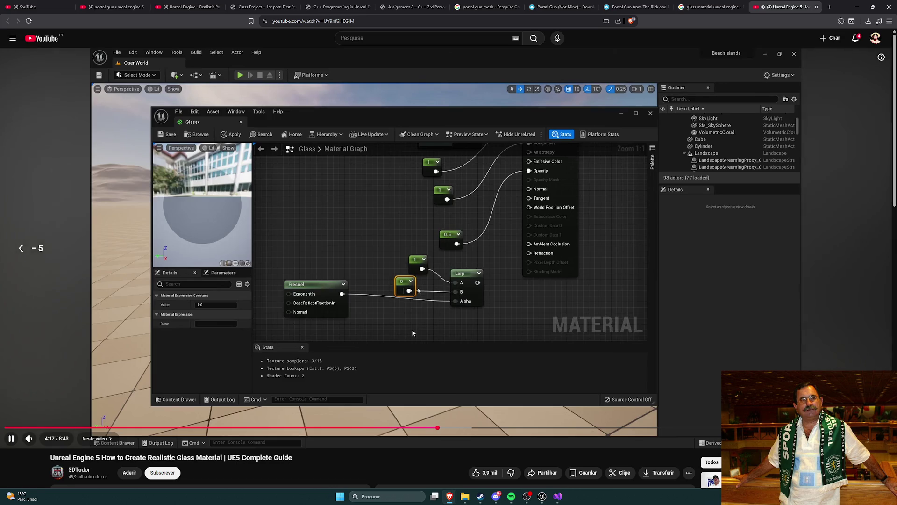
key("Right")
key("Right")
key("Right")
key("Right")
key("Right")
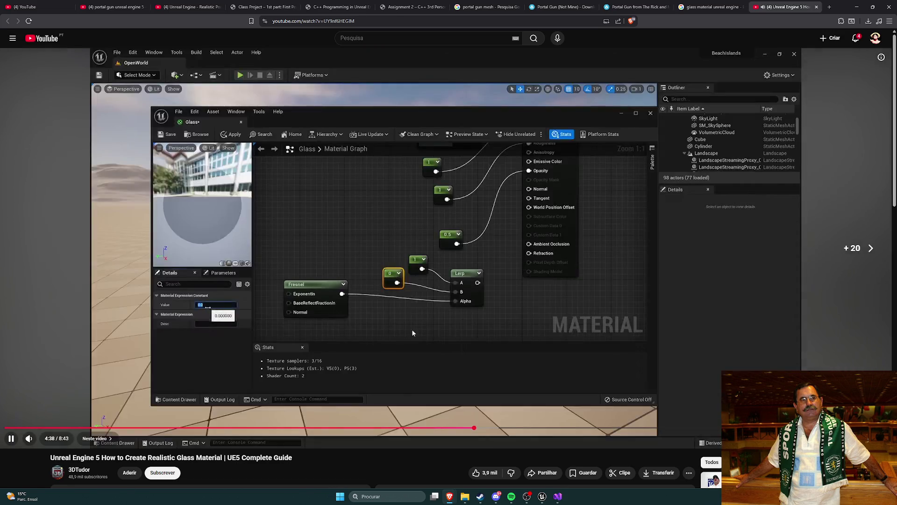
key("Right")
key("Right")
key("Right")
key("Right")
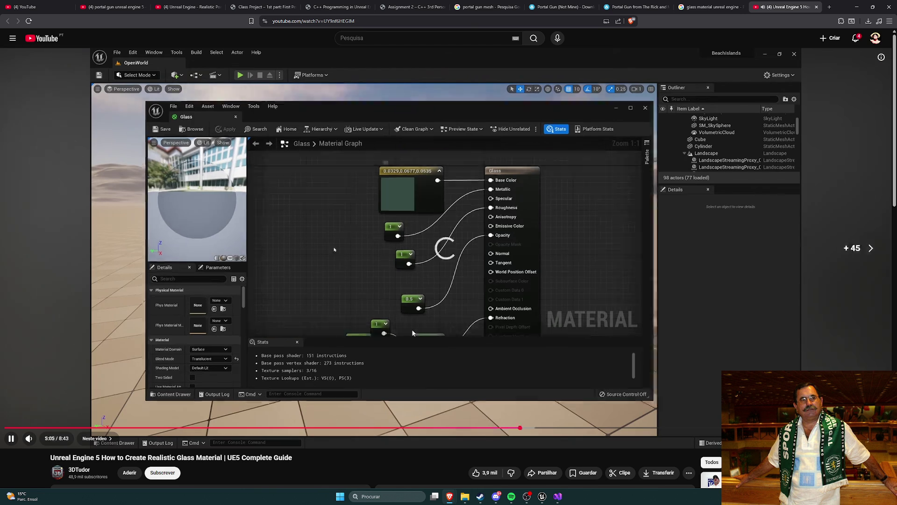
key("Left")
key("Left")
key("Left")
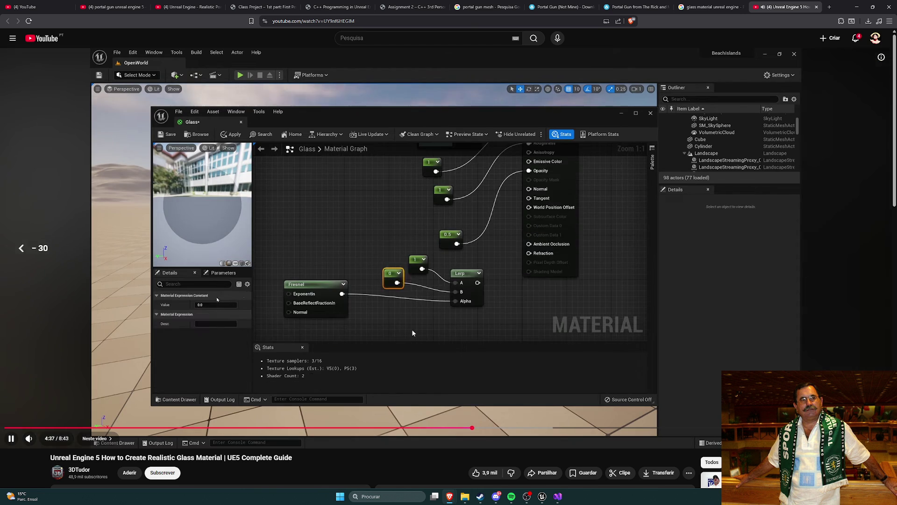
key("space")
- Delete the unused 0.33 constant node from the M_Glass graph
key("alt+Tab")
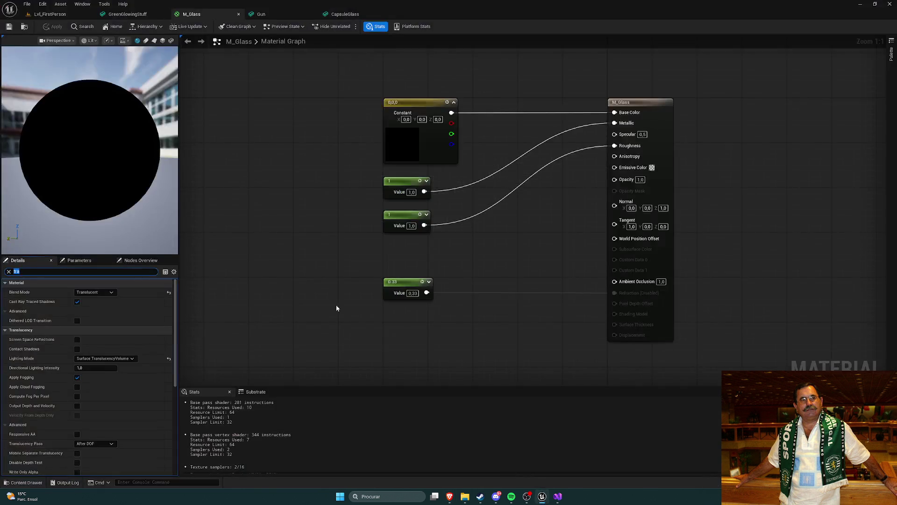
scroll(338, 243, "down", 1)
left_click(400, 201)
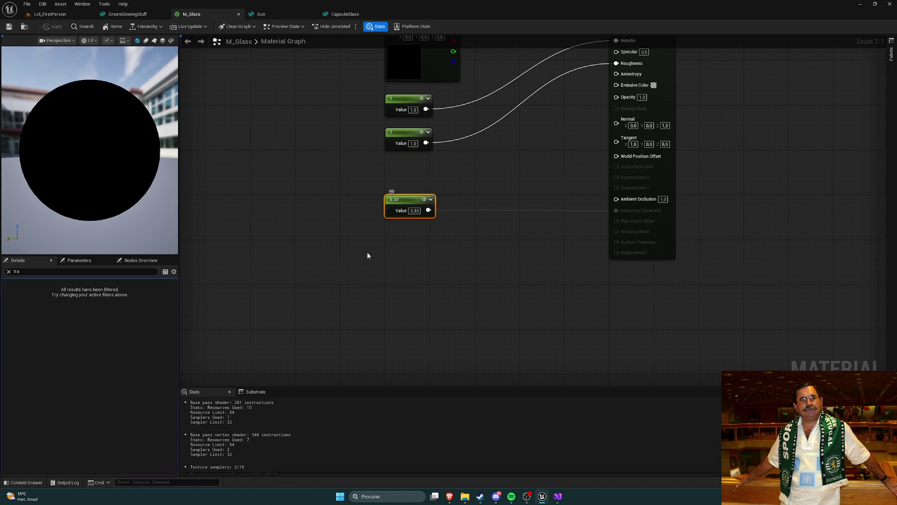
key("Delete")
key("Home")
key("alt+Tab")
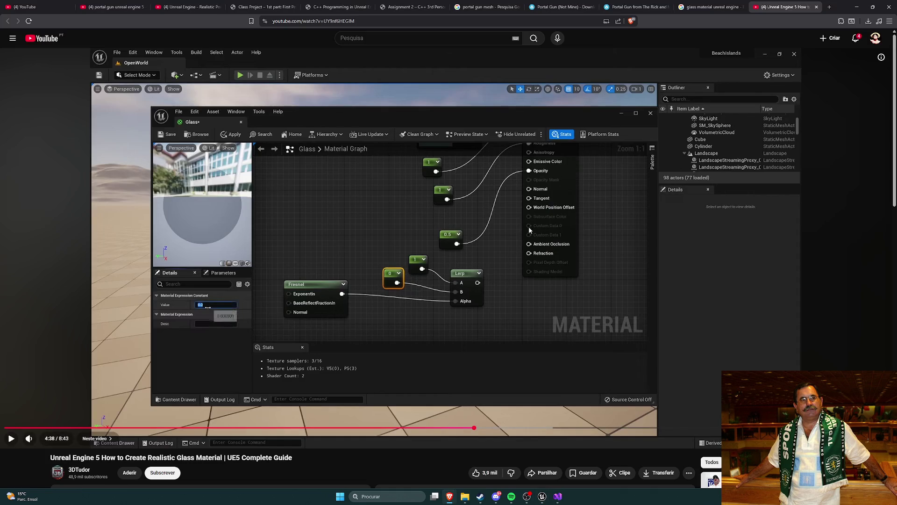
key("alt+Tab")
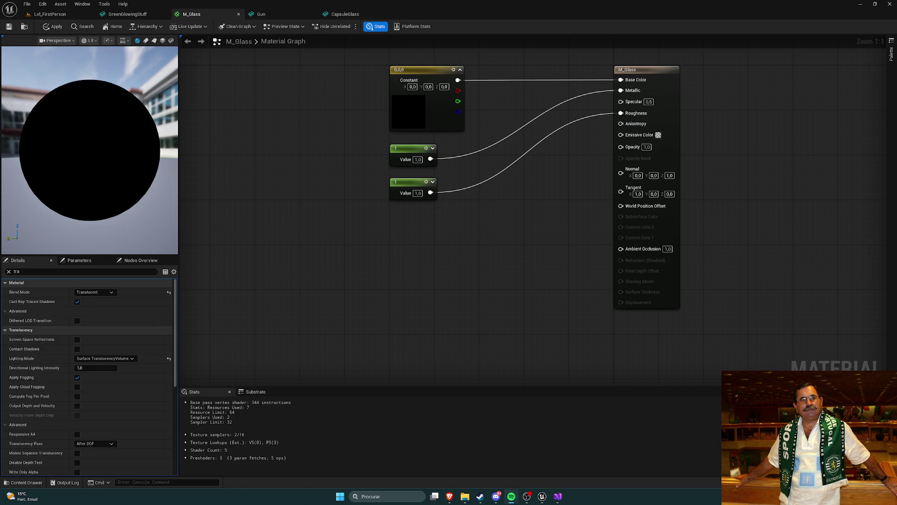
- Add a LinearInterpolate (Lerp) node and place it near the material outputs
left_click(9, 271)
left_click_drag(454, 260, 451, 265)
right_click(451, 268)
key("Escape")
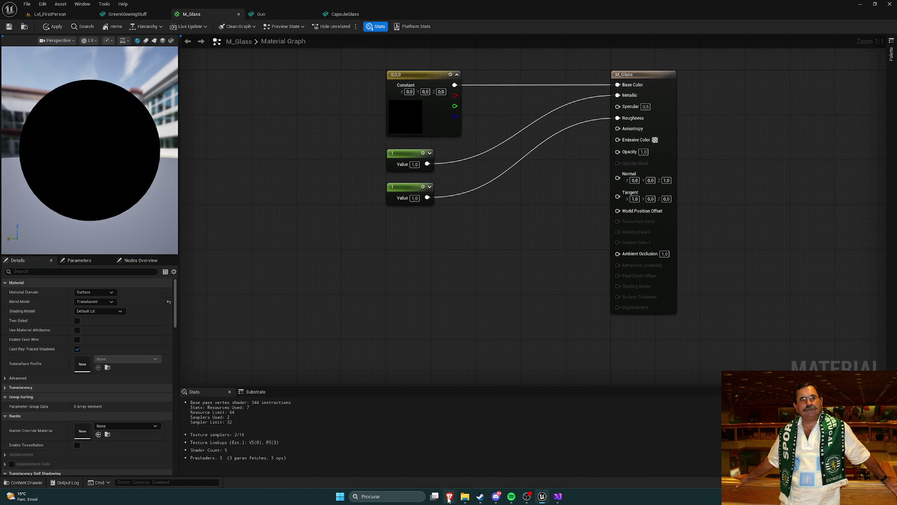
right_click(433, 315)
type("lerp")
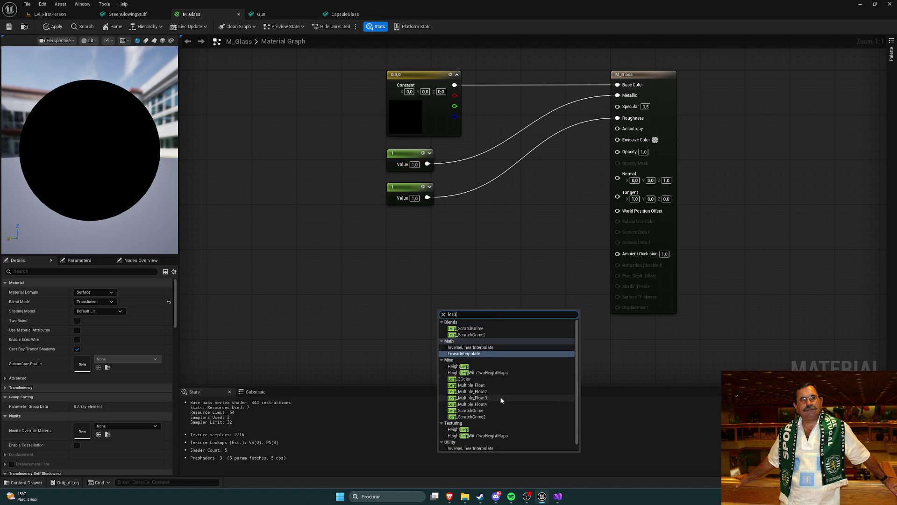
key("Return")
left_click_drag(451, 307, 475, 276)
- Seek the tutorial and pause it at 3:51 on the Fresnel step
mouse_move(450, 496)
left_click(495, 463)
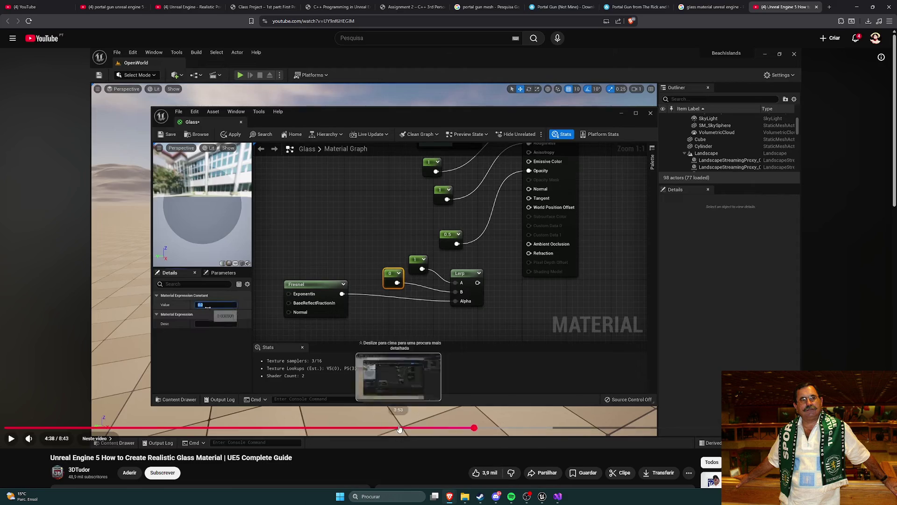
left_click(399, 428)
left_click(424, 347)
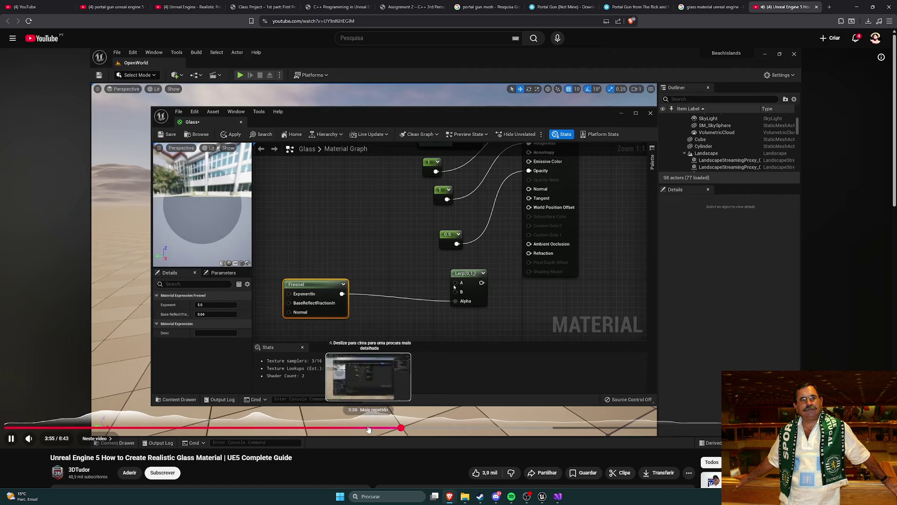
left_click(367, 428)
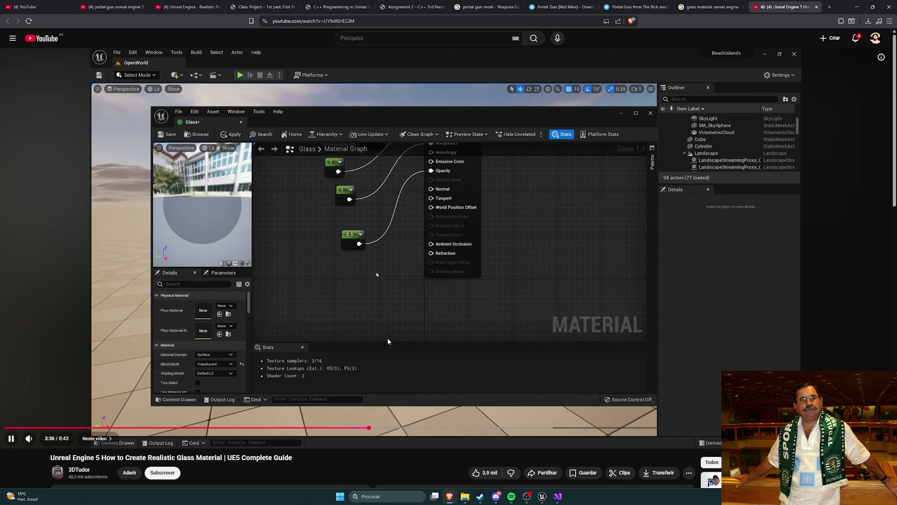
key("l")
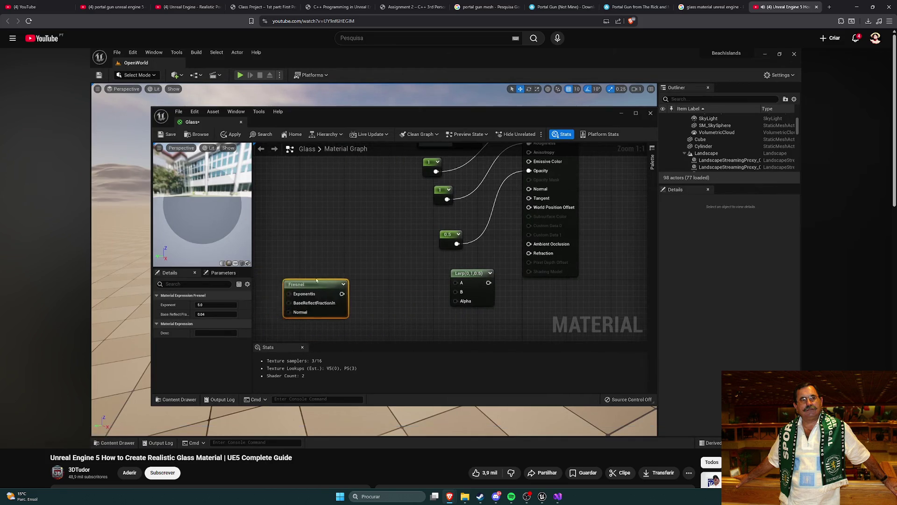
left_click(441, 364)
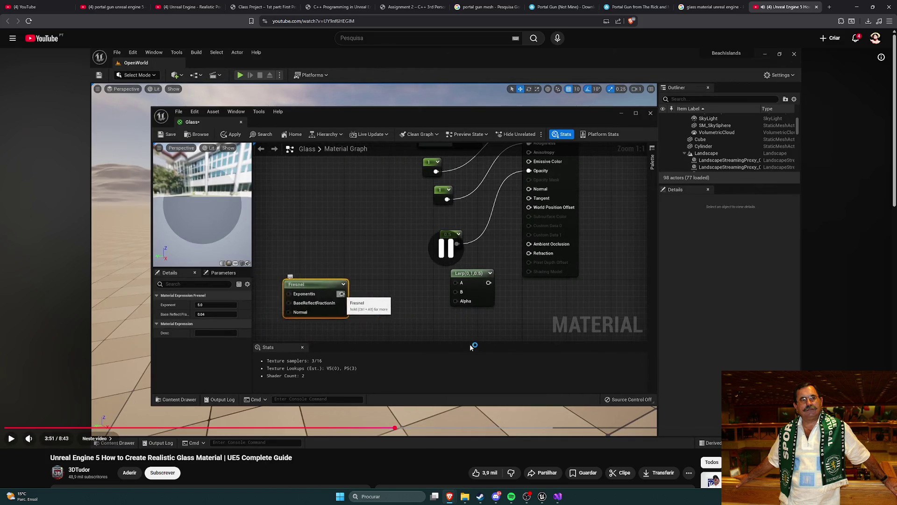
key("alt+Tab")
- Add a Fresnel node to the M_Glass graph via the 'fresnel' search
right_click(319, 273)
type("fresnel")
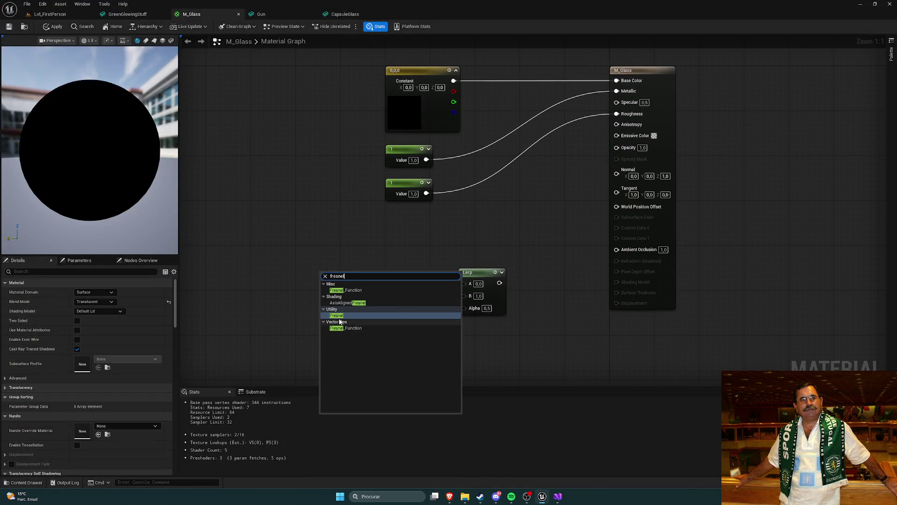
key("Return")
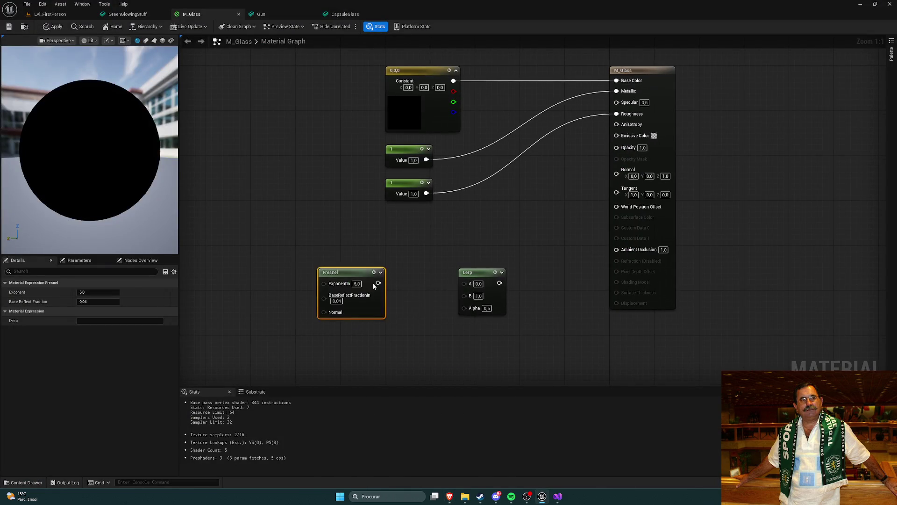
key("alt+Tab")
left_click(439, 321)
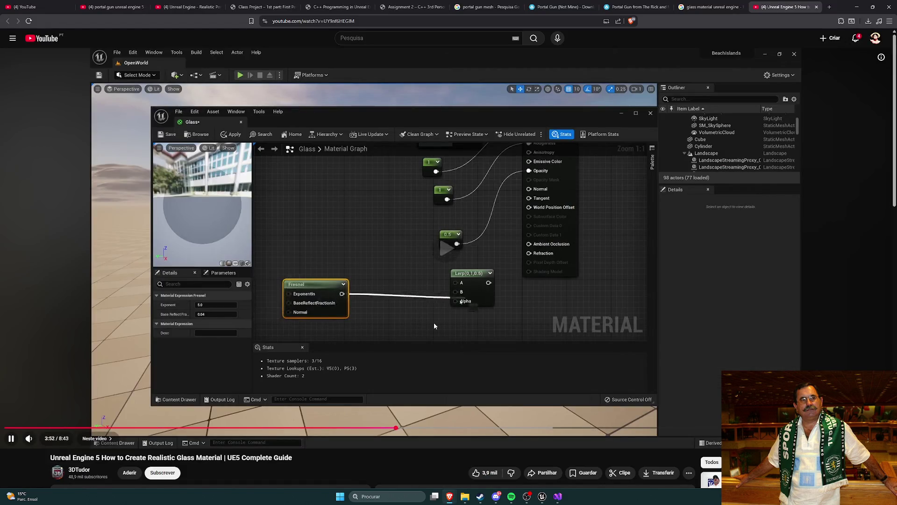
left_click(415, 285)
key("alt+Tab")
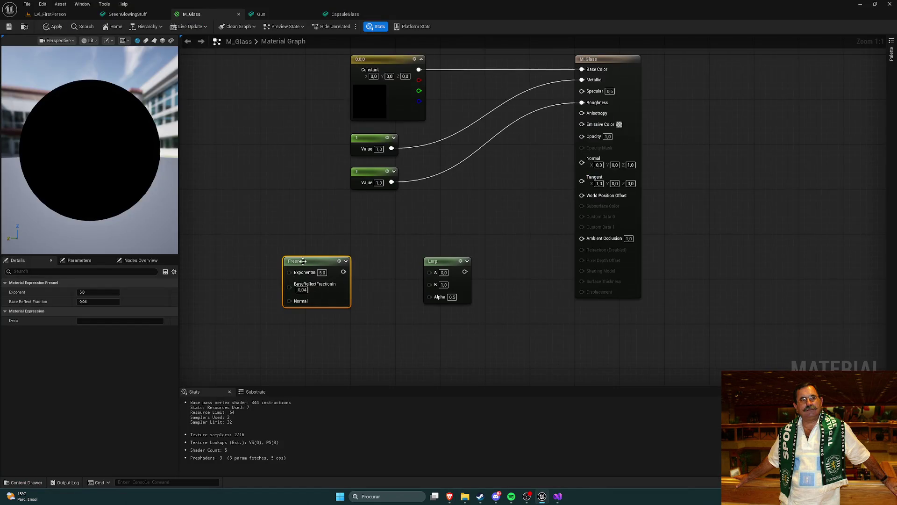
key("alt+Tab")
left_click(350, 331)
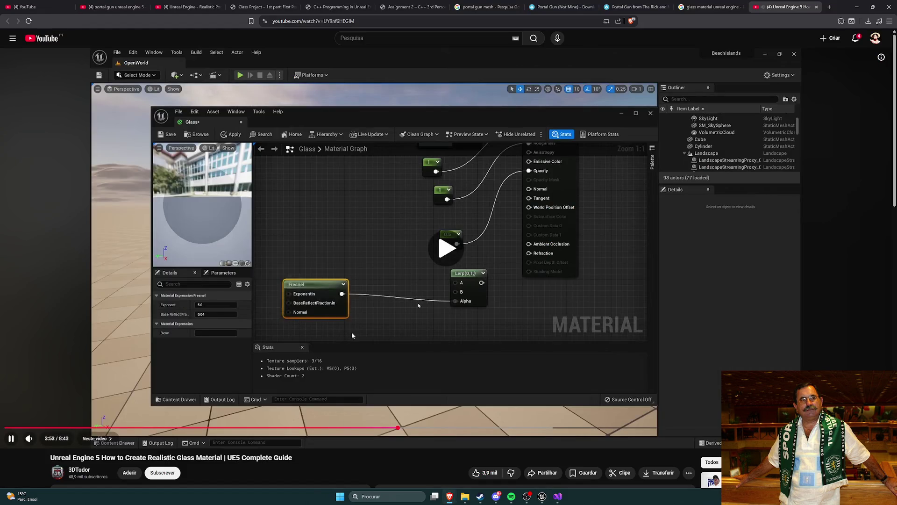
key("alt+Tab")
- Wire the Fresnel into the Lerp's Alpha and a constant of 1 into A
left_click_drag(343, 272, 429, 296)
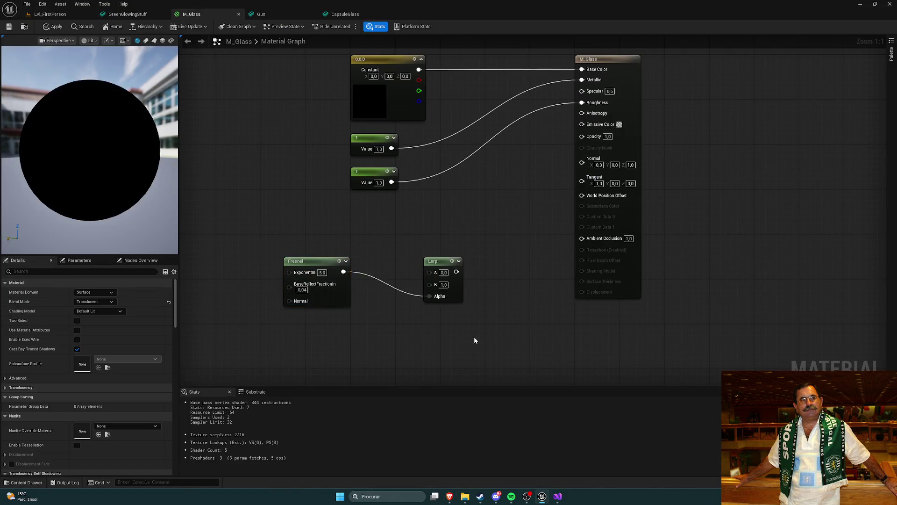
key("alt+Tab")
key("alt+Tab")
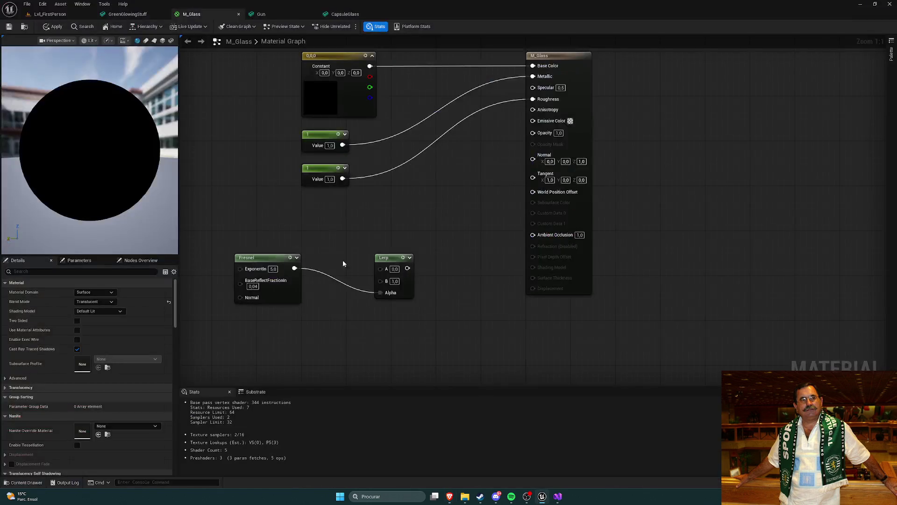
left_click(331, 234)
type("1")
key("Return")
mouse_move(348, 234)
left_mouse_down()
mouse_move(315, 218)
mouse_move(380, 268)
left_mouse_up()
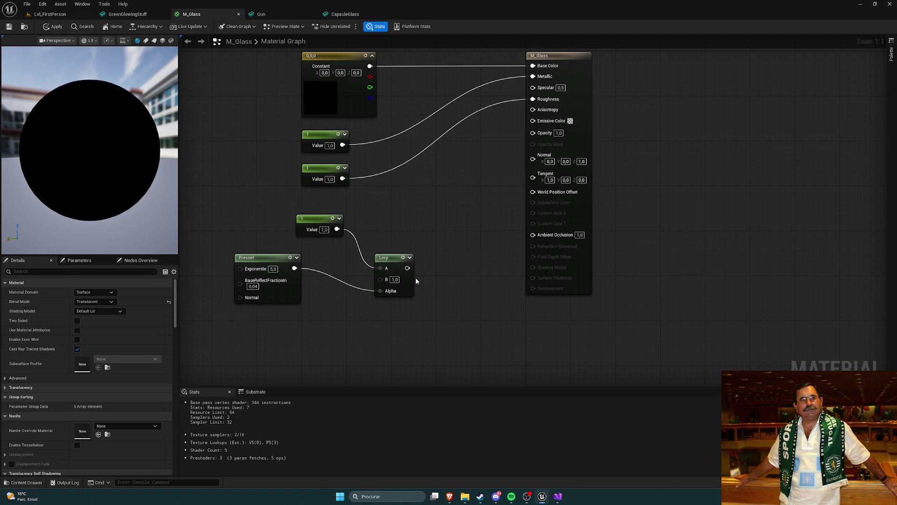
- Add another constant of 1 and connect it to the Lerp's B input
key("alt+Tab")
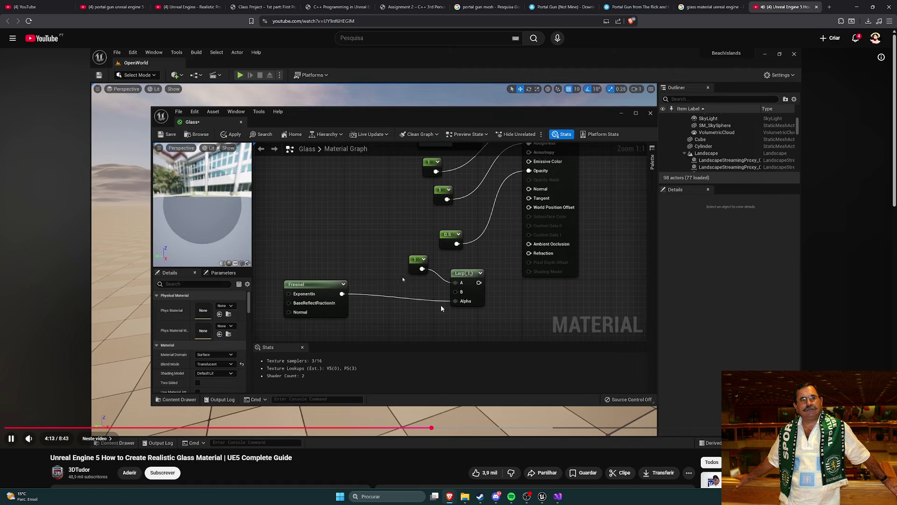
key("alt+Tab")
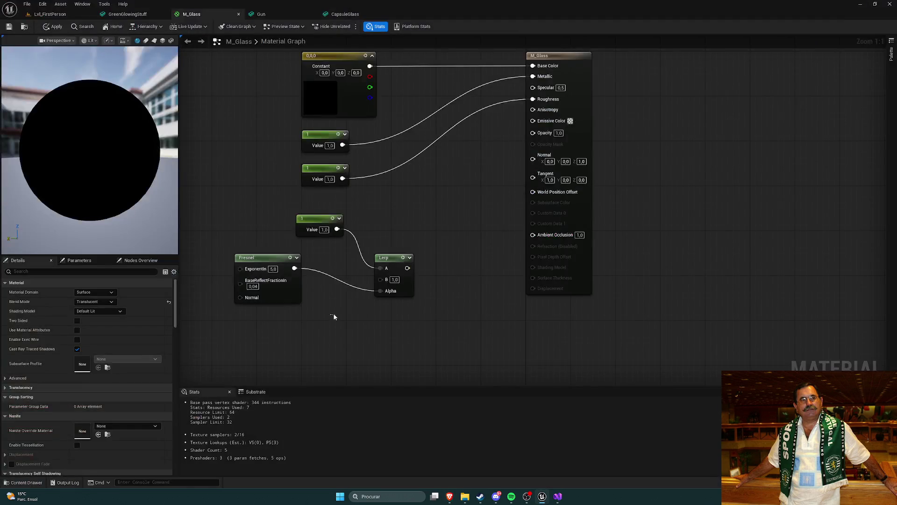
left_click(337, 323)
type("1")
key("Return")
left_click(393, 352)
left_click_drag(376, 329, 381, 279)
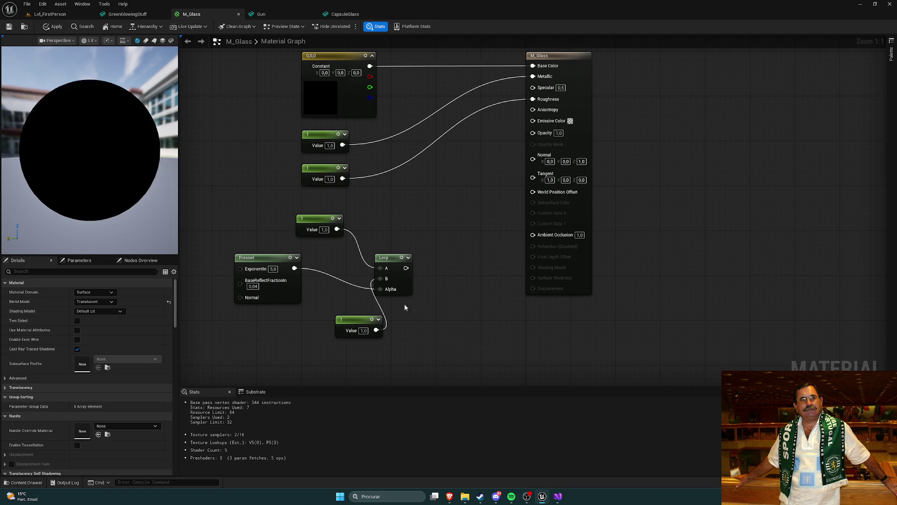
left_click(358, 324)
key("alt+Tab")
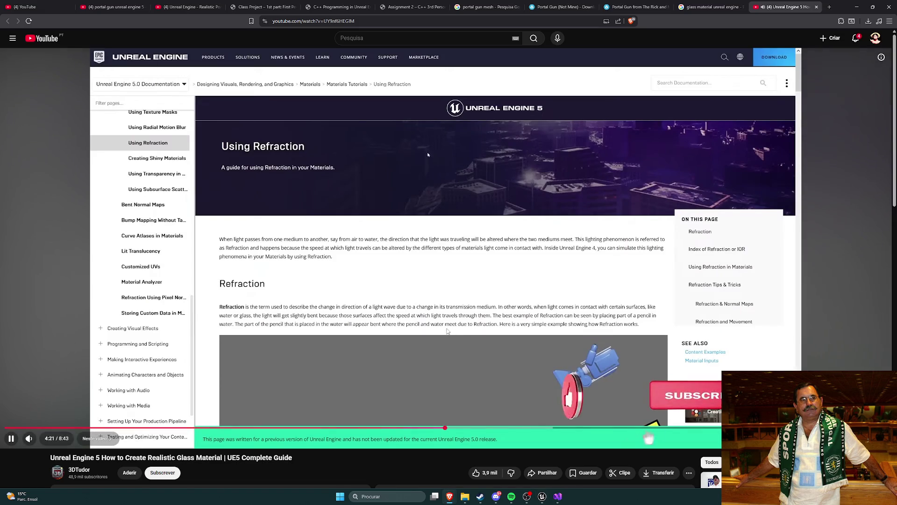
- Set the Lerp's B constant to glass's refraction index of 1.52
key("l")
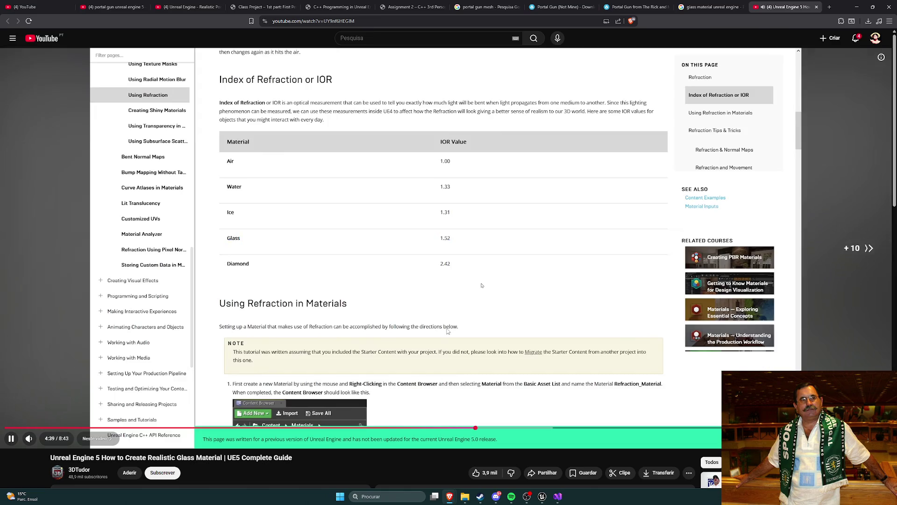
key("l")
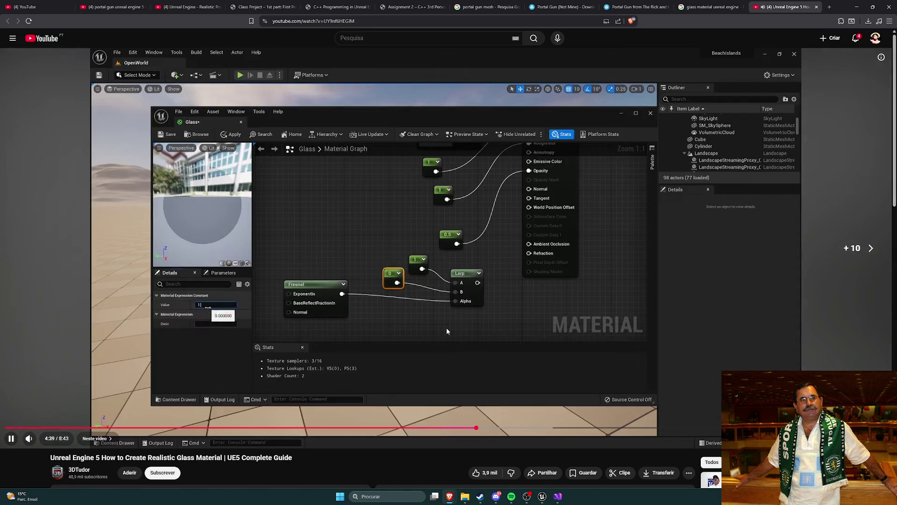
key("alt+Tab")
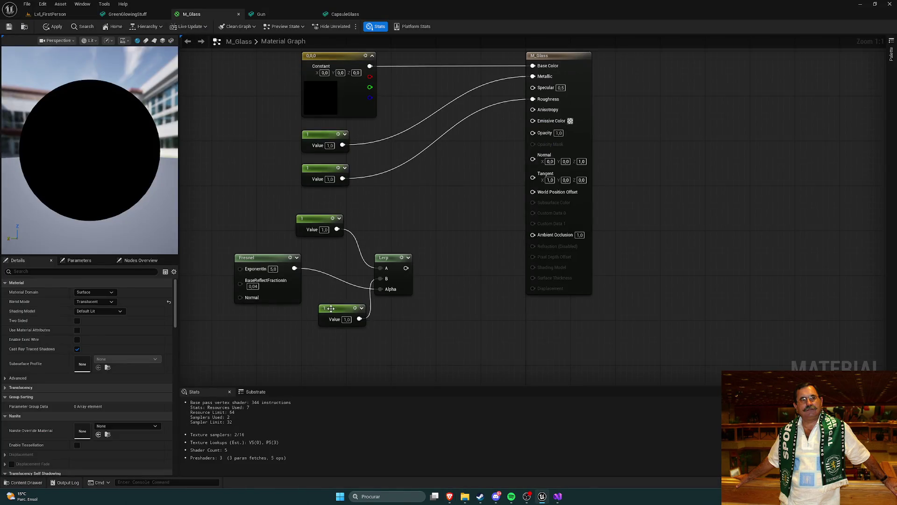
left_click(331, 308)
left_click(98, 292)
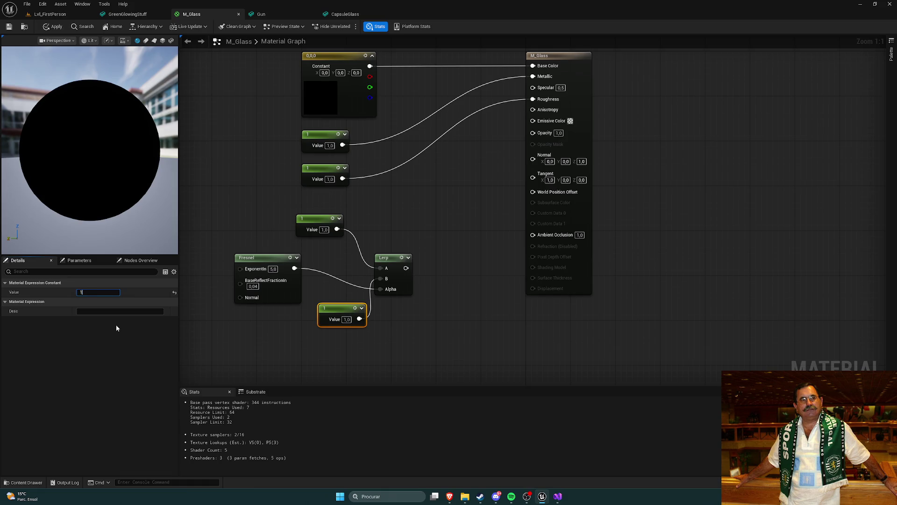
type("52")
key("Return")
left_click(453, 327)
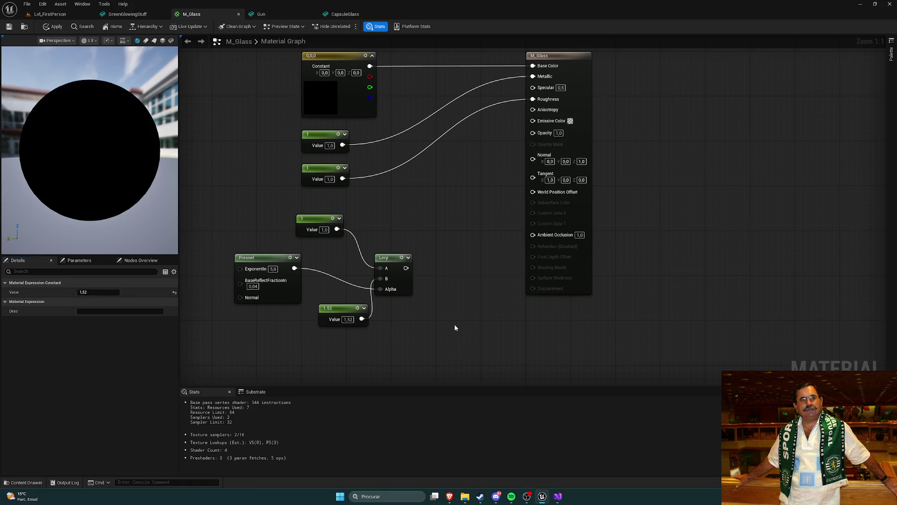
- Line the Fresnel and both constants up with the Lerp's Alpha, A and B inputs
left_click_drag(349, 305, 331, 258)
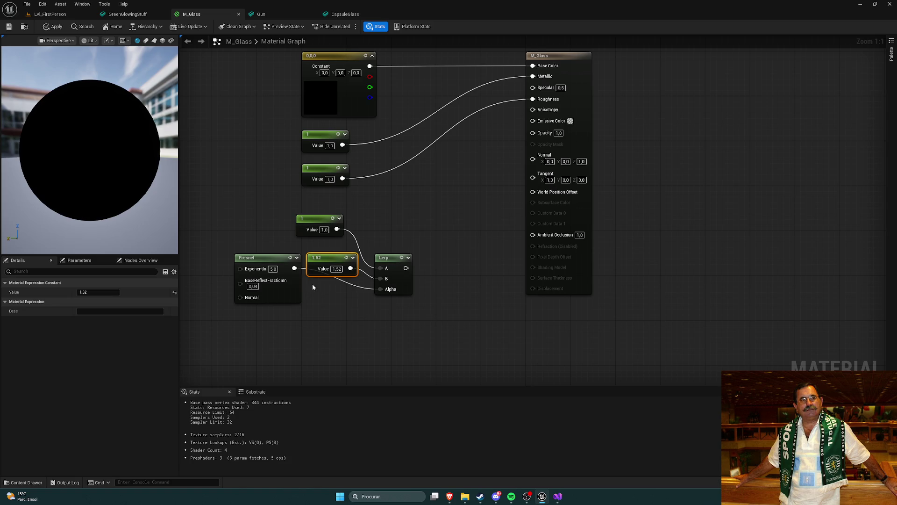
left_click_drag(308, 287, 418, 213)
key("q")
left_click_drag(383, 258, 428, 257)
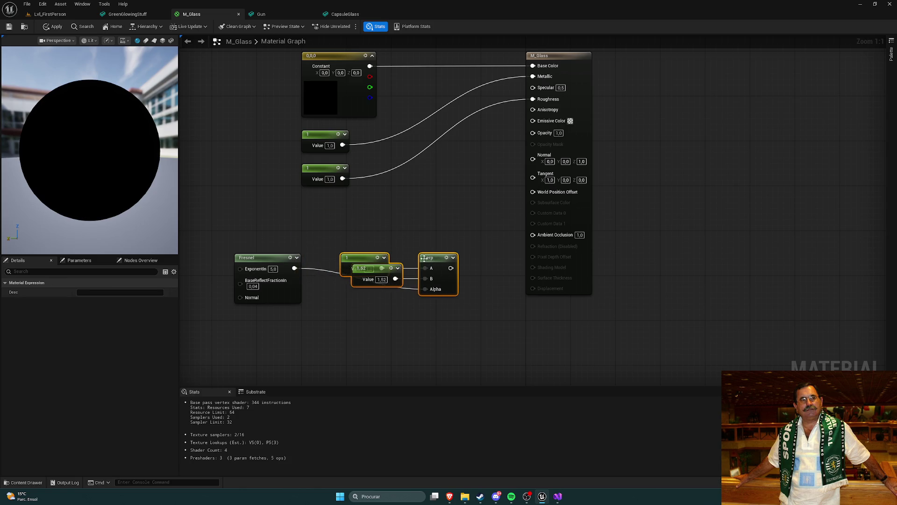
left_click_drag(274, 261, 274, 282)
left_click(382, 329)
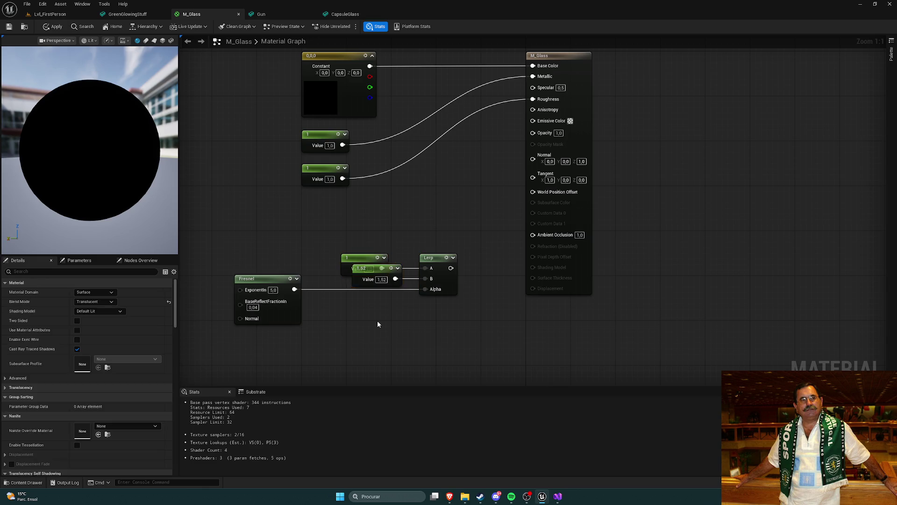
mouse_move(365, 258)
left_mouse_down()
mouse_move(347, 260)
mouse_move(387, 271)
left_mouse_up()
left_click(391, 252)
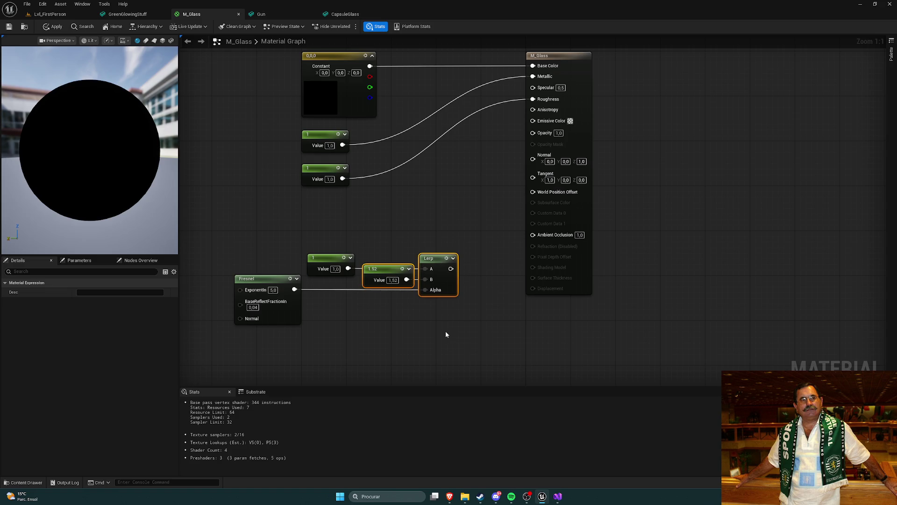
- Box-select the Fresnel, constants and Lerp and shift the group up and left
left_click_drag(282, 244, 492, 374)
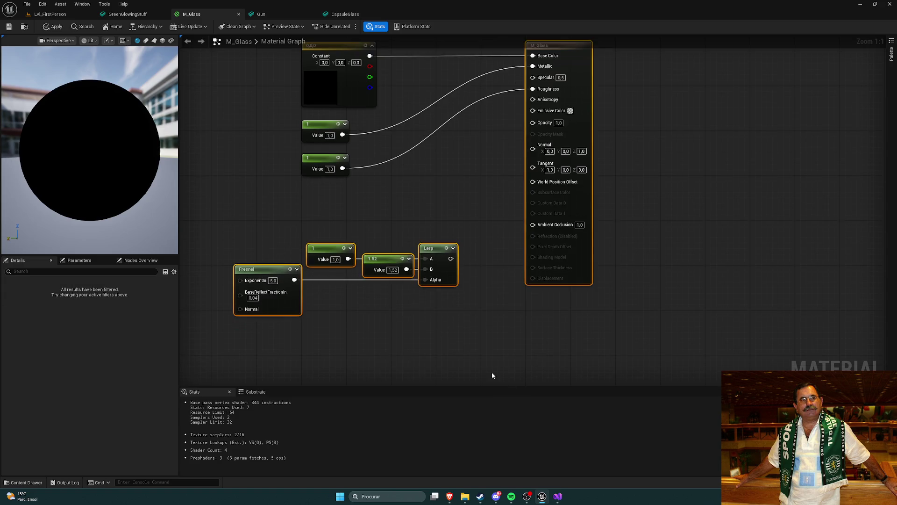
left_click(453, 332)
mouse_move(263, 294)
left_mouse_down()
mouse_move(413, 360)
mouse_move(435, 355)
left_mouse_up()
left_click_drag(428, 306, 412, 283)
left_click(458, 354)
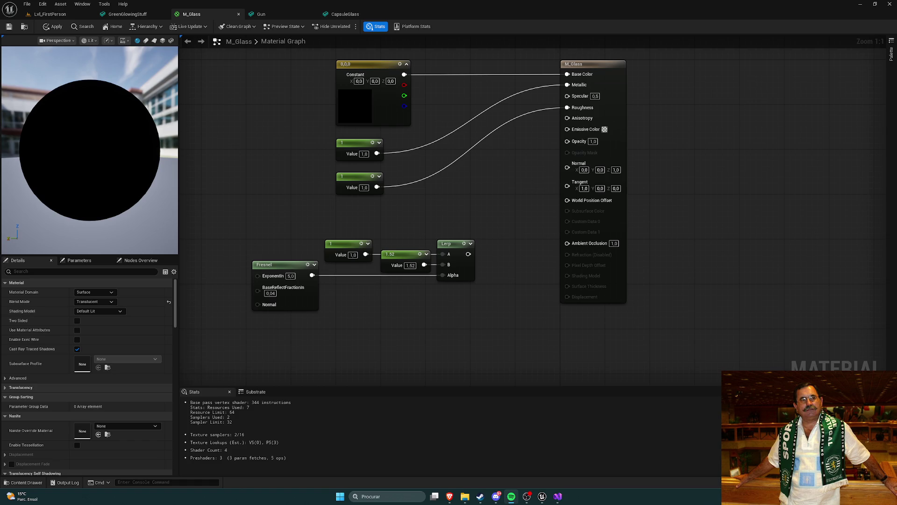
- Rewind the glass tutorial five seconds and pause it, briefly checking the M_Glass editor
mouse_move(449, 496)
left_click(413, 449)
left_click(417, 306)
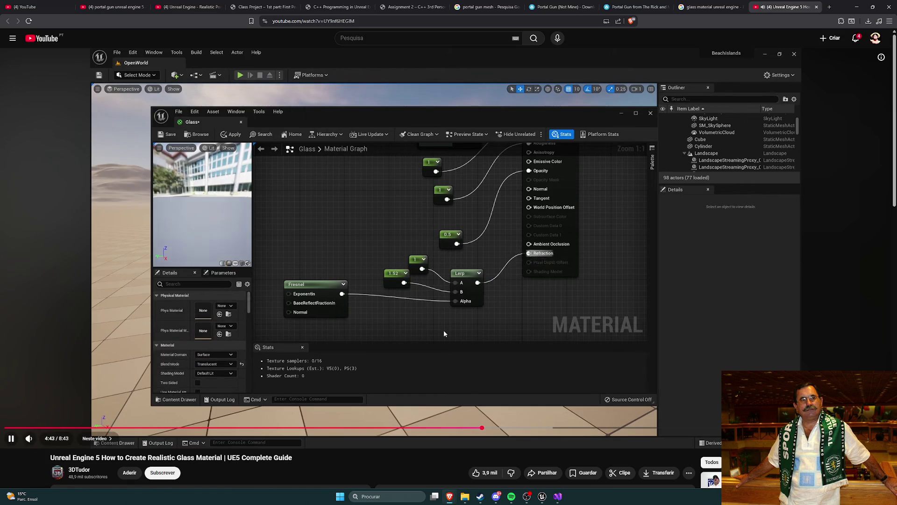
key("Left")
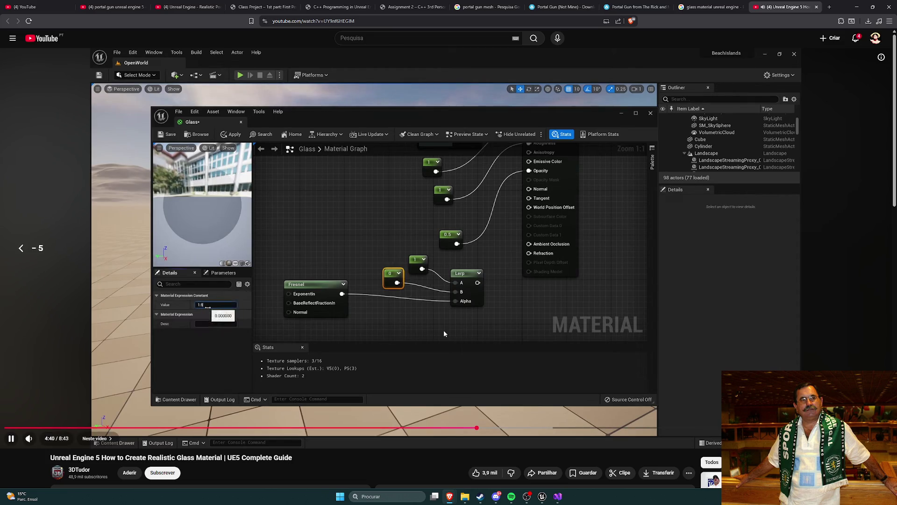
key("space")
key("alt+Tab")
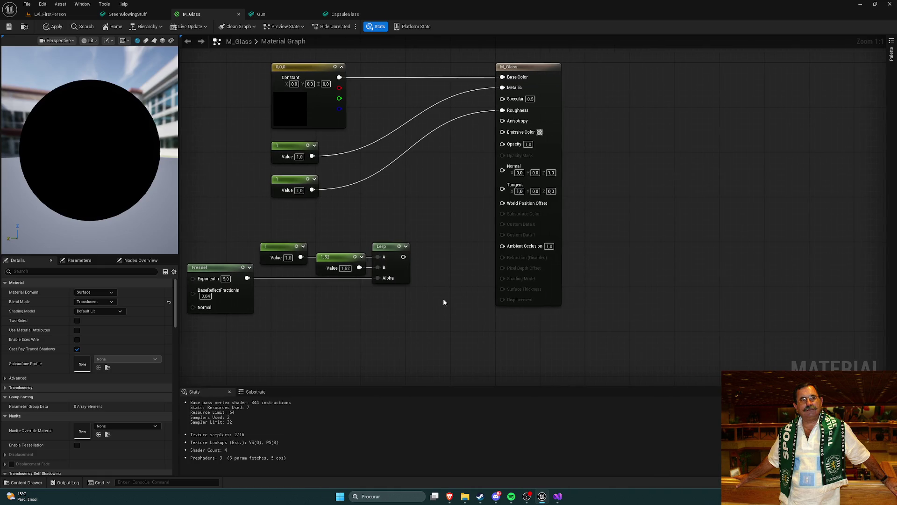
key("alt+Tab")
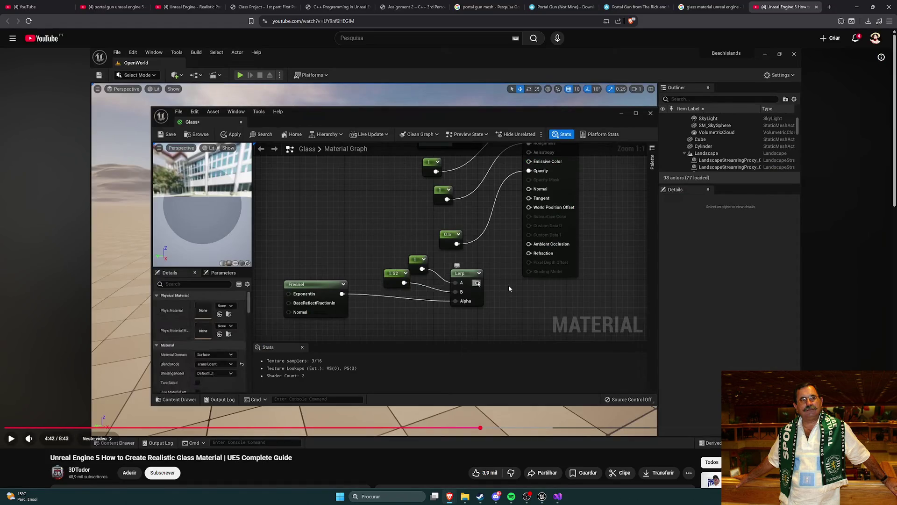
- Resume the tutorial and rewind it repeatedly back to the early translucency settings of the Glass graph
left_click(497, 279)
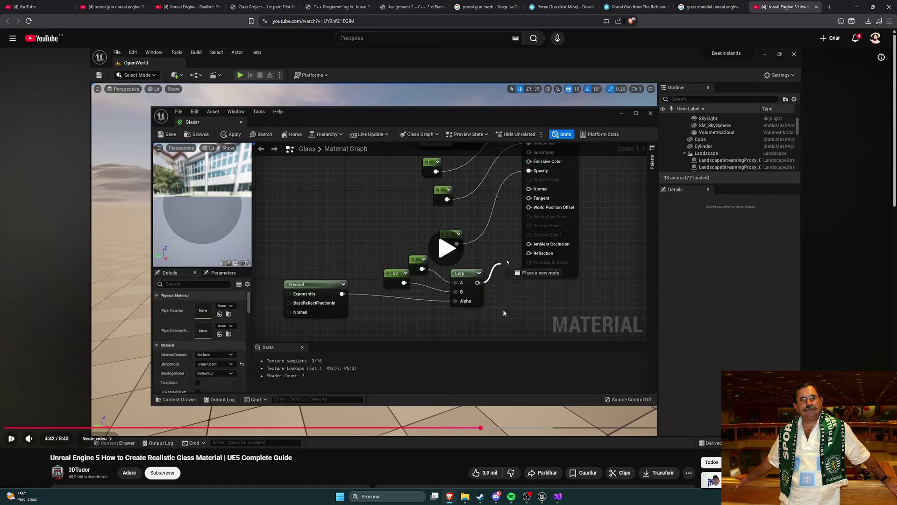
key("Left")
key("Left")
key("Left")
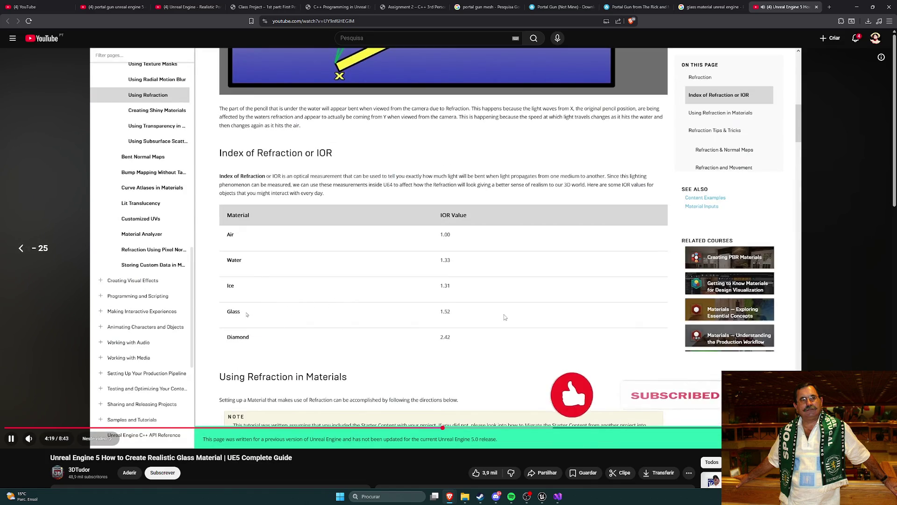
key("Left")
key("Left")
key("Left")
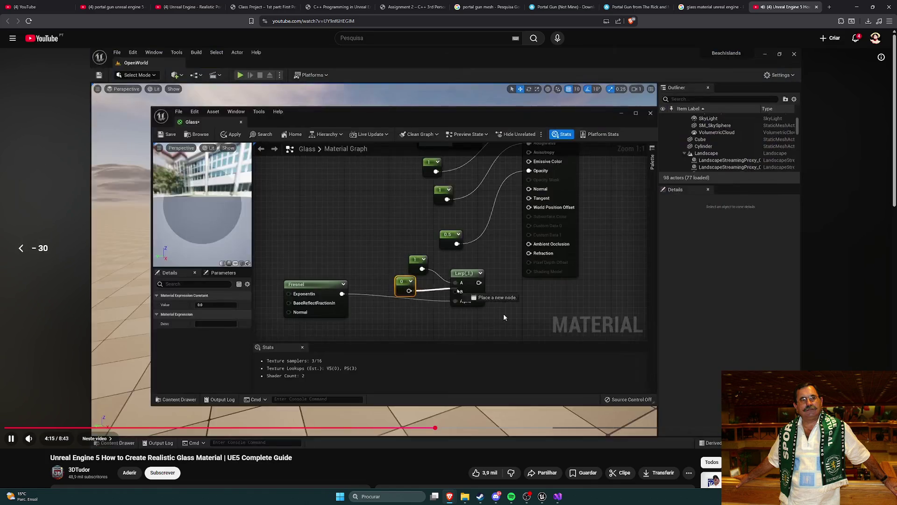
key("Left")
key("Left")
key("Left")
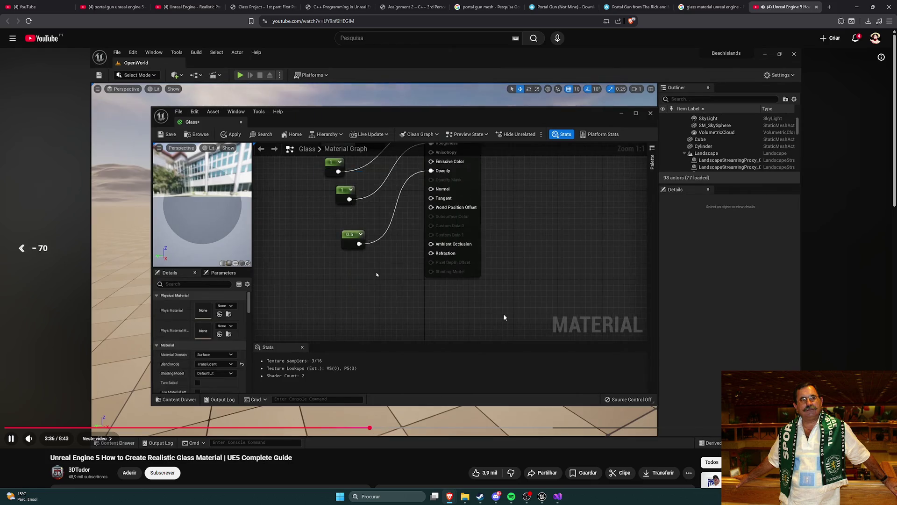
key("Left")
key("Left")
key("Left")
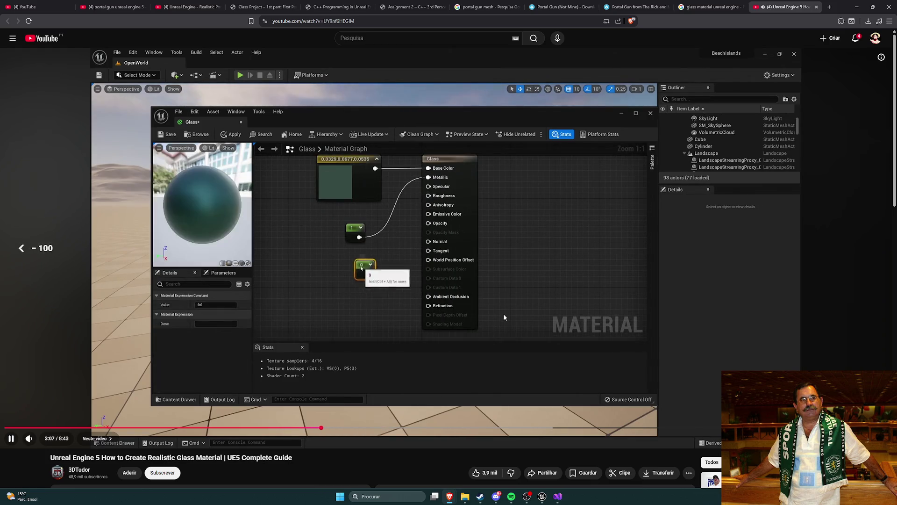
key("Left")
key("Left")
key("Left")
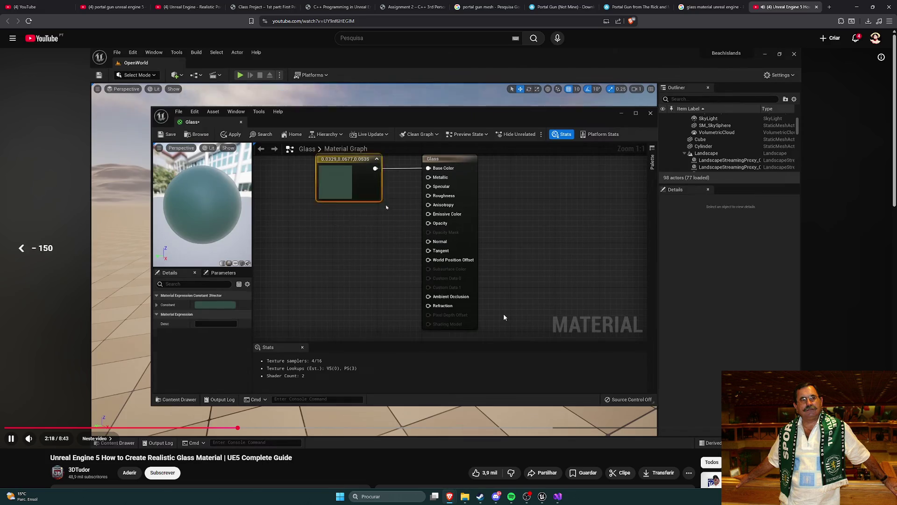
key("Left")
key("Left")
key("Left")
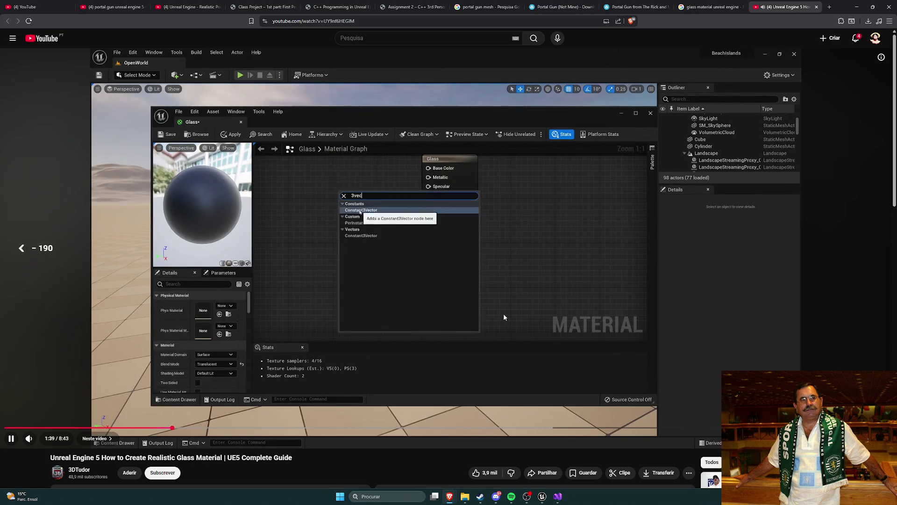
key("Left")
key("Left")
key("Left")
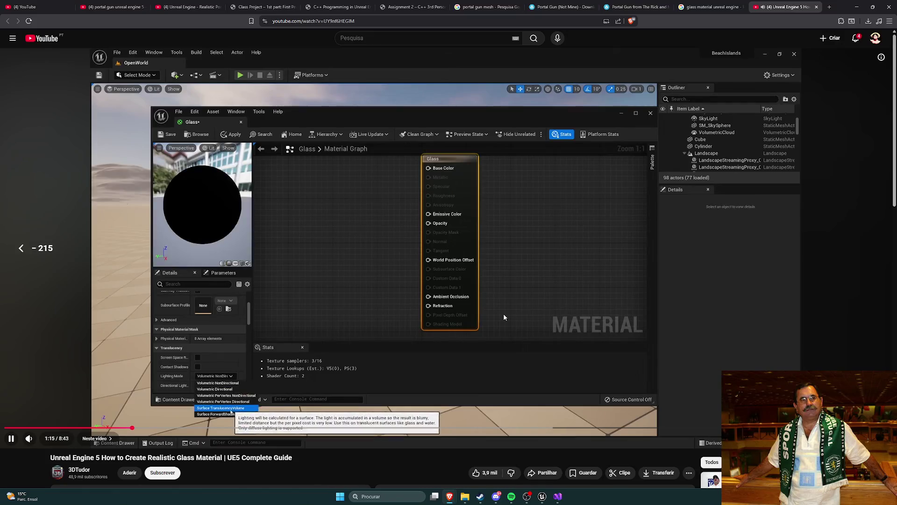
key("Left")
key("Left")
key("Left")
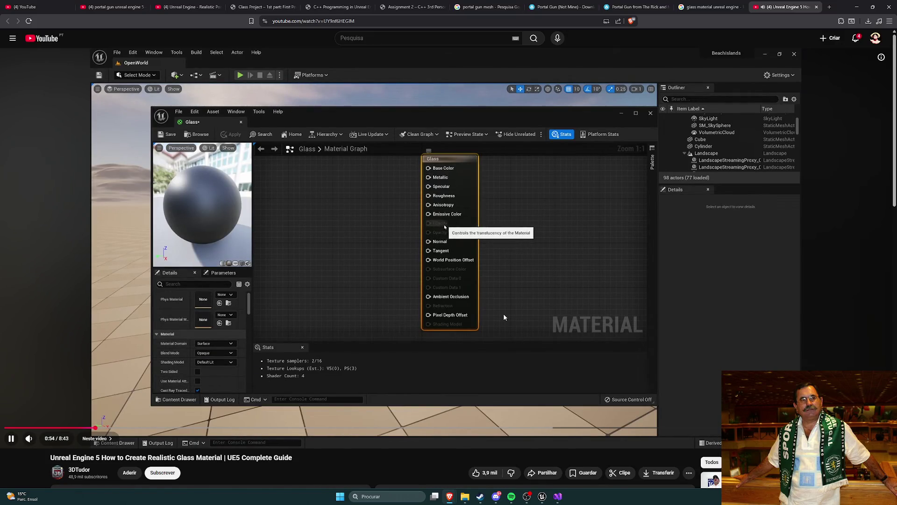
key("Left")
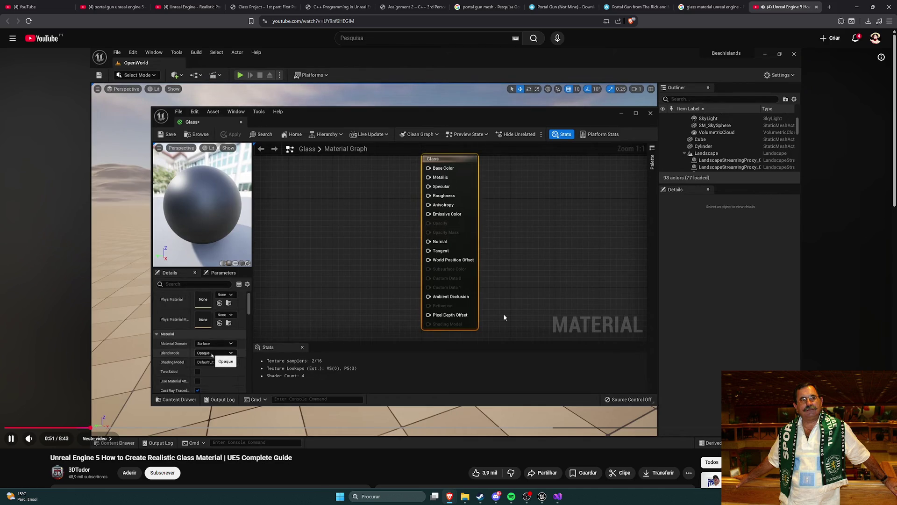
key("Left")
key("Left")
key("Left")
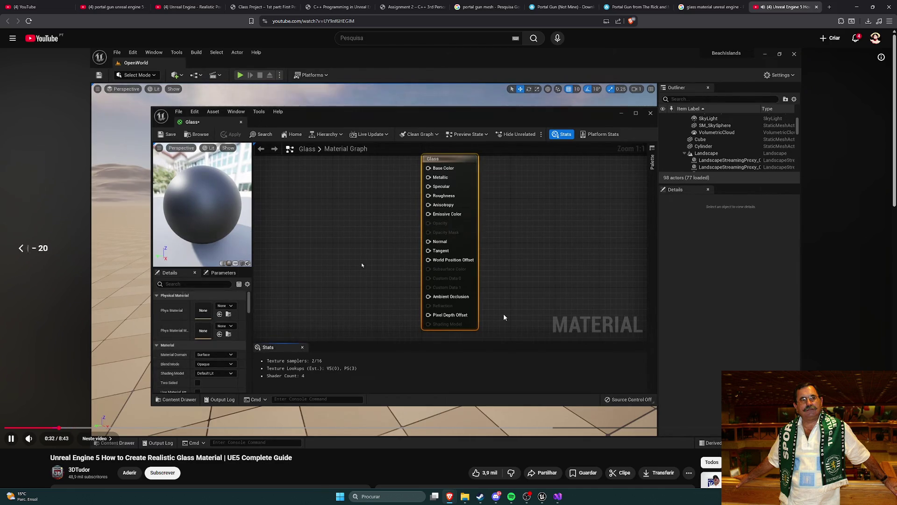
key("Left")
- Nudge the tutorial forward to the blend mode setting around 1:04, pause, and return to Unreal
key("Right")
key("Right")
key("Right")
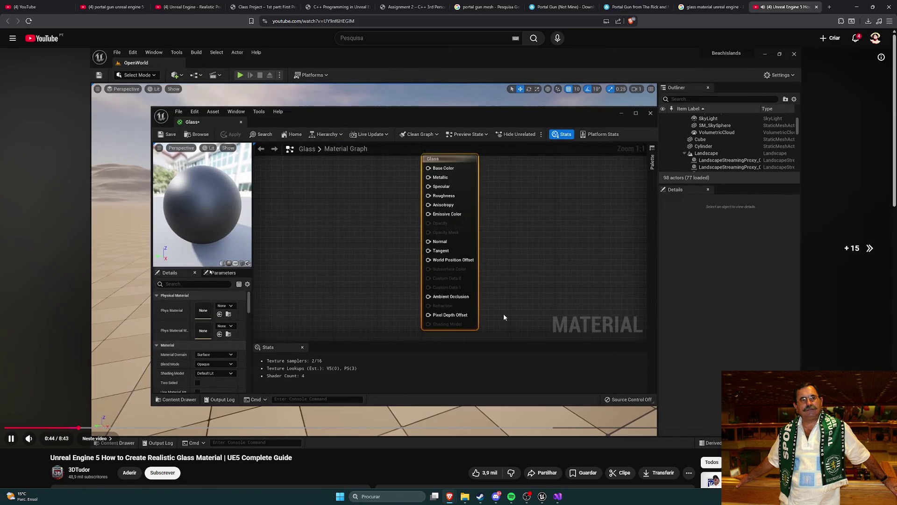
key("Right")
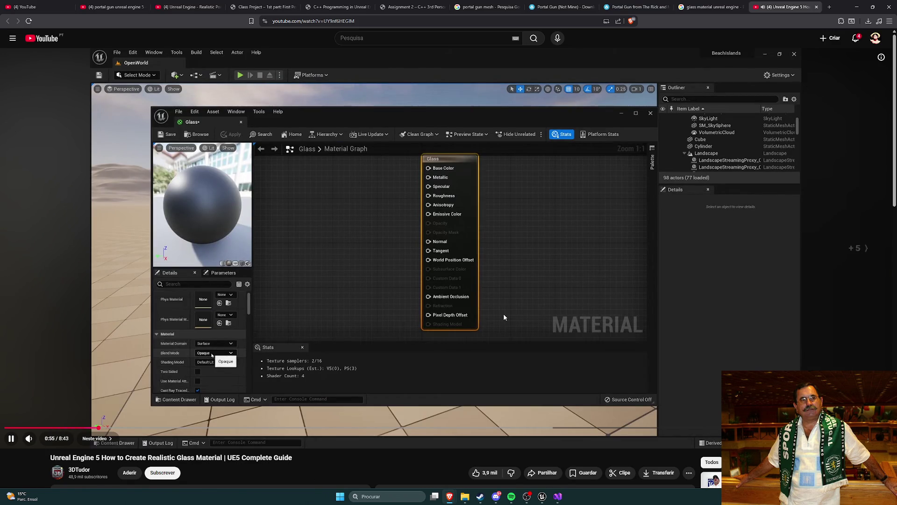
key("Right")
key("Right")
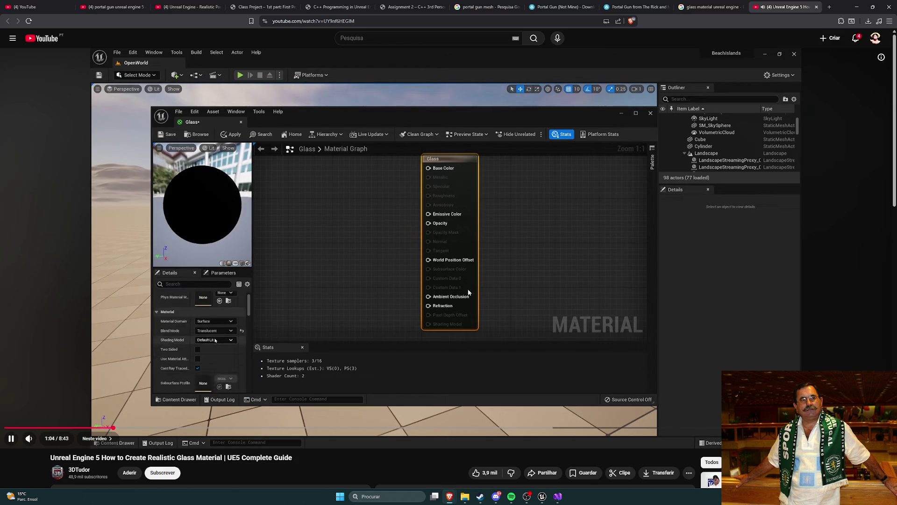
left_click(399, 289)
key("alt+Tab")
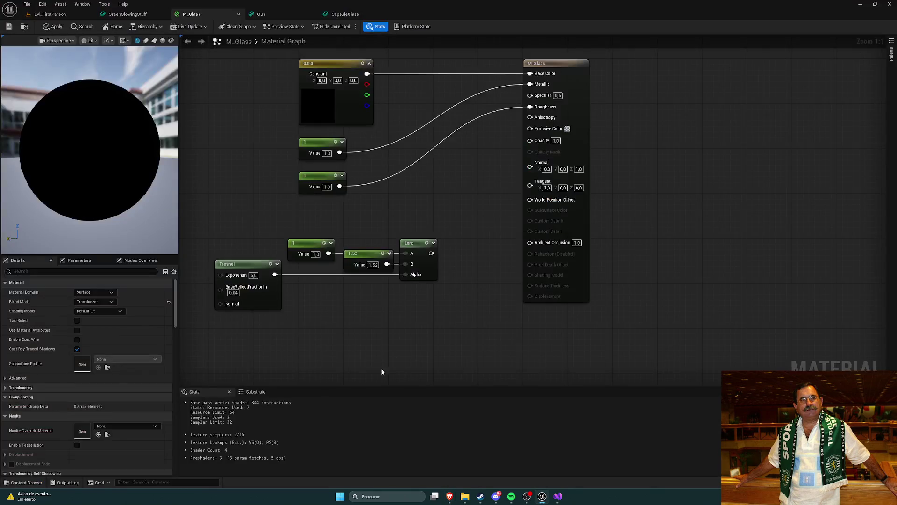
- Filter the material Details and set Refraction Method to Index Of Refraction
left_click_drag(468, 217, 493, 230)
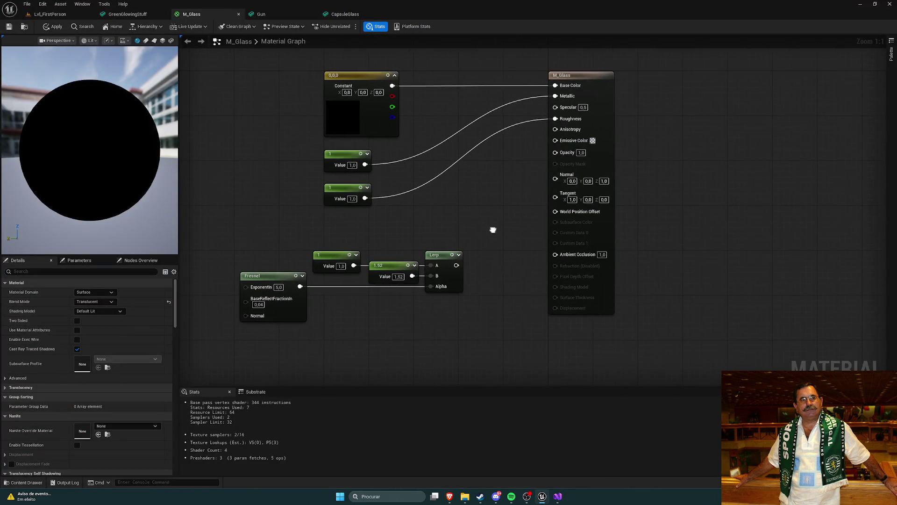
left_click(47, 271)
type("res")
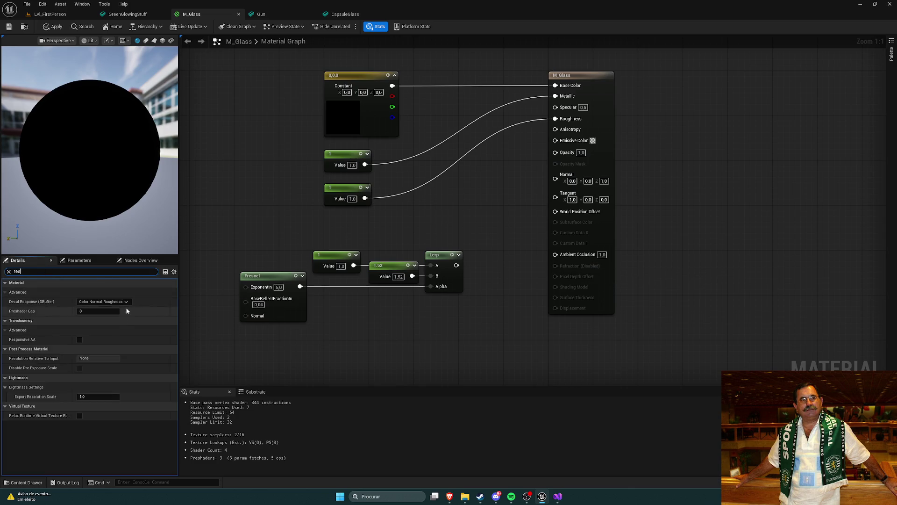
left_click(123, 302)
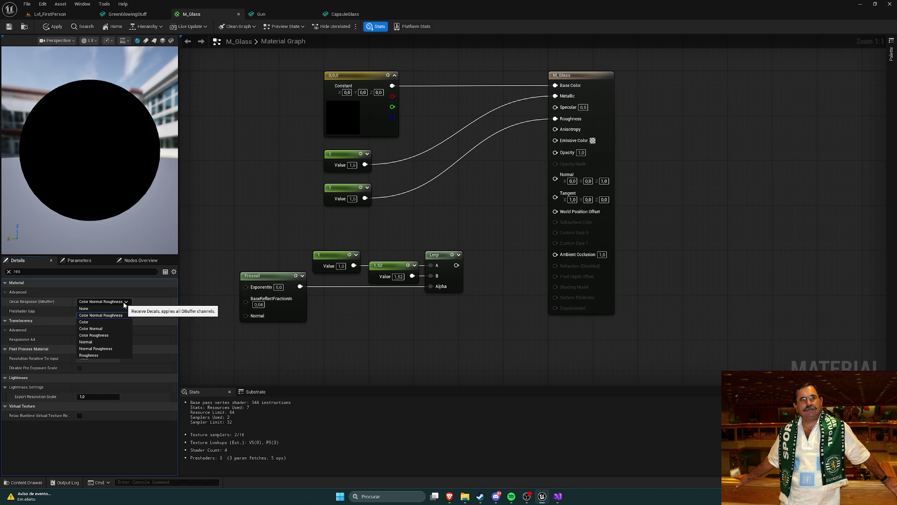
left_click(123, 302)
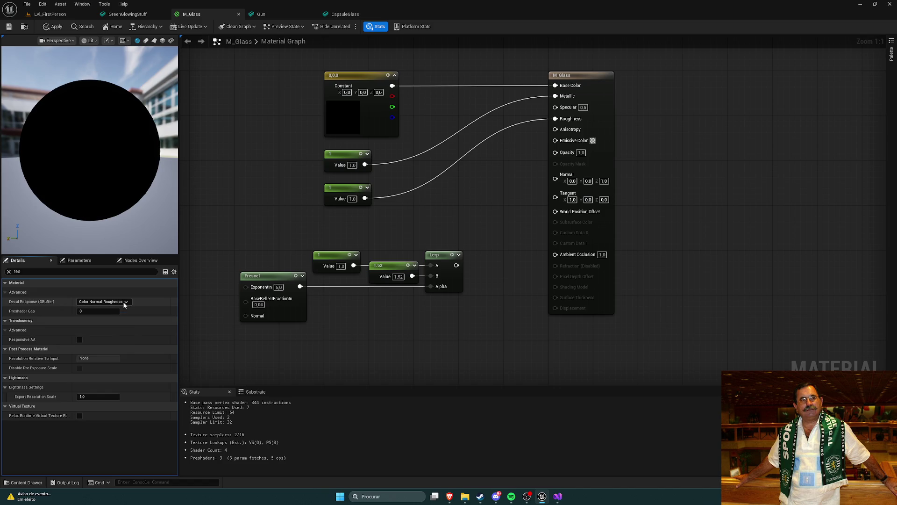
left_click(31, 270)
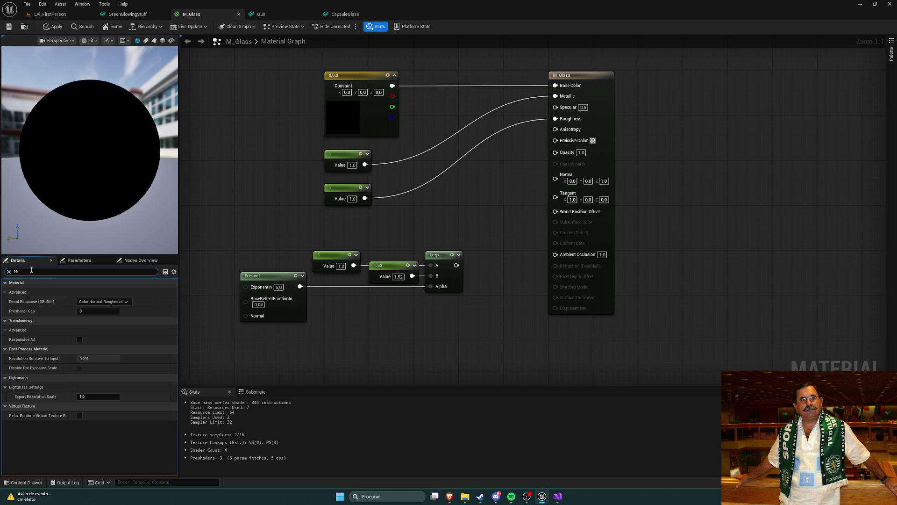
type("a")
left_click(94, 320)
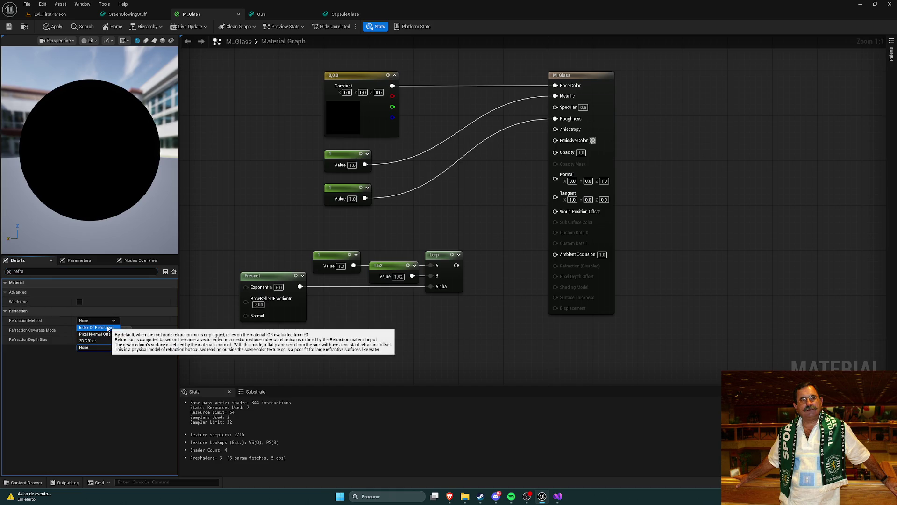
left_click(107, 328)
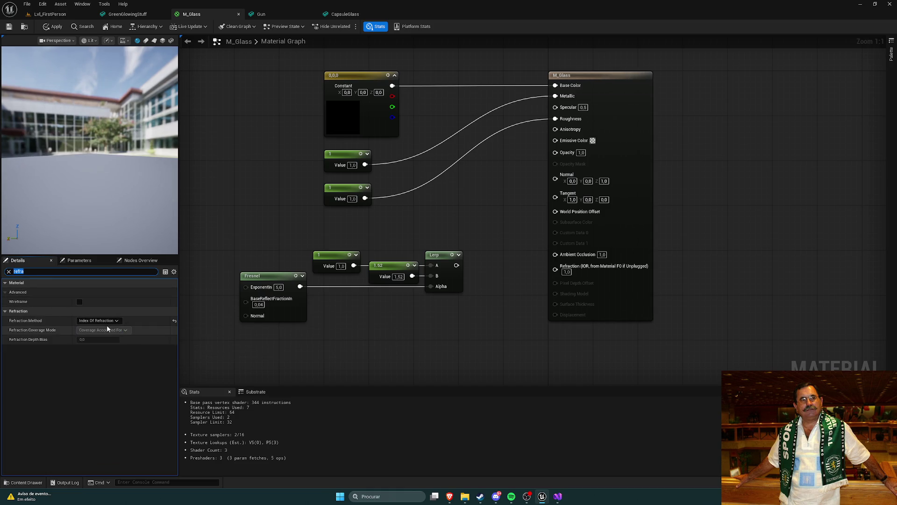
left_click(8, 271)
- Wire the Lerp output into the Refraction input and apply the M_Glass changes
left_click_drag(508, 320, 404, 321)
left_click_drag(267, 337, 421, 343)
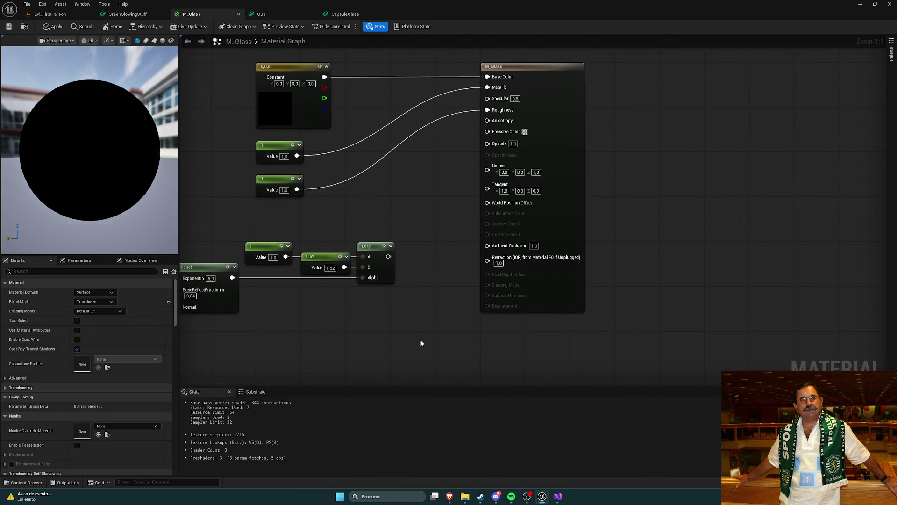
left_click_drag(388, 256, 488, 257)
left_click_drag(408, 300, 456, 297)
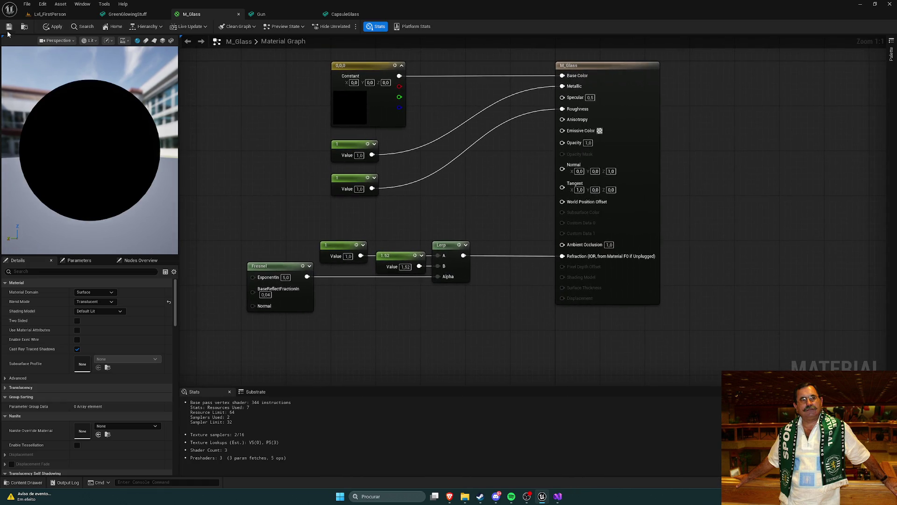
left_click(47, 28)
- Bring the tutorial browser forward, resume the video, and seek back a few seconds
right_click(243, 153)
mouse_move(450, 498)
left_click(506, 459)
left_click(407, 351)
key("Right")
key("Right")
key("Right")
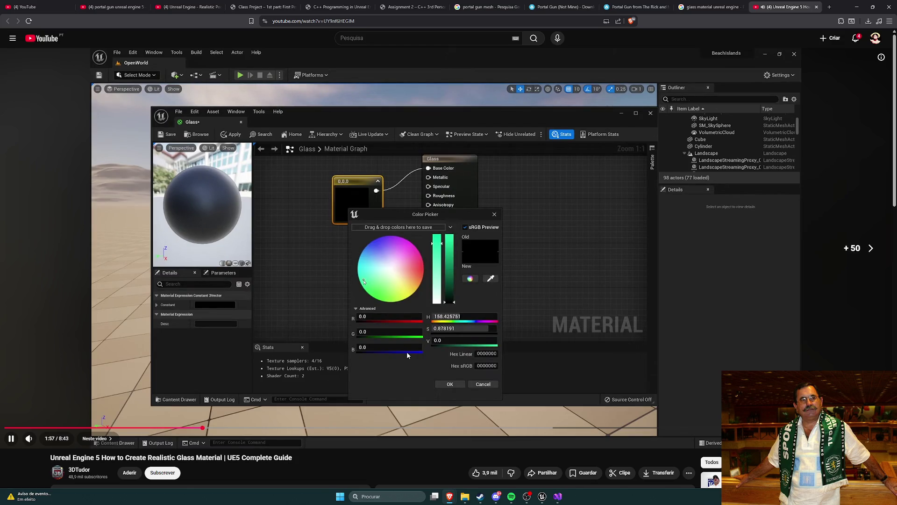
key("Left")
key("Left")
key("Left")
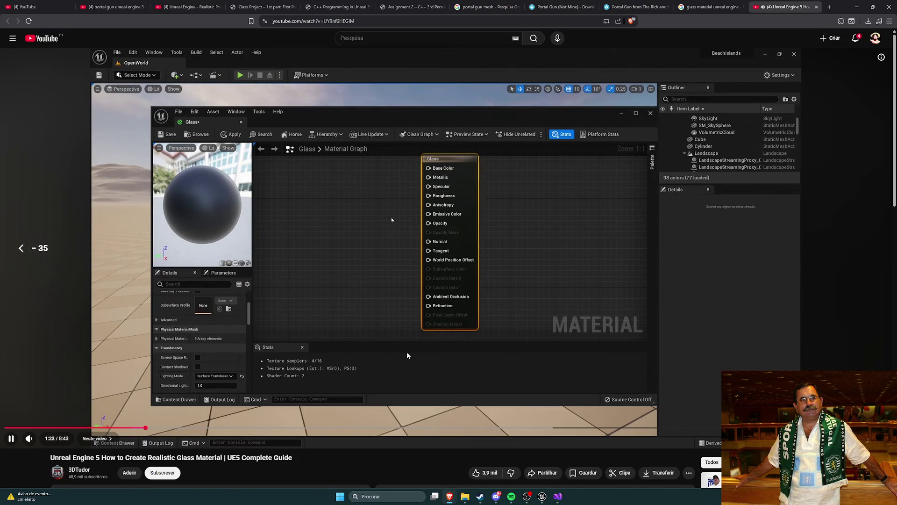
key("Left")
key("Left")
key("Left")
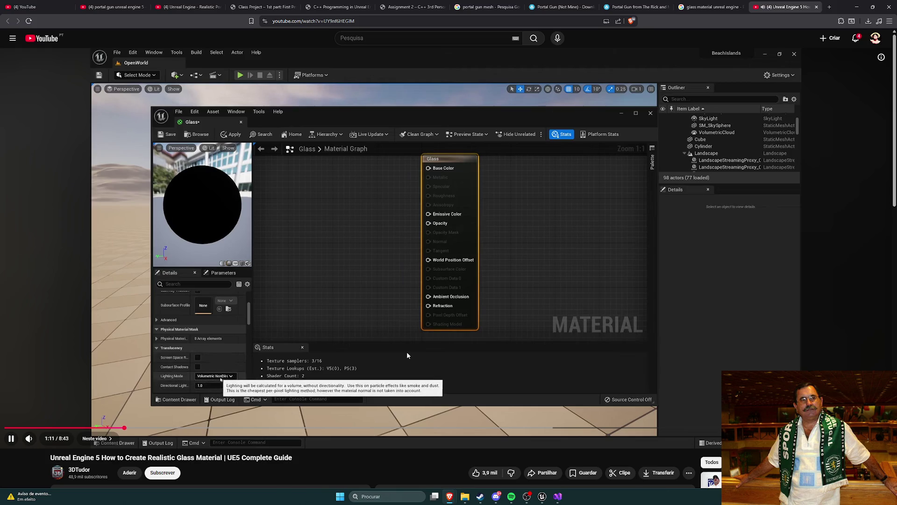
key("Left")
key("Left")
key("Left")
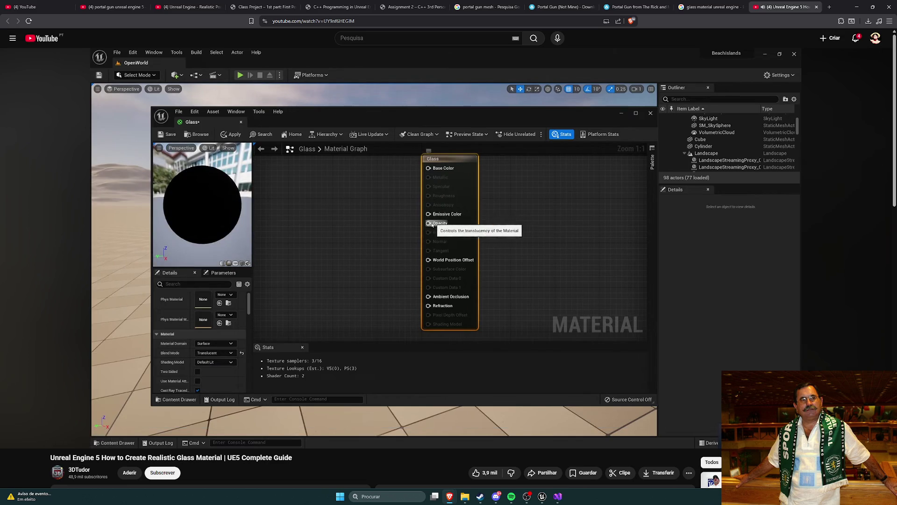
- Skip the tutorial ahead to the finished Glass graph at 4:51, pause, and return to Unreal
key("Right")
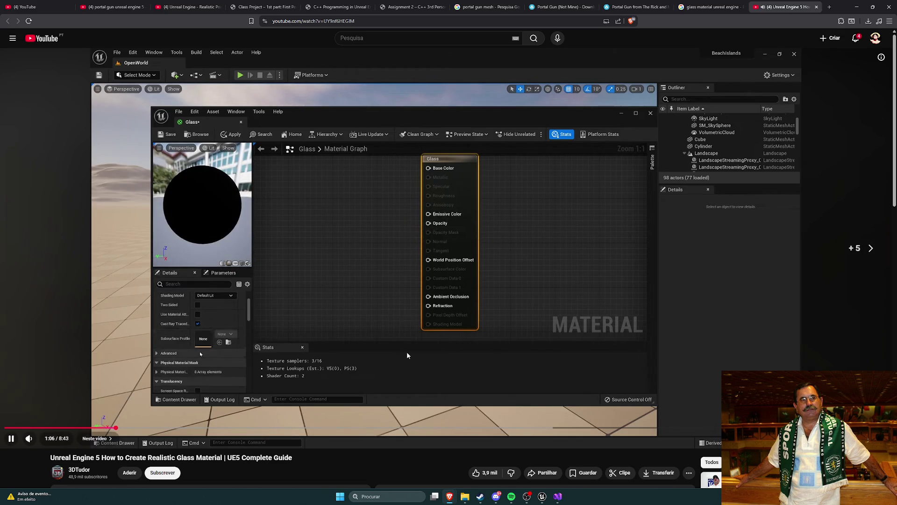
key("Right")
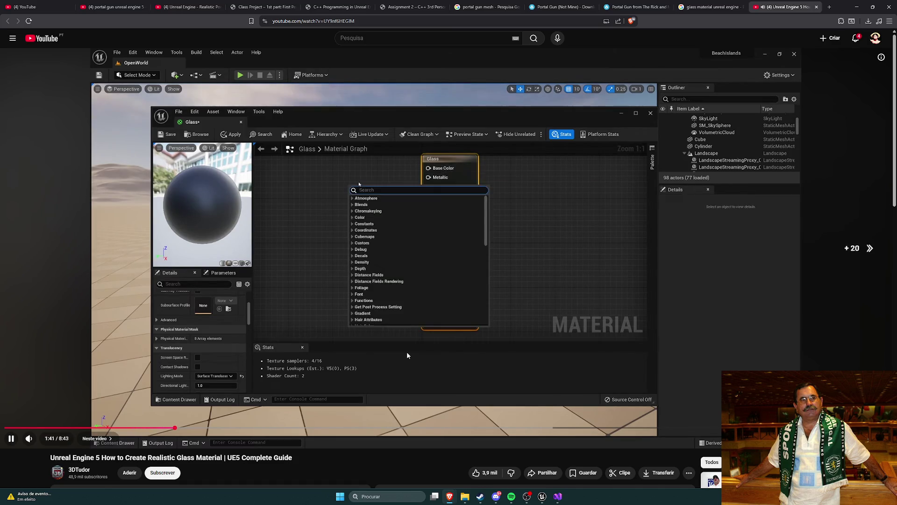
key("Right")
key("Right")
key("Right")
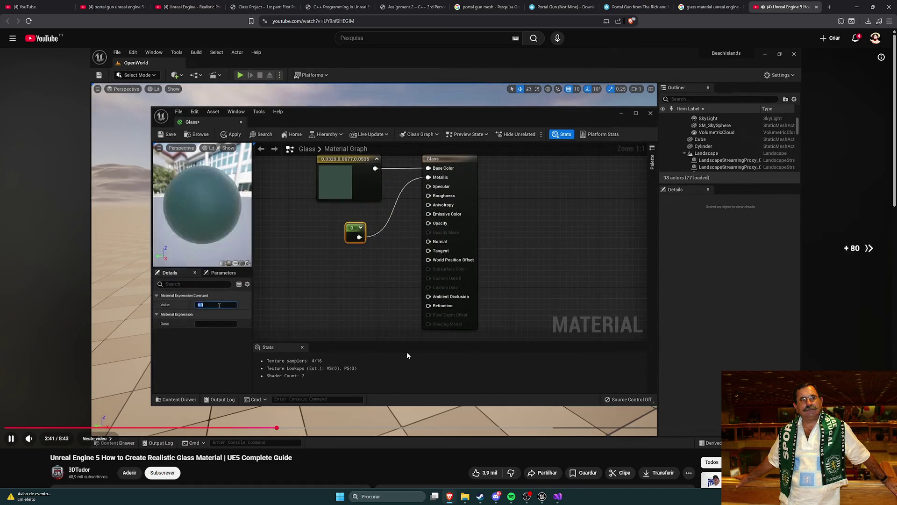
key("Right")
key("Right")
key("Right")
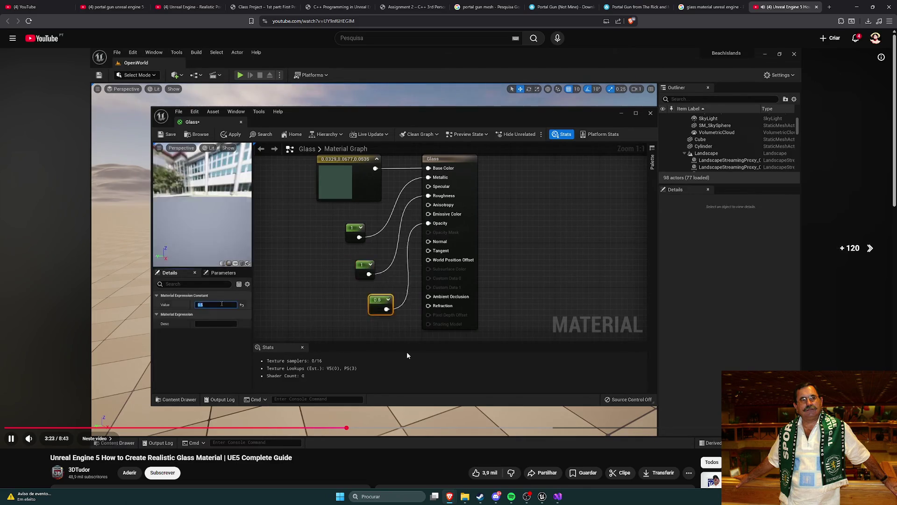
key("Right")
key("Right")
key("Right")
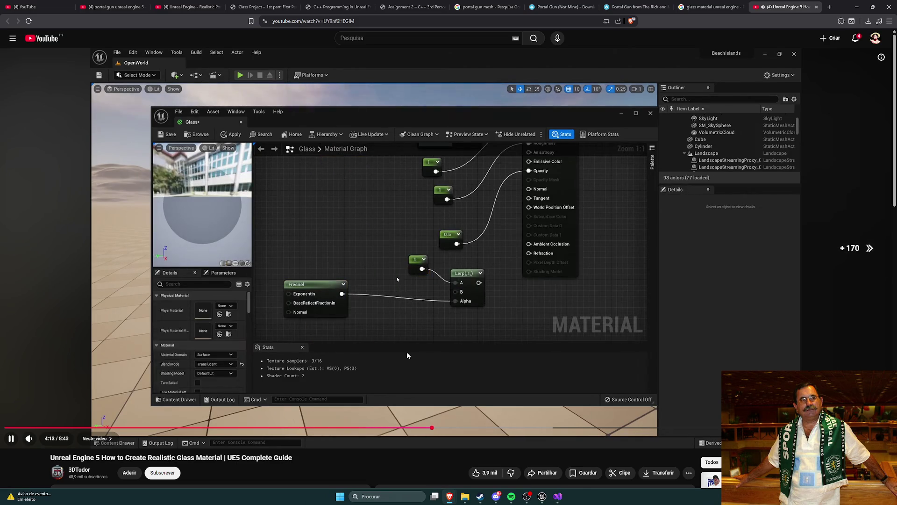
key("Right")
key("Right")
key("Right")
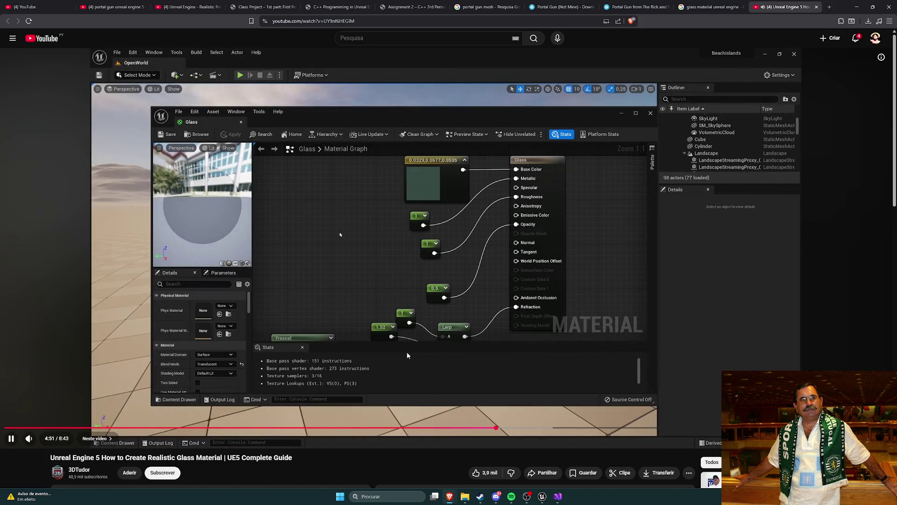
key("space")
left_click(543, 496)
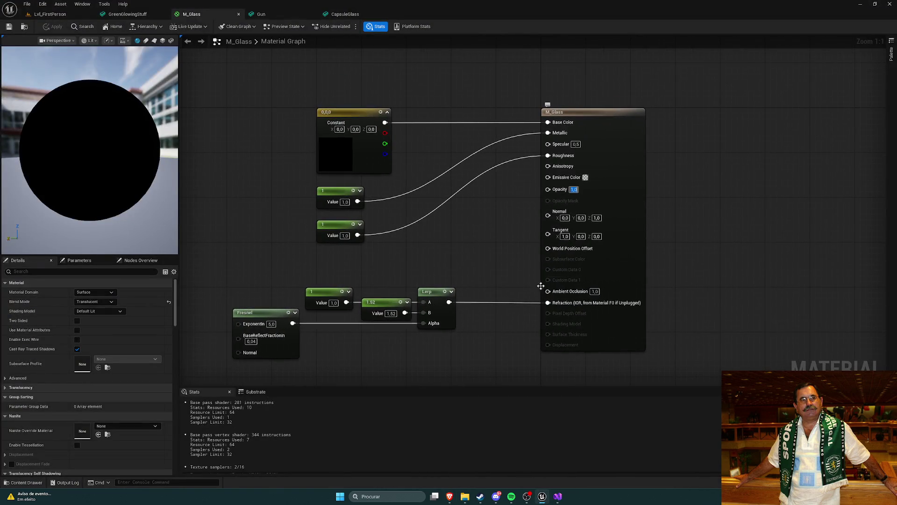
- Enter 0 for the material's Opacity input, then compare the graph against the tutorial
type("0")
key("Return")
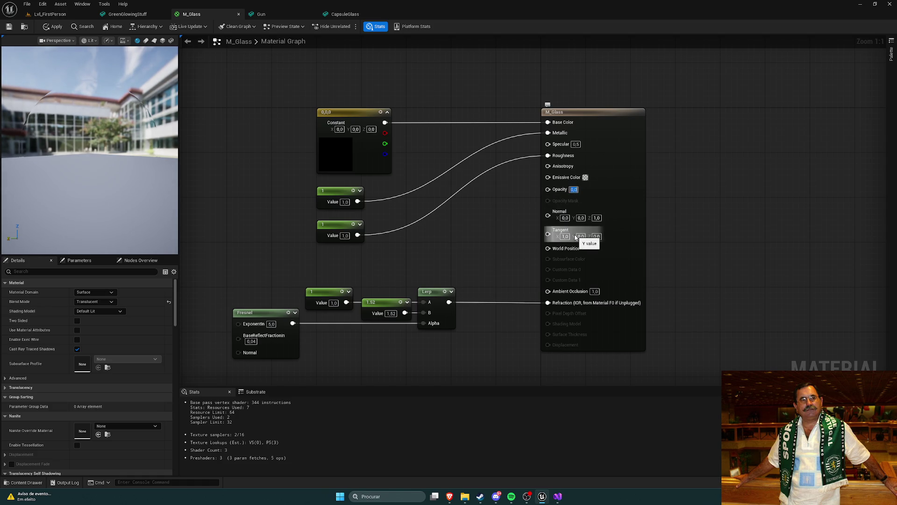
mouse_move(453, 233)
left_mouse_down()
mouse_move(501, 226)
mouse_move(450, 257)
left_mouse_up()
key("alt+Tab")
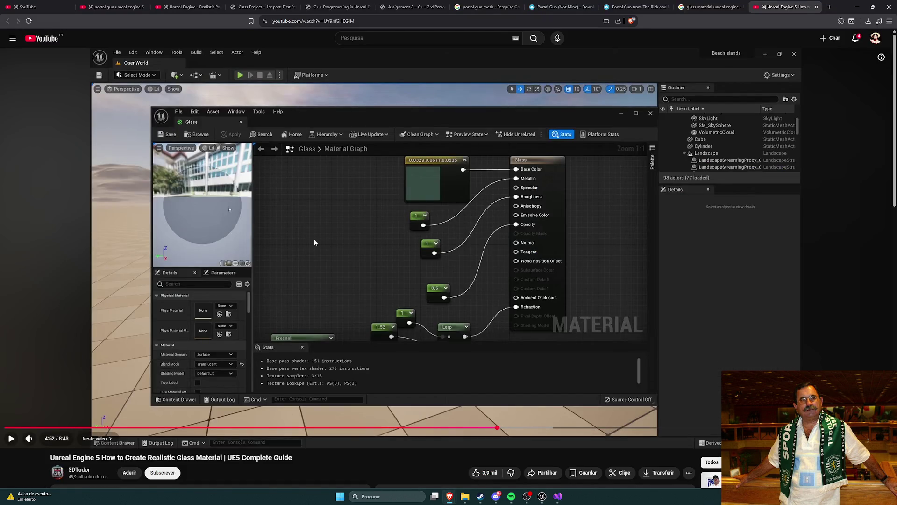
key("alt+Tab")
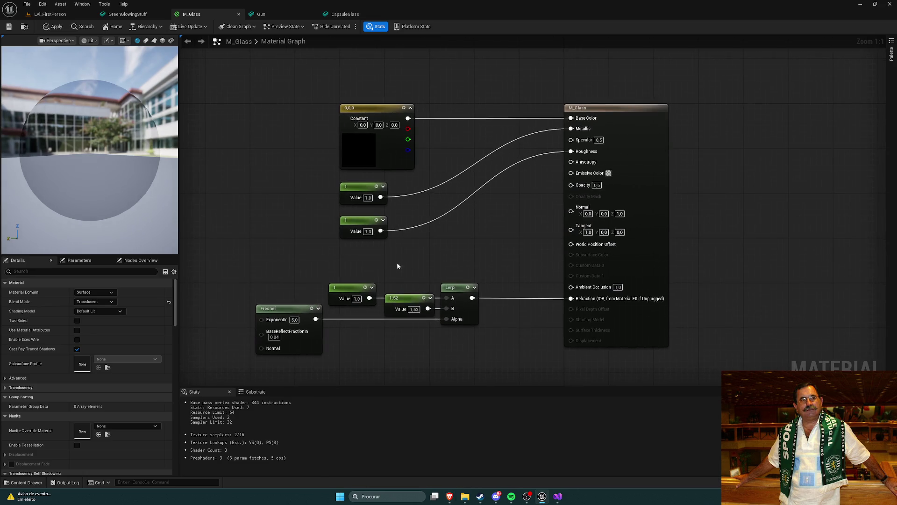
left_click_drag(506, 245, 469, 243)
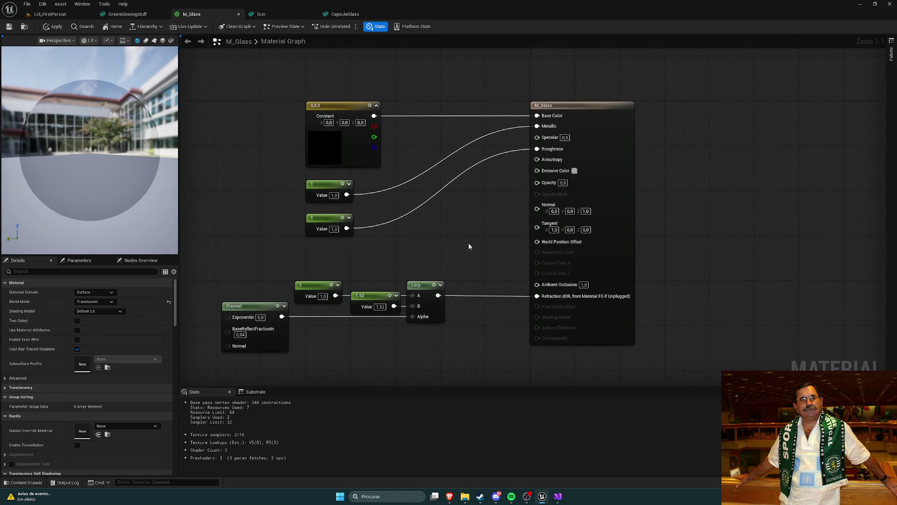
- Recheck the tutorial values, inspect the base colour constant unchanged, and apply the M_Glass material
key("alt+Tab")
key("alt+Tab")
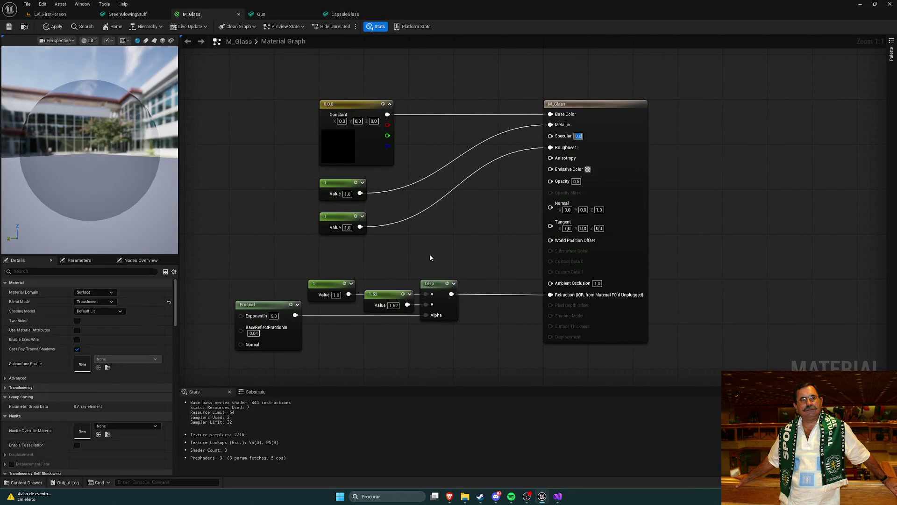
left_click_drag(476, 245, 417, 229)
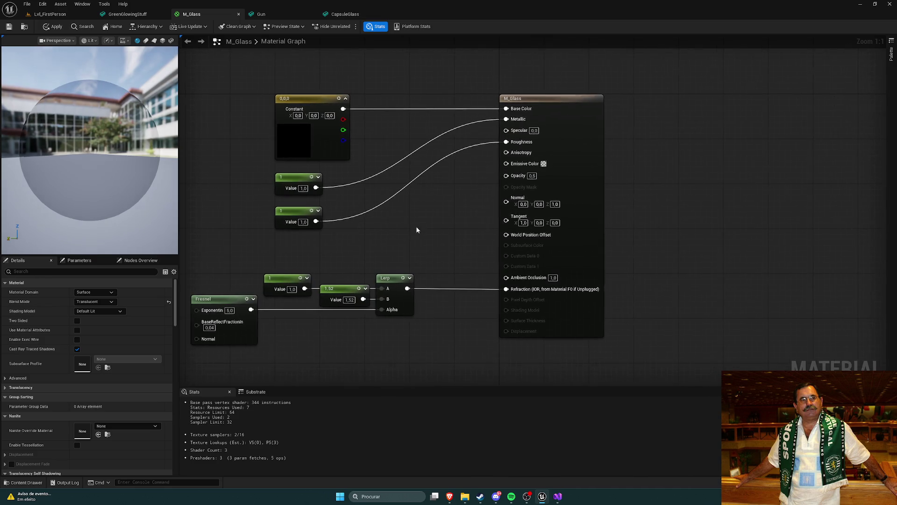
key("alt+Tab")
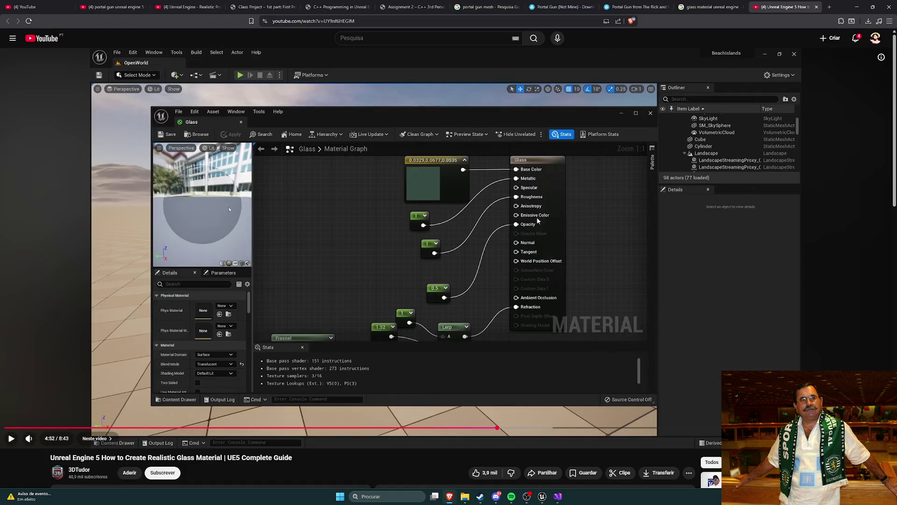
key("alt+Tab")
left_click_drag(414, 222, 438, 233)
left_click(323, 145)
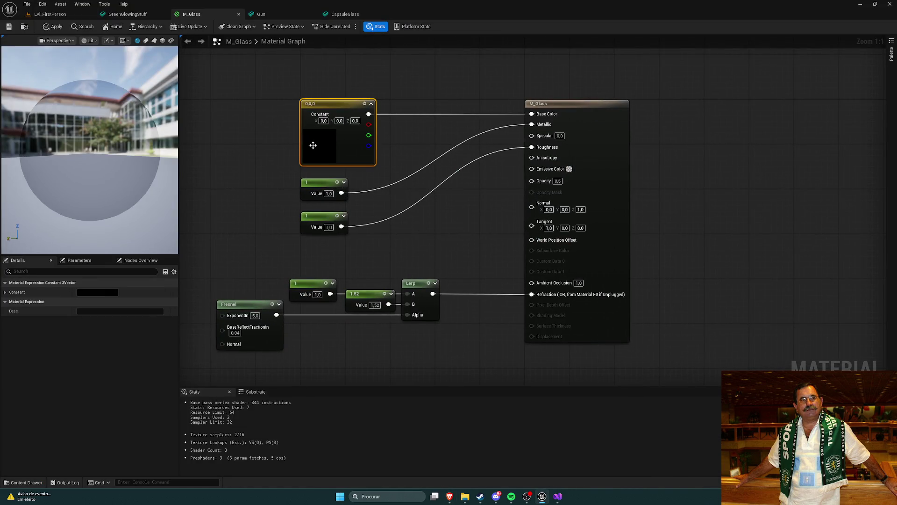
double_click(322, 145)
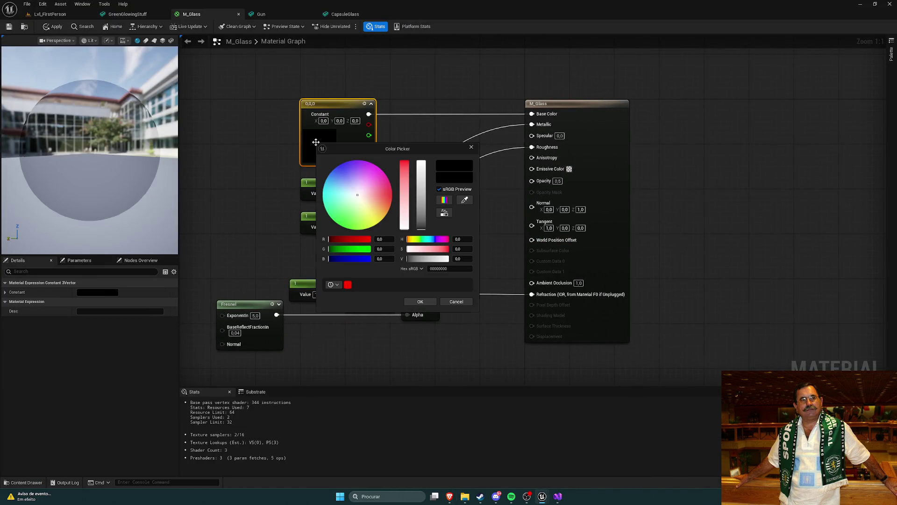
left_click(472, 148)
left_click(475, 227)
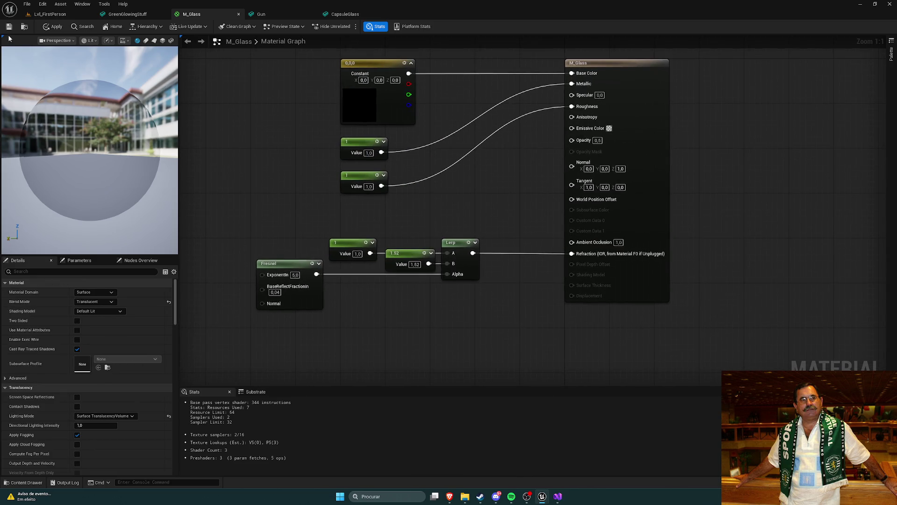
left_click(9, 27)
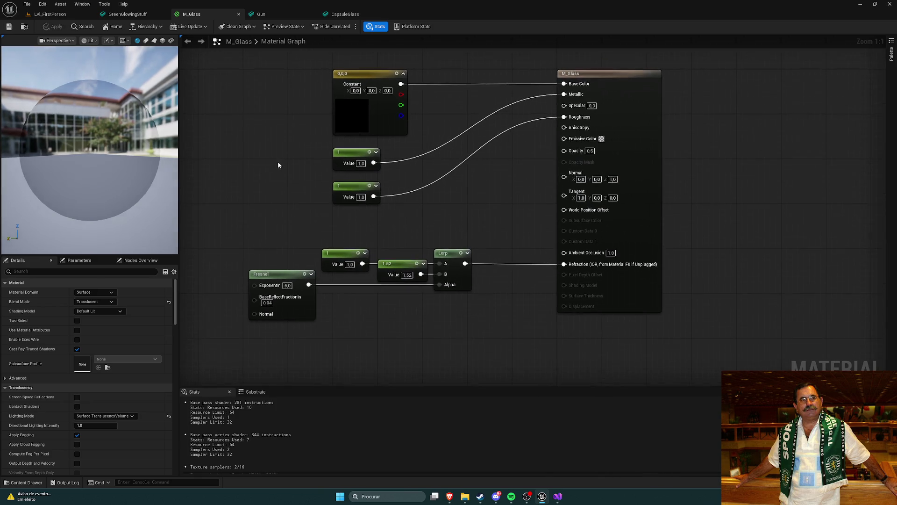
- Inspect the CapsuleGlass mesh with the updated glass material, then return to the YouTube tutorial
left_click(273, 15)
left_click(345, 14)
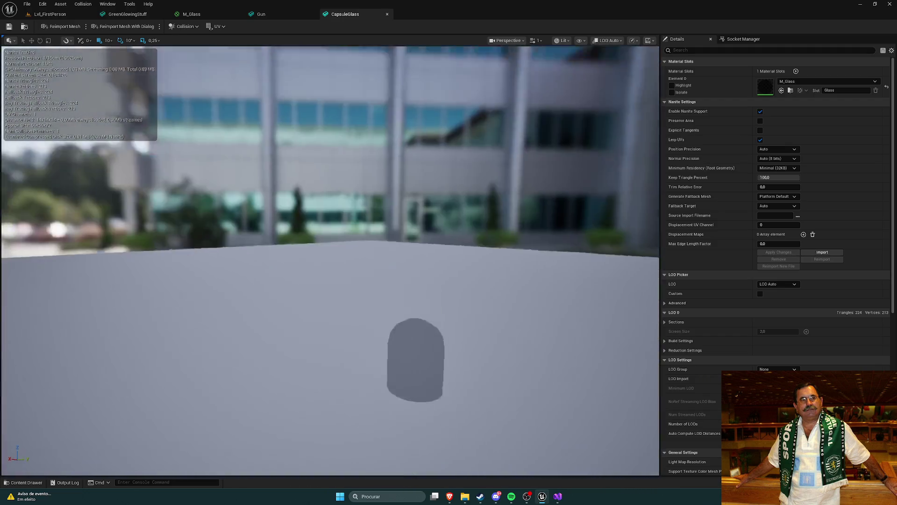
left_click_drag(143, 89, 143, 89)
key("ctrl+space")
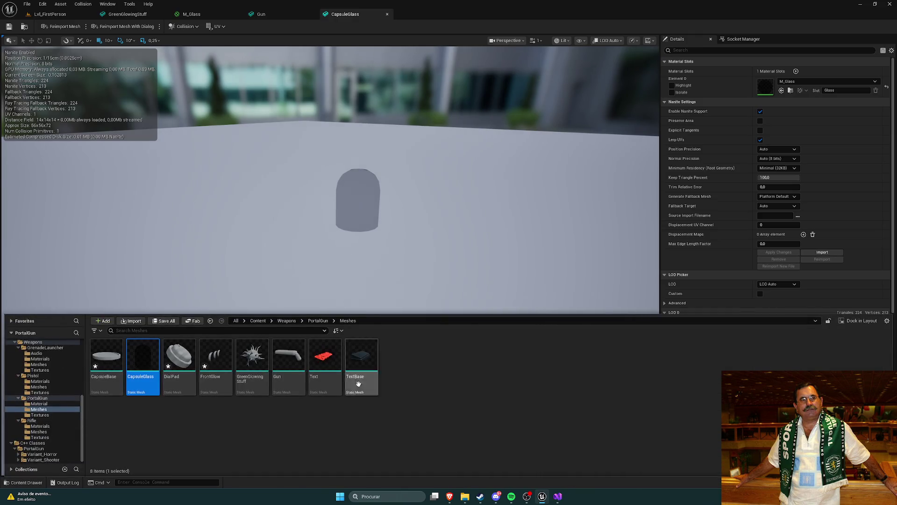
mouse_move(447, 498)
left_click(436, 453)
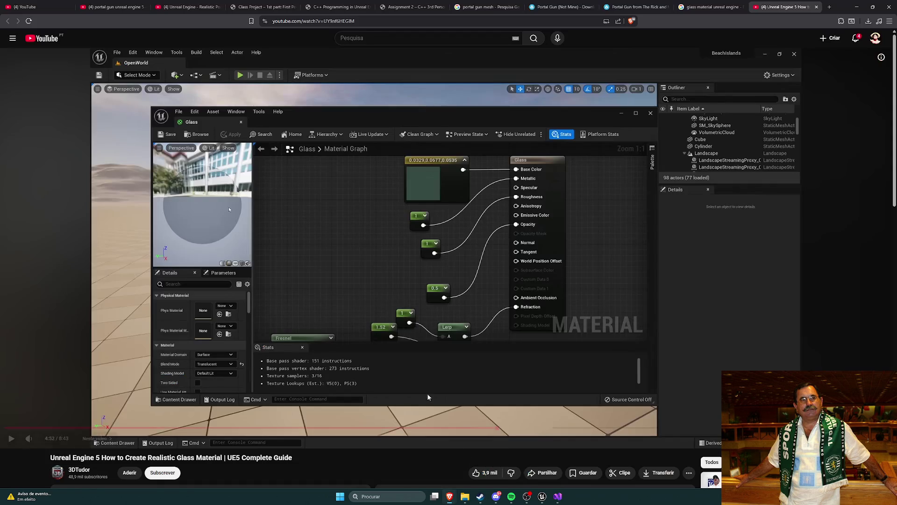
- Resume the tutorial and skim forward past the material instance part to the closing credits
key("k")
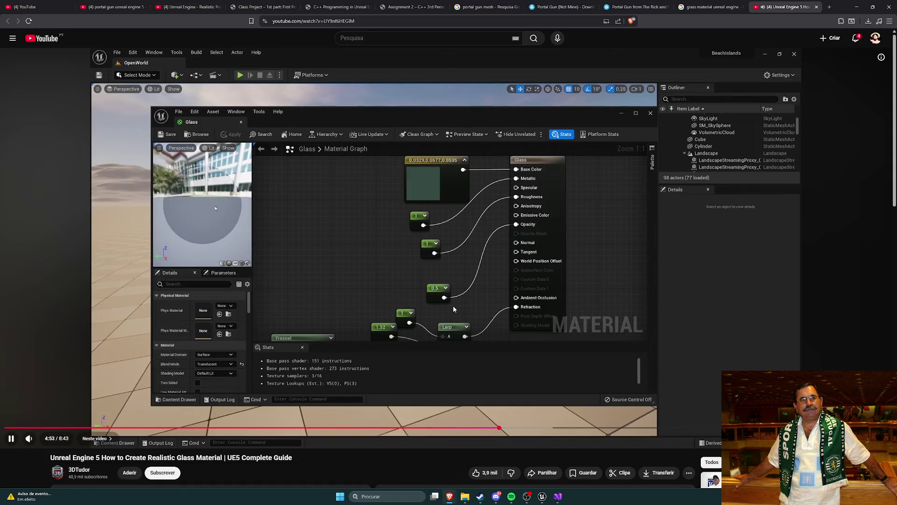
key("l")
key("l")
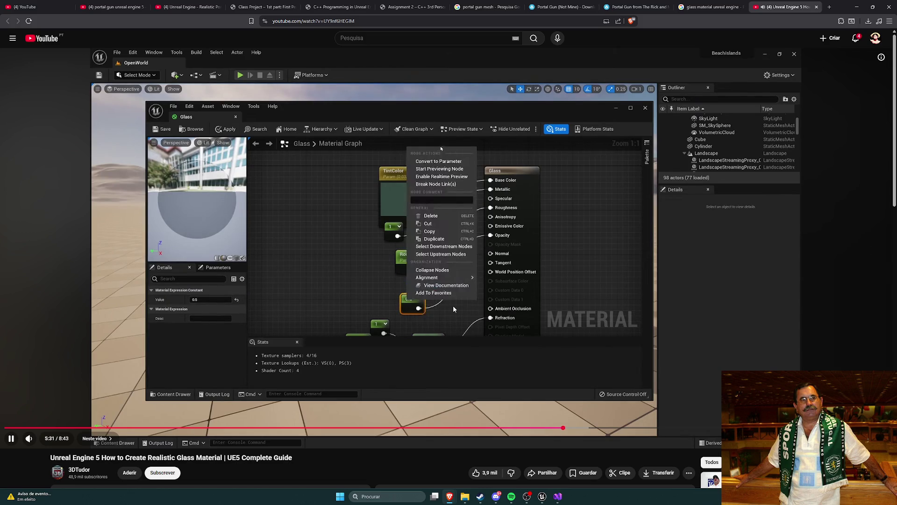
key("l")
key("l")
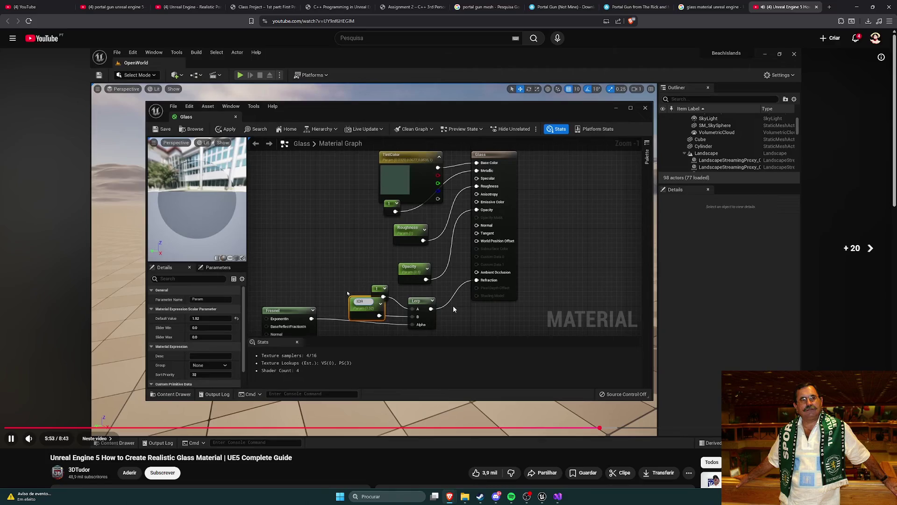
key("l")
key("l")
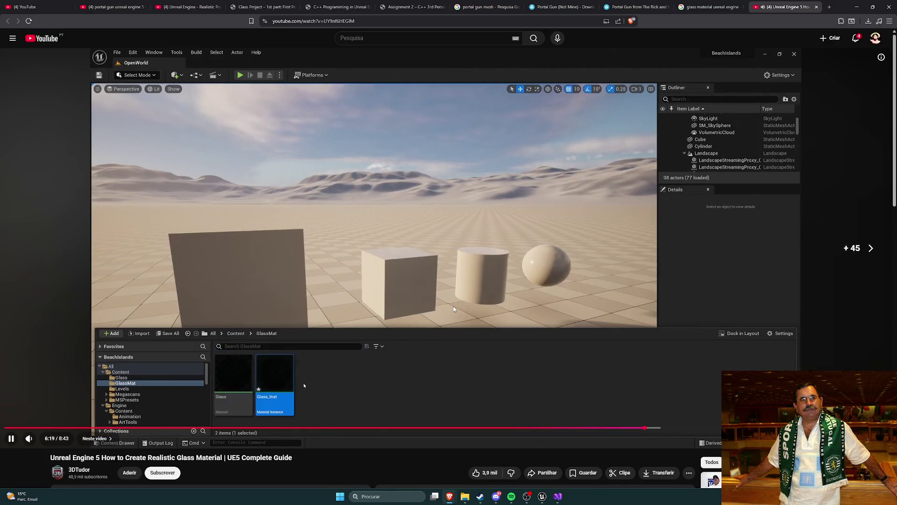
key("Right")
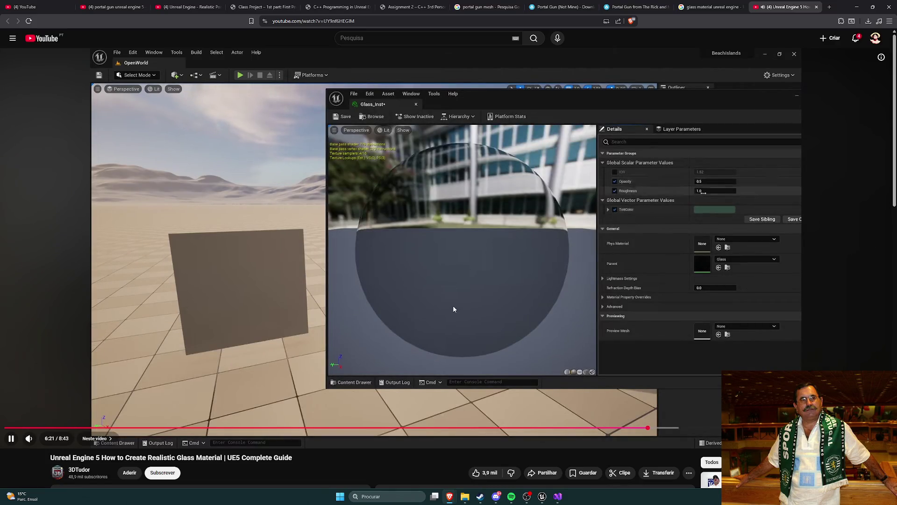
key("Right")
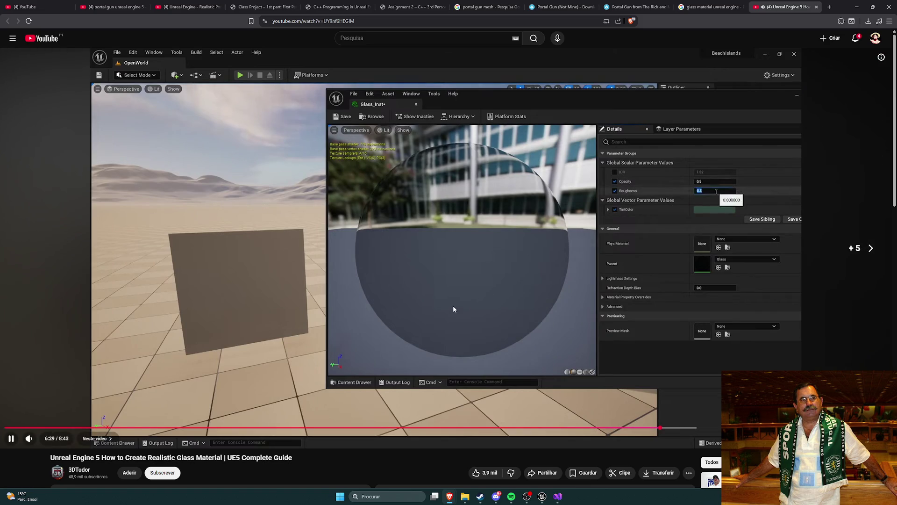
key("Right")
key("Right")
key("Right")
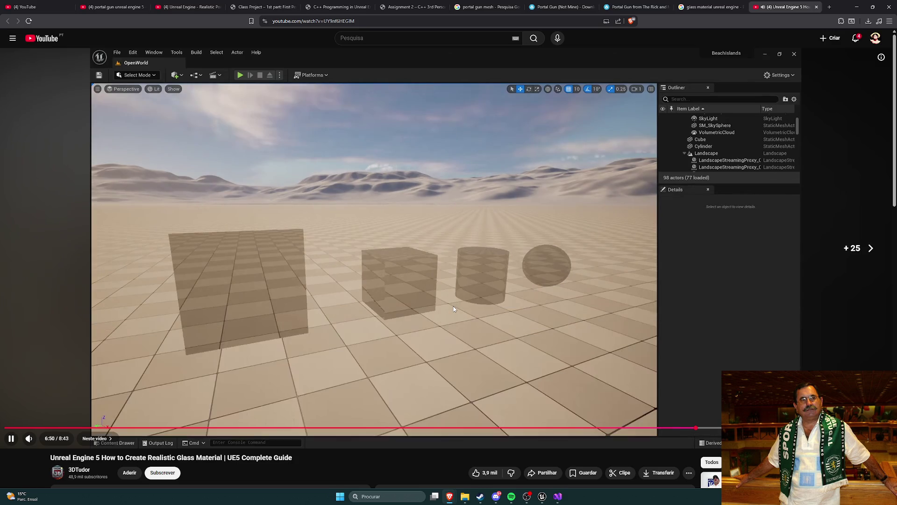
key("Right")
key("Right")
key("Right")
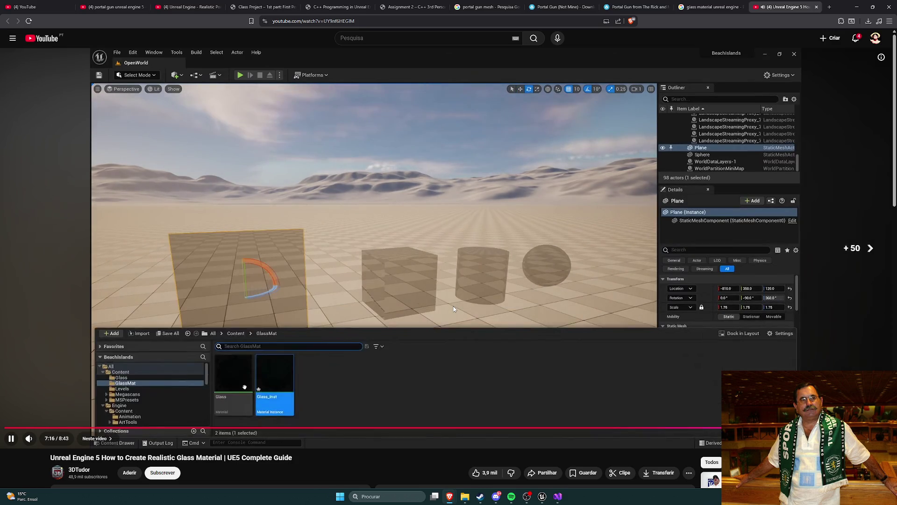
key("Right")
key("Right")
key("Right")
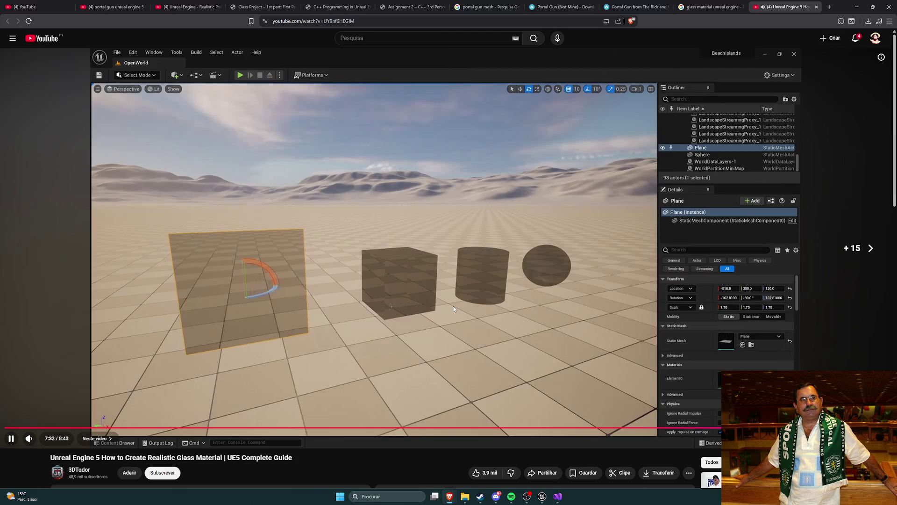
key("Right")
key("Right")
key("Right")
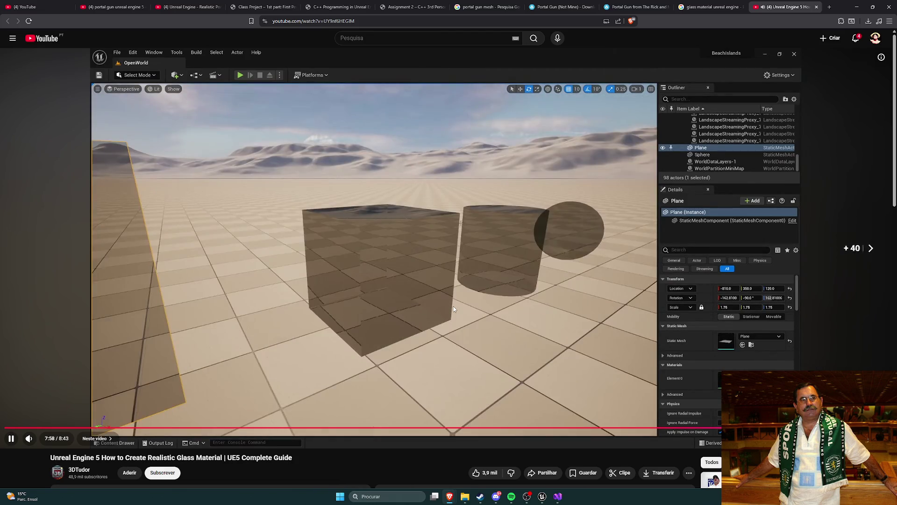
key("Right")
key("Right")
key("Right")
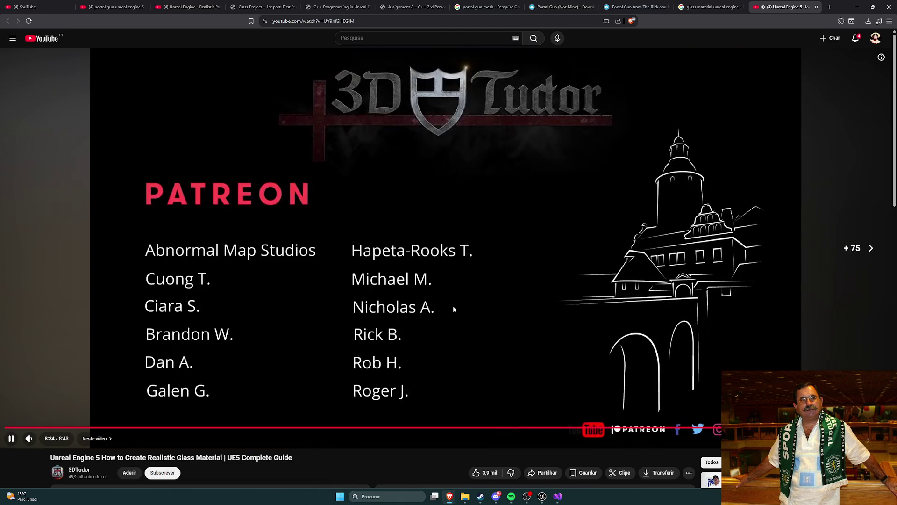
- Jump the tutorial back to the parameter setup at 5:47, pause, and show the M_Glass graph
left_click(633, 427)
key("k")
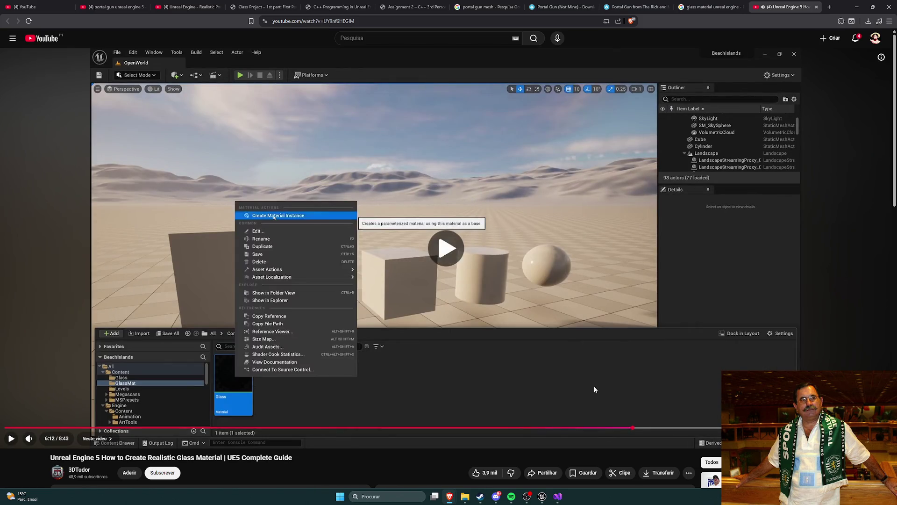
key("Left")
key("Left")
key("Left")
key("k")
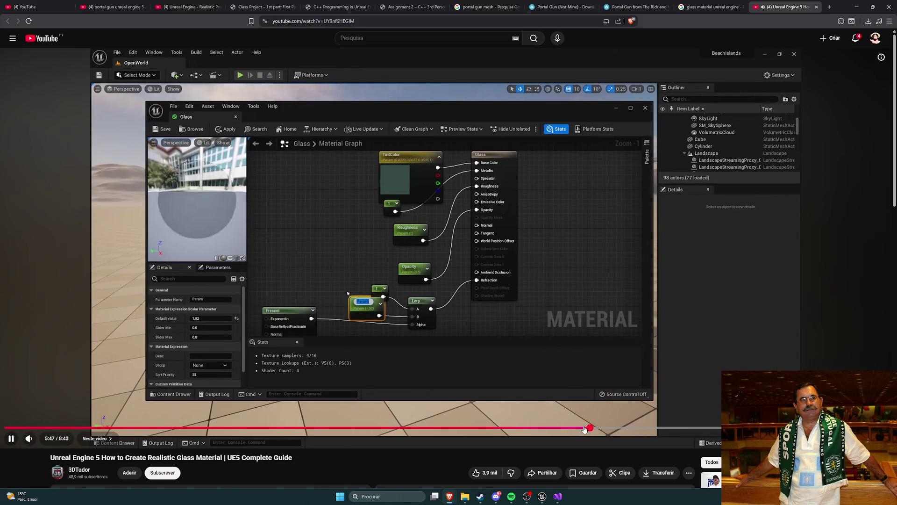
key("alt+Tab")
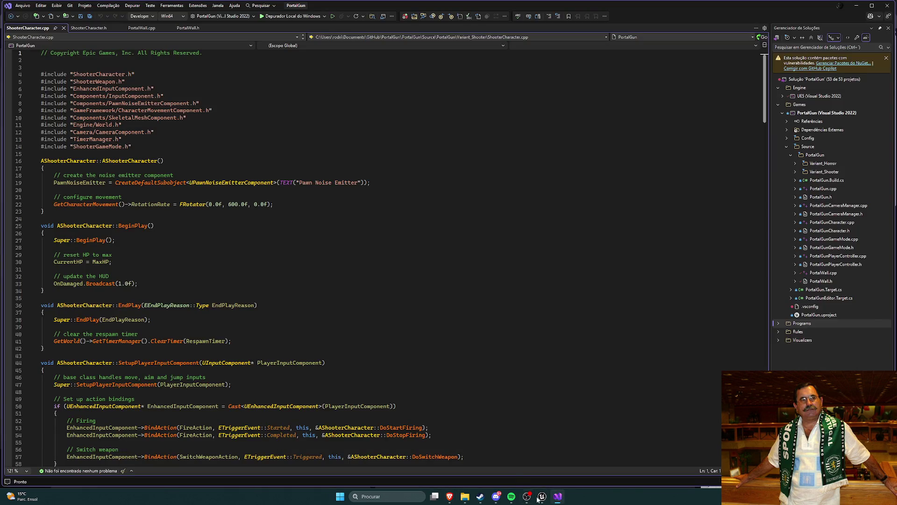
left_click(543, 496)
left_click(211, 17)
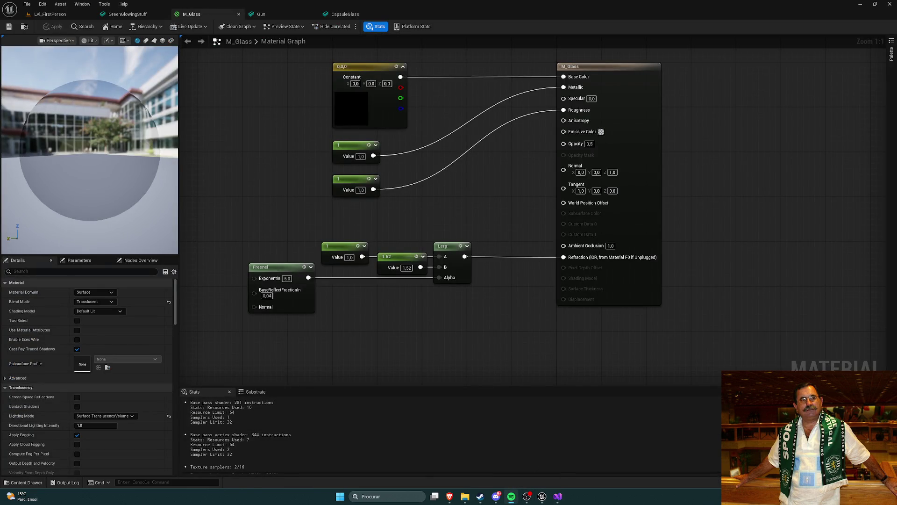
- Convert the Metallic and Roughness constants into scalar parameters named Metallic and Roughness
mouse_move(464, 218)
left_mouse_down()
mouse_move(461, 190)
mouse_move(495, 194)
mouse_move(483, 213)
mouse_move(435, 215)
left_mouse_up()
right_click(406, 149)
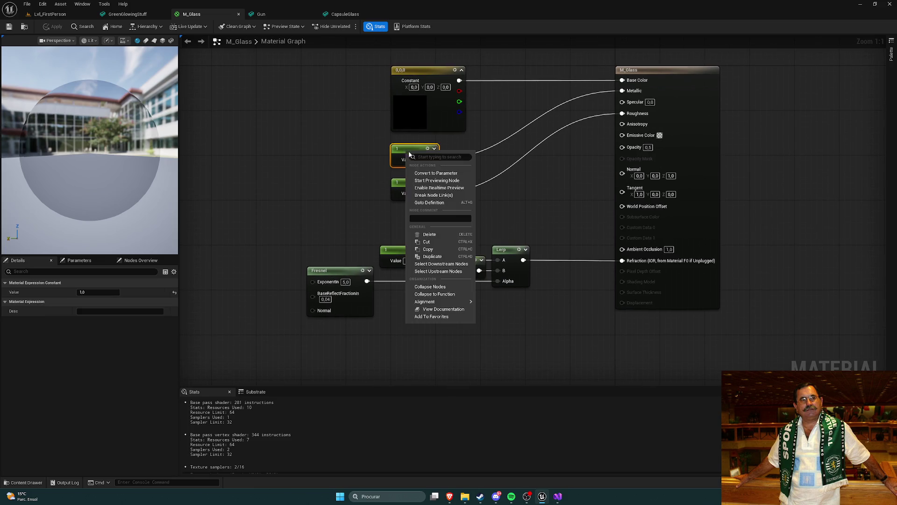
left_click(436, 173)
type("Metallic")
key("Return")
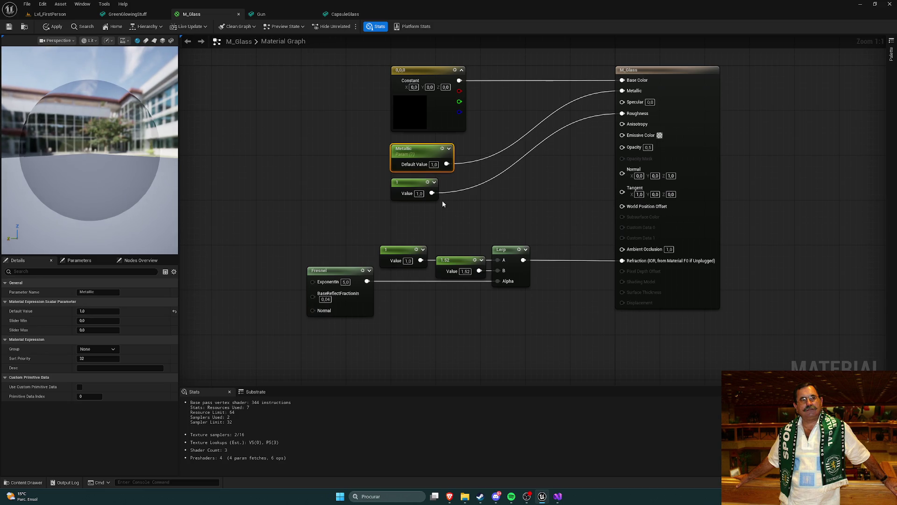
right_click(401, 191)
left_click(427, 207)
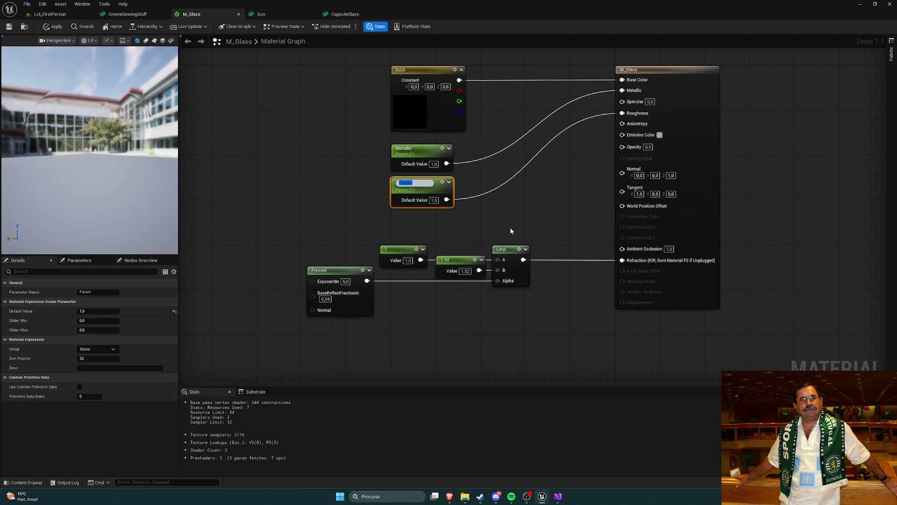
type("Roughne")
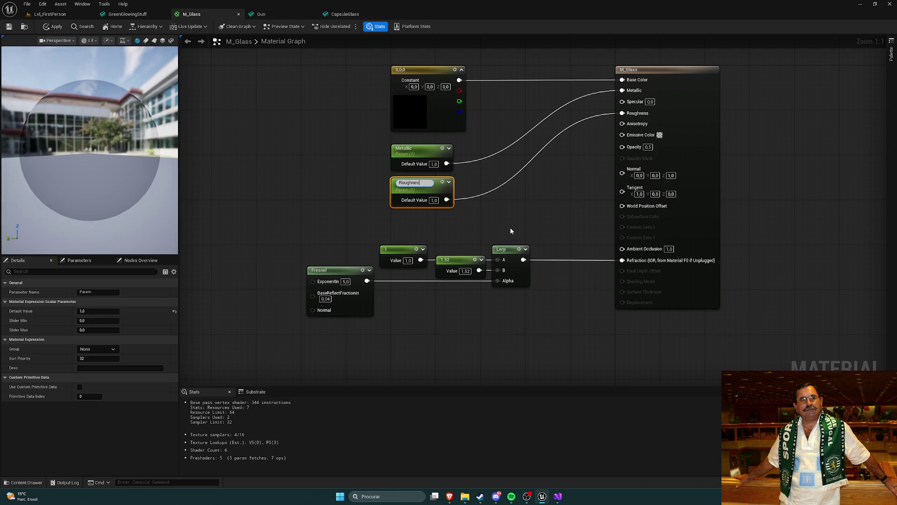
type("s")
key("Return")
left_click(511, 231)
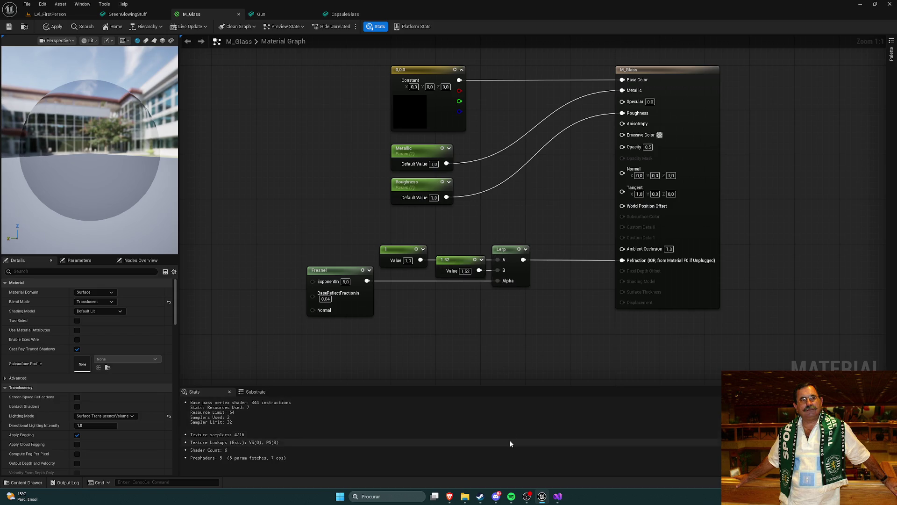
- Play the tutorial briefly for reference before adding the opacity value
mouse_move(450, 497)
left_click(466, 458)
left_click(517, 236)
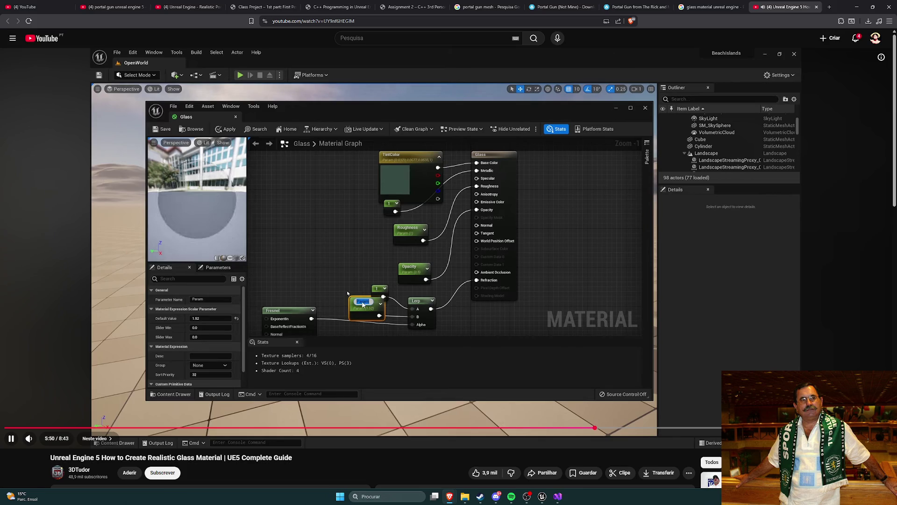
key("alt+Tab")
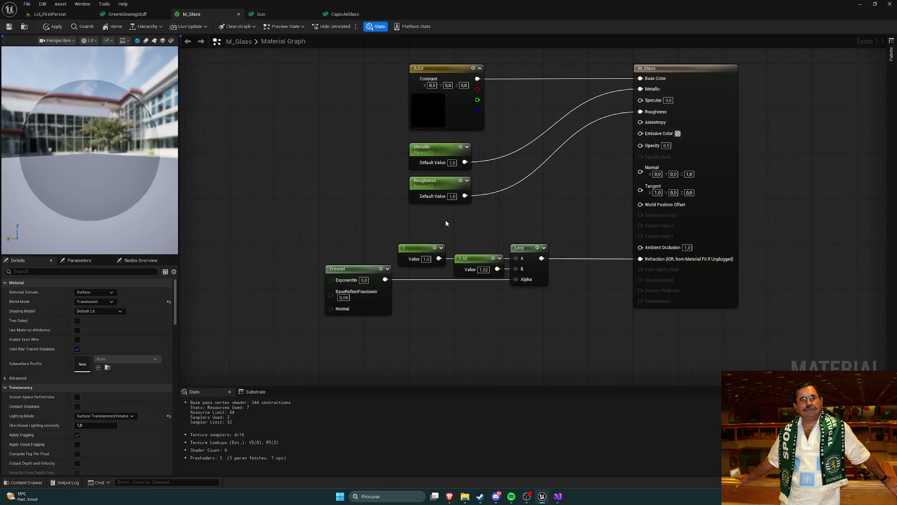
- Add a 0.5 constant, convert it to an Opacity parameter, and wire it to the material's Opacity
left_click(448, 220)
left_click_drag(472, 237, 442, 237)
type("0.5")
right_click(435, 223)
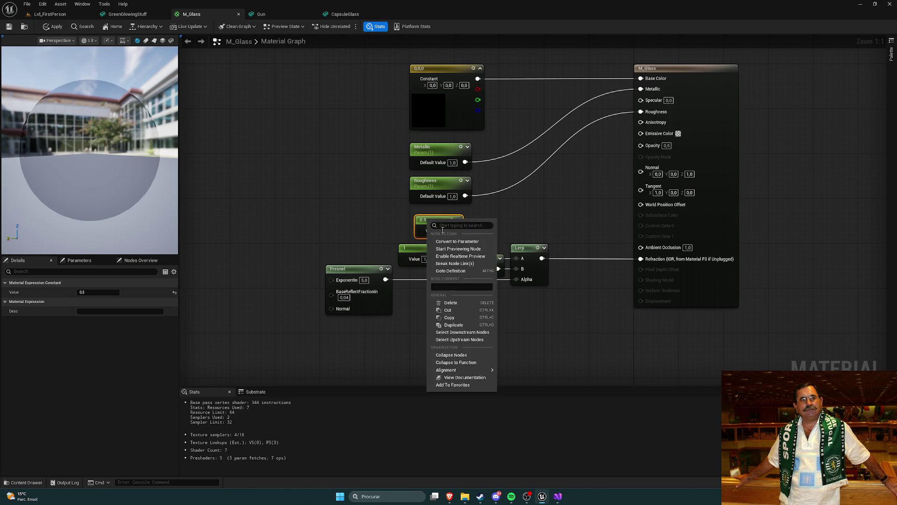
left_click(457, 241)
type("Ops")
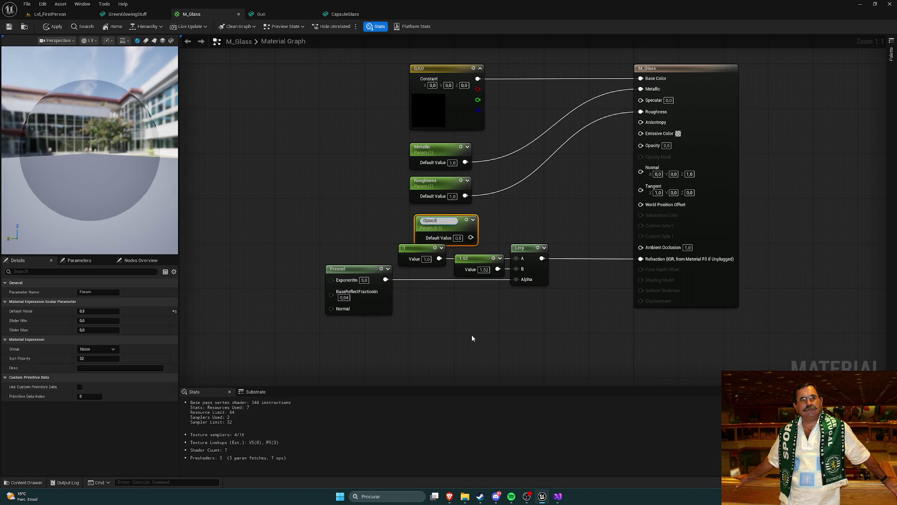
key("Return")
mouse_move(461, 229)
left_mouse_down()
mouse_move(455, 223)
mouse_move(641, 145)
left_mouse_up()
left_click(590, 306)
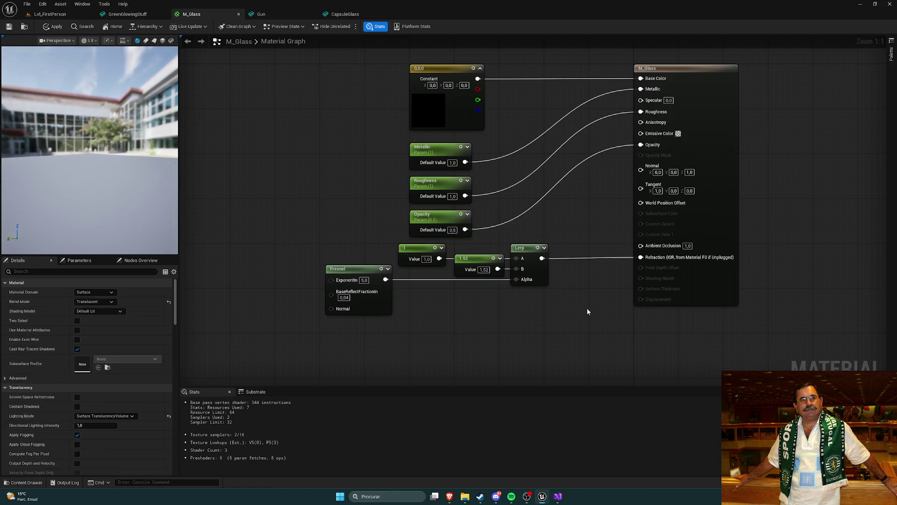
left_click_drag(590, 307, 485, 304)
- After another look at the tutorial, convert the 1.52 constant into an IOR parameter and nudge the Lerp node right
key("alt+Tab")
left_click(537, 372)
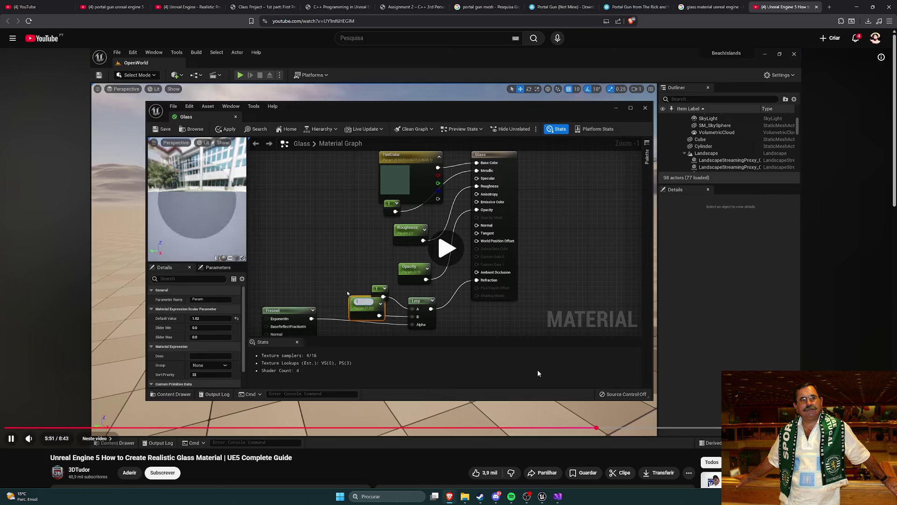
key("alt+Tab")
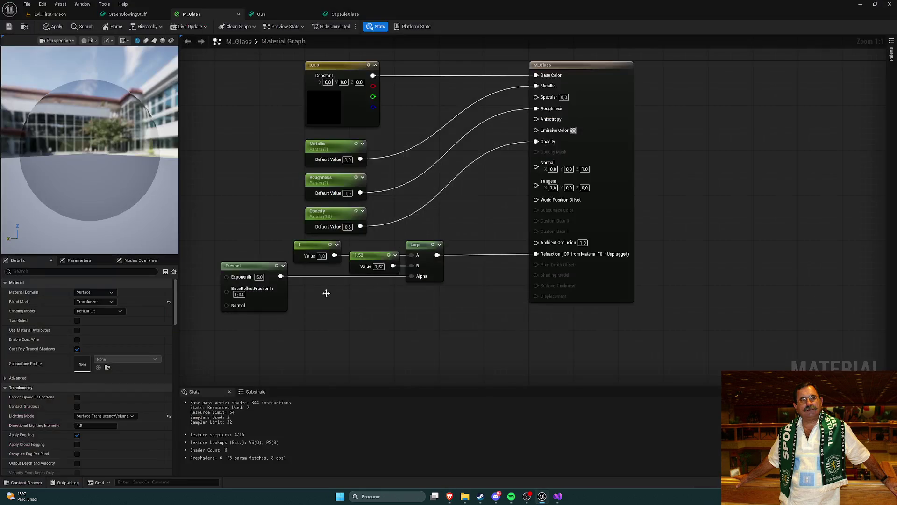
right_click(368, 252)
left_click(388, 277)
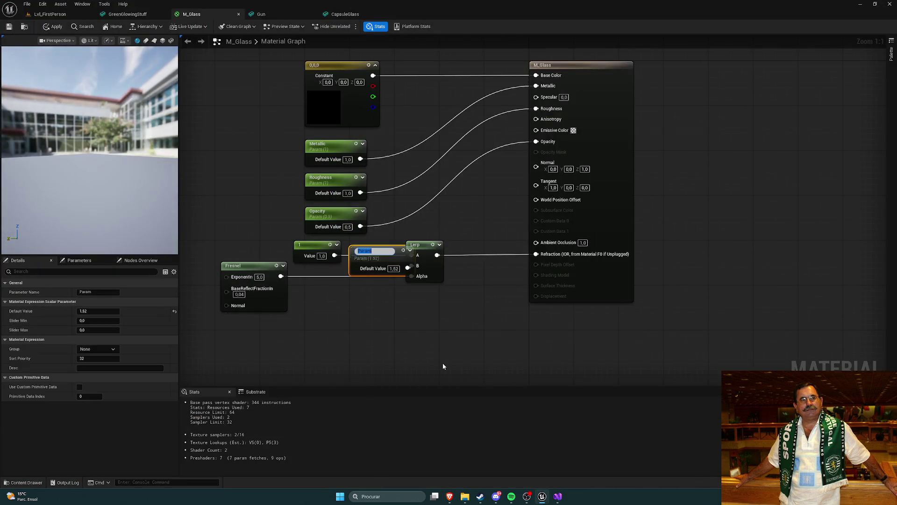
type("IOR")
key("Return")
left_click(445, 366)
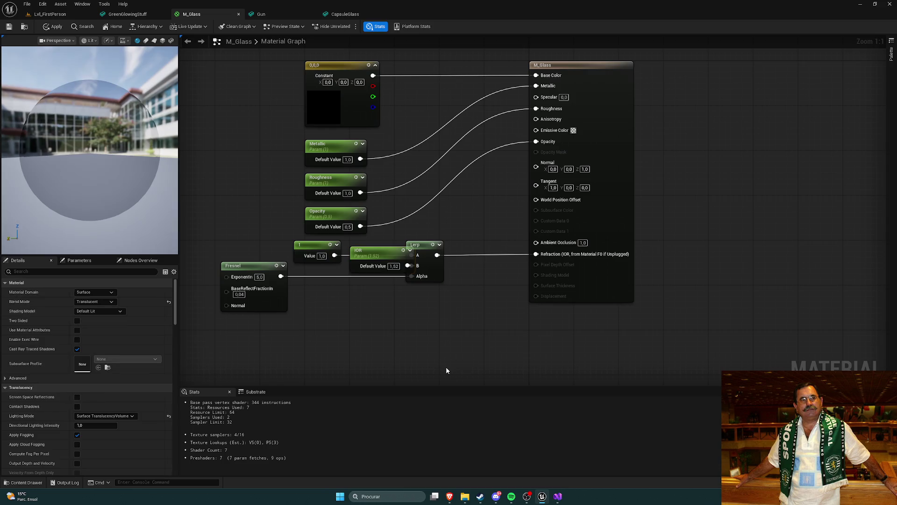
left_click(434, 255)
key("Right")
key("Right")
key("Right")
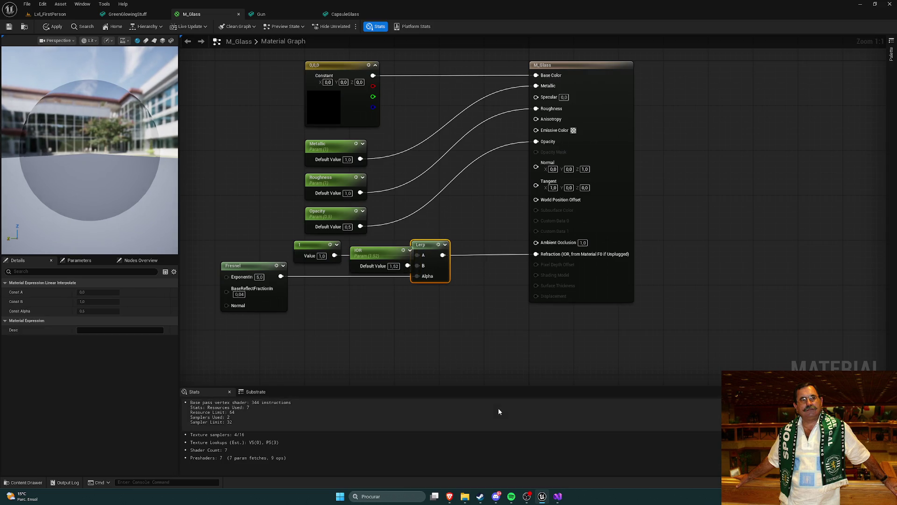
- Apply M_Glass, then delete the constant 1 and set the Lerp's A input to 1 directly
left_click(395, 321)
key("Home")
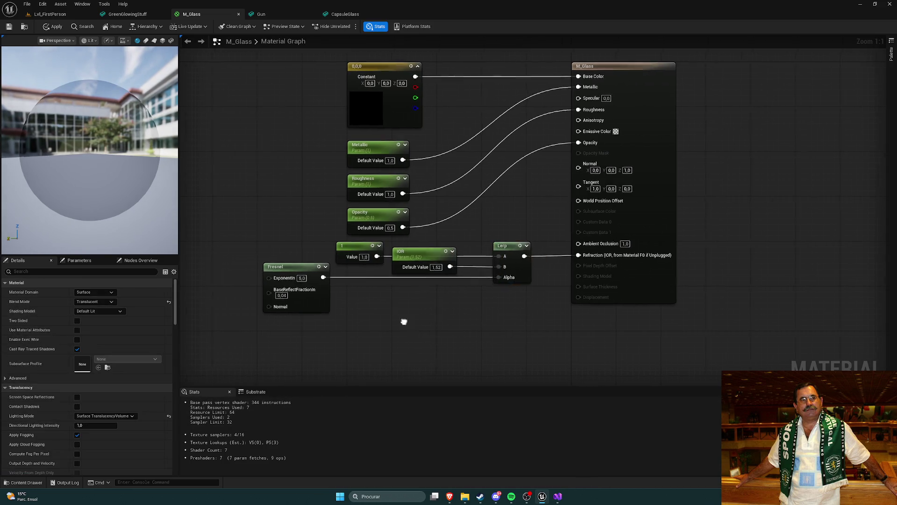
left_click(7, 27)
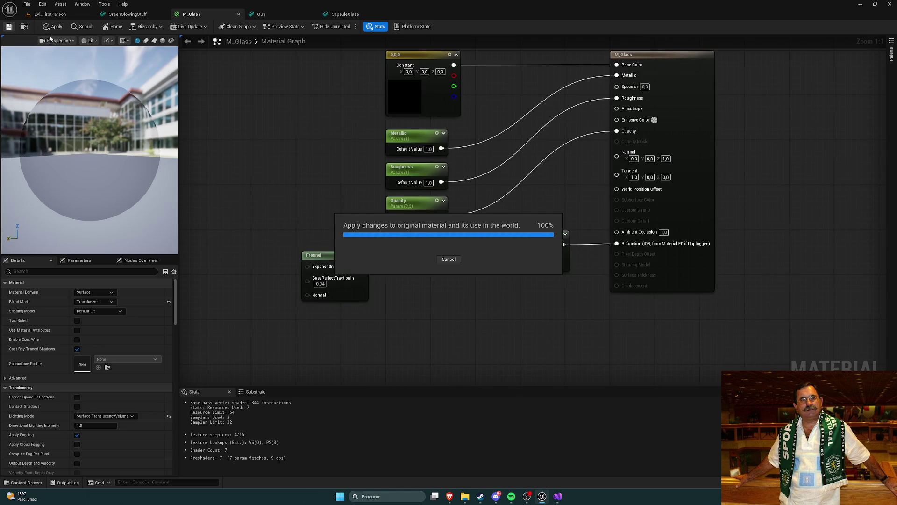
left_click(395, 239)
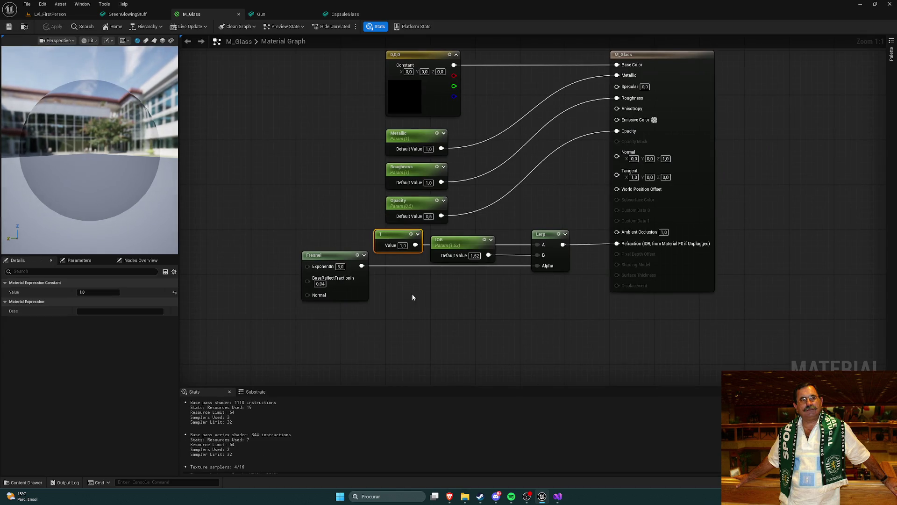
key("Delete")
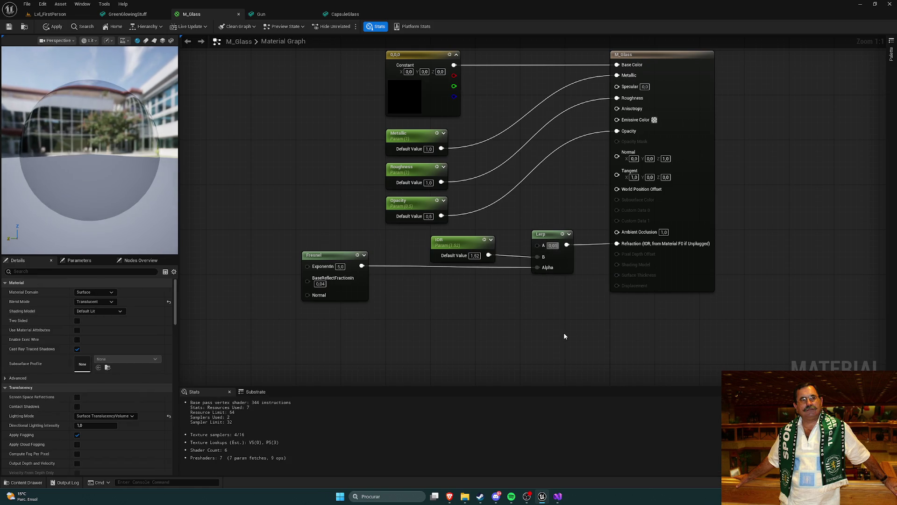
type("1")
key("Return")
- Tidy the graph by shifting the Fresnel node right and rearranging Fresnel, IOR, Lerp and output nodes
left_click_drag(310, 230, 556, 345)
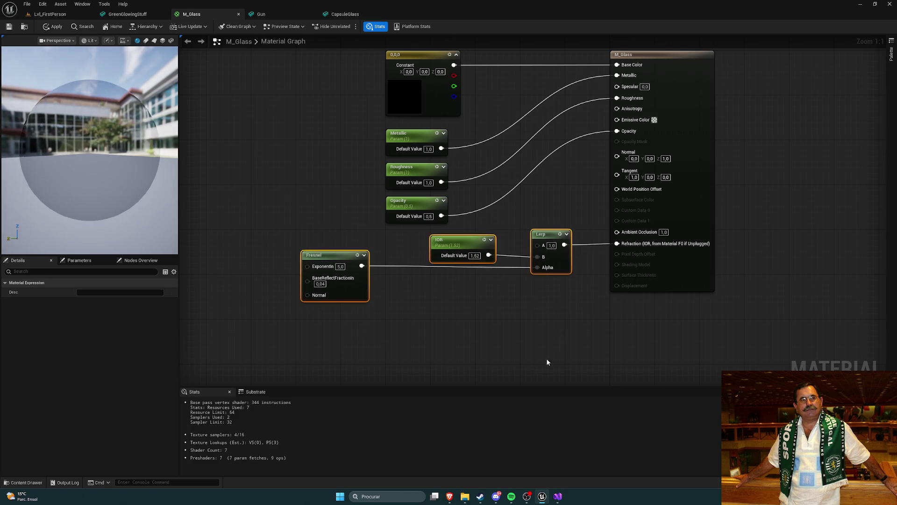
left_click(523, 345)
left_click(321, 276)
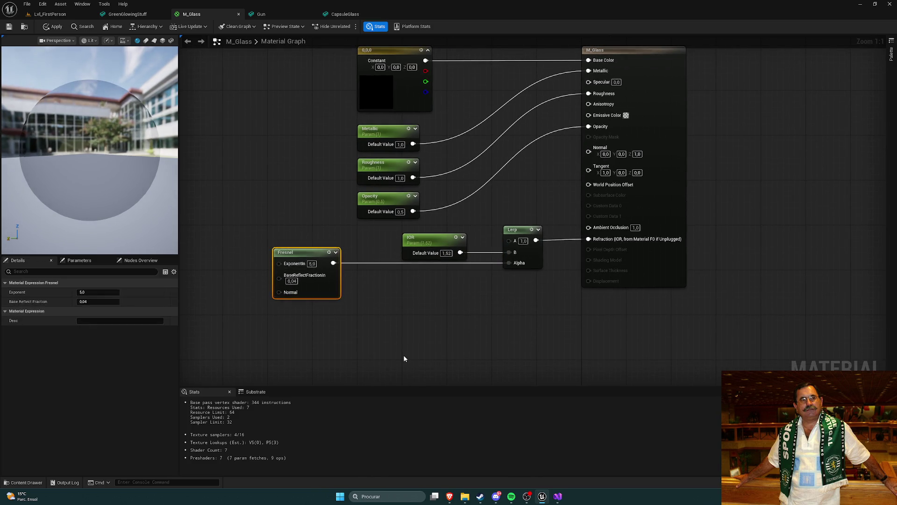
key("Right")
key("Right")
key("Right")
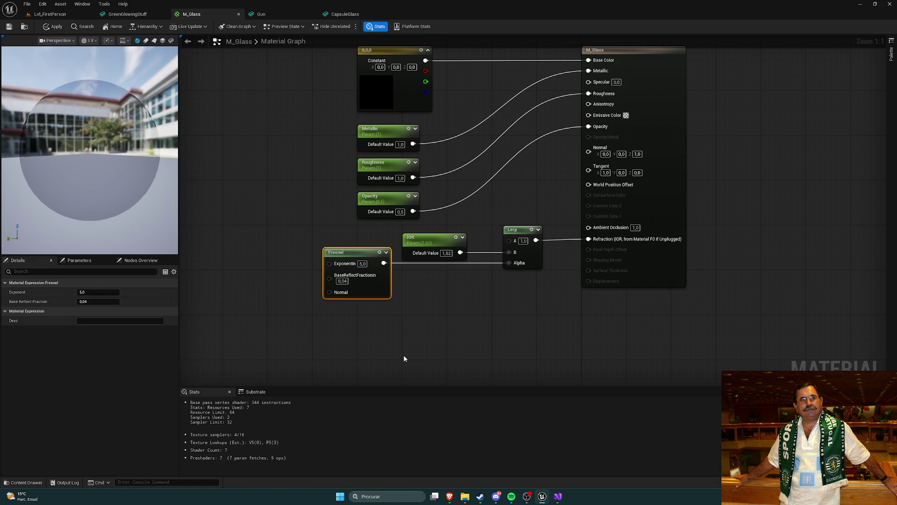
left_click(515, 305)
left_click_drag(515, 304, 434, 300)
mouse_move(304, 331)
left_mouse_down()
mouse_move(603, 238)
mouse_move(572, 233)
left_mouse_up()
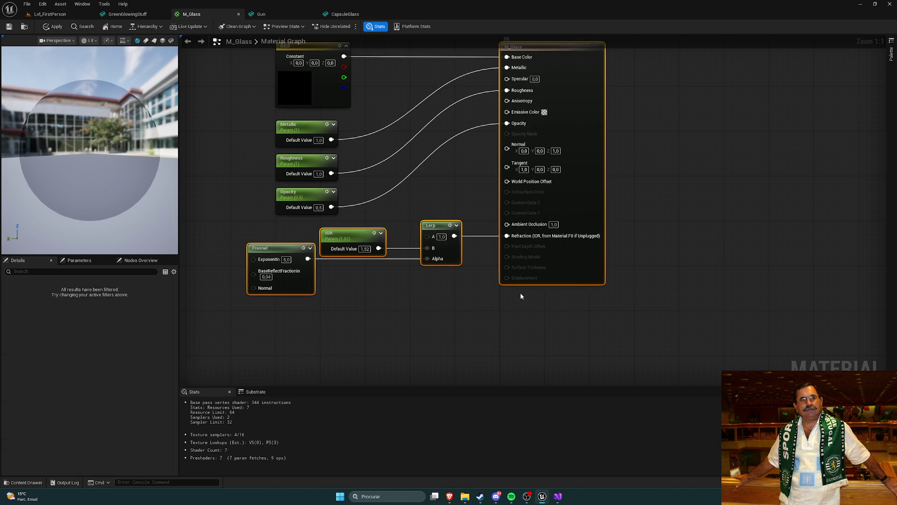
left_click(423, 309)
left_click_drag(422, 310, 509, 303)
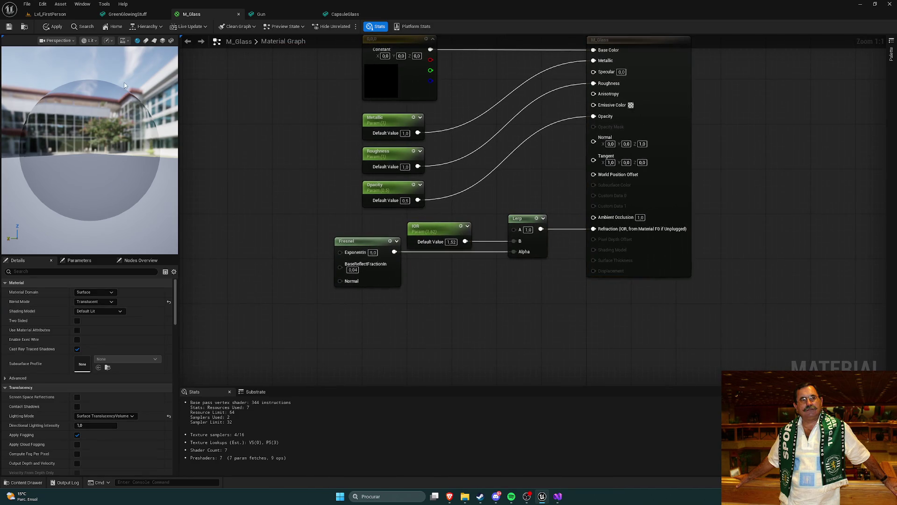
- Apply the updated M_Glass and return to the Lvl_FirstPerson level's content assets
left_click(55, 27)
mouse_move(250, 118)
left_mouse_down()
mouse_move(266, 114)
mouse_move(236, 118)
left_mouse_up()
left_click(50, 14)
key("ctrl+space")
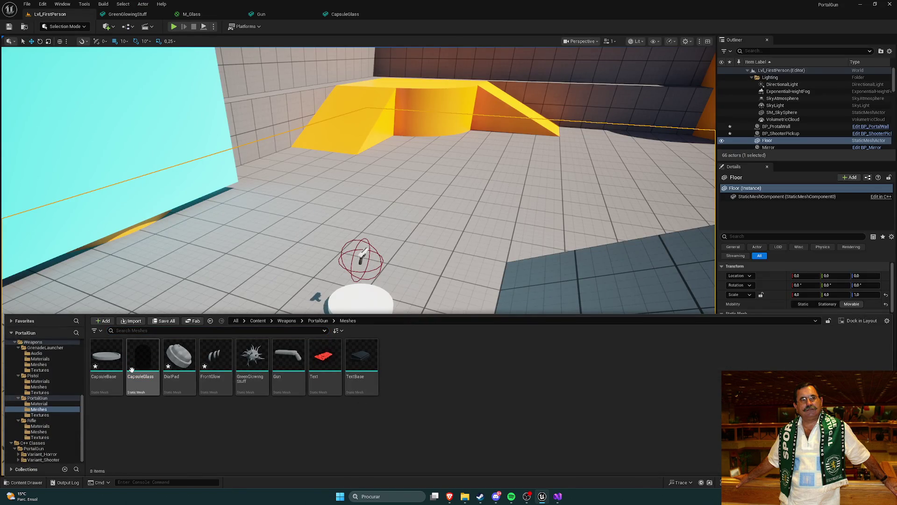
- In PortalGun/Material, create the M_Glass_Inst instance from M_Glass and open it
left_click(322, 320)
double_click(106, 354)
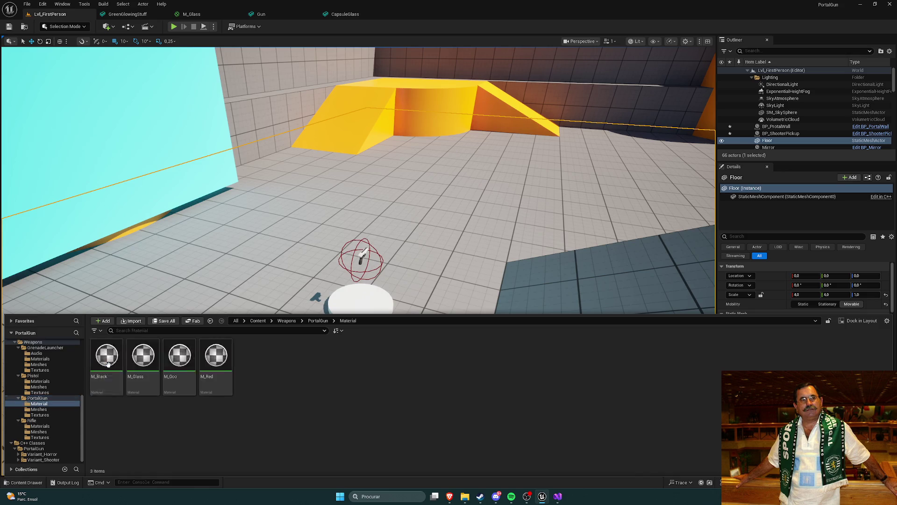
right_click(148, 355)
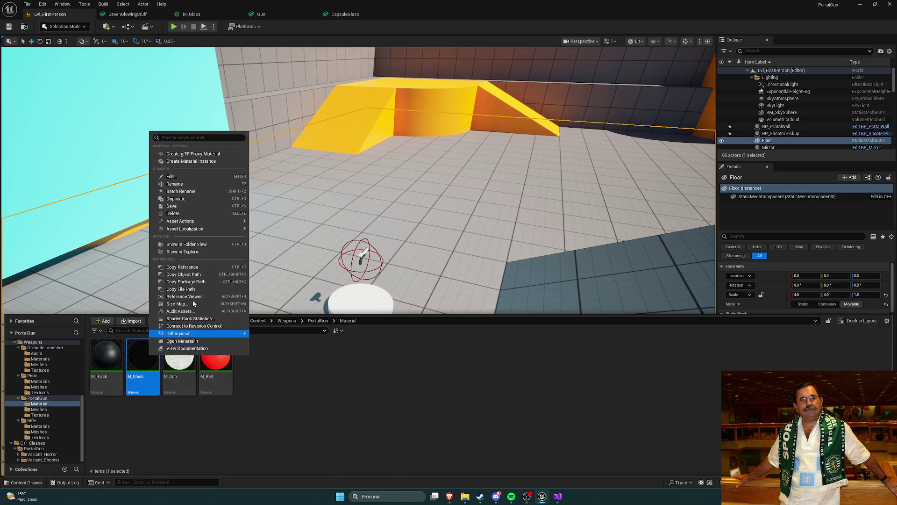
left_click(199, 162)
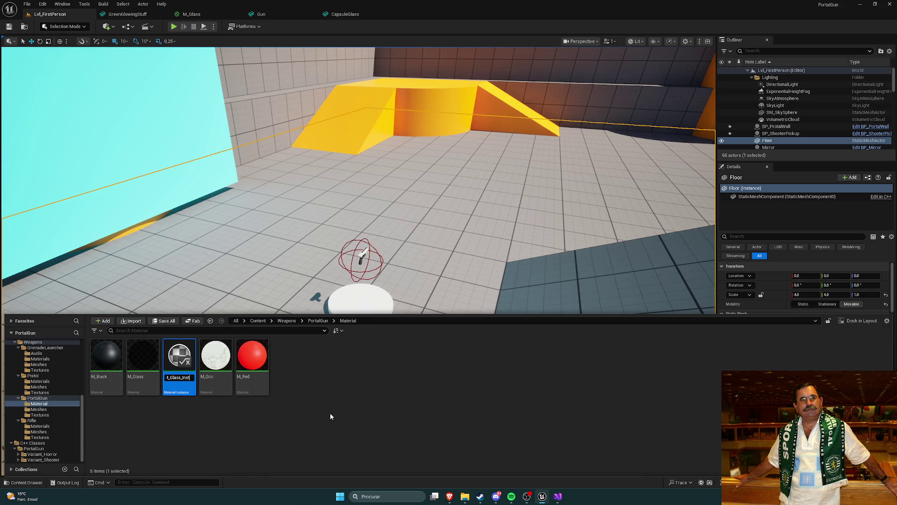
key("Return")
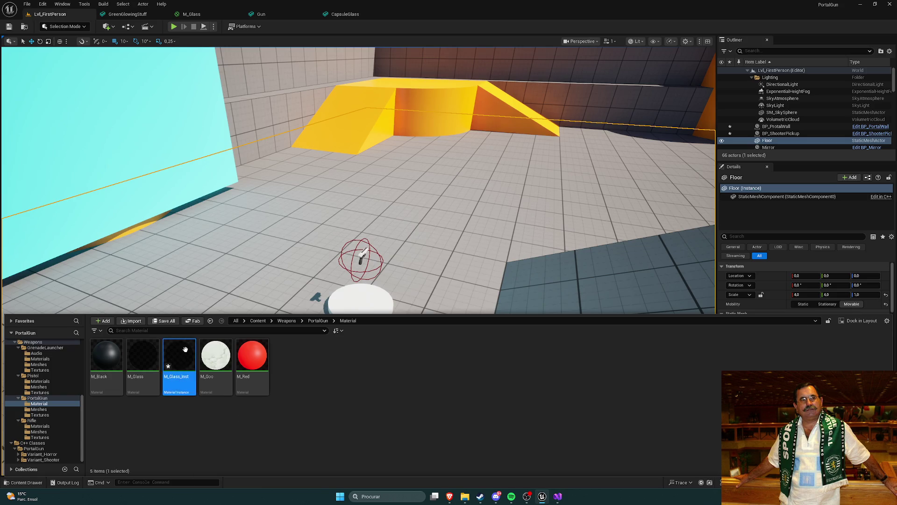
double_click(185, 350)
scroll(492, 142, "down", 5)
scroll(422, 126, "up", 3)
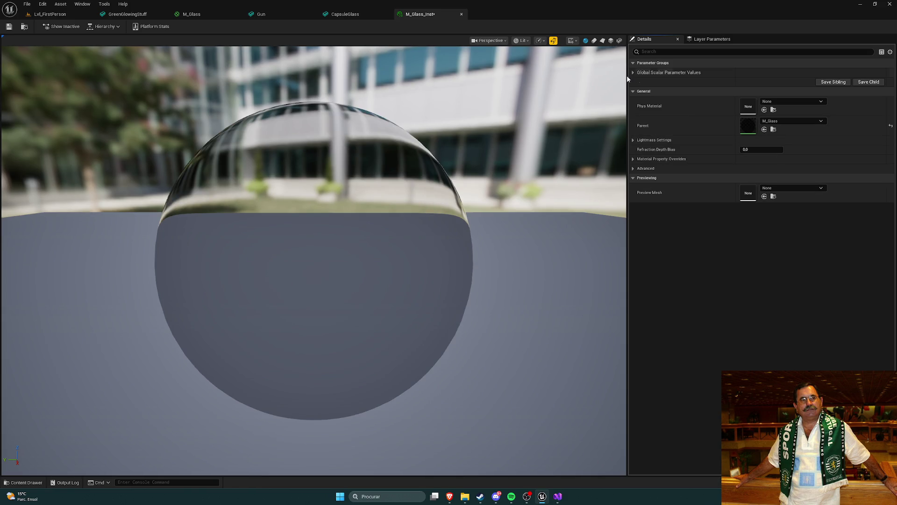
- Enable overrides for Metallic, Opacity, Roughness and IOR in M_Glass_Inst and save it
left_click(659, 73)
left_click(646, 91)
left_click(645, 110)
left_click(645, 100)
left_click(646, 82)
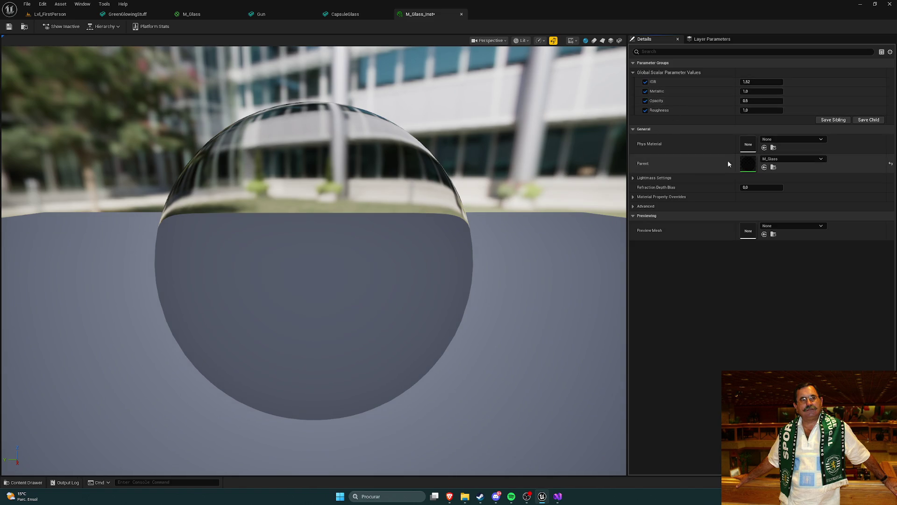
left_click(9, 26)
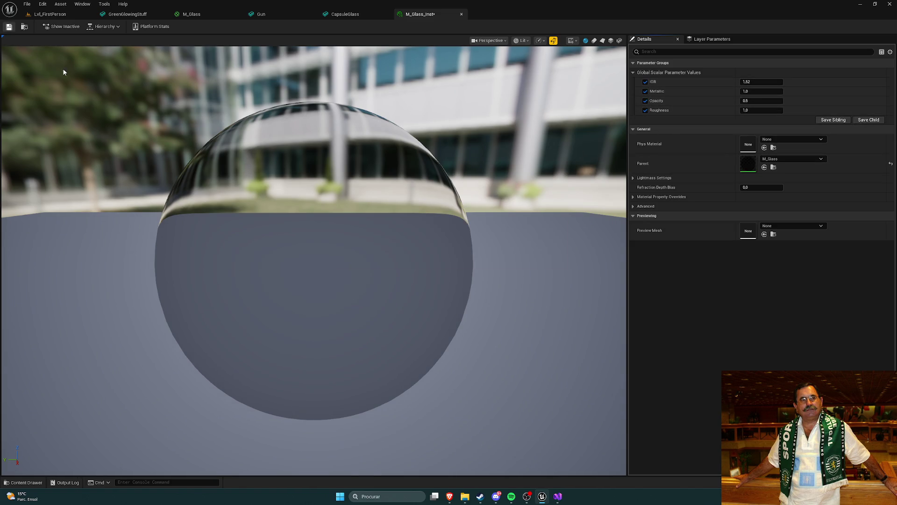
- Assign M_Glass_Inst to the CapsuleGlass mesh's Element 0 material slot
left_click(262, 15)
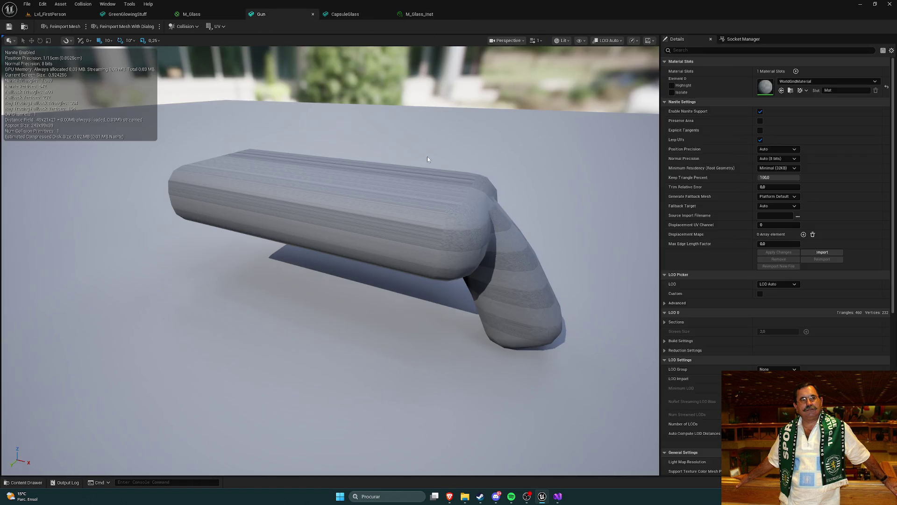
left_click(364, 15)
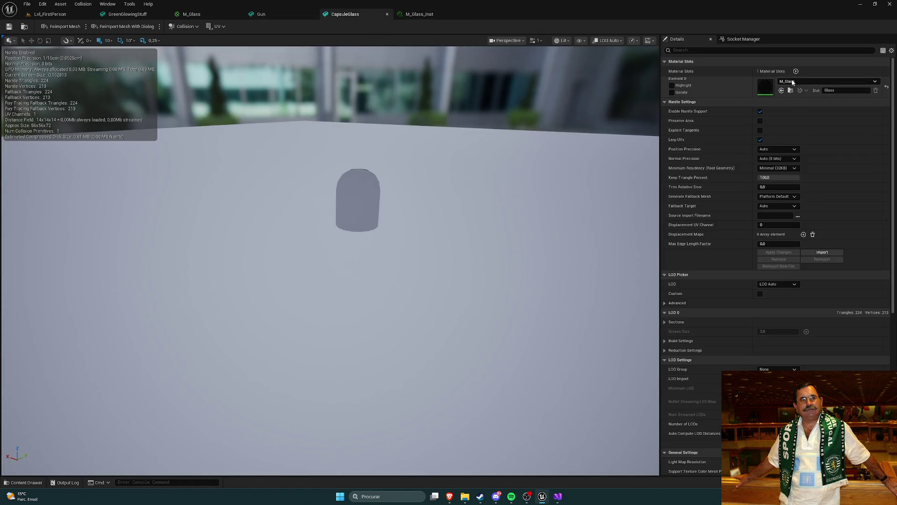
left_click(825, 81)
left_click(842, 179)
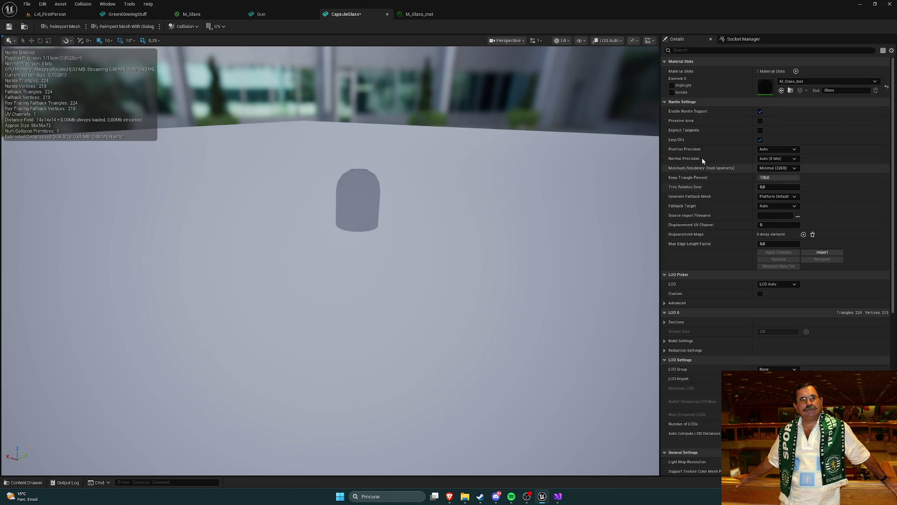
left_click(407, 14)
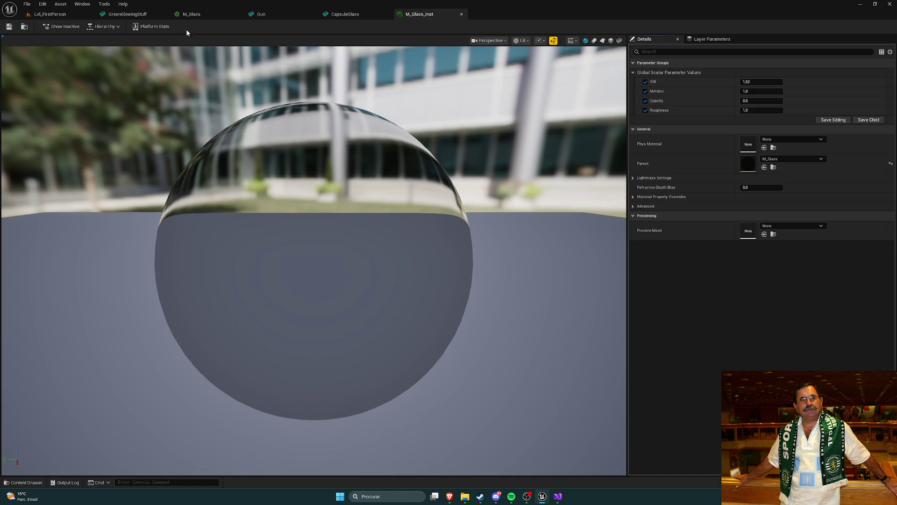
key("ctrl+space")
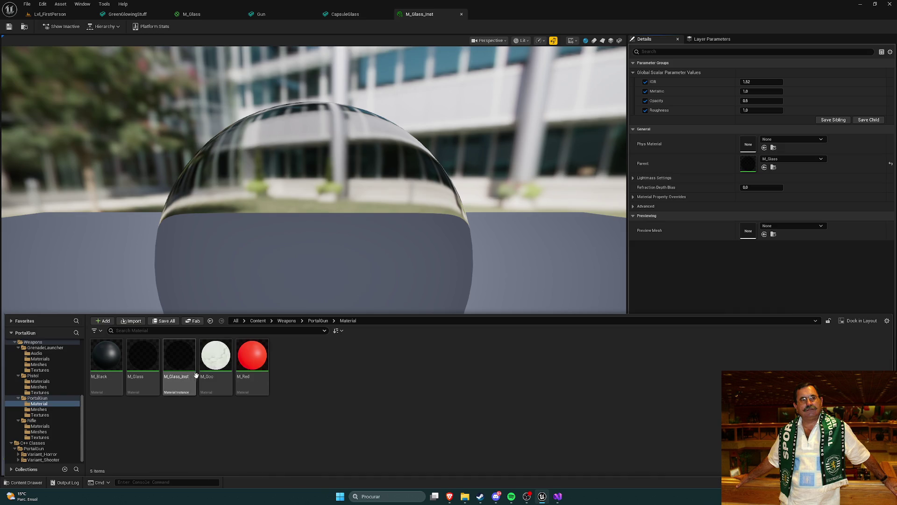
mouse_move(147, 360)
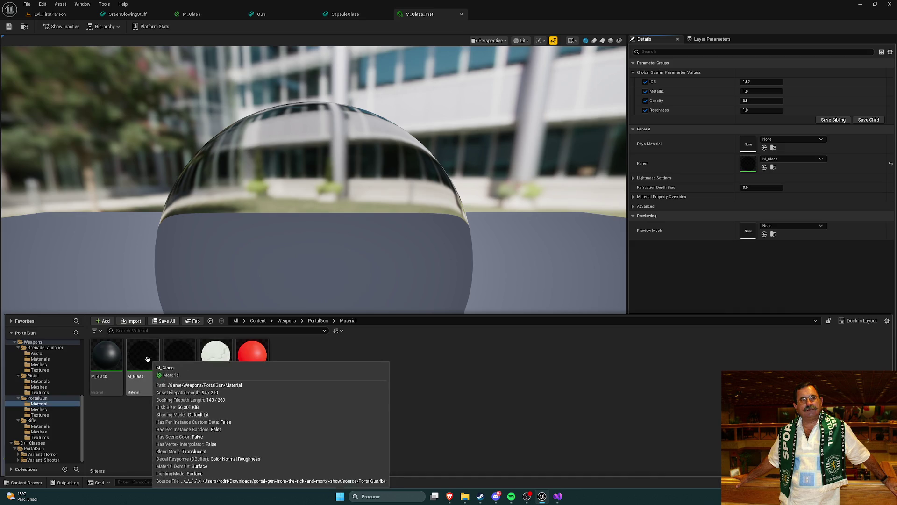
left_click(433, 40)
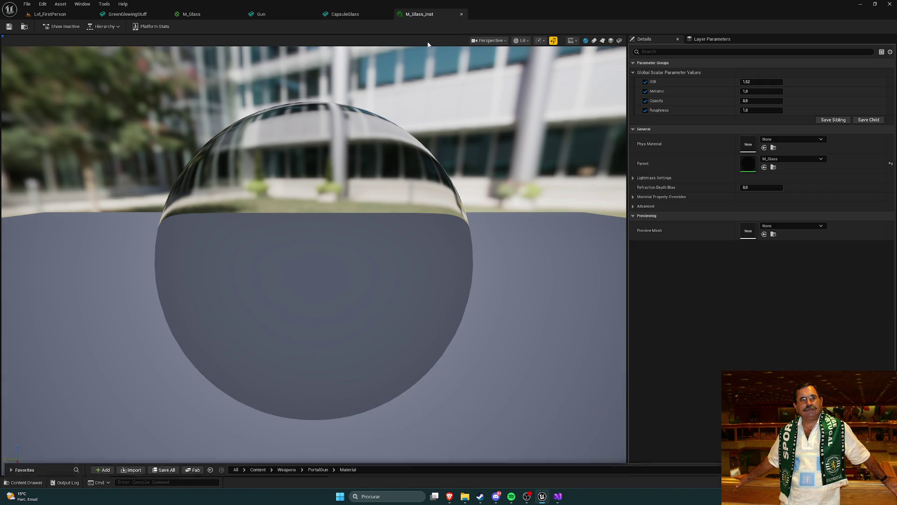
- Detach the M_Glass_Inst editor into its own enlarged floating window
left_click(56, 14)
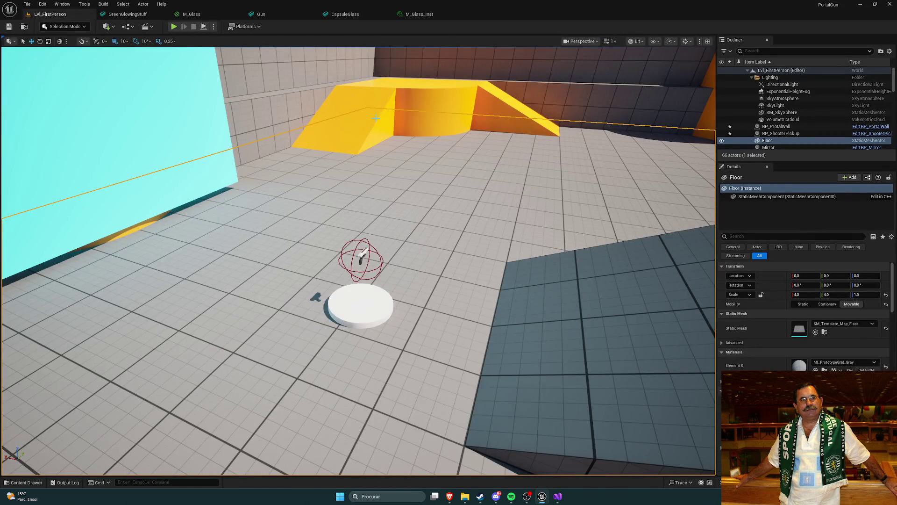
left_click(422, 15)
mouse_move(422, 15)
left_mouse_down()
mouse_move(453, 69)
mouse_move(432, 103)
left_mouse_up()
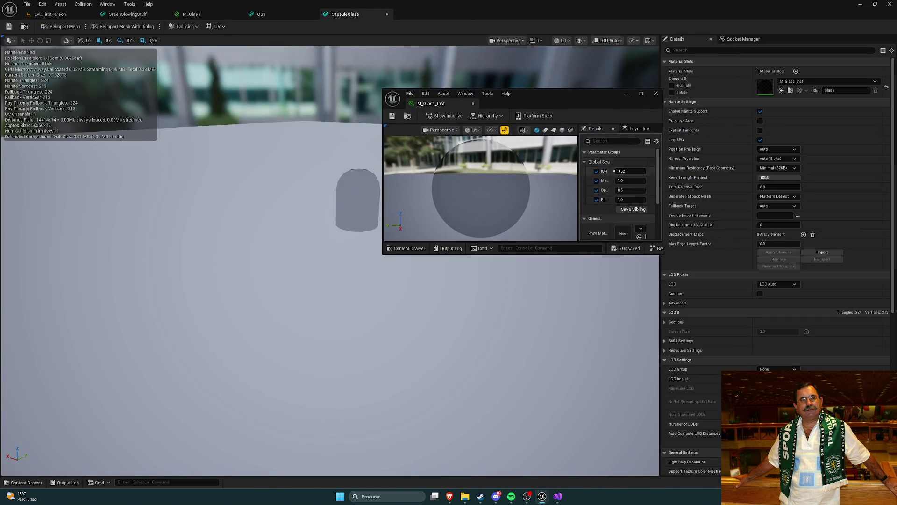
left_click_drag(663, 253, 804, 344)
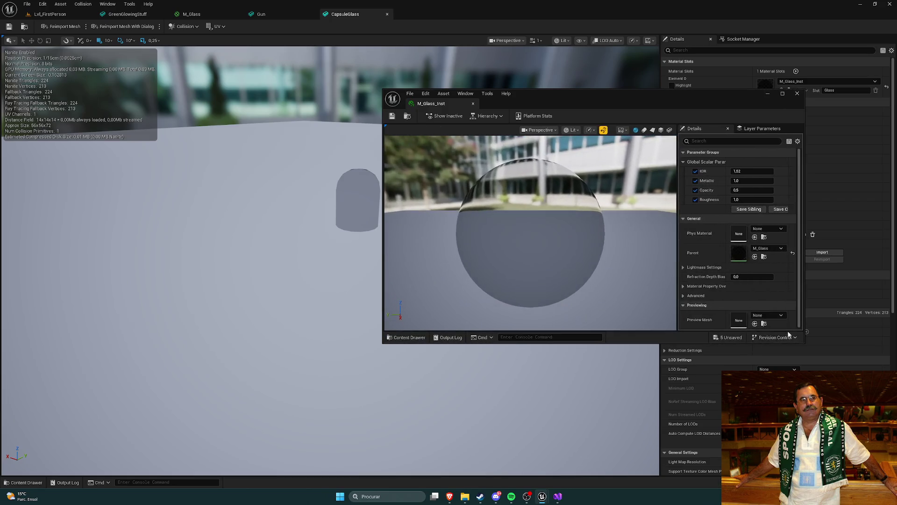
- Try a different IOR value, then reset IOR to its default 1.52
mouse_move(748, 171)
left_mouse_down()
mouse_move(739, 171)
mouse_move(771, 171)
left_mouse_up()
left_click(793, 171)
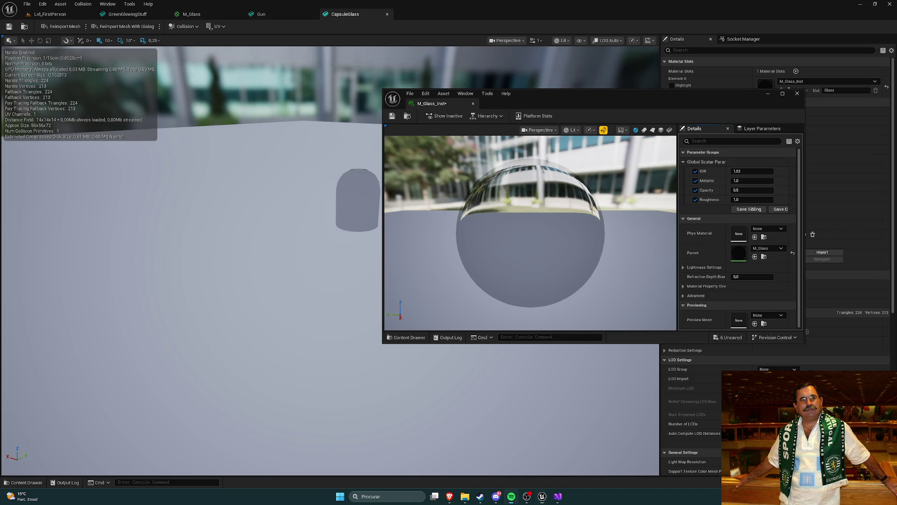
key("alt+Tab")
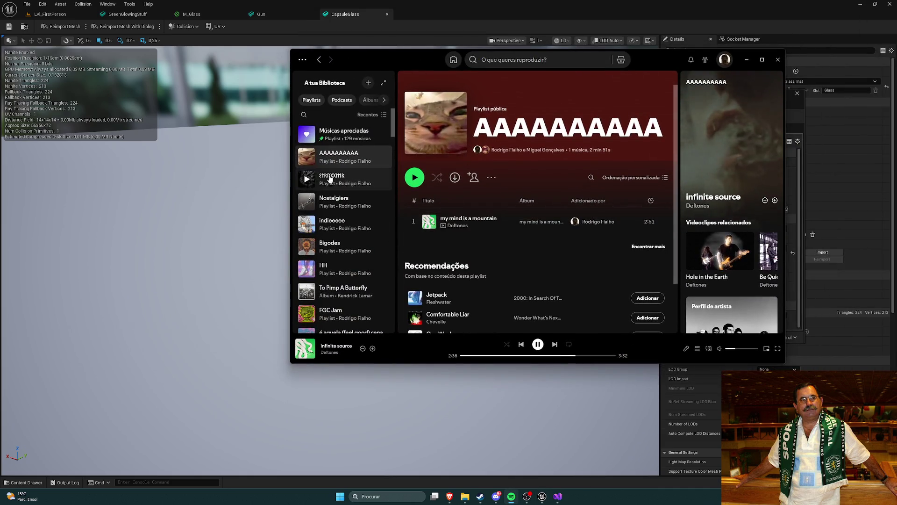
- Open the ƐTRNXXΓMR playlist and sample Screaming and I Let It in and It Took Everything
left_click(335, 181)
left_click(337, 157)
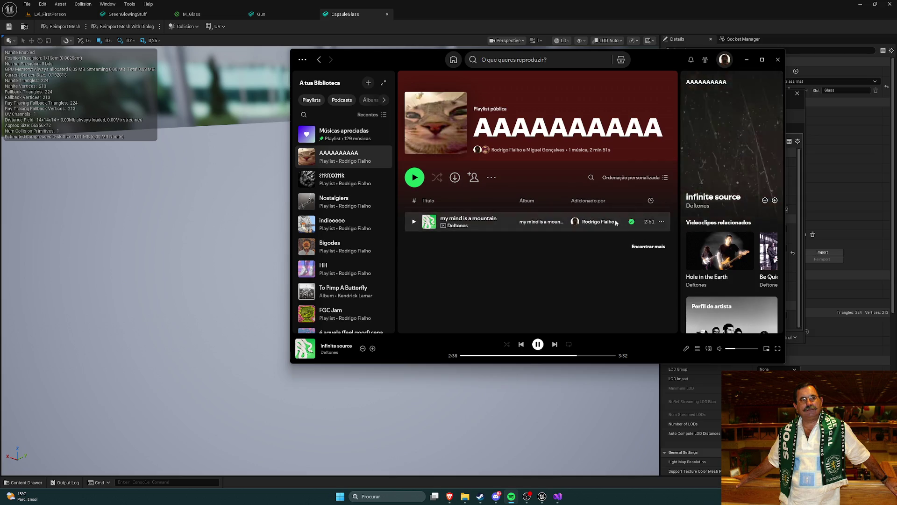
left_click(358, 182)
scroll(536, 234, "down", 6)
scroll(537, 234, "up", 6)
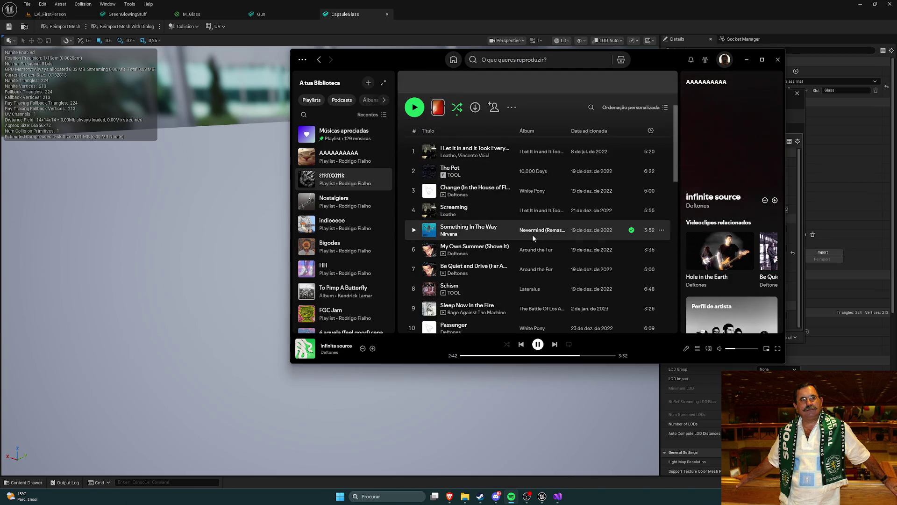
left_click(414, 210)
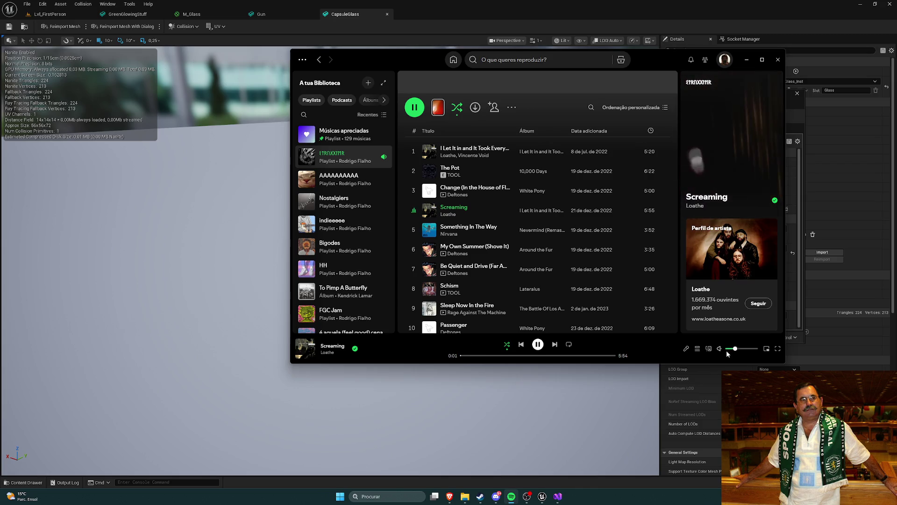
left_click(414, 151)
left_click_drag(479, 358, 498, 359)
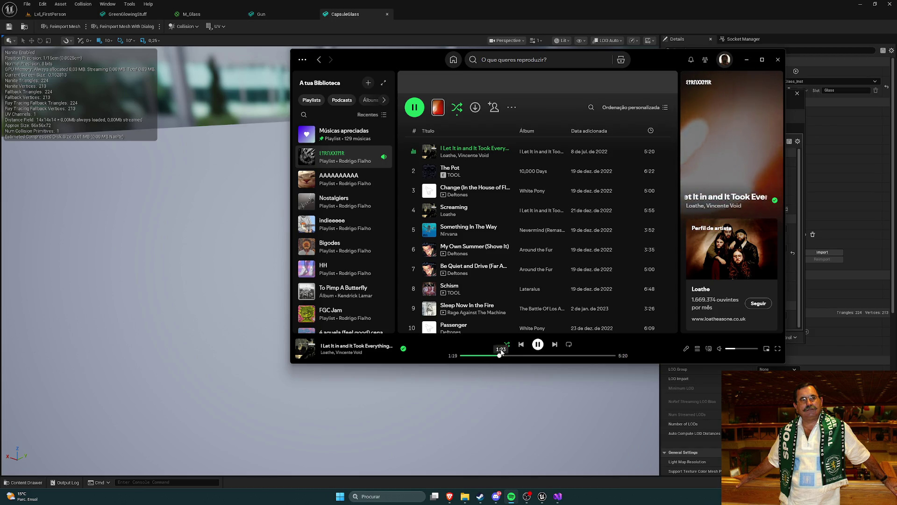
- Play Schism by TOOL and scroll through the playlist
left_click(414, 290)
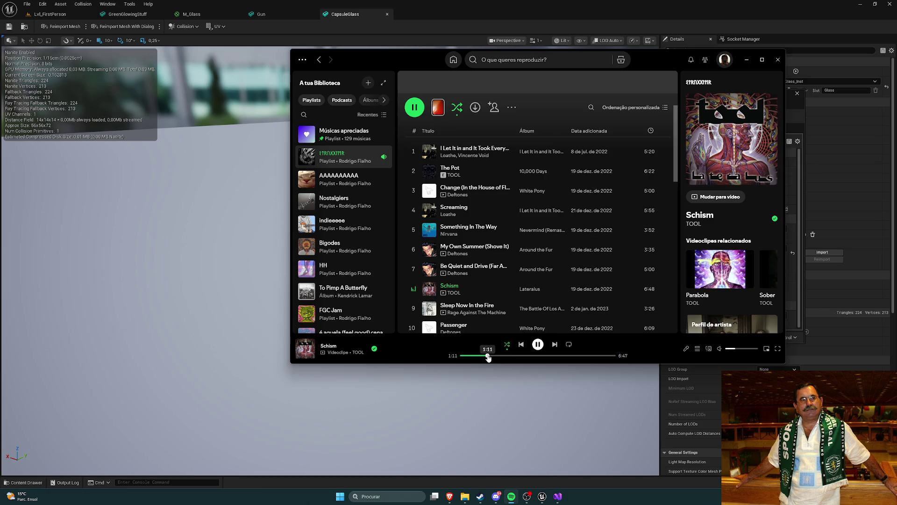
scroll(486, 270, "down", 5)
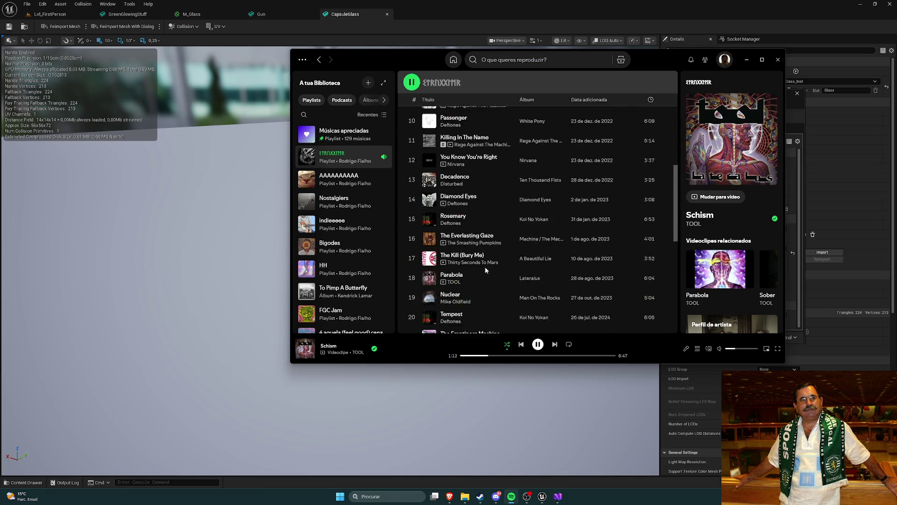
scroll(488, 271, "down", 6)
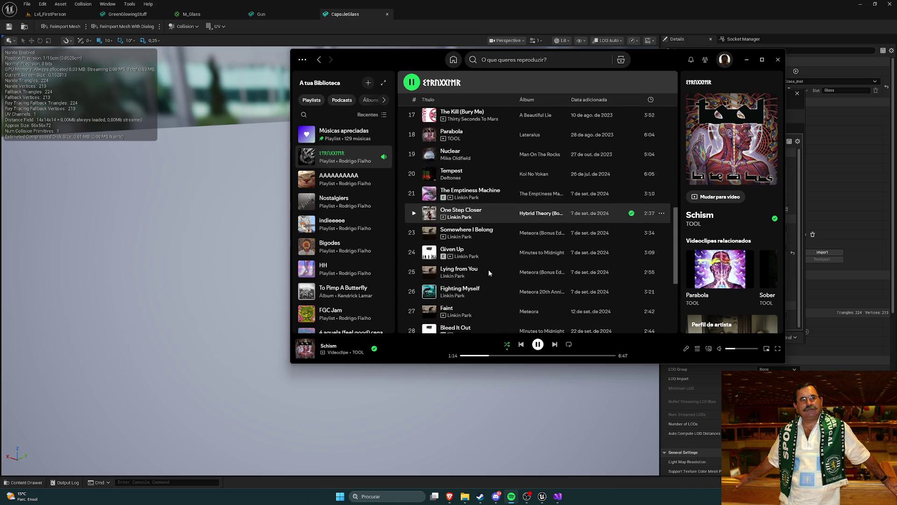
scroll(489, 272, "up", 4)
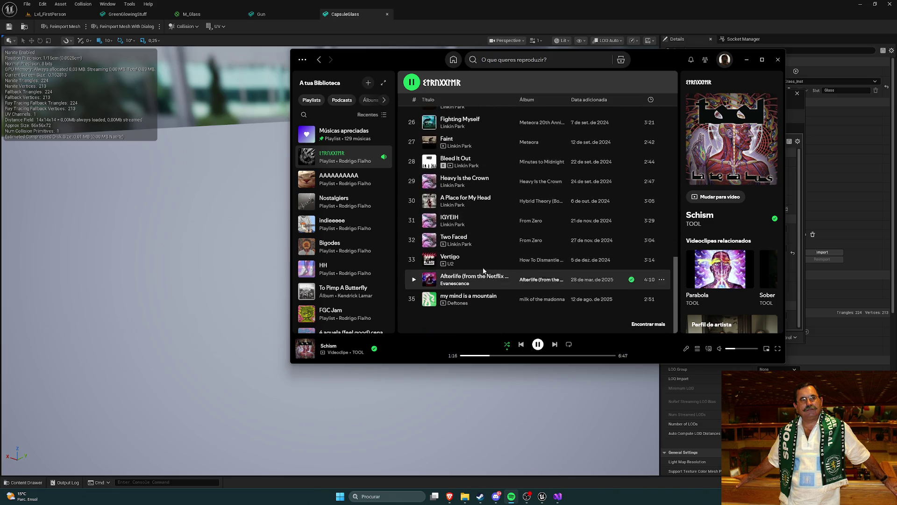
scroll(482, 266, "up", 5)
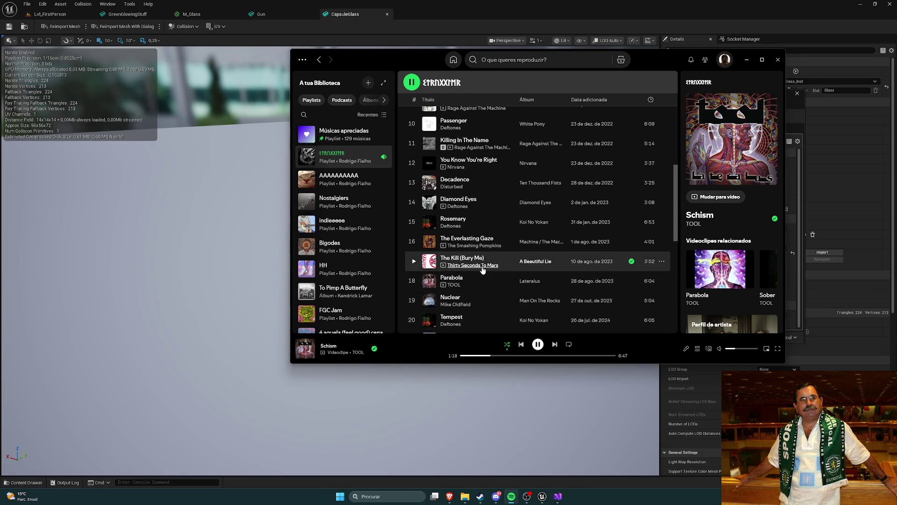
scroll(481, 270, "up", 3)
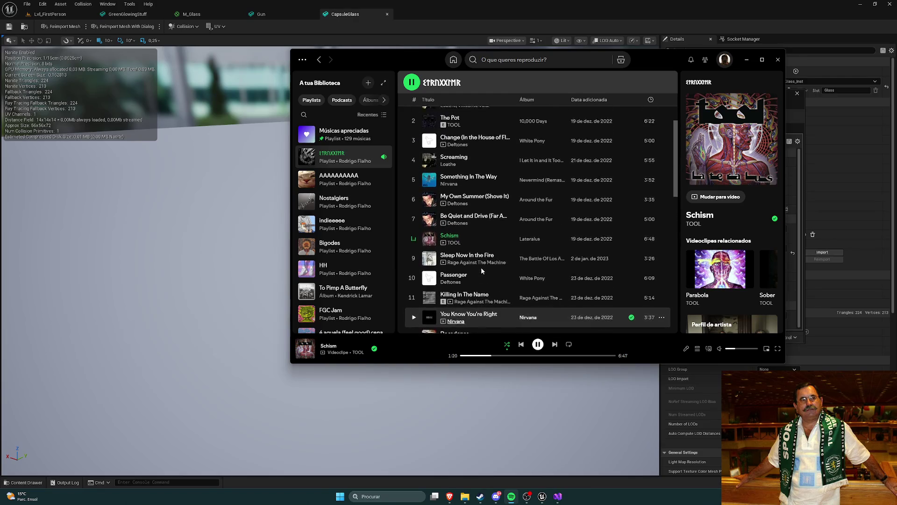
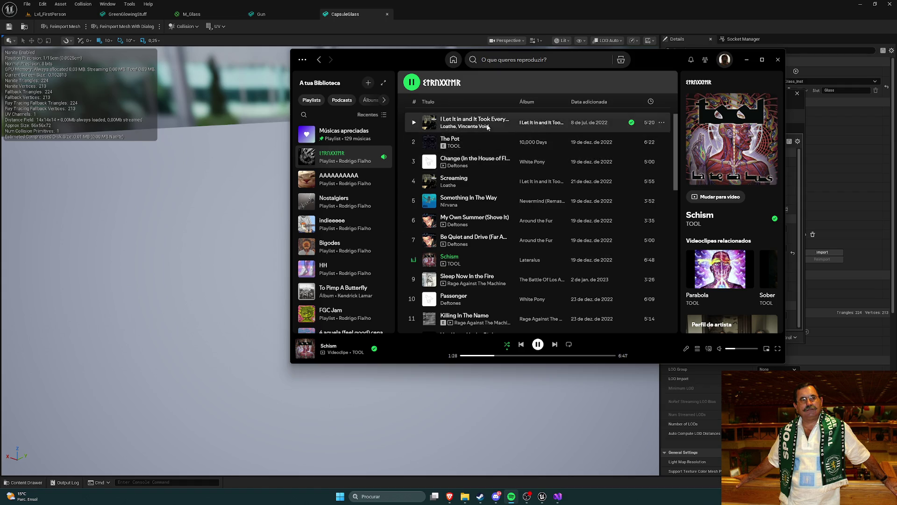
- Bring the Unreal editor forward and maximize the M_Glass_Inst window
left_click(746, 60)
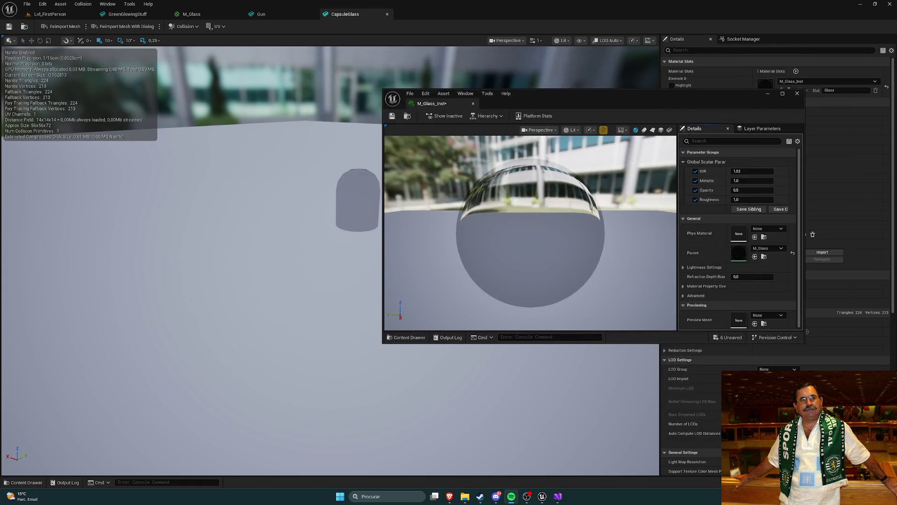
key("alt+Tab")
mouse_move(435, 105)
left_mouse_down()
mouse_move(319, 96)
mouse_move(328, 124)
left_mouse_up()
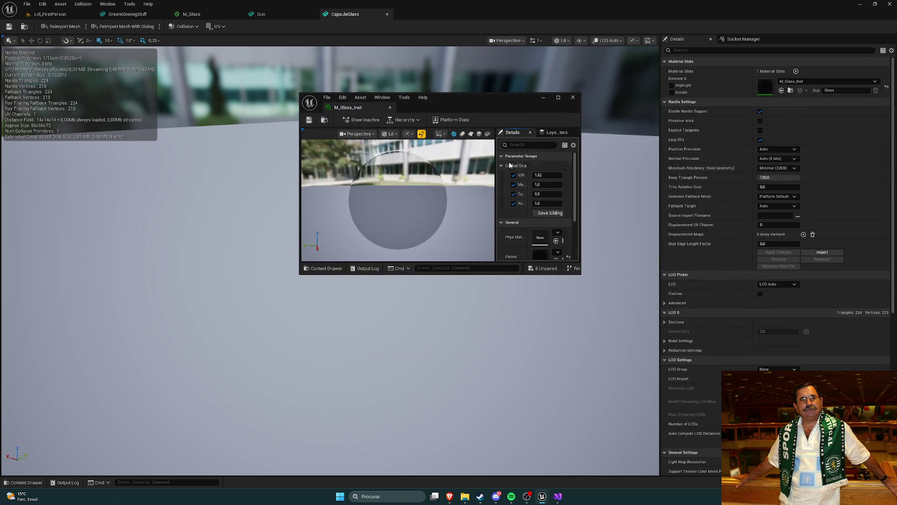
left_click(559, 97)
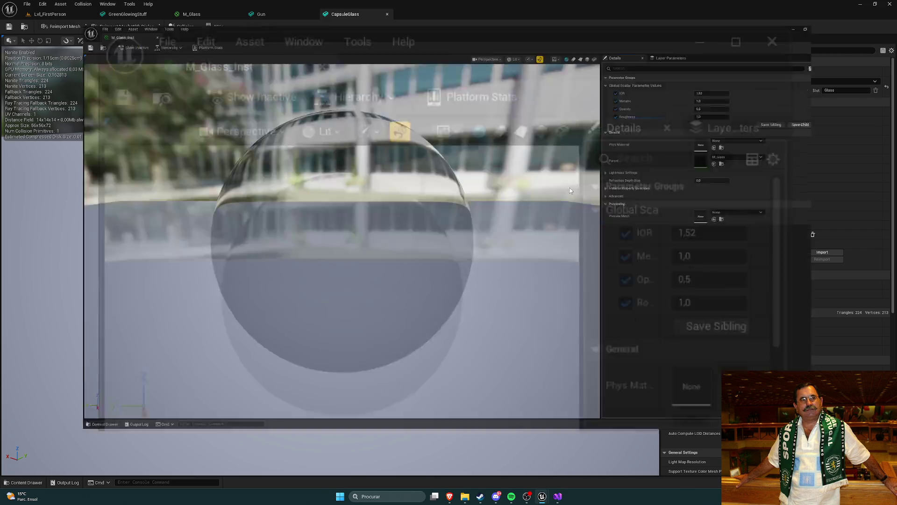
- Glance at the Phys Material options, then close the M_Glass_Inst editor
left_click(783, 139)
left_click(782, 139)
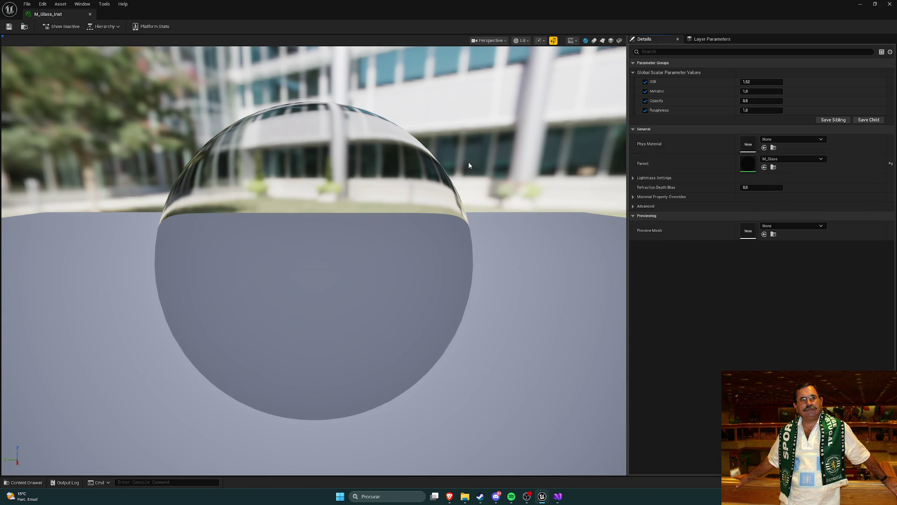
left_click(890, 4)
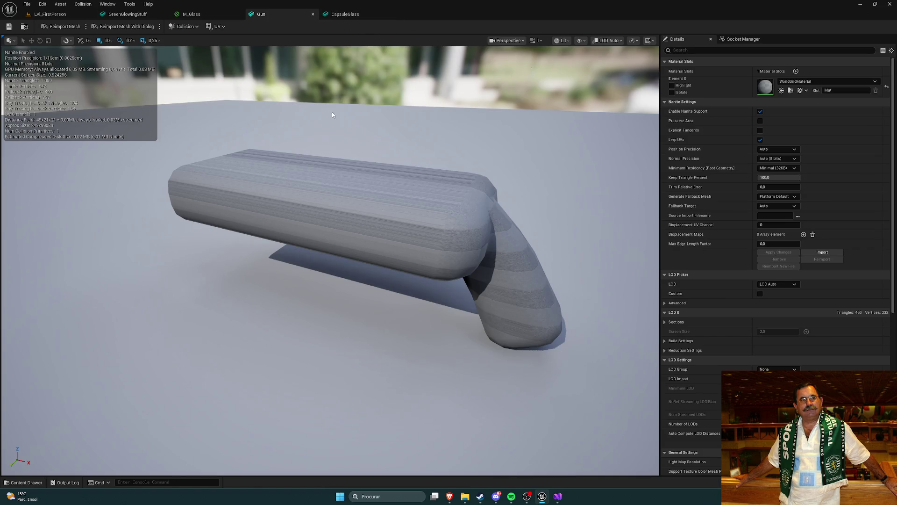
- Open M_Goo from the Content Drawer and zoom out over its material graph
key("ctrl+space")
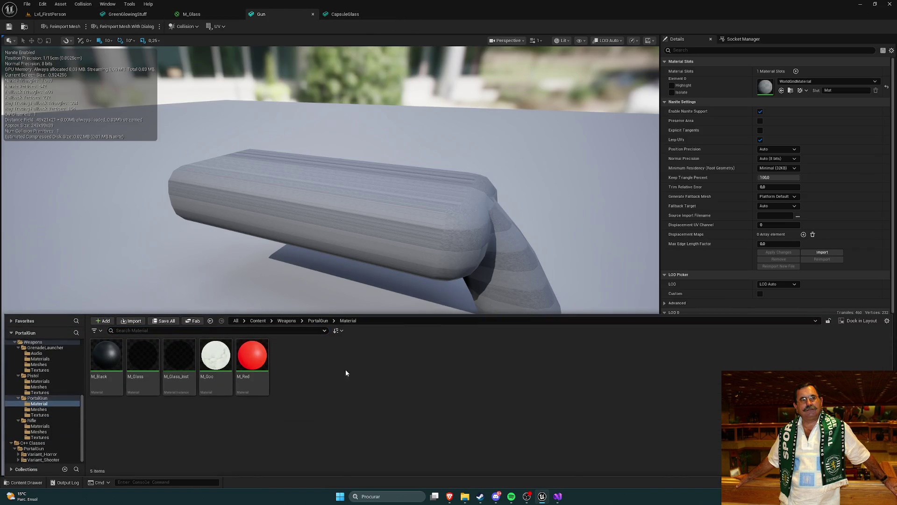
right_click(352, 371)
left_click(357, 414)
left_click(228, 362)
double_click(227, 362)
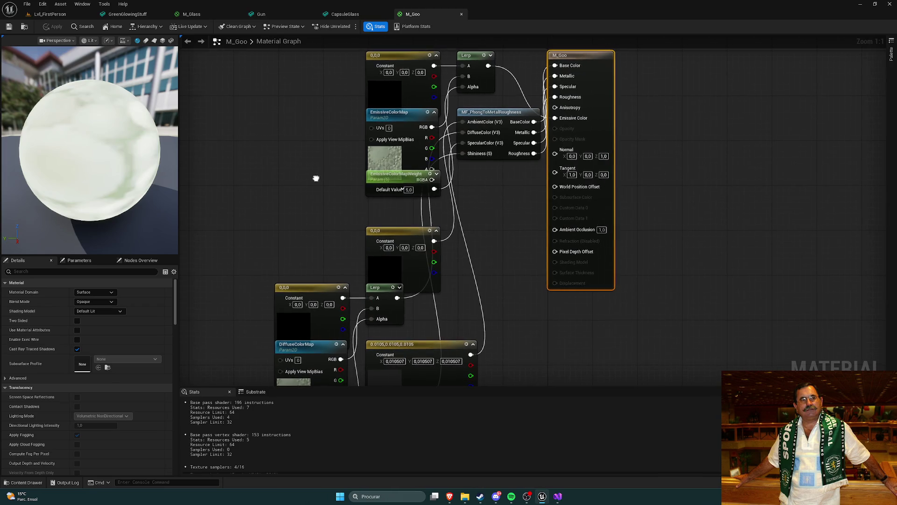
scroll(311, 181, "down", 1)
scroll(312, 182, "down", 1)
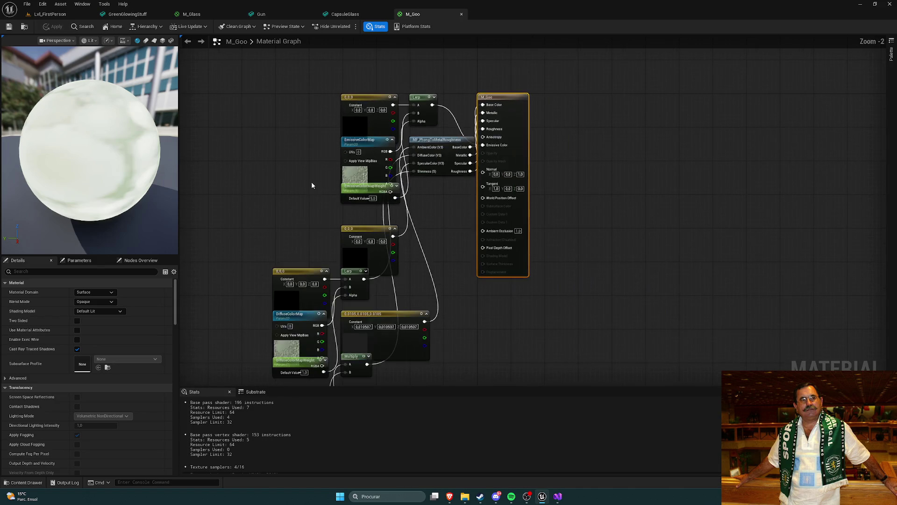
left_click_drag(312, 182, 323, 173)
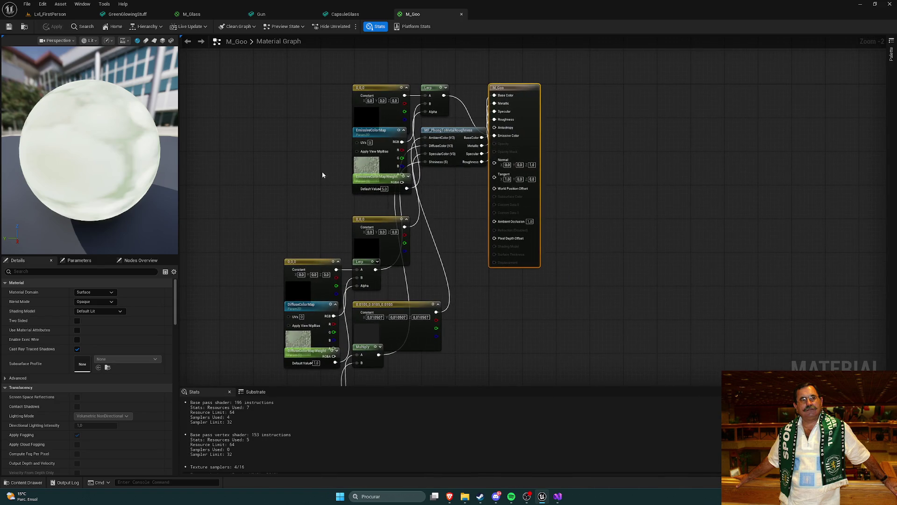
- Step through the M_Glass, Gun and CapsuleGlass tabs and reopen the Content Drawer
left_click(208, 14)
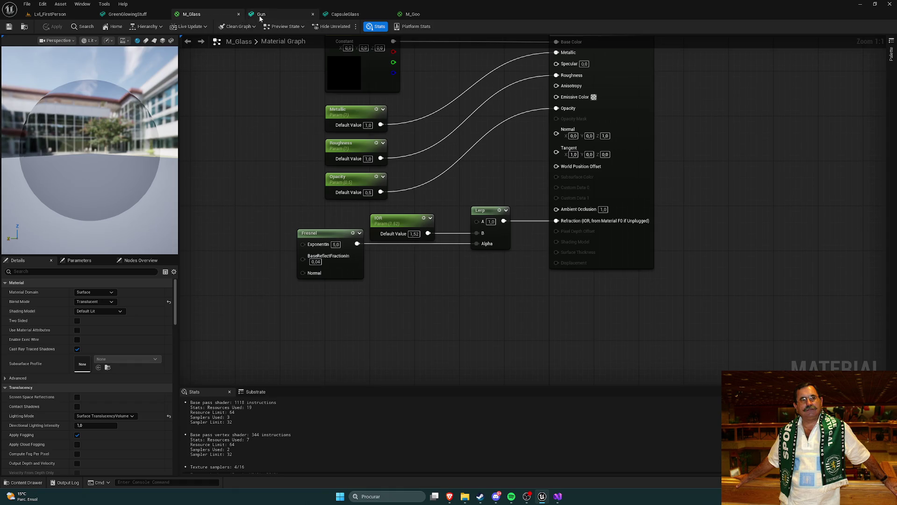
left_click(276, 14)
left_click(345, 14)
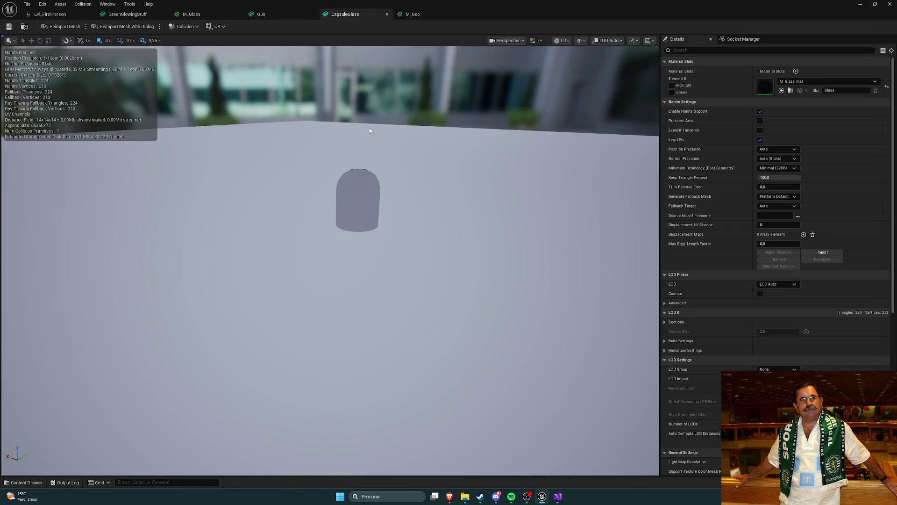
key("ctrl+space")
left_click(415, 385)
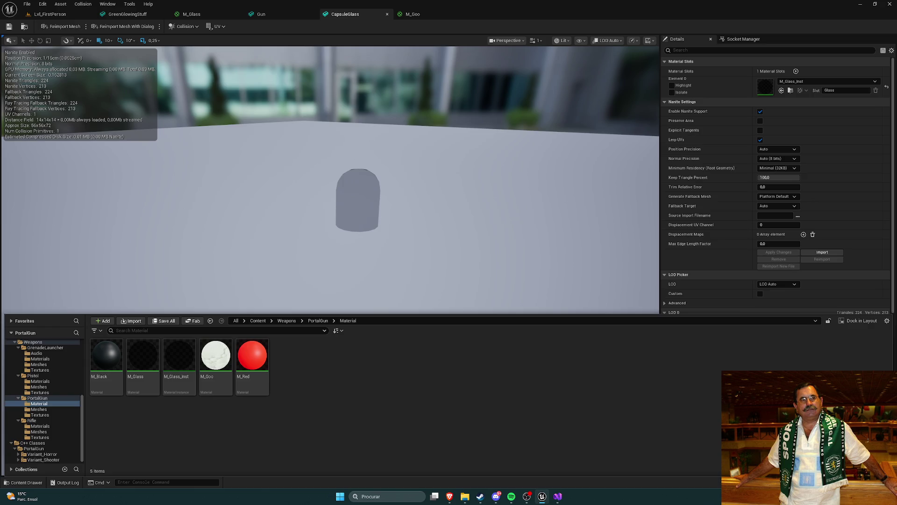
key("alt+Tab")
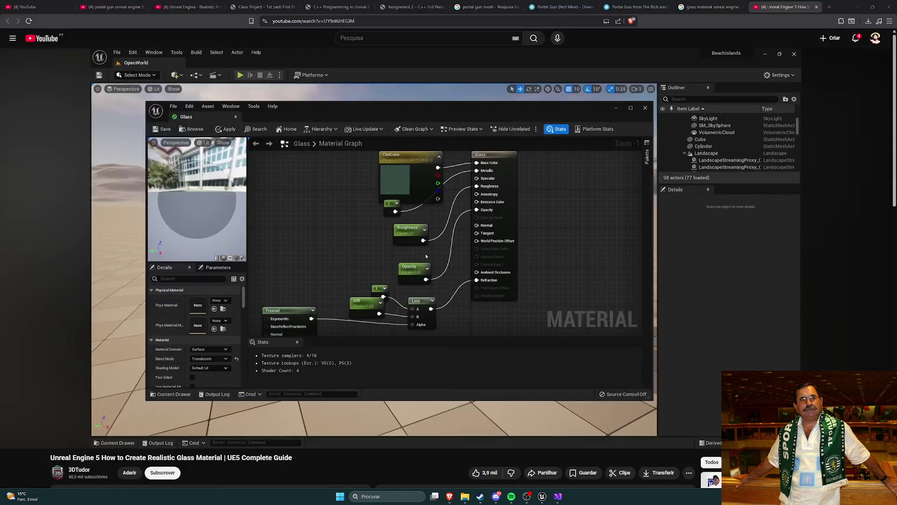
- View the Sketchfab Rick and Morty portal gun model, orbiting close onto its green dome
left_click(638, 7)
left_click(554, 7)
left_click(636, 6)
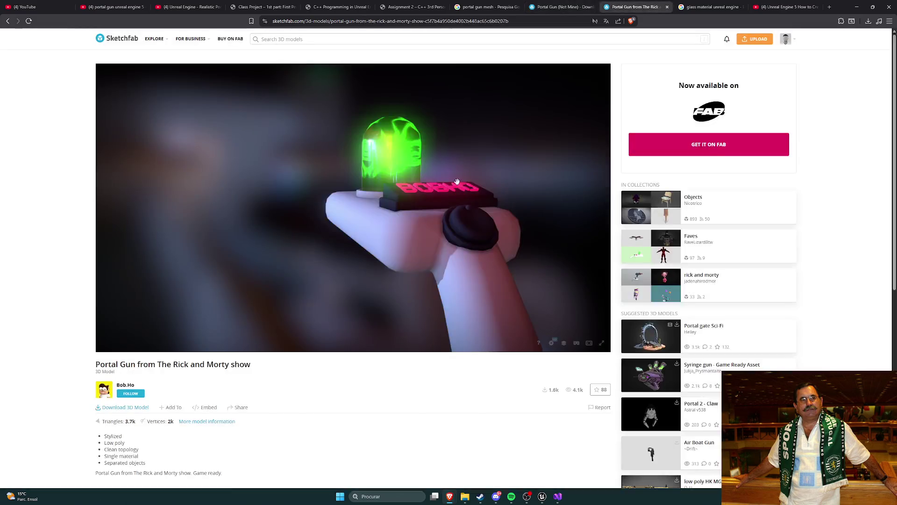
mouse_move(400, 205)
left_mouse_down()
mouse_move(354, 195)
mouse_move(478, 208)
mouse_move(492, 198)
mouse_move(400, 203)
mouse_move(467, 204)
mouse_move(529, 328)
left_mouse_up()
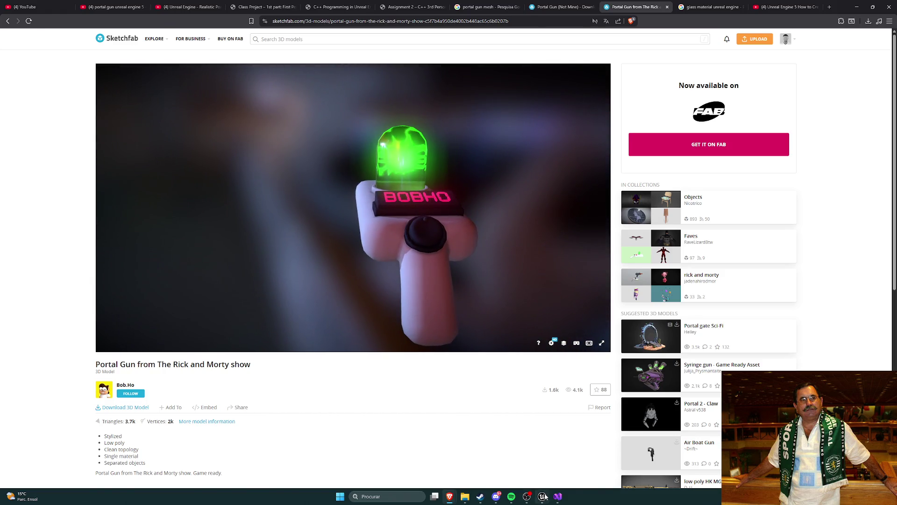
left_click(544, 496)
right_click(362, 376)
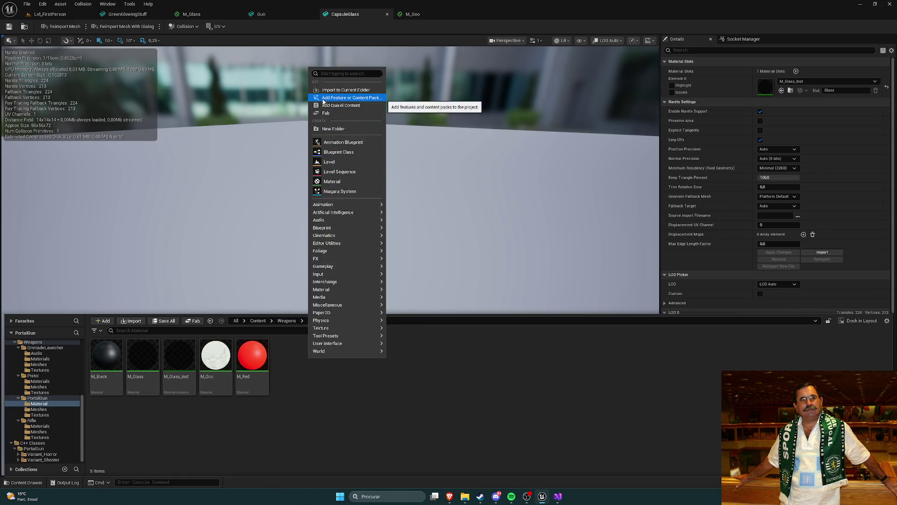
- Reopen M_Goo and zoom and pan until its output node is in view
left_click(397, 344)
double_click(223, 351)
scroll(327, 246, "up", 3)
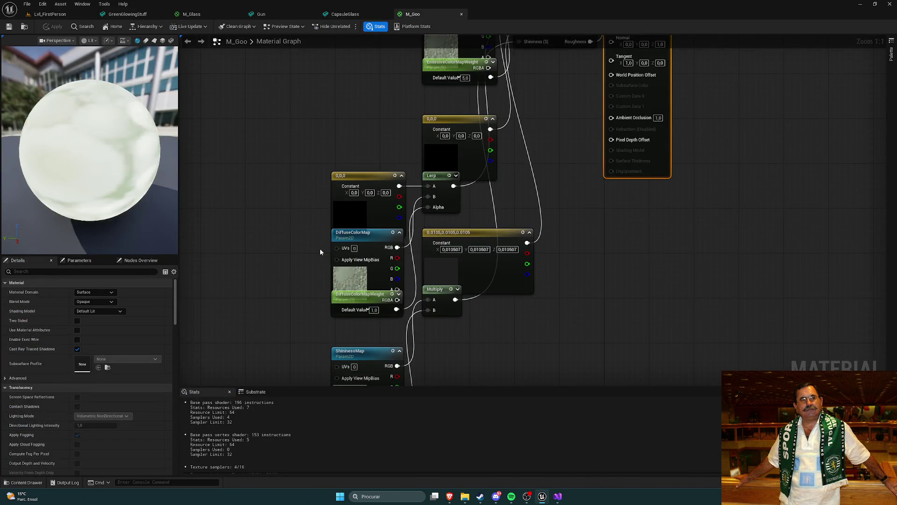
scroll(320, 248, "down", 5)
scroll(307, 262, "up", 5)
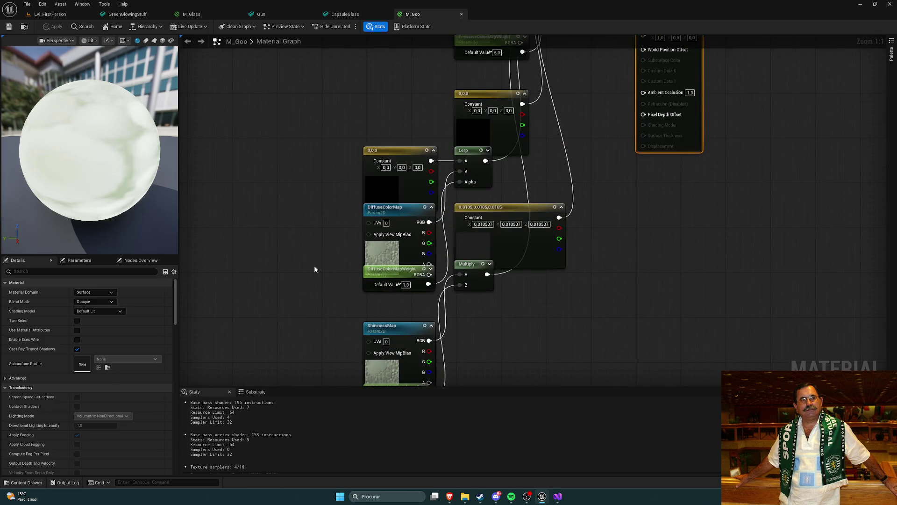
scroll(314, 269, "down", 2)
left_click_drag(320, 273, 323, 309)
left_click_drag(510, 296, 470, 332)
scroll(470, 304, "up", 2)
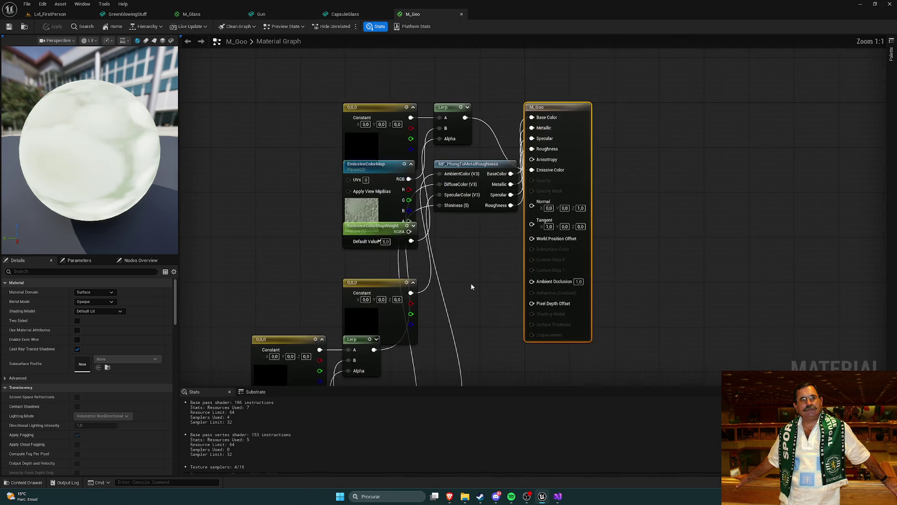
mouse_move(471, 265)
left_mouse_down()
mouse_move(489, 265)
mouse_move(452, 265)
left_mouse_up()
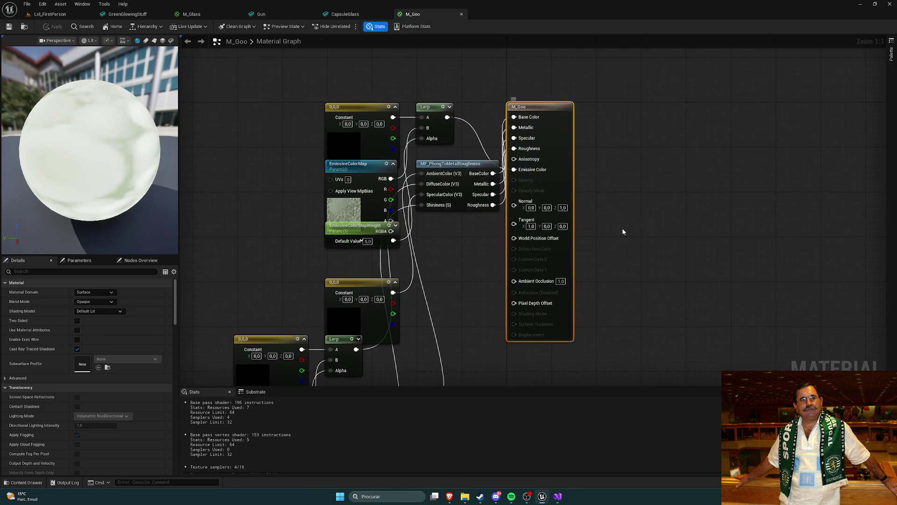
- Drag the M_Goo result node further right, away from the input nodes
left_click_drag(557, 229, 650, 229)
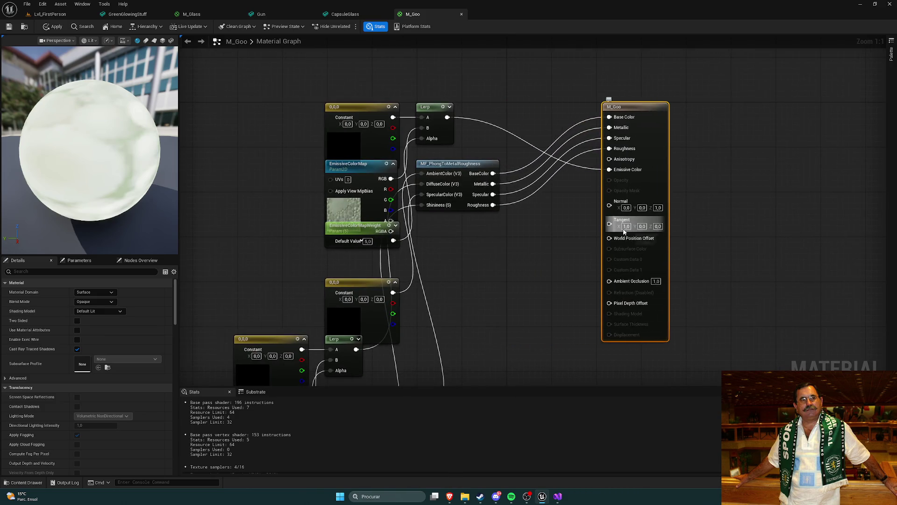
left_click(323, 111)
mouse_move(323, 111)
left_mouse_down()
mouse_move(372, 122)
mouse_move(369, 99)
left_mouse_up()
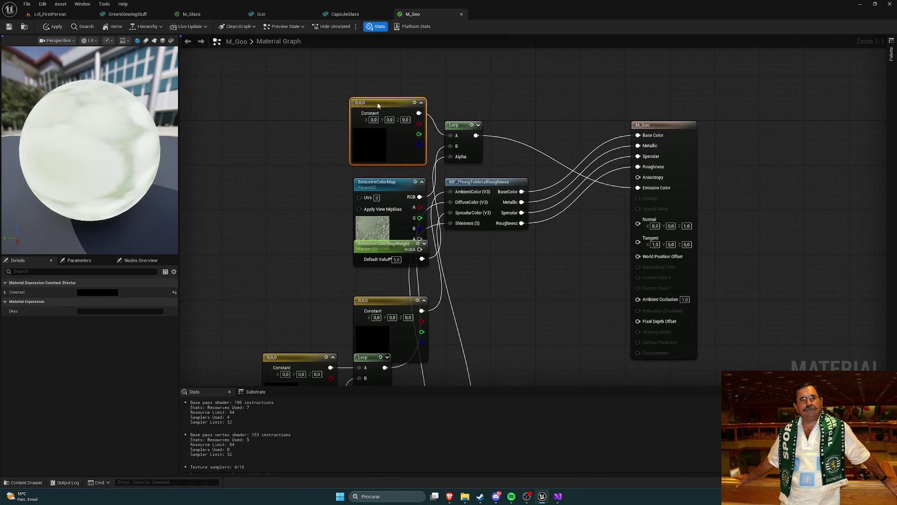
- Try green on the top Constant3Vector, apply, then undo it to keep black
left_click(327, 138)
double_click(374, 142)
left_click(400, 212)
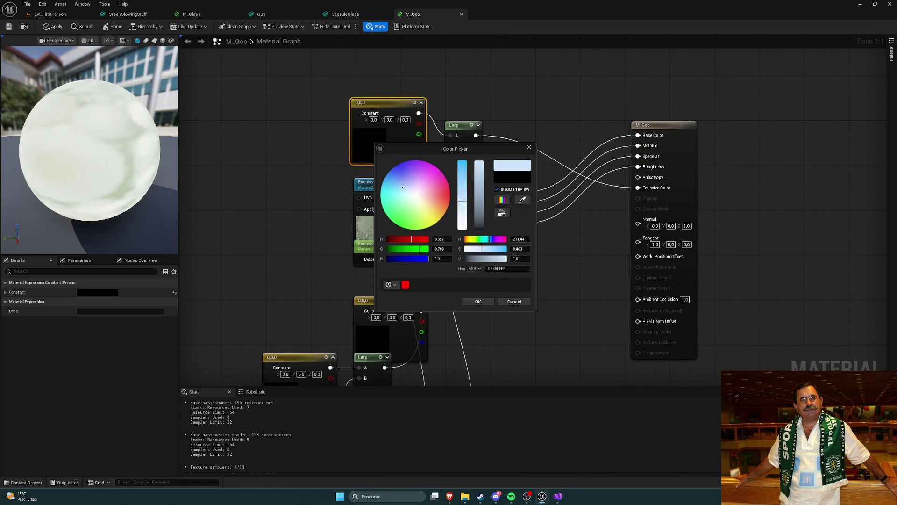
left_click(406, 221)
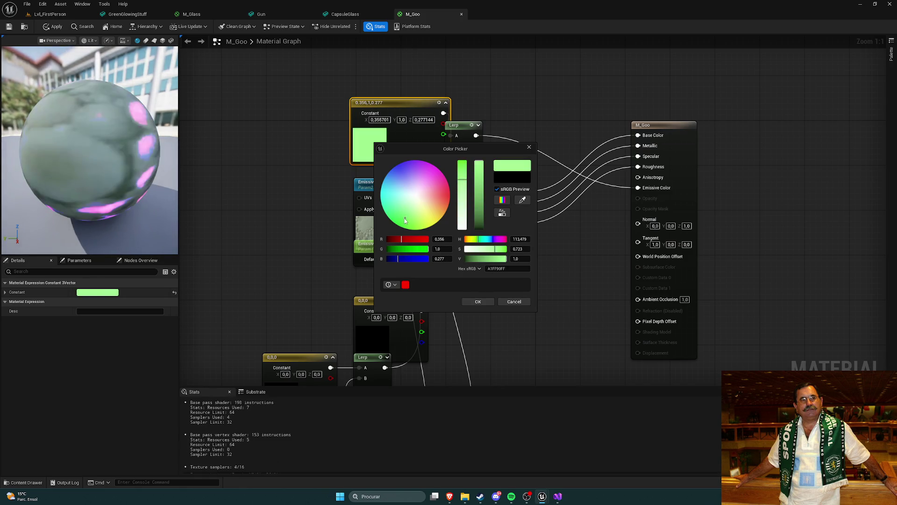
left_click(529, 147)
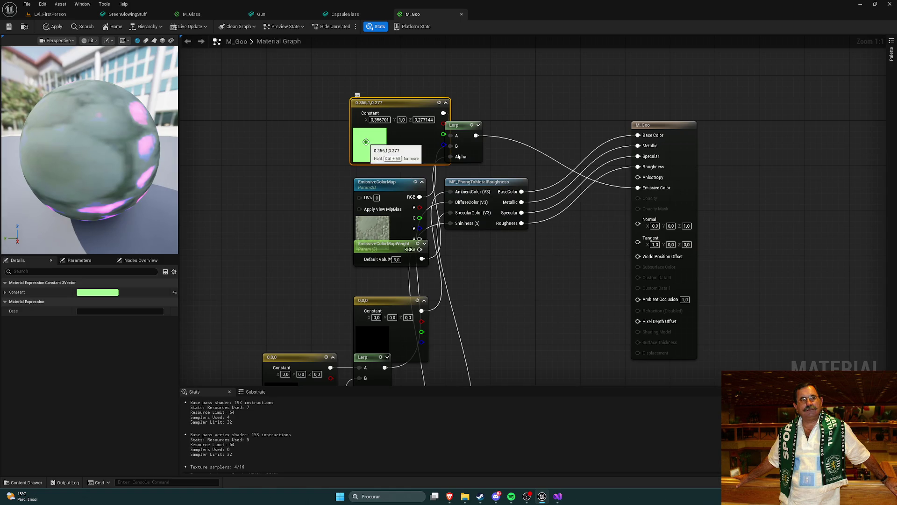
key("ctrl+s")
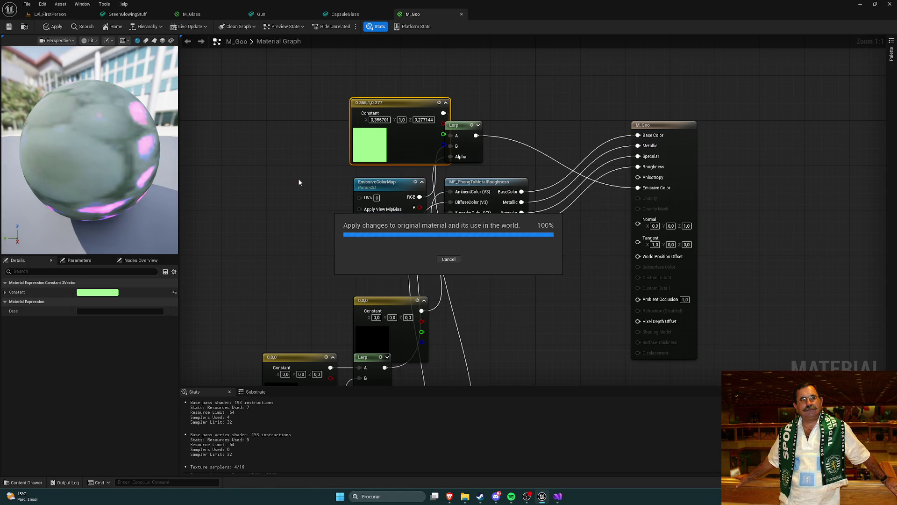
left_click(298, 189)
mouse_move(292, 186)
left_mouse_down()
mouse_move(312, 178)
mouse_move(318, 186)
mouse_move(341, 164)
left_mouse_up()
key("ctrl+z")
- Move EmissiveColorMapWeight down so it sits below the EmissiveColorMap node
left_click_drag(411, 167, 428, 159)
left_click_drag(440, 227, 433, 249)
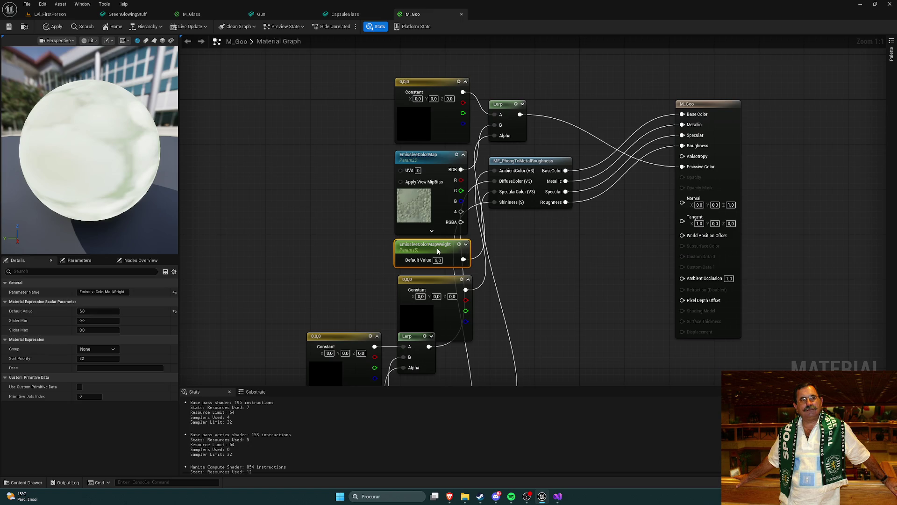
left_click(379, 212)
left_click_drag(379, 212, 371, 209)
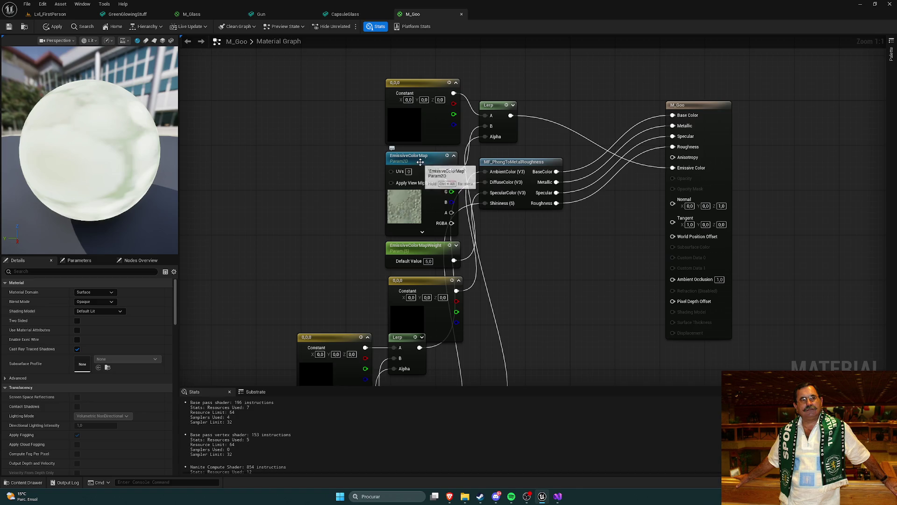
- Open the Content Drawer and head to the PortalGun Textures folder
key("ctrl+space")
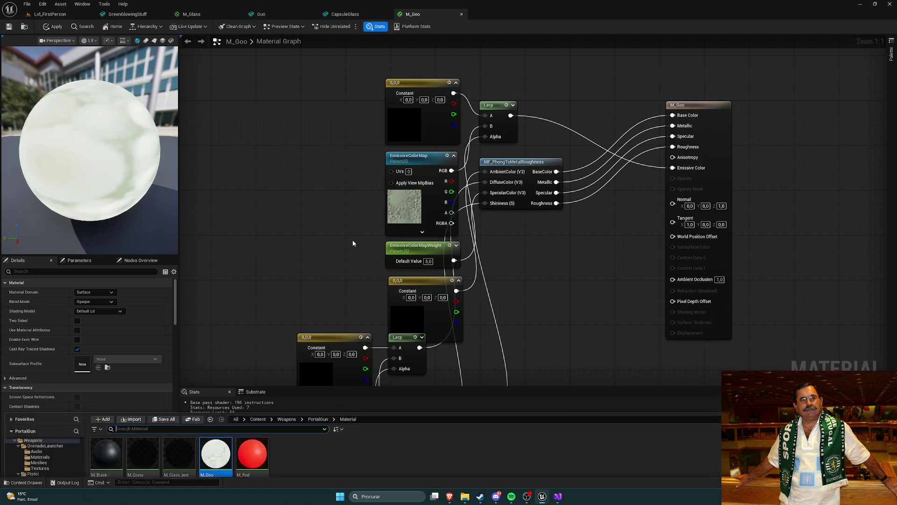
left_click(329, 378)
left_click(315, 322)
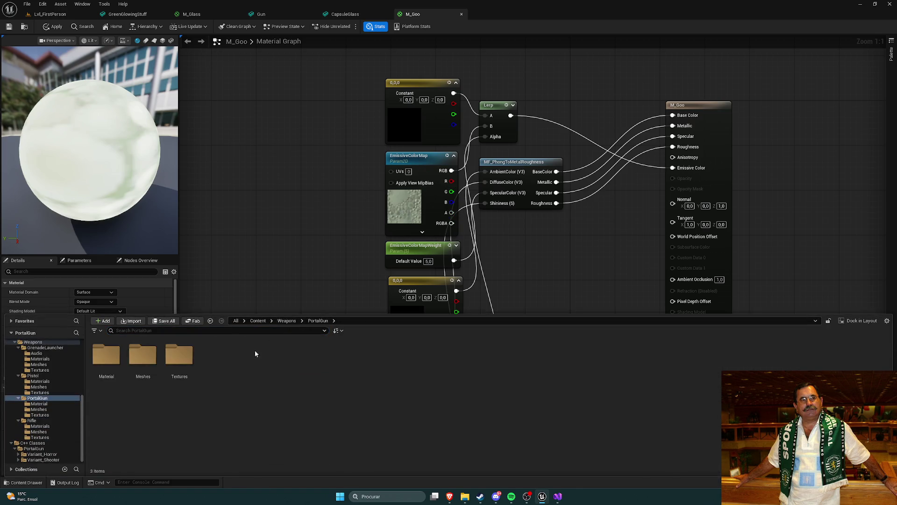
- Browse the PortalGun Textures folder, then the PortalGun Material folder
double_click(179, 360)
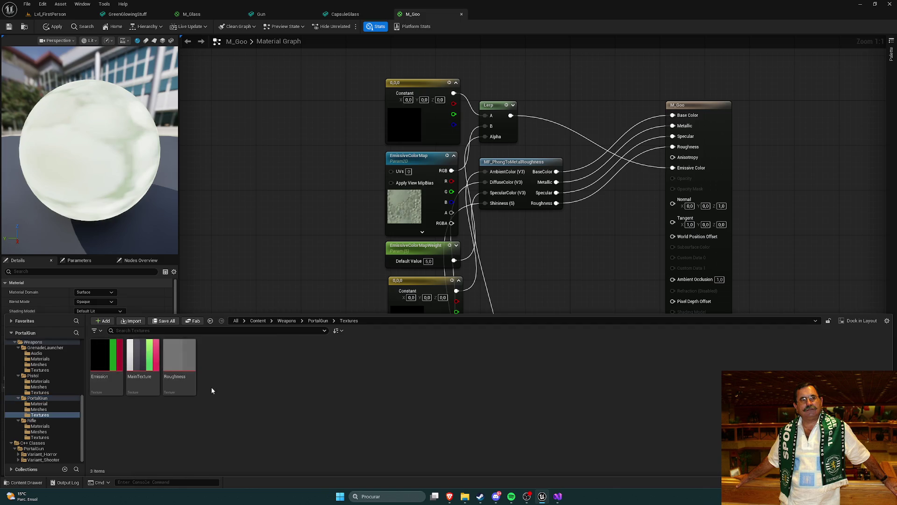
left_click(314, 323)
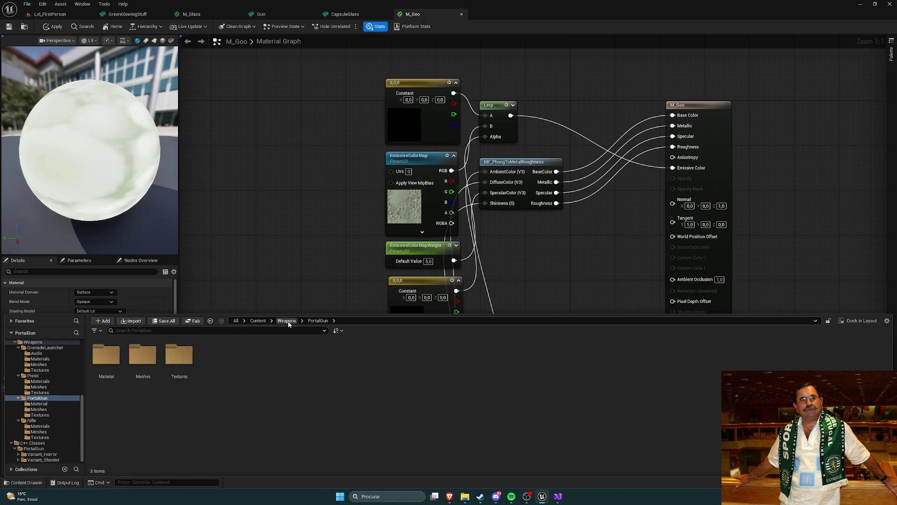
double_click(107, 357)
- Select the EmissiveColorMap node and locate its texture asset with Ctrl+B
left_click(291, 259)
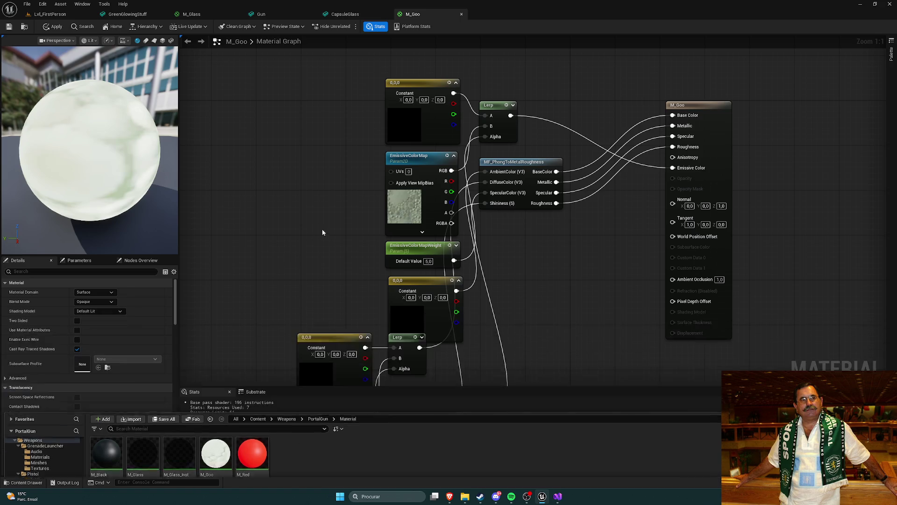
left_click(412, 198)
key("ctrl+b")
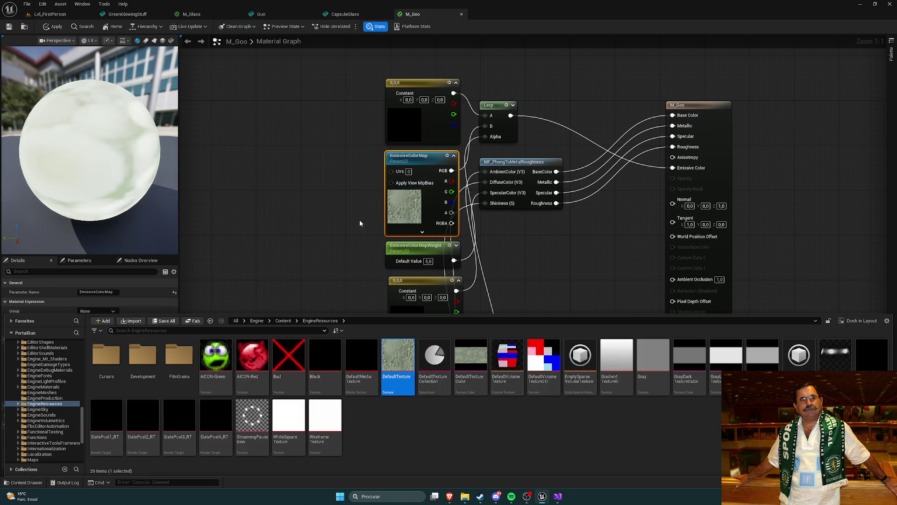
left_click(360, 222)
mouse_move(369, 225)
left_mouse_down()
mouse_move(340, 217)
mouse_move(331, 224)
left_mouse_up()
mouse_move(335, 193)
left_mouse_down()
mouse_move(324, 209)
mouse_move(325, 174)
mouse_move(432, 236)
left_mouse_up()
scroll(431, 236, "down", 4)
scroll(475, 220, "up", 2)
- Reopen the Content Drawer and go to the project's top-level Content folder
key("ctrl+space")
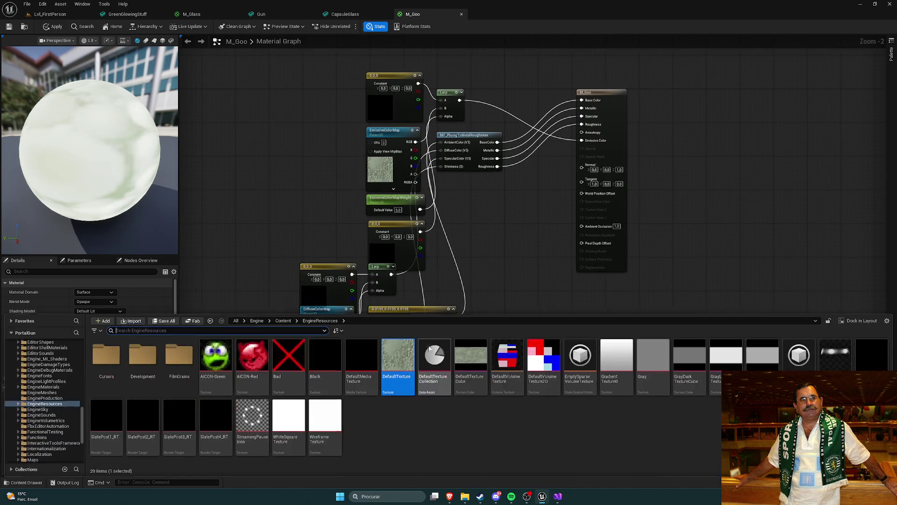
left_click(257, 322)
scroll(63, 377, "up", 10)
left_click(29, 349)
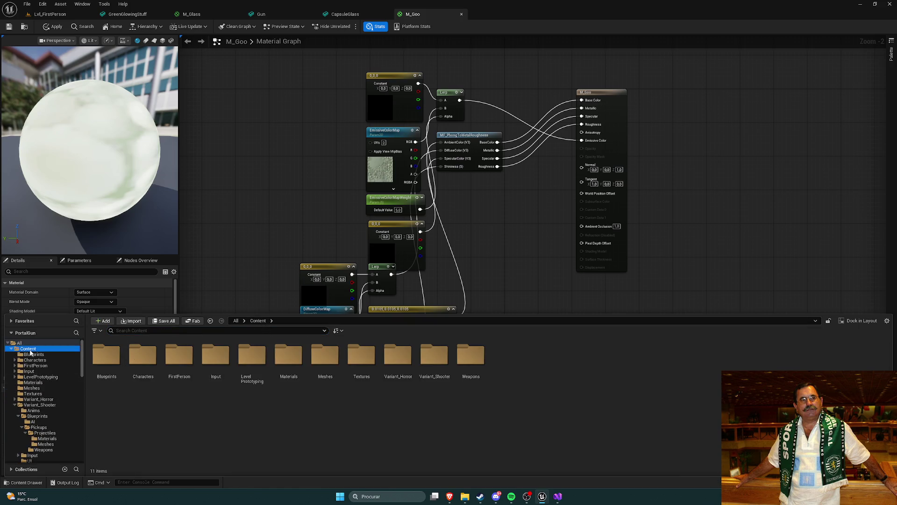
- Browse Weapons > PortalGun > Meshes and Material, then close the drawer to the M_Goo graph
double_click(470, 355)
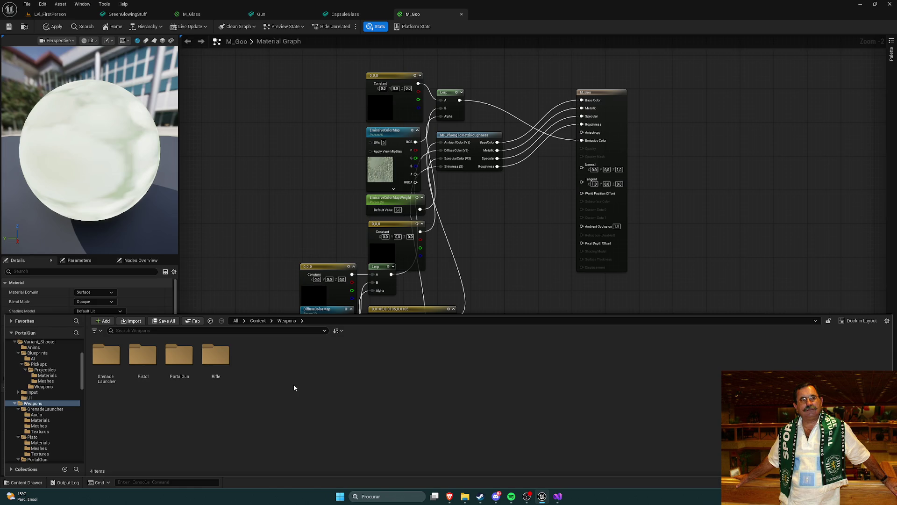
double_click(178, 366)
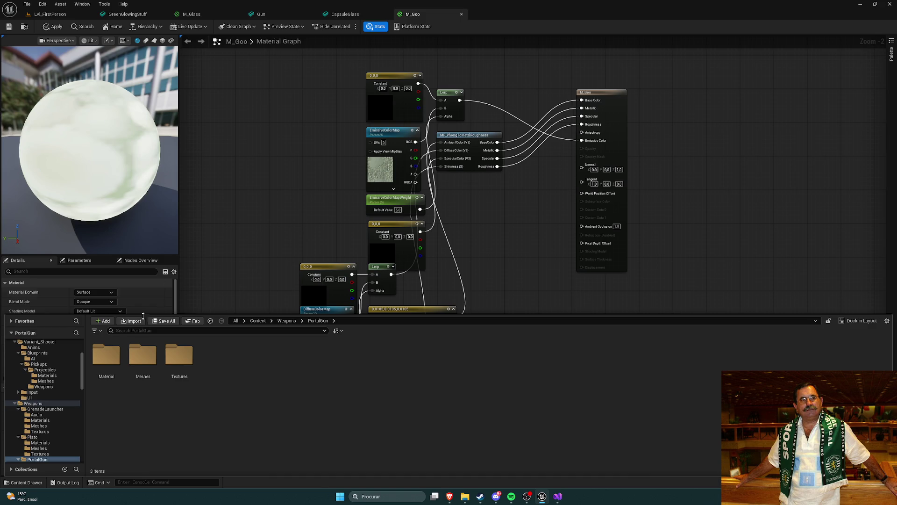
double_click(141, 361)
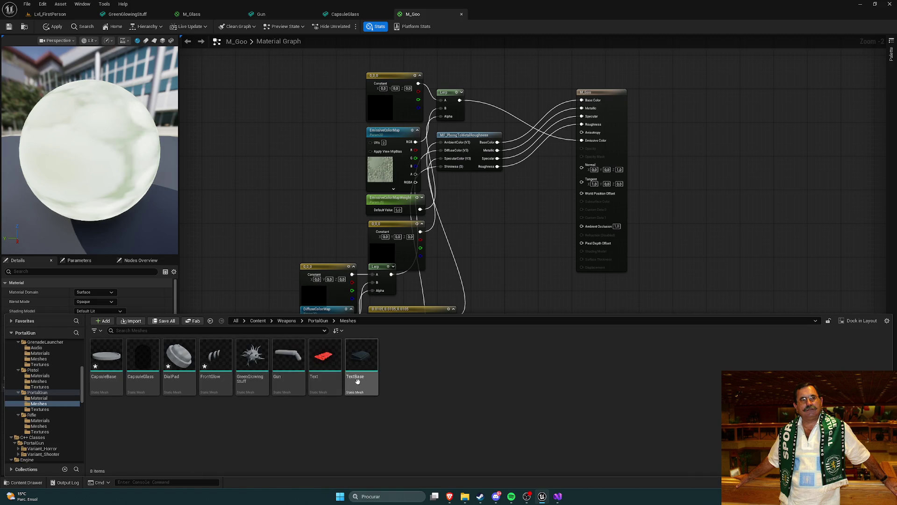
left_click(316, 321)
double_click(105, 358)
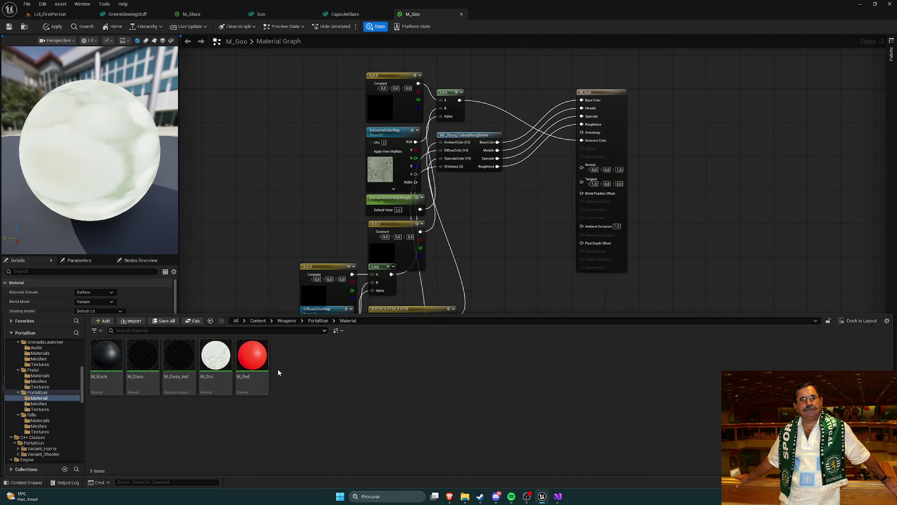
left_click(275, 184)
scroll(263, 197, "down", 4)
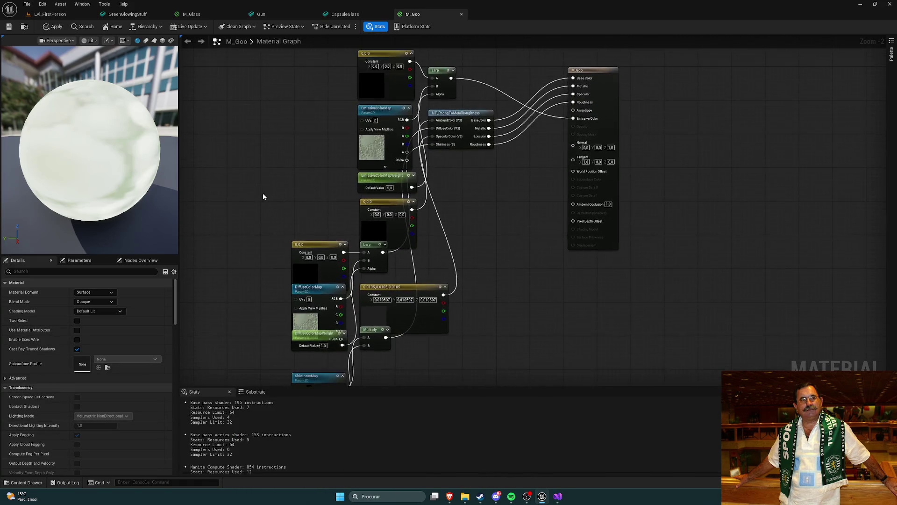
- Delete all the old goo nodes, leaving only the M_Goo output node
scroll(261, 200, "up", 2)
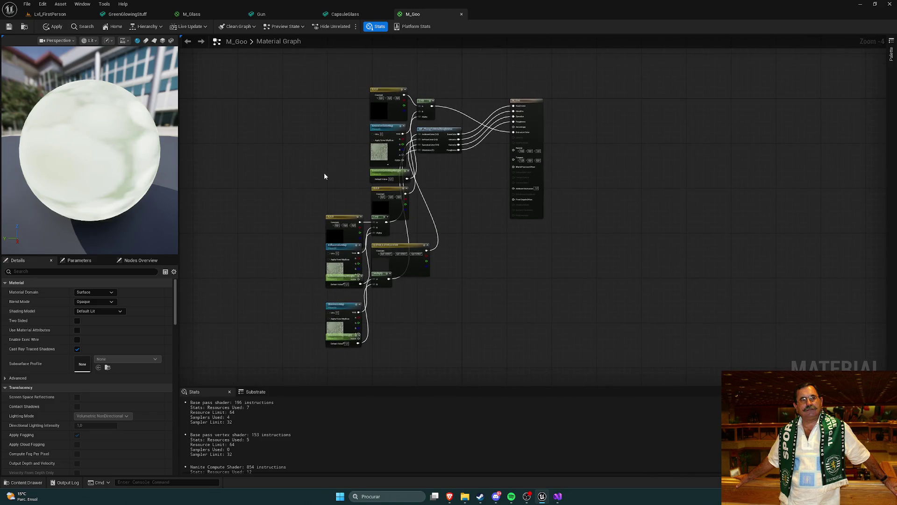
mouse_move(306, 74)
left_mouse_down()
mouse_move(346, 115)
mouse_move(458, 331)
left_mouse_up()
key("Delete")
mouse_move(281, 269)
left_mouse_down()
mouse_move(396, 369)
mouse_move(386, 369)
left_mouse_up()
key("Delete")
key("Home")
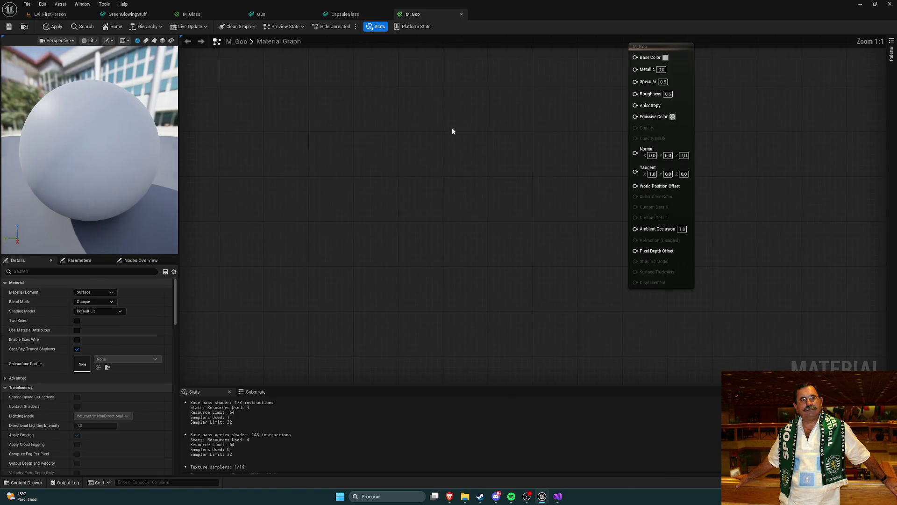
- Add a Constant3Vector wired into the output and set it to green (0.0374, 1.0, 0.00768)
left_click(348, 110)
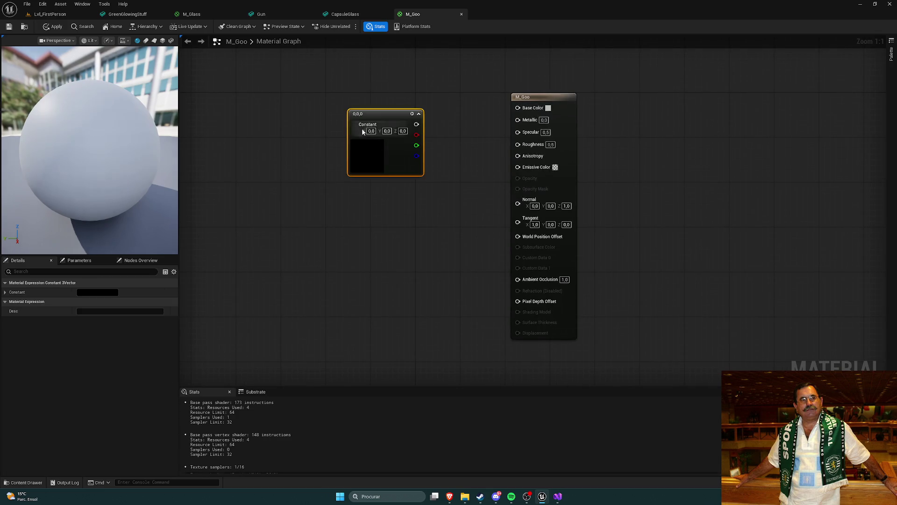
mouse_move(378, 113)
left_mouse_down()
mouse_move(355, 97)
mouse_move(517, 108)
left_mouse_up()
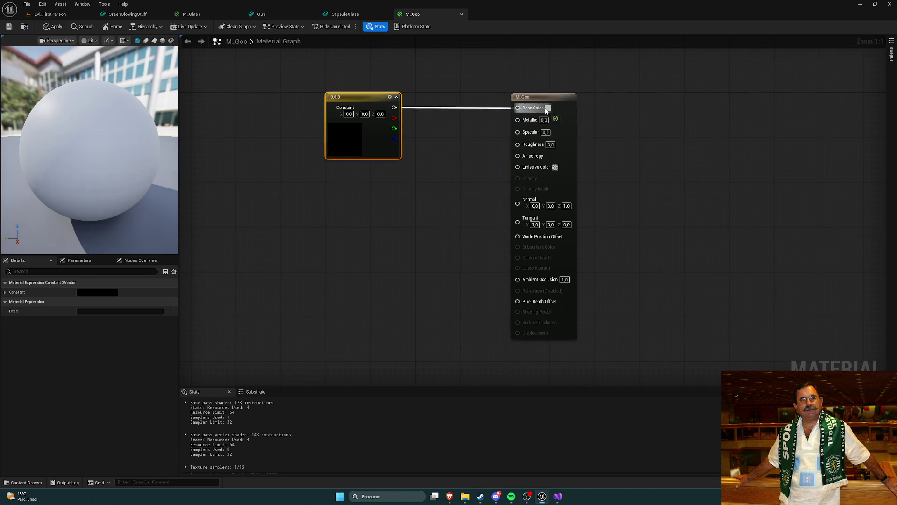
left_click_drag(393, 108, 524, 168)
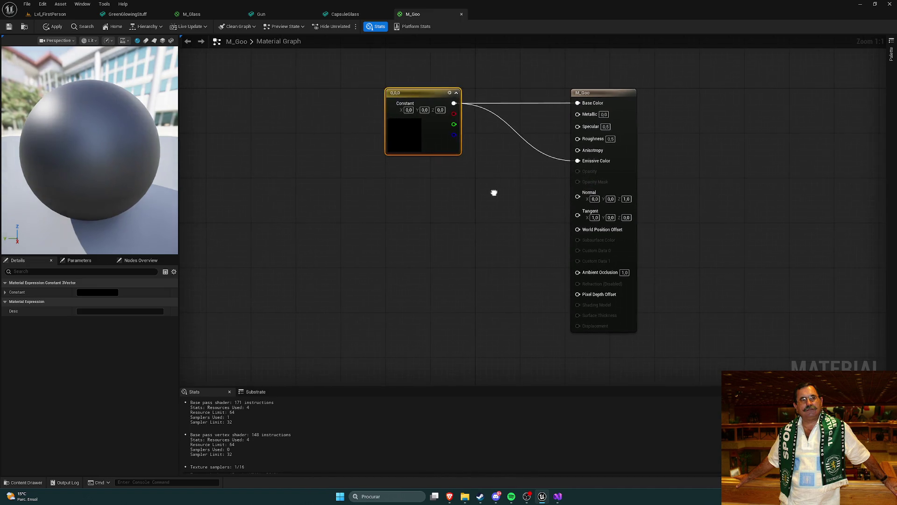
double_click(406, 128)
left_click(434, 202)
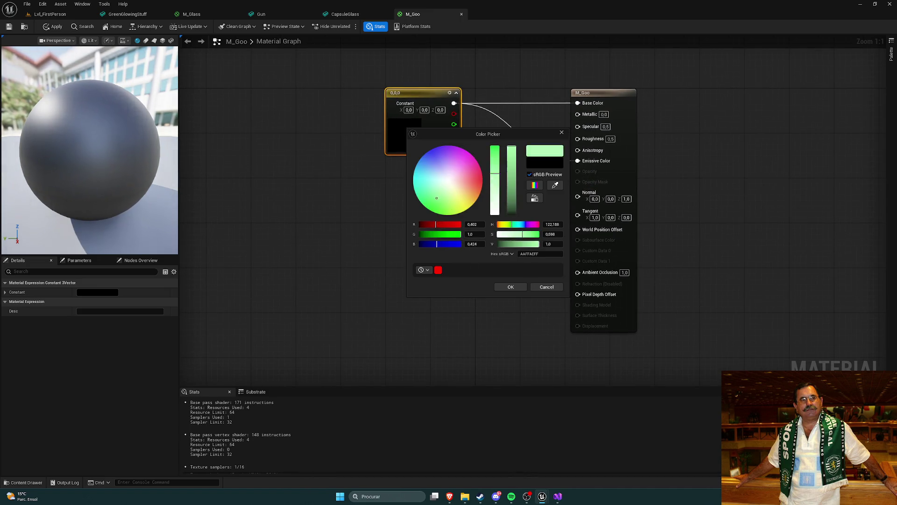
left_click(438, 209)
left_click_drag(437, 210, 432, 212)
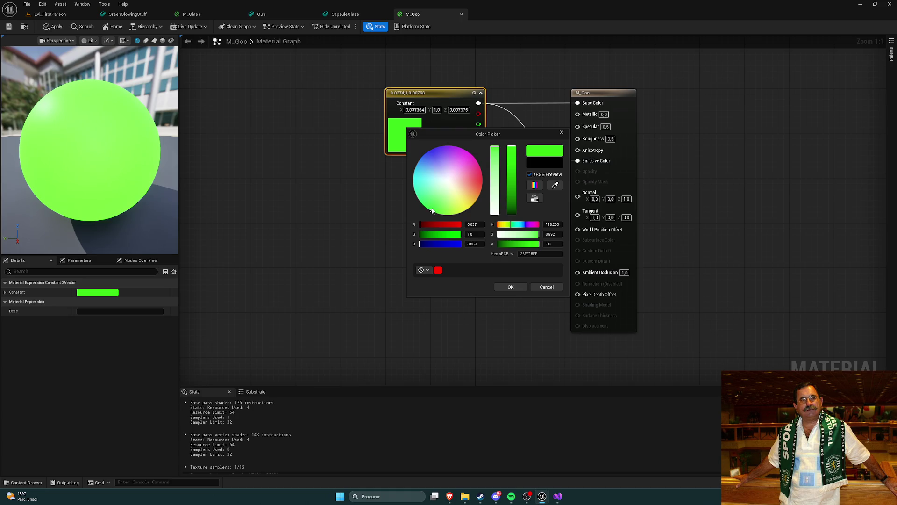
left_click(505, 287)
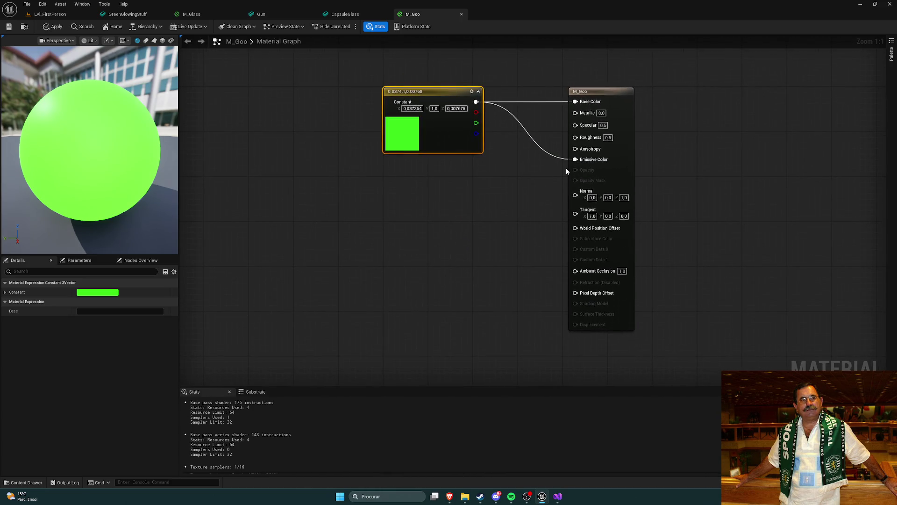
- Set Metallic 1, Specular 1 and Roughness 0 on M_Goo and save
left_click(601, 112)
type("1")
key("Return")
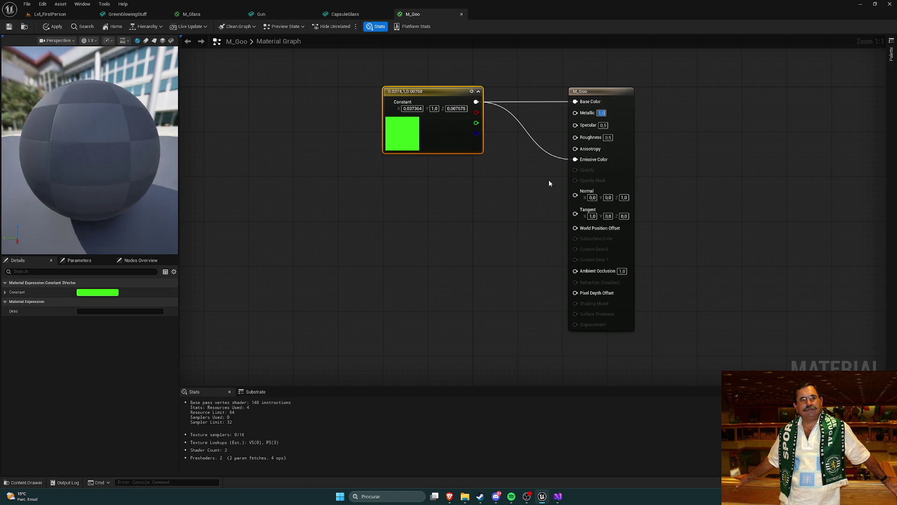
left_click_drag(465, 171, 419, 173)
left_click(556, 128)
type("1")
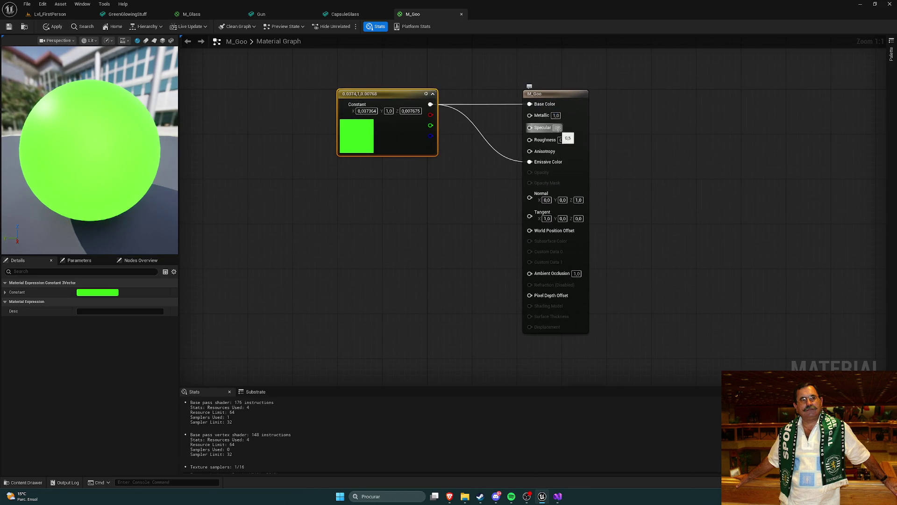
key("Tab")
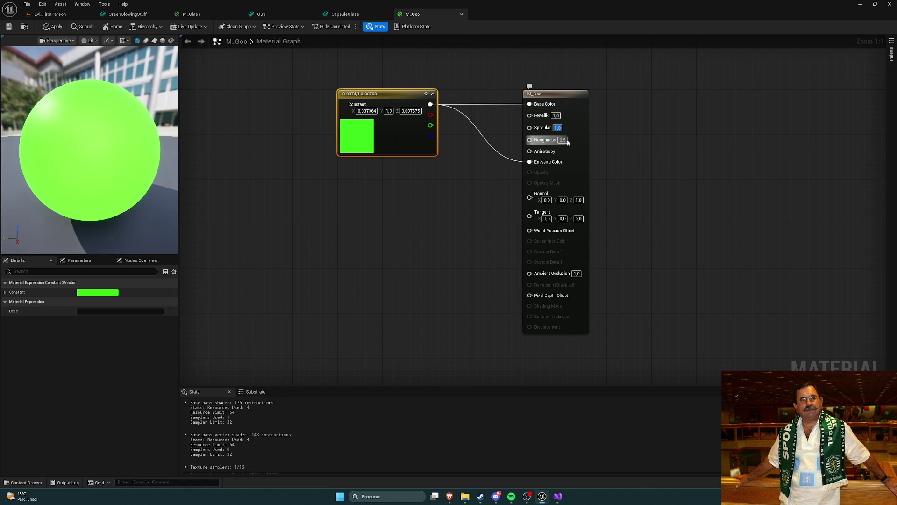
left_click(562, 140)
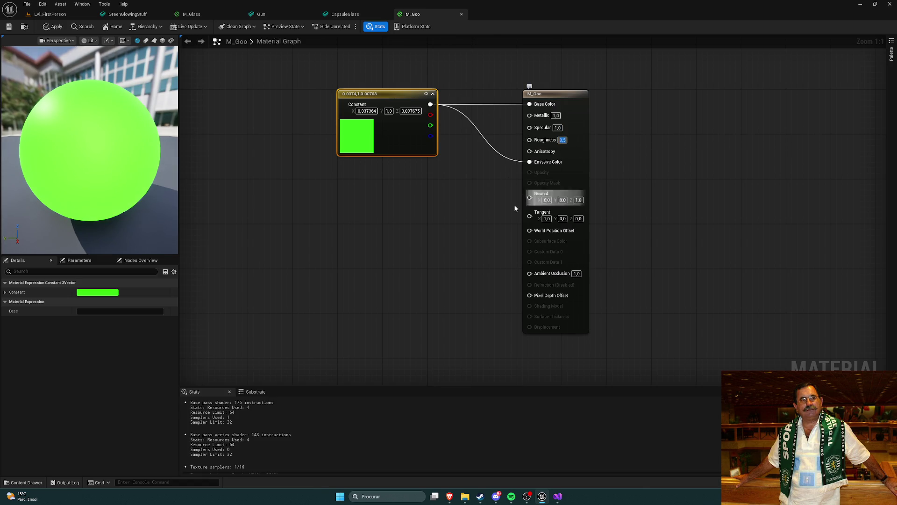
type("0")
key("Return")
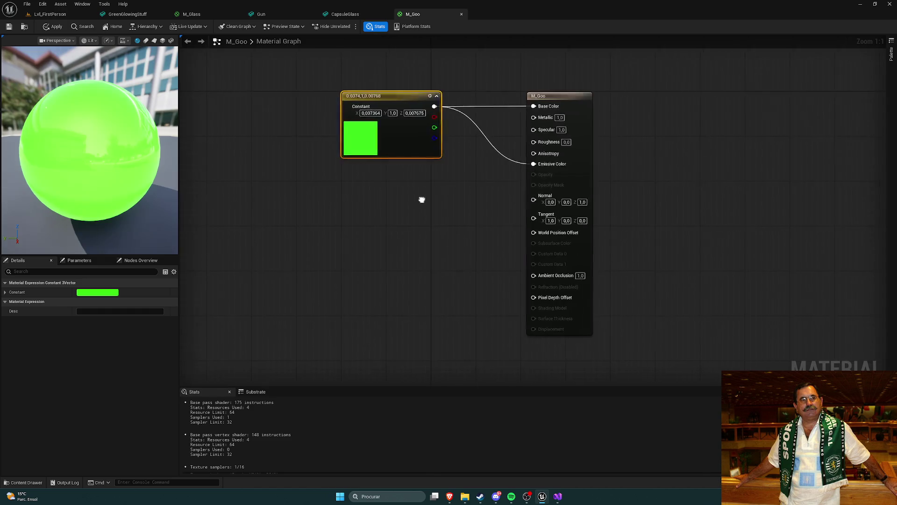
key("ctrl+s")
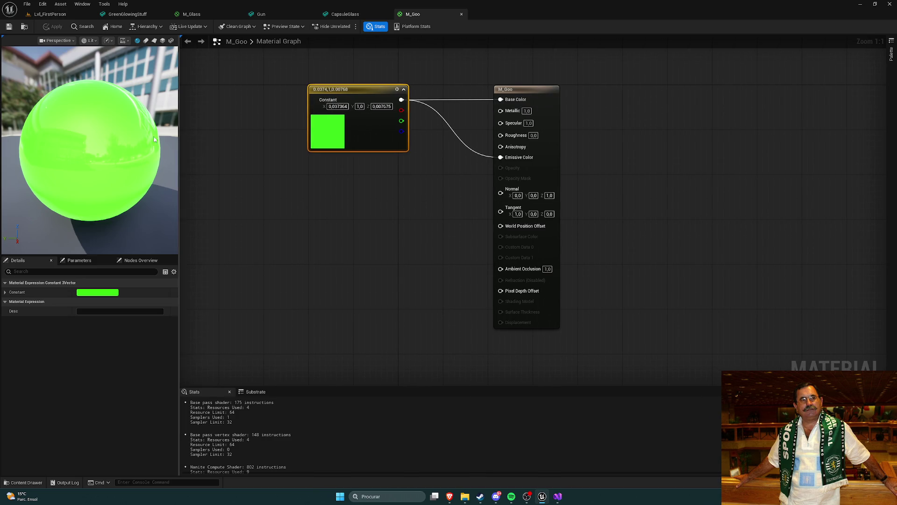
- Lower Metallic to 0.7, then to 0.5
left_click(518, 117)
type("0,7")
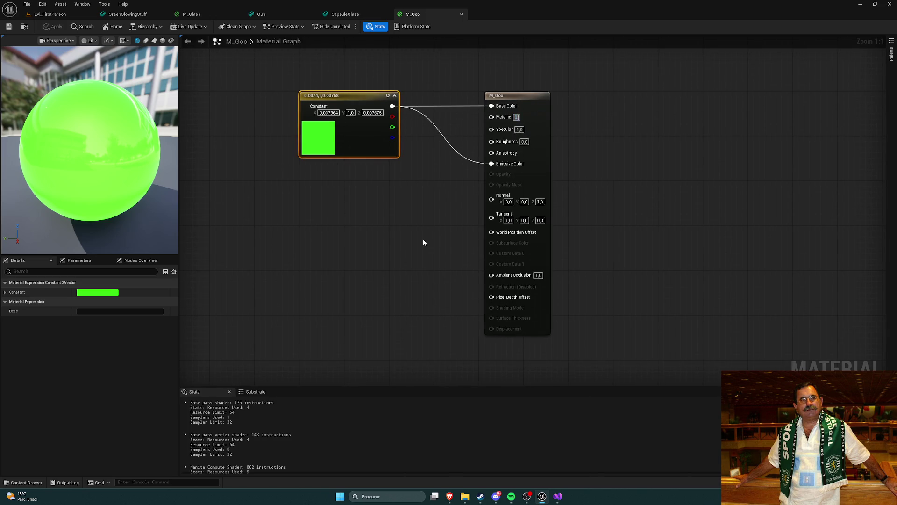
key("Return")
left_click(485, 113)
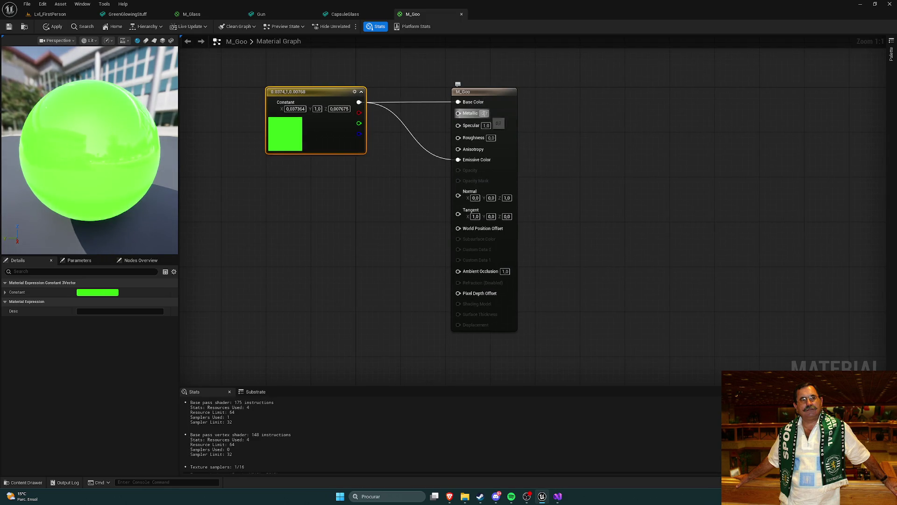
type("0,5")
key("Return")
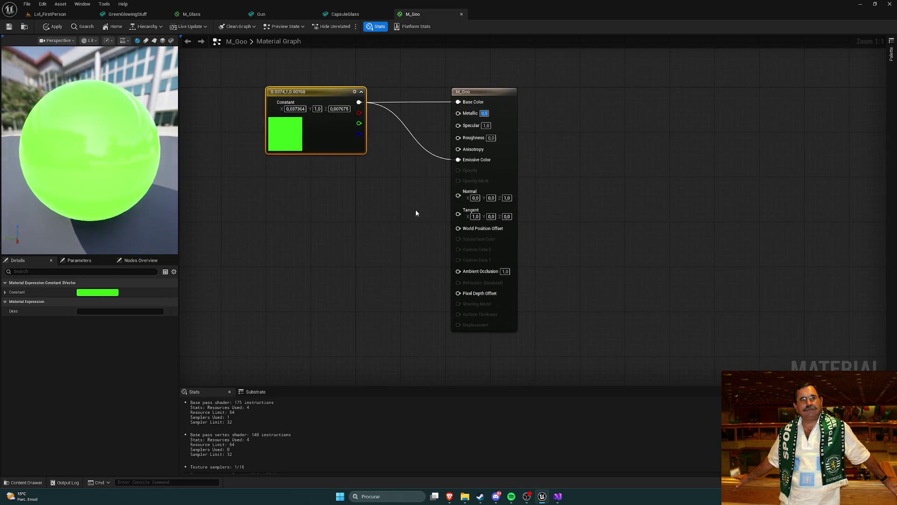